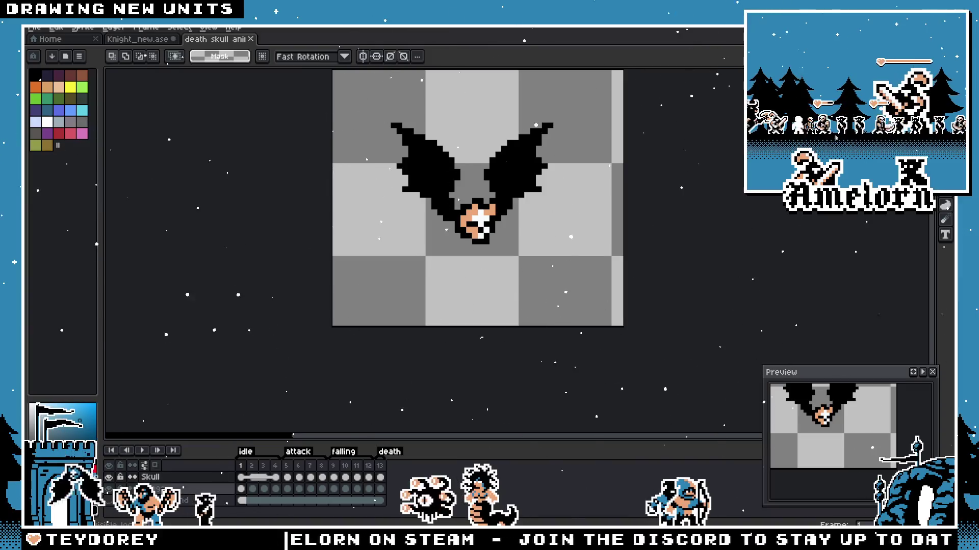
# Step: Copy the black bat wings from the death skull tab onto the Knight_new.ase sprite sheet
pyautogui.moveTo(332, 288); pyautogui.dragTo(584, 102)
pyautogui.hotkey('ctrl', 'c')
pyautogui.click(138, 39)
pyautogui.scroll(-2, 432, 252)
pyautogui.hotkey('ctrl', 'v')
pyautogui.scroll(1, 431, 252)
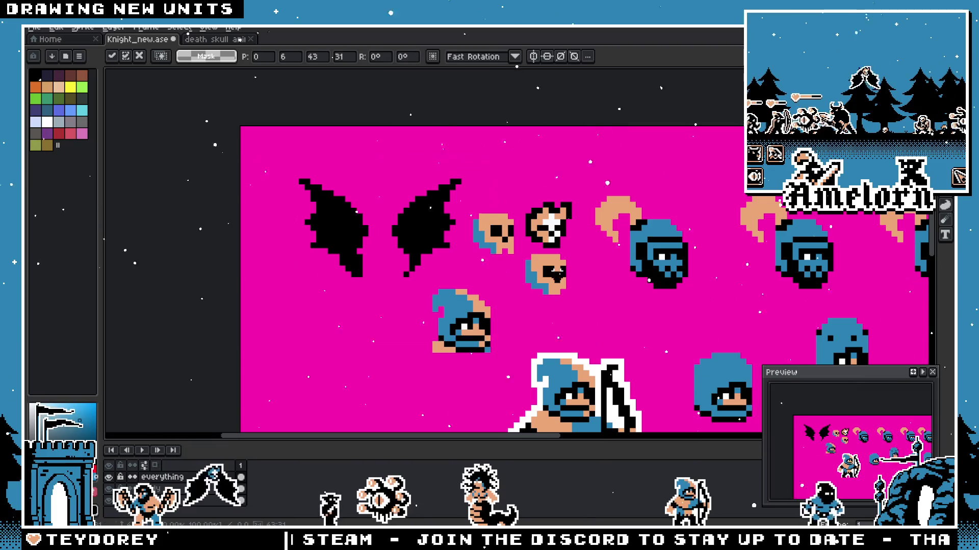
pyautogui.click(579, 260)
pyautogui.scroll(1, 580, 261)
# Step: Move a skull sprite next to the bat wings and check it against the bat-skull reference
pyautogui.moveTo(550, 293); pyautogui.dragTo(331, 297)
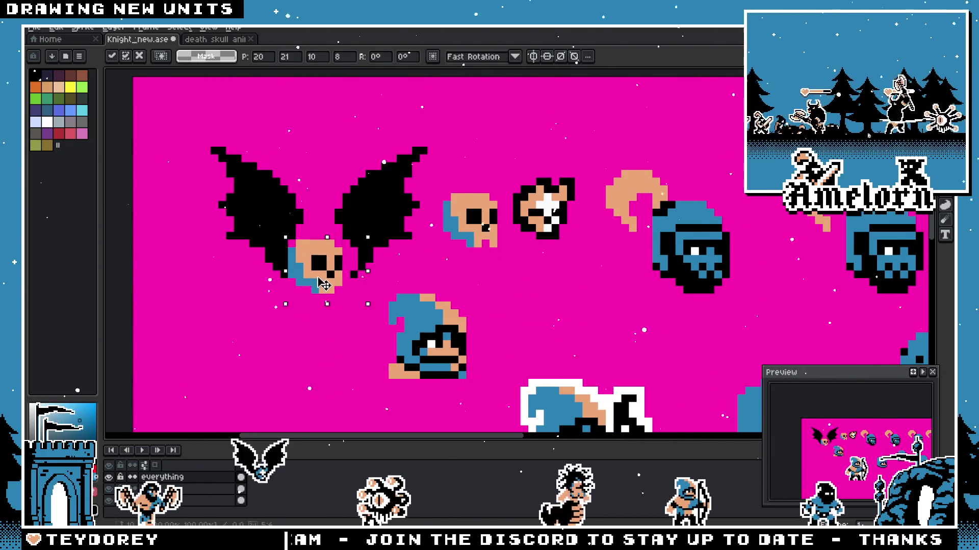
pyautogui.moveTo(331, 297); pyautogui.dragTo(338, 296)
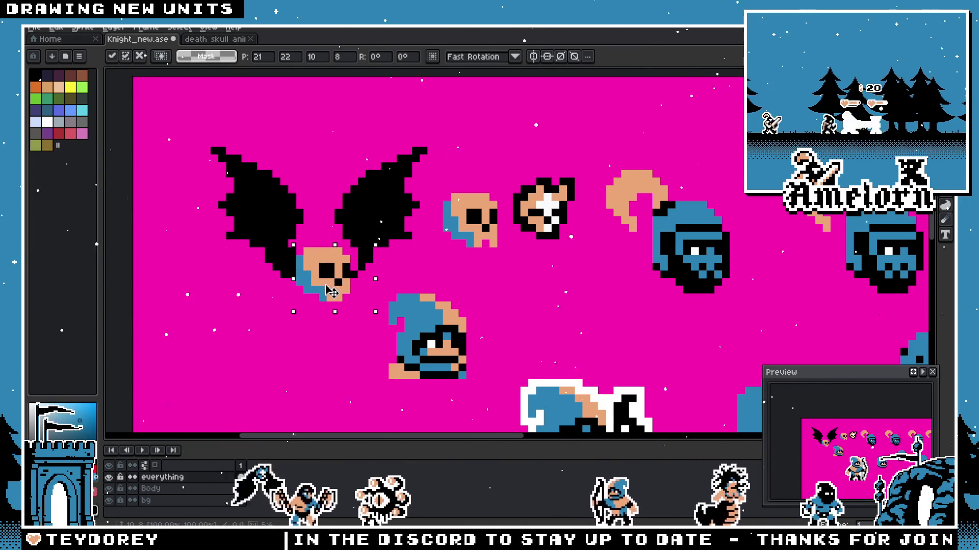
pyautogui.click(477, 274)
pyautogui.click(217, 40)
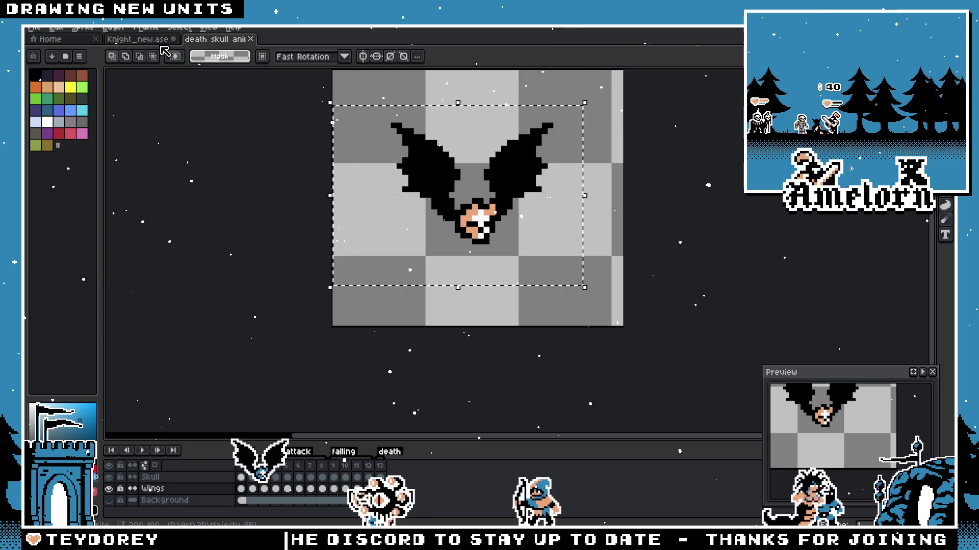
pyautogui.click(142, 39)
# Step: Set the skull just below the bat wings, nudged up one pixel
pyautogui.moveTo(327, 269); pyautogui.dragTo(338, 308)
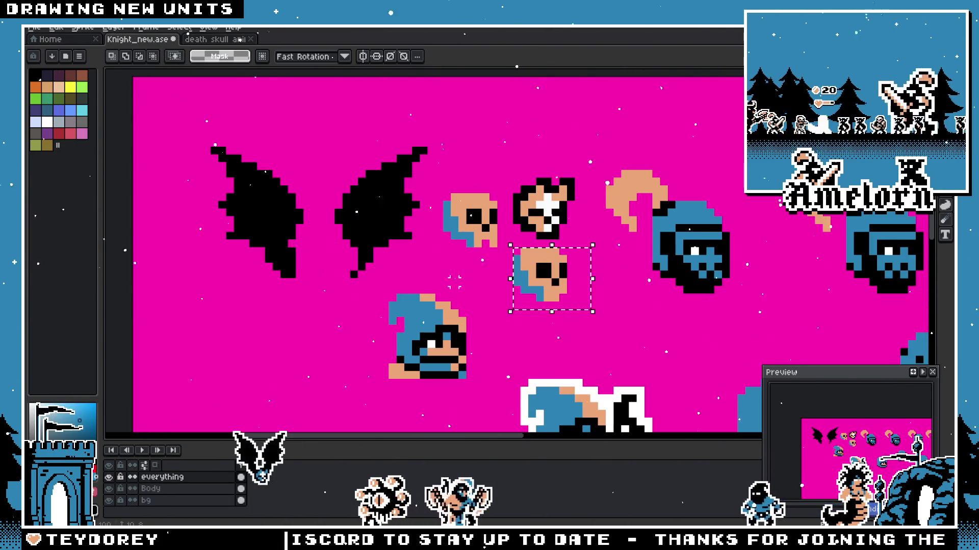
pyautogui.press('Up')
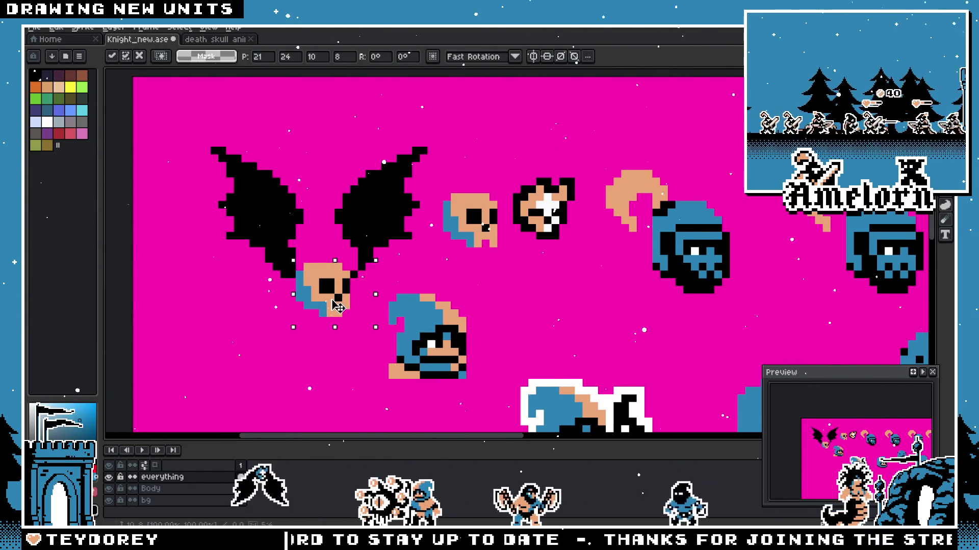
pyautogui.hotkey('ctrl', 'd')
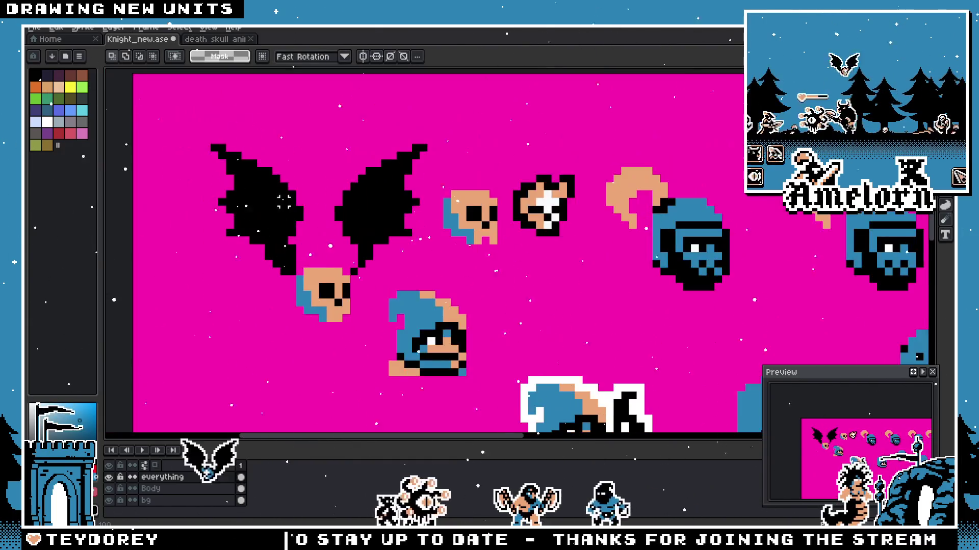
# Step: Try selections around the left bat wing and release them without moving it
pyautogui.moveTo(258, 205); pyautogui.dragTo(207, 280)
pyautogui.moveTo(157, 138); pyautogui.dragTo(302, 282)
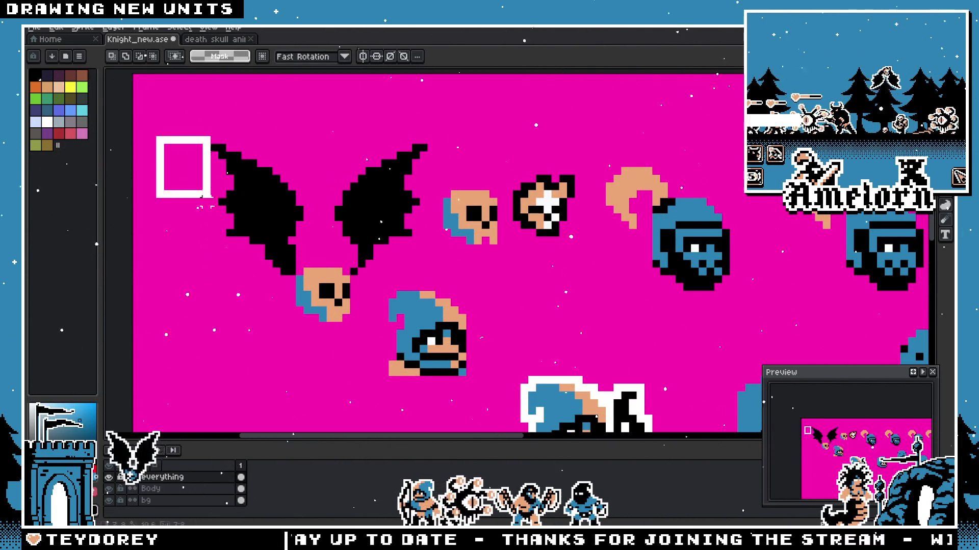
pyautogui.moveTo(187, 122)
pyautogui.mouseDown()
pyautogui.moveTo(292, 273)
pyautogui.moveTo(310, 280)
pyautogui.mouseUp()
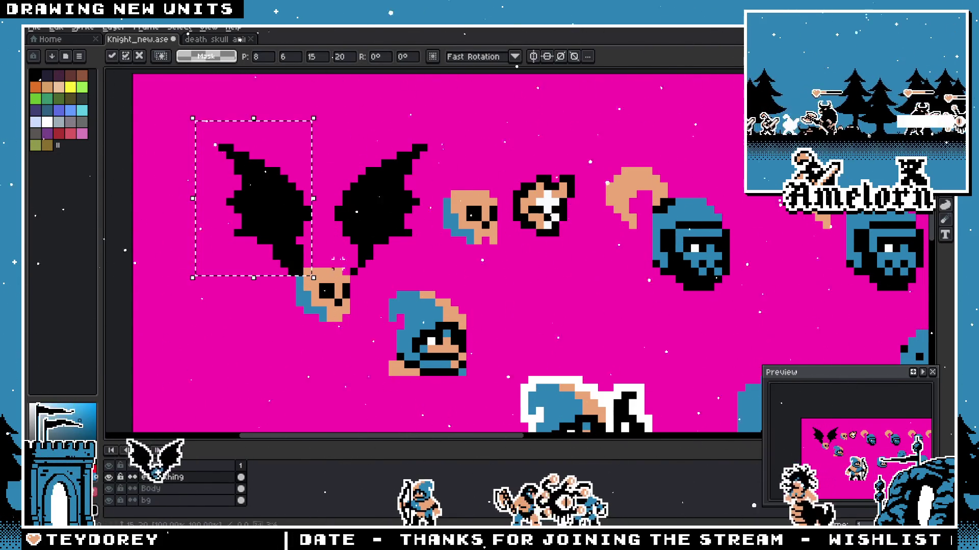
pyautogui.hotkey('ctrl', 'd')
pyautogui.scroll(1, 417, 149)
# Step: Shift the right bat wing one pixel left so both wings meet the skull
pyautogui.moveTo(533, 100); pyautogui.dragTo(385, 298)
pyautogui.moveTo(390, 247); pyautogui.dragTo(360, 204)
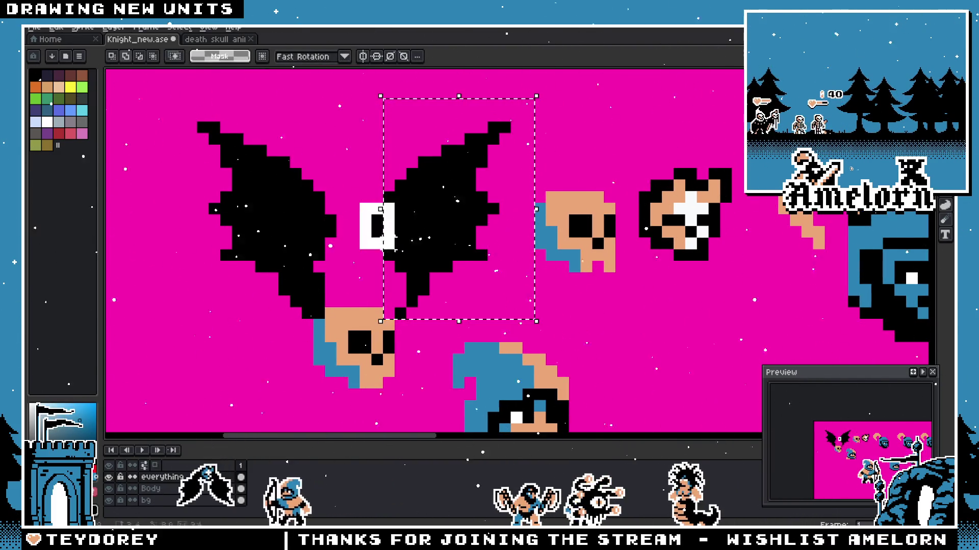
pyautogui.moveTo(428, 253); pyautogui.dragTo(415, 253)
pyautogui.press('Return')
pyautogui.scroll(-2, 459, 276)
pyautogui.scroll(-2, 497, 287)
pyautogui.scroll(-1, 552, 301)
pyautogui.scroll(3, 552, 302)
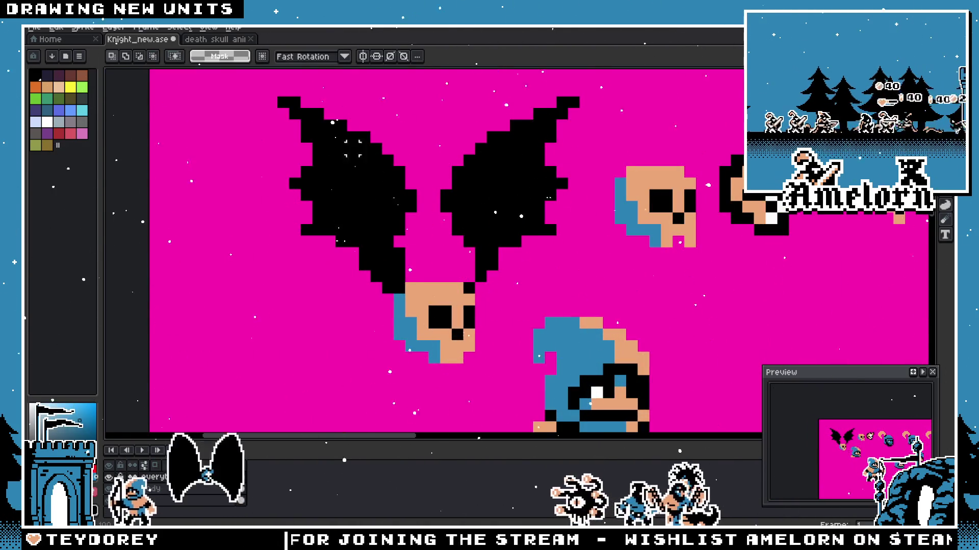
# Step: Compare the result with the bat-skull reference and ready the pencil for pixel touch-ups
pyautogui.click(213, 39)
pyautogui.click(138, 40)
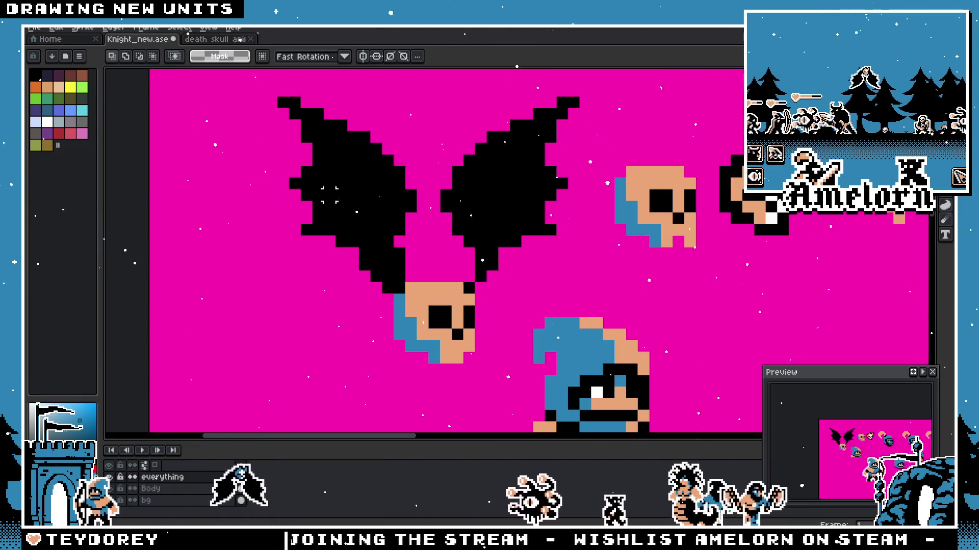
pyautogui.press('b')
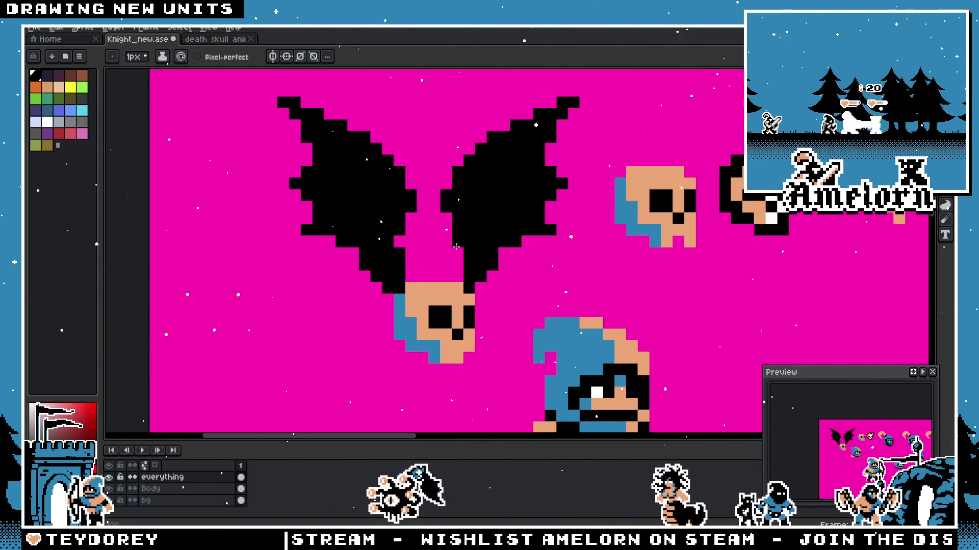
pyautogui.scroll(2, 401, 281)
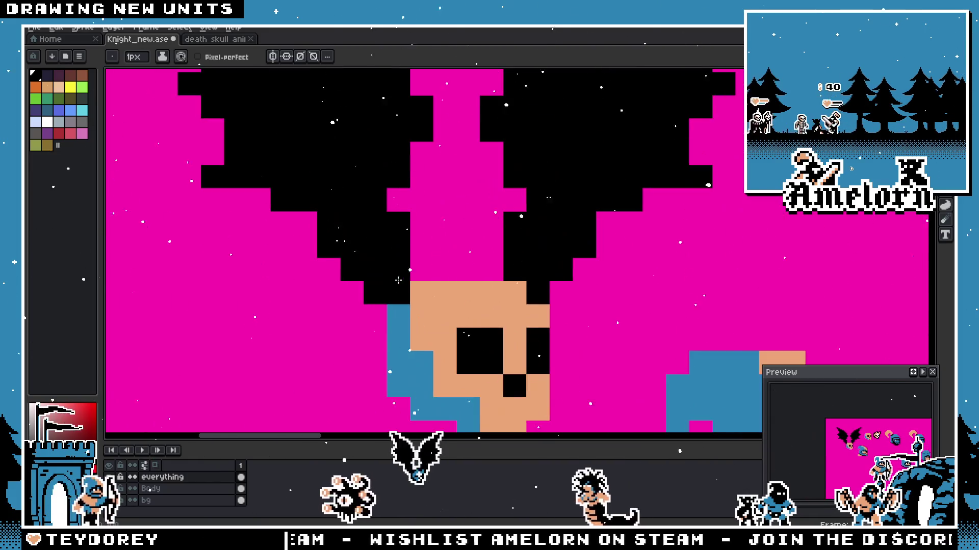
pyautogui.scroll(-3, 508, 289)
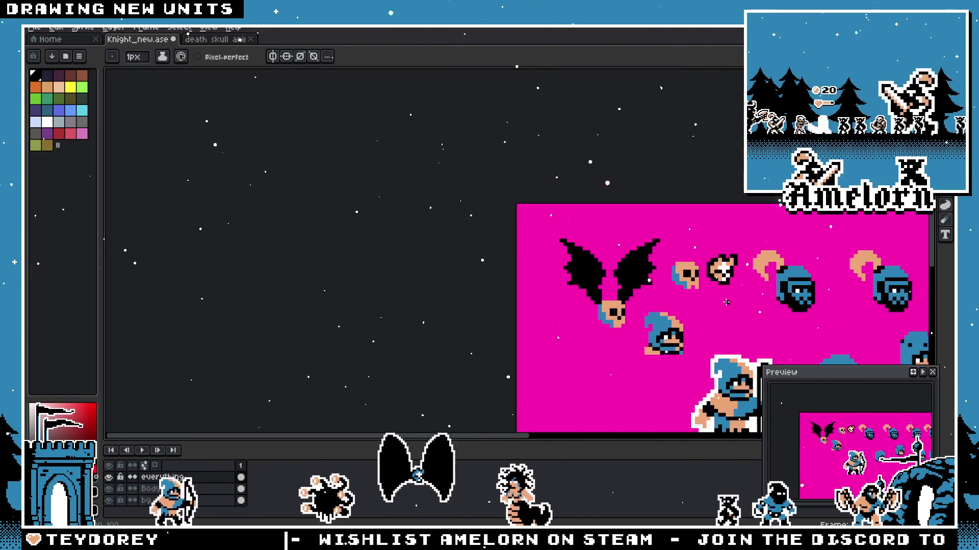
pyautogui.scroll(2, 575, 298)
pyautogui.scroll(1, 575, 298)
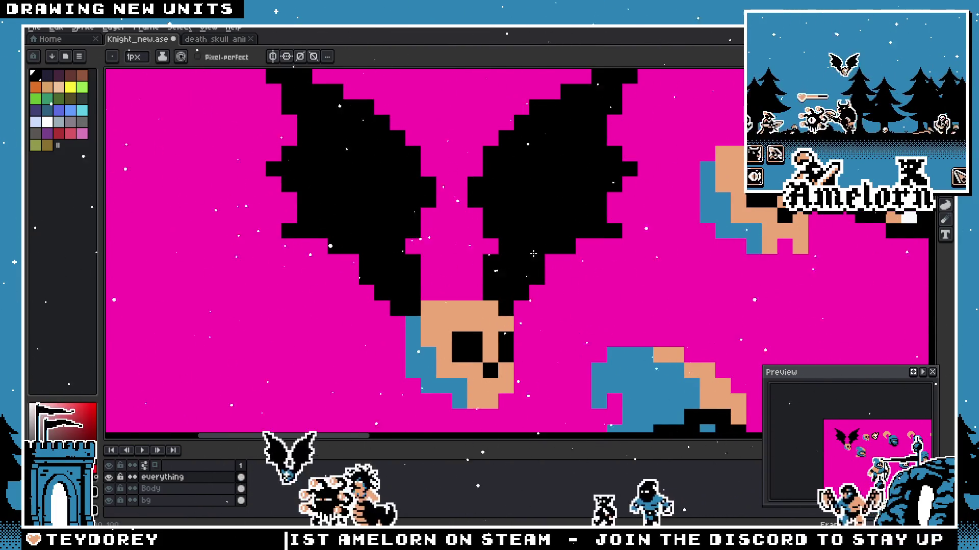
pyautogui.scroll(-3, 427, 265)
pyautogui.scroll(-3, 497, 266)
pyautogui.scroll(3, 543, 267)
pyautogui.scroll(3, 544, 266)
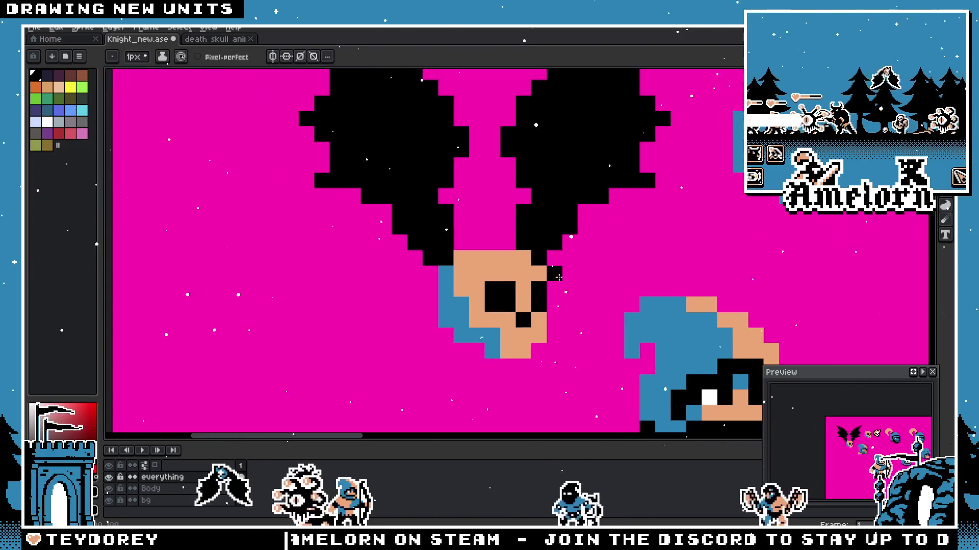
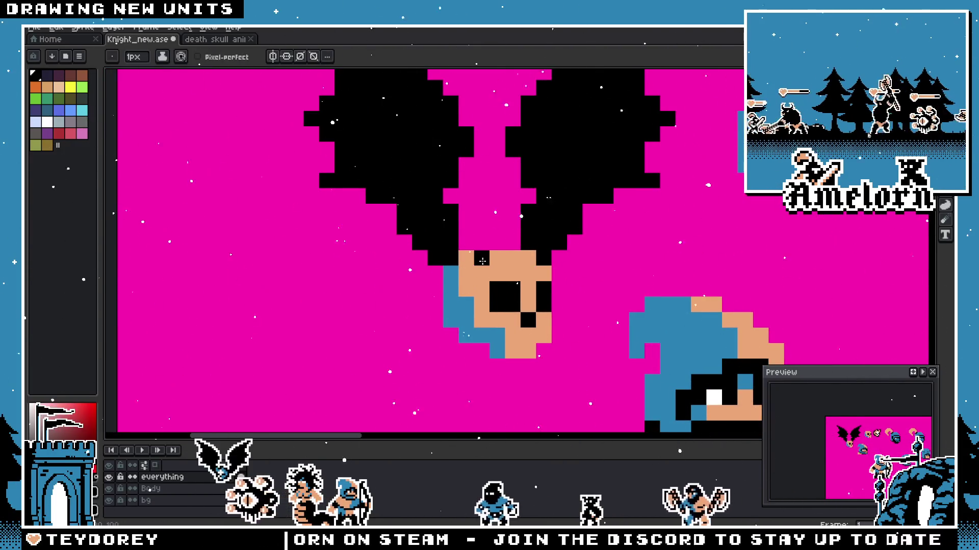
# Step: Sample blue from the canvas and paint blue tuft pixels onto the skull's top
pyautogui.press('alt')
pyautogui.click(473, 258)
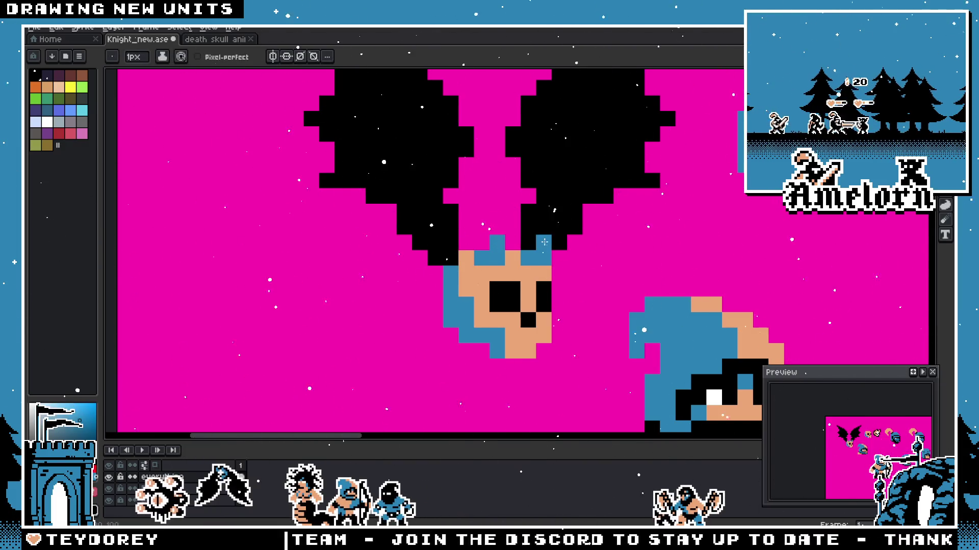
pyautogui.scroll(-5, 460, 280)
pyautogui.scroll(5, 459, 281)
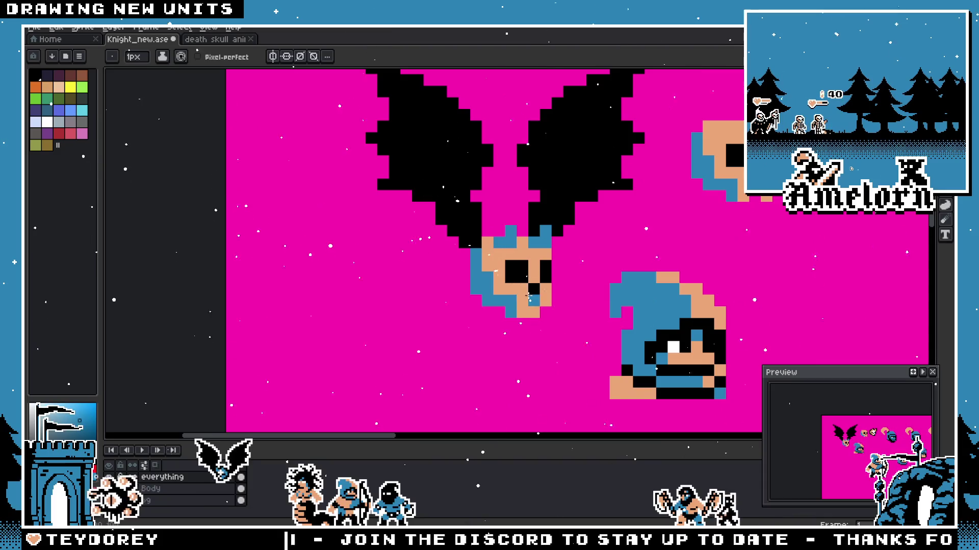
pyautogui.scroll(-2, 529, 296)
pyautogui.scroll(-2, 528, 295)
pyautogui.press('m')
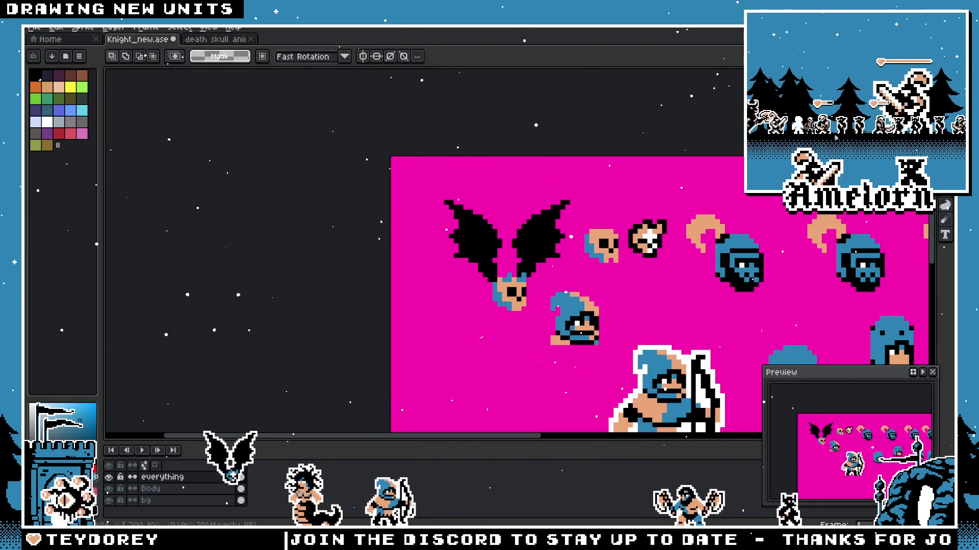
pyautogui.moveTo(430, 198)
pyautogui.mouseDown()
pyautogui.moveTo(553, 300)
pyautogui.moveTo(533, 273)
pyautogui.moveTo(502, 272)
pyautogui.mouseUp()
pyautogui.press('Return')
pyautogui.scroll(3, 525, 290)
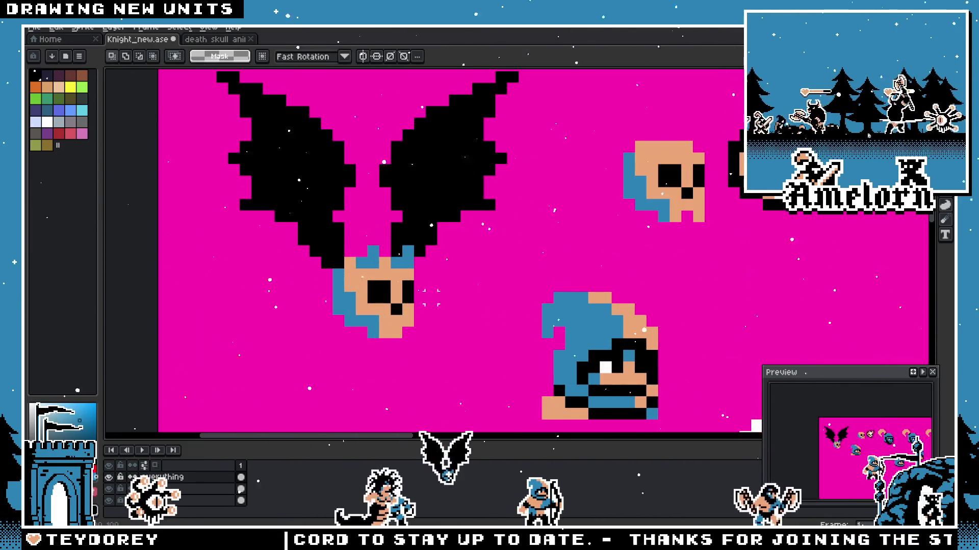
pyautogui.scroll(-1, 364, 258)
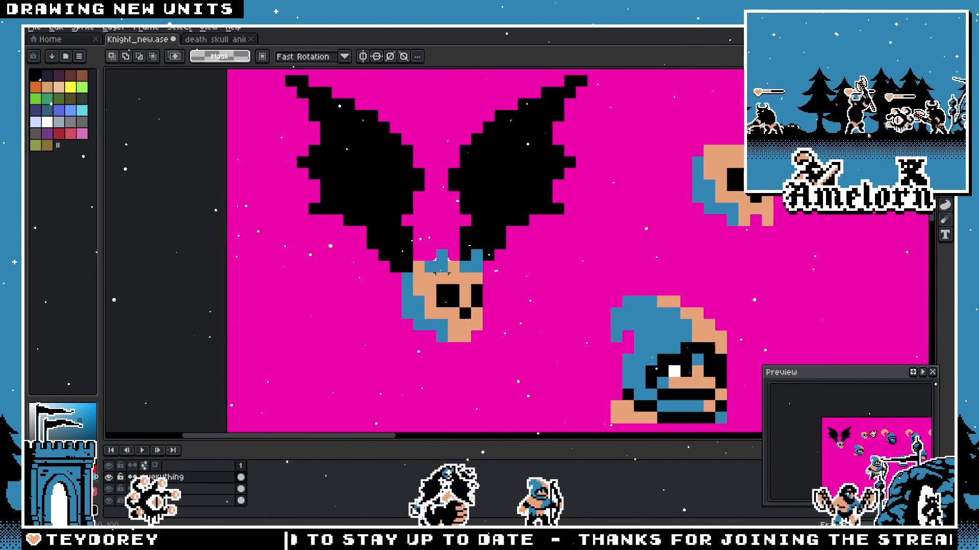
# Step: Marquee-select the bat's left wing, cancelling a first move attempt, ready to reposition it
pyautogui.moveTo(271, 72)
pyautogui.mouseDown()
pyautogui.moveTo(426, 274)
pyautogui.moveTo(423, 283)
pyautogui.mouseUp()
pyautogui.press('Escape')
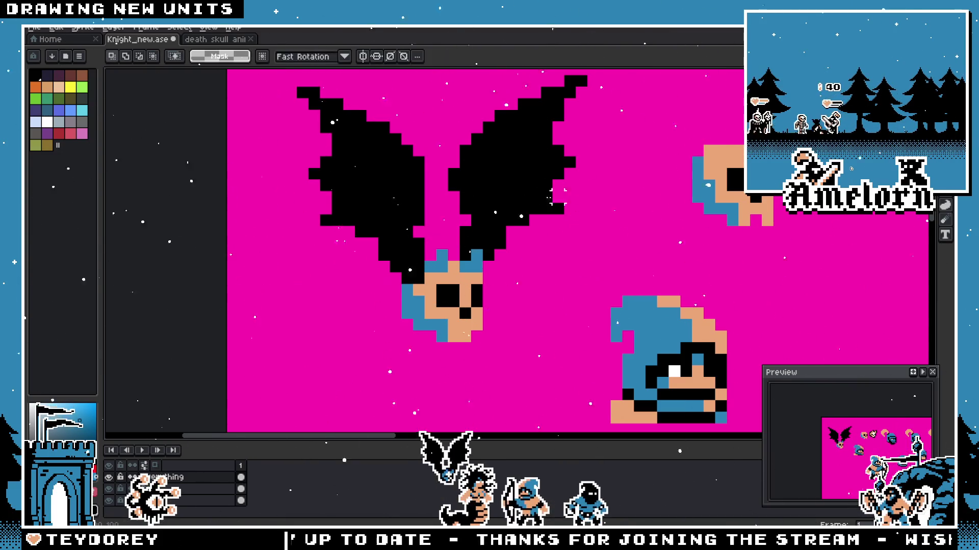
pyautogui.moveTo(546, 126); pyautogui.dragTo(542, 178)
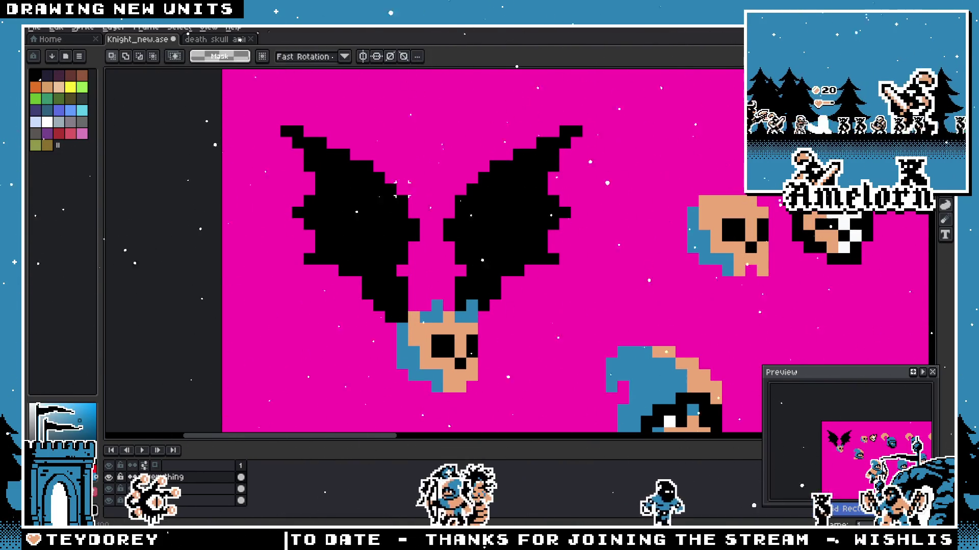
pyautogui.moveTo(280, 160); pyautogui.dragTo(420, 324)
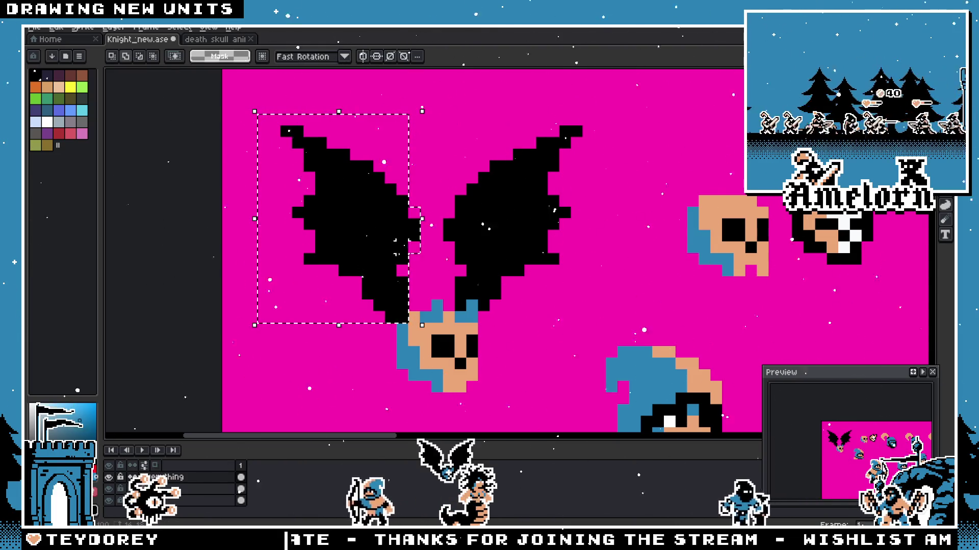
# Step: Move the left wing one pixel right and down and commit it
pyautogui.click(378, 287)
pyautogui.moveTo(378, 287); pyautogui.dragTo(380, 297)
pyautogui.press('Return')
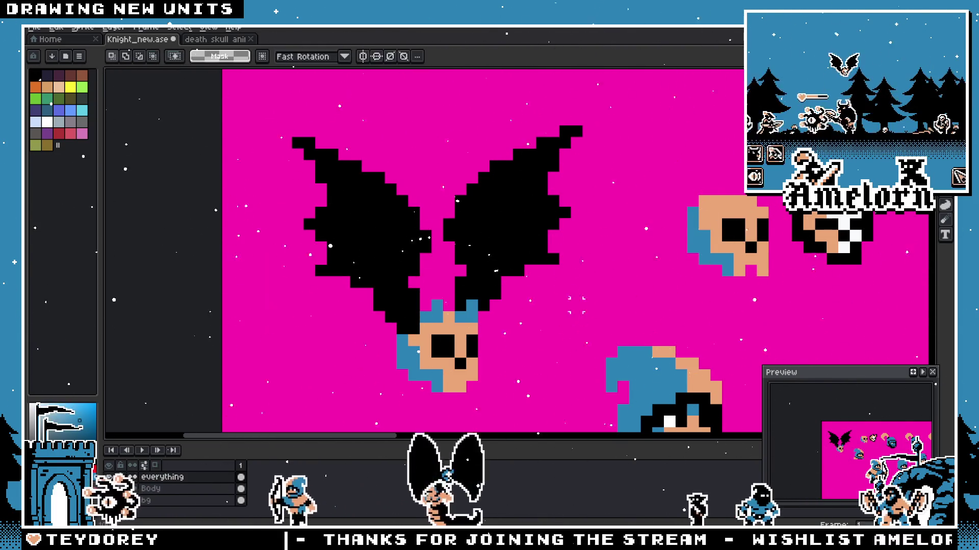
# Step: Select the right wing, move it down two pixels and commit its new position
pyautogui.moveTo(595, 125)
pyautogui.mouseDown()
pyautogui.moveTo(457, 301)
pyautogui.moveTo(492, 307)
pyautogui.mouseUp()
pyautogui.press('Escape')
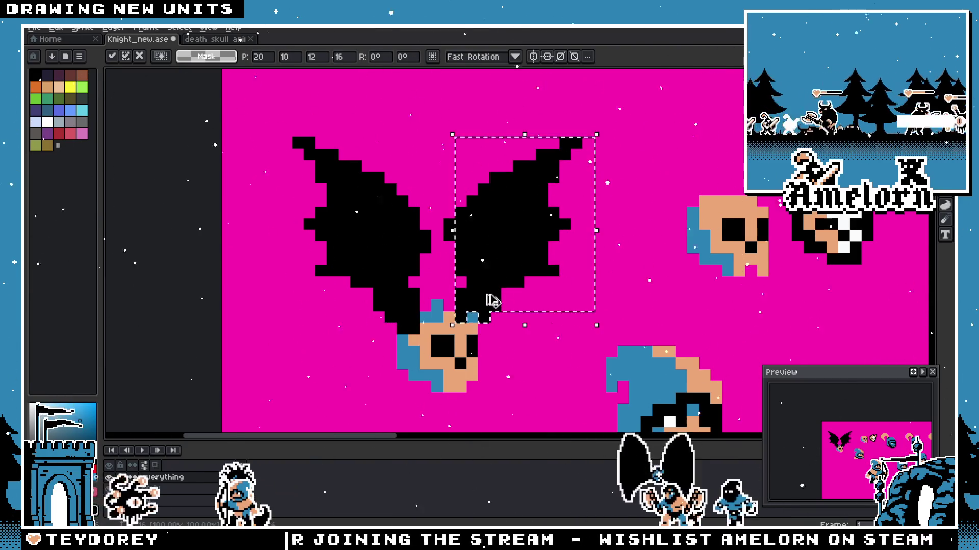
pyautogui.moveTo(491, 264); pyautogui.dragTo(494, 287)
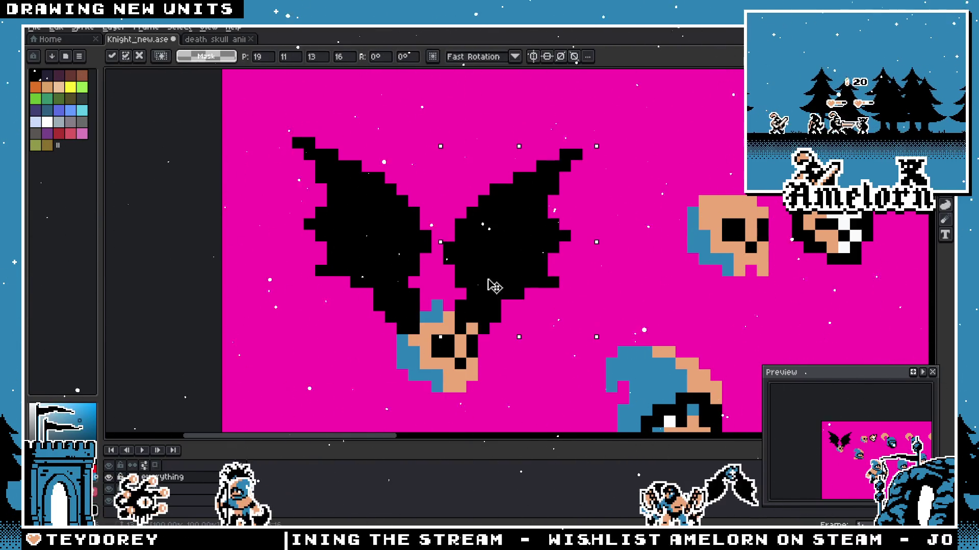
pyautogui.press('Return')
pyautogui.scroll(-1, 392, 269)
pyautogui.scroll(-1, 393, 270)
pyautogui.scroll(3, 392, 269)
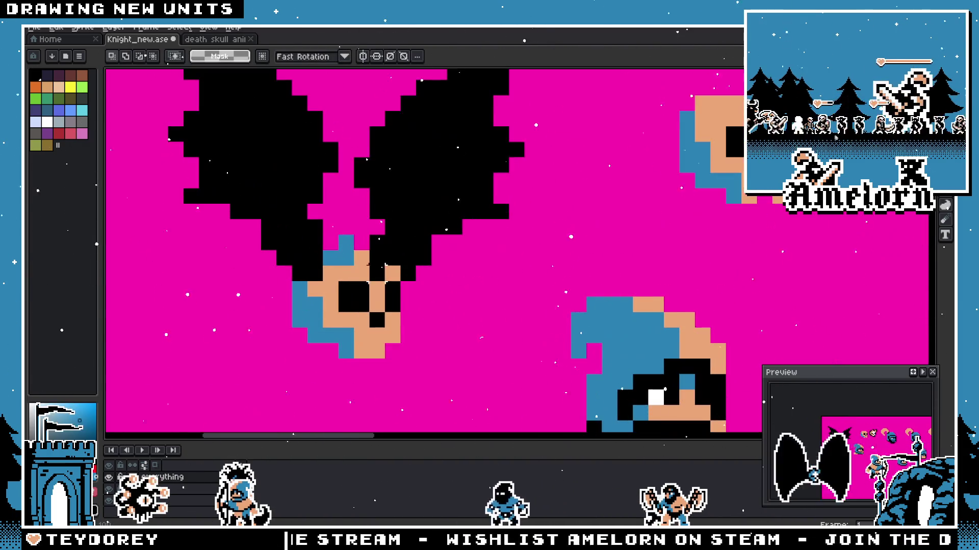
pyautogui.press('i')
pyautogui.scroll(-2, 382, 275)
pyautogui.scroll(2, 352, 260)
# Step: Add a blue pixel beside the skull, then repaint two blue top pixels tan
pyautogui.press('i')
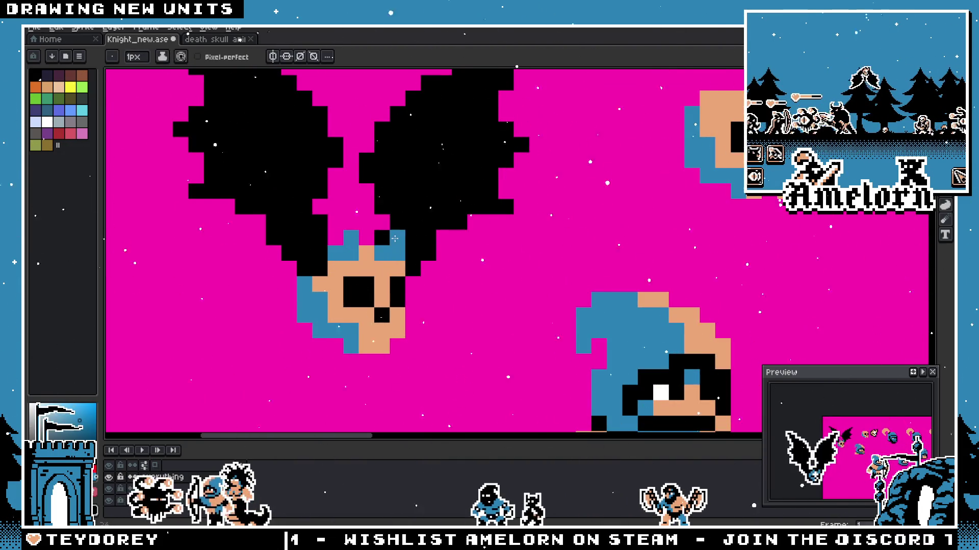
pyautogui.scroll(-2, 394, 239)
pyautogui.scroll(-1, 394, 239)
pyautogui.scroll(2, 383, 287)
pyautogui.scroll(1, 384, 288)
pyautogui.scroll(1, 384, 288)
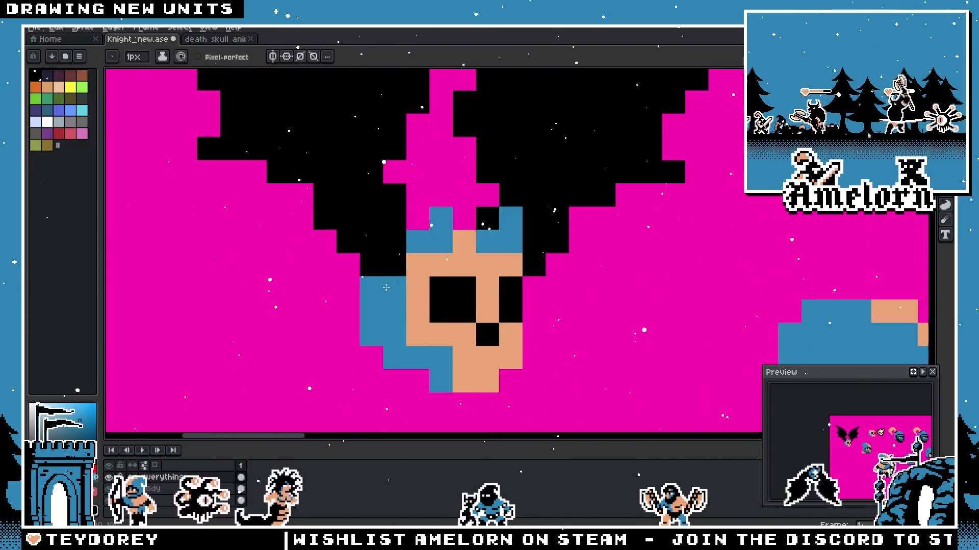
pyautogui.click(560, 260)
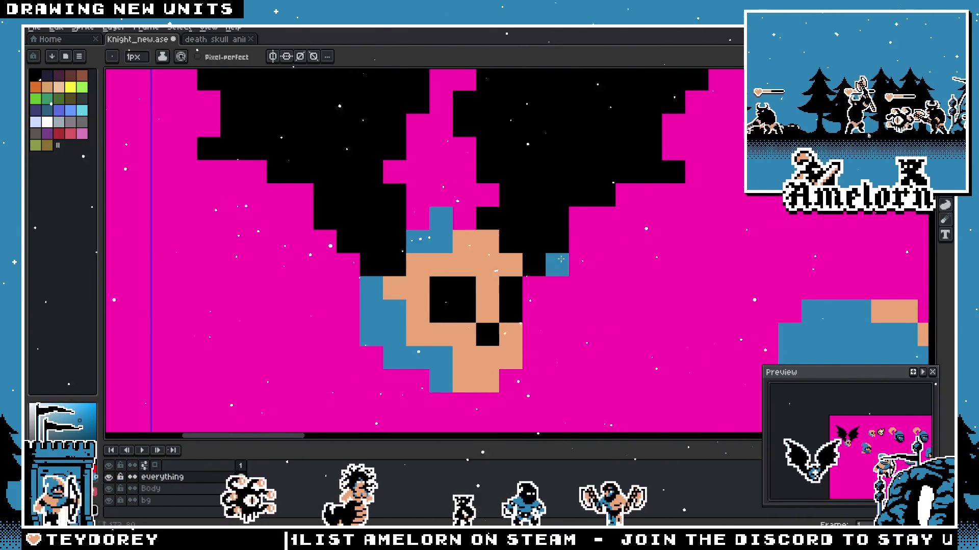
pyautogui.scroll(-3, 421, 272)
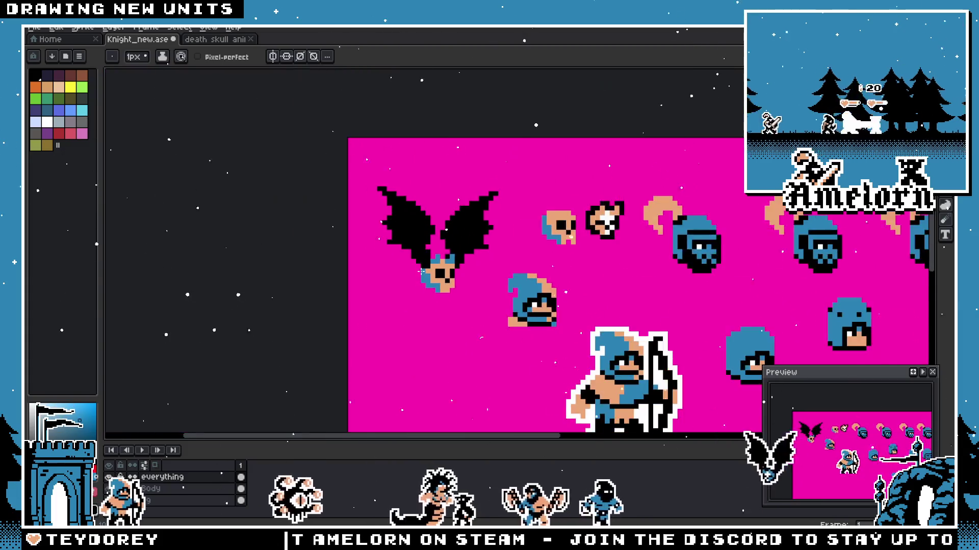
pyautogui.scroll(2, 421, 272)
pyautogui.scroll(1, 421, 271)
pyautogui.scroll(-1, 459, 275)
pyautogui.scroll(-1, 524, 264)
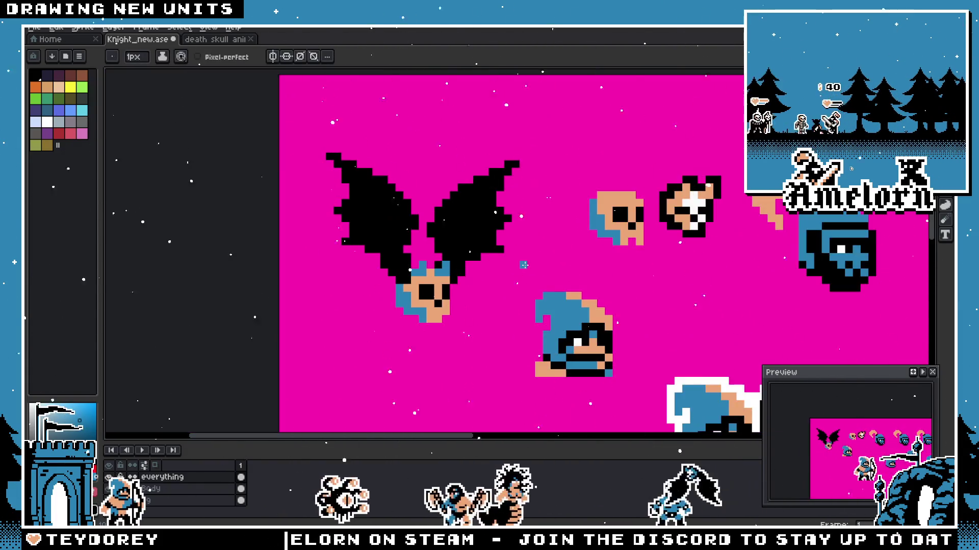
pyautogui.scroll(2, 492, 266)
pyautogui.press('v')
pyautogui.click(399, 271)
pyautogui.click(380, 276)
pyautogui.press('x')
pyautogui.scroll(-3, 369, 270)
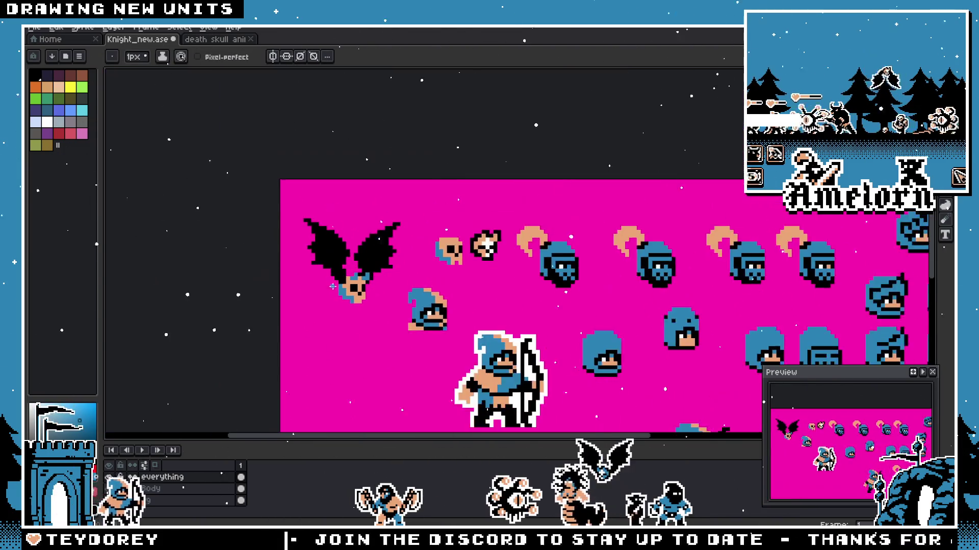
pyautogui.scroll(2, 336, 293)
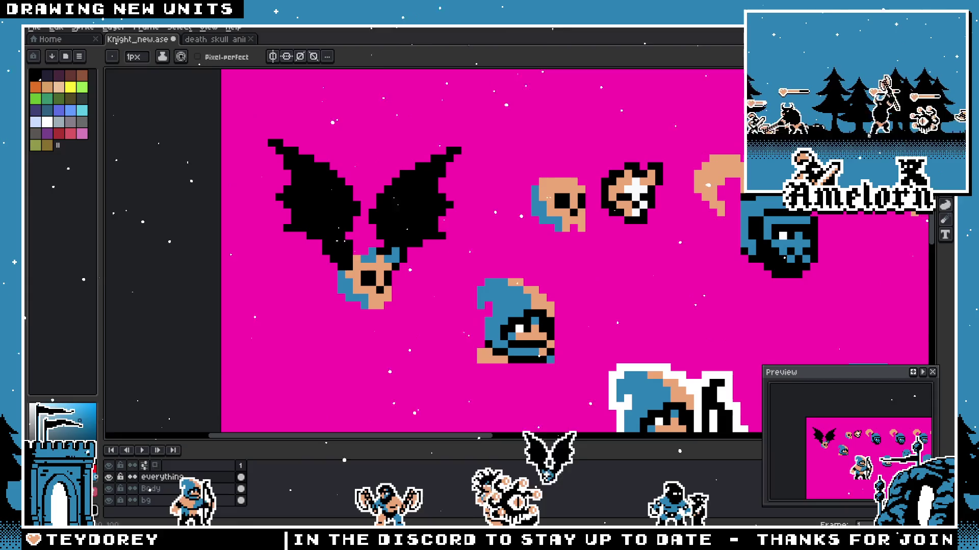
# Step: Marquee-select the whole bat sprite for outlining
pyautogui.press('m')
pyautogui.scroll(1, 369, 201)
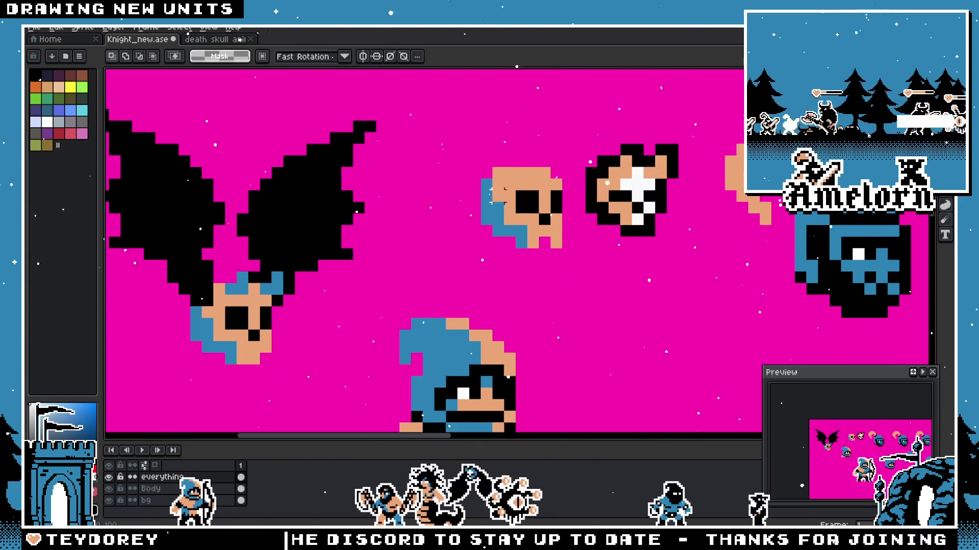
pyautogui.scroll(-2, 368, 201)
pyautogui.moveTo(253, 133); pyautogui.dragTo(426, 294)
# Step: Apply a white Outline FX around the bat-winged skull sprite
pyautogui.hotkey('shift', 'o')
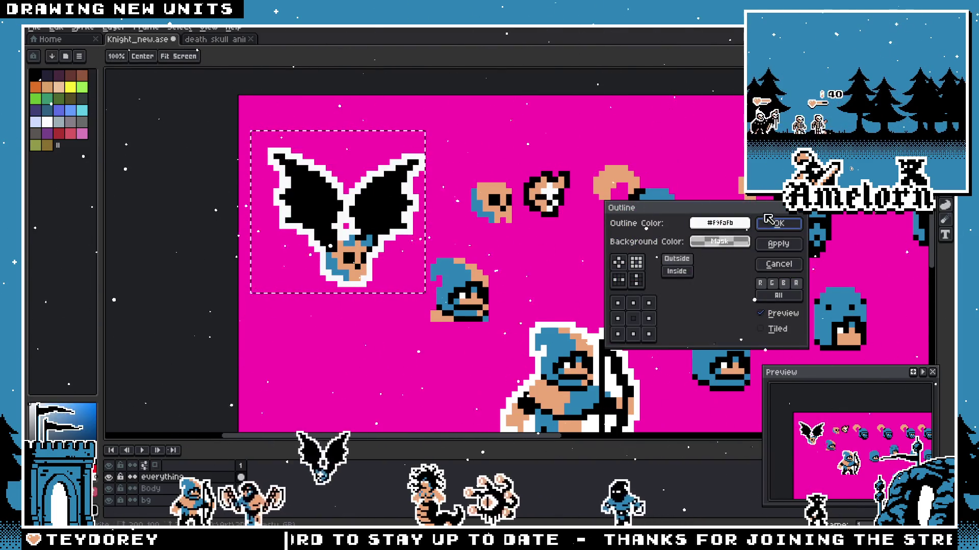
pyautogui.click(778, 240)
pyautogui.scroll(-3, 462, 239)
pyautogui.scroll(1, 458, 241)
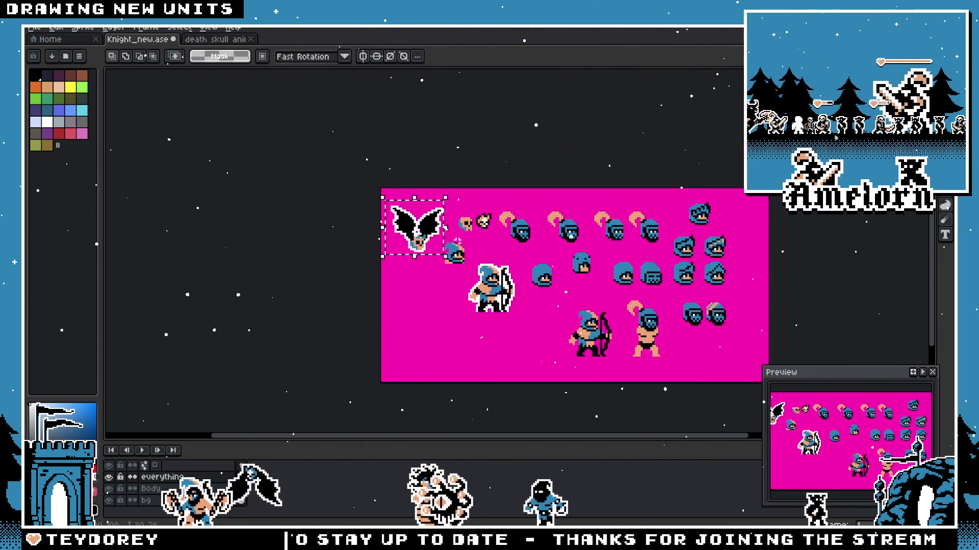
pyautogui.scroll(2, 457, 238)
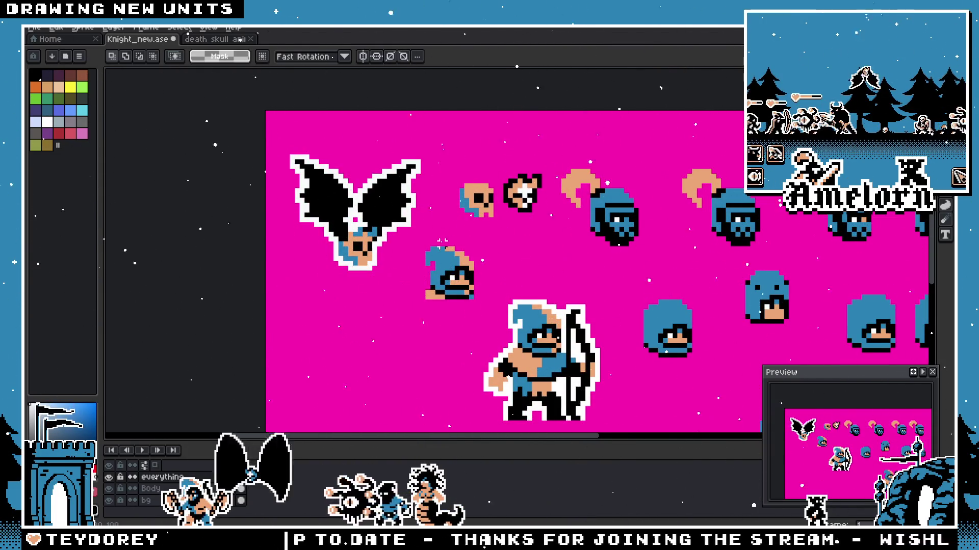
pyautogui.scroll(-2, 431, 240)
pyautogui.scroll(-2, 432, 240)
pyautogui.scroll(2, 430, 235)
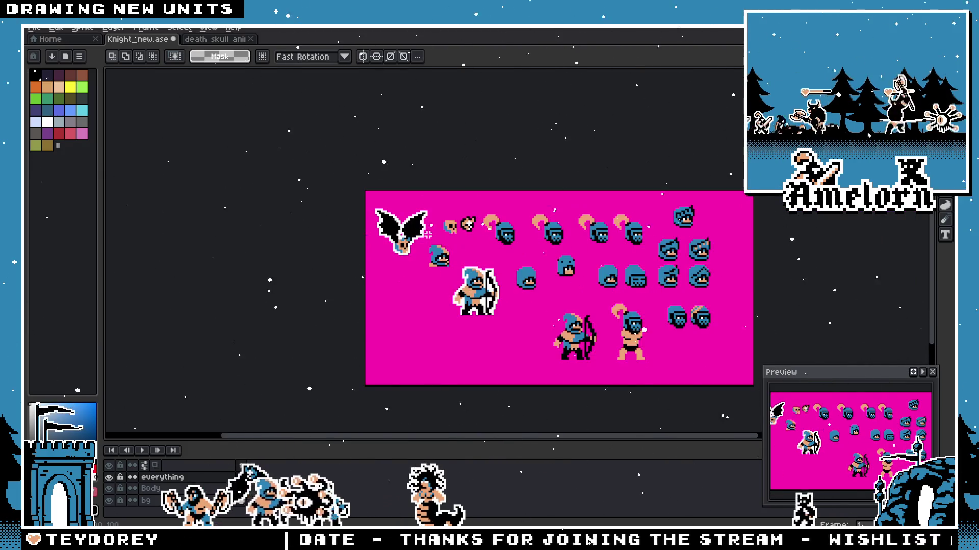
pyautogui.scroll(2, 429, 235)
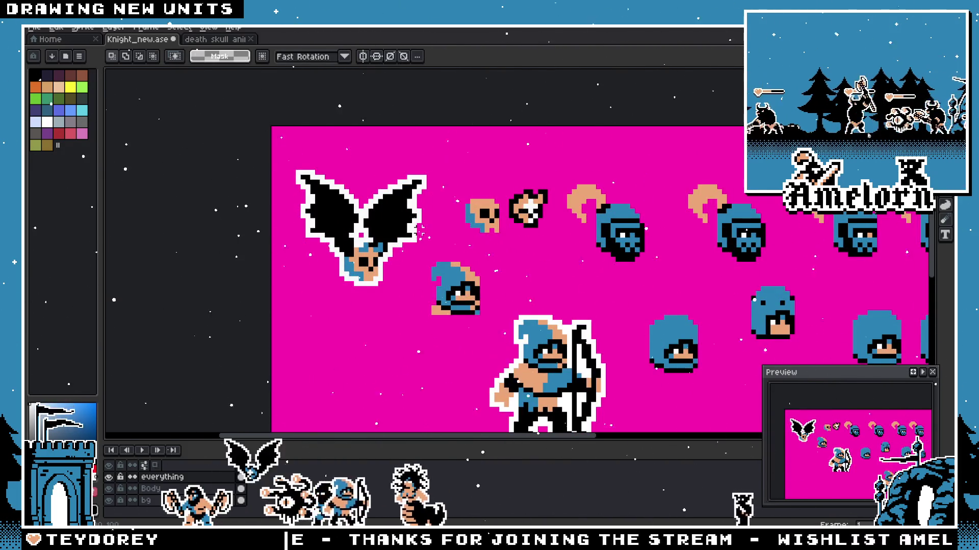
pyautogui.scroll(1, 373, 267)
pyautogui.scroll(2, 343, 280)
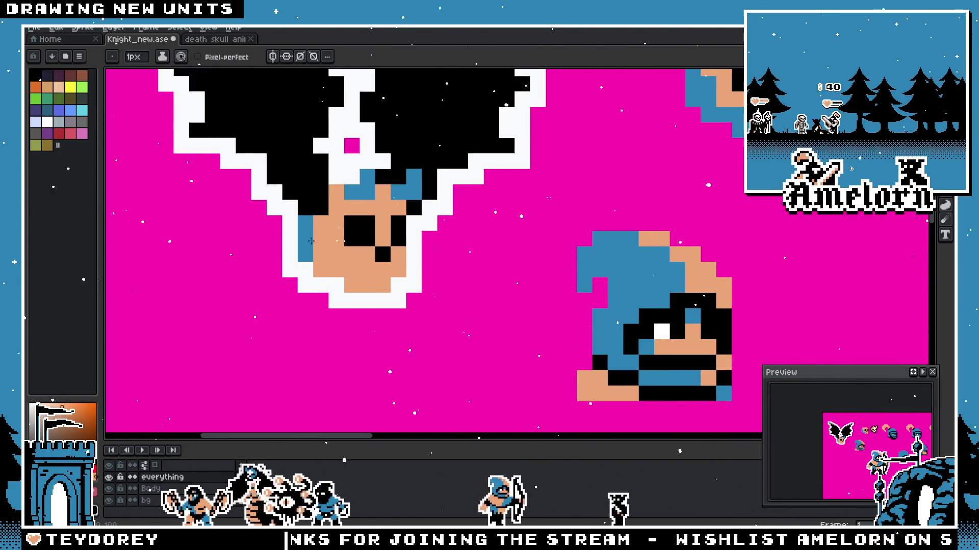
pyautogui.scroll(-2, 329, 243)
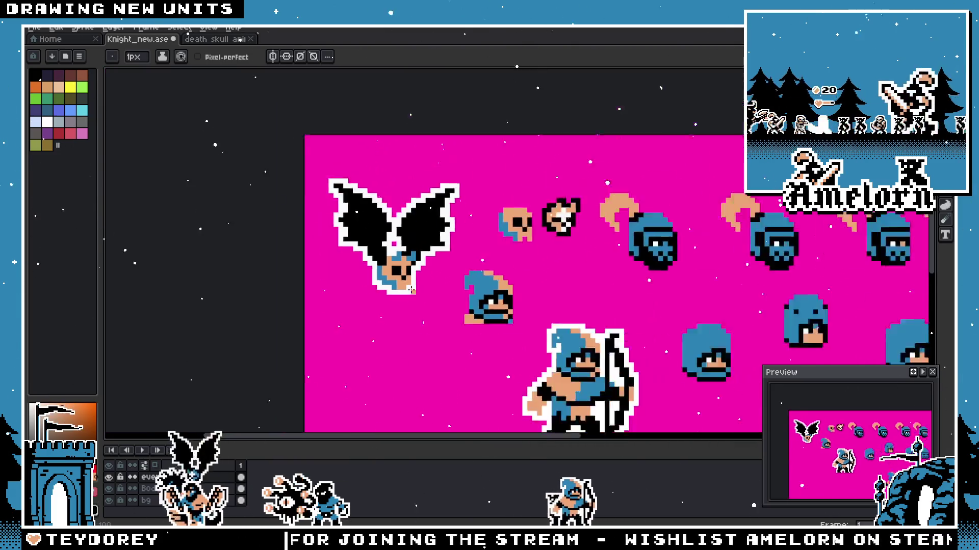
pyautogui.scroll(2, 399, 279)
pyautogui.scroll(-2, 399, 280)
pyautogui.scroll(-1, 399, 280)
pyautogui.scroll(3, 377, 277)
pyautogui.scroll(1, 376, 277)
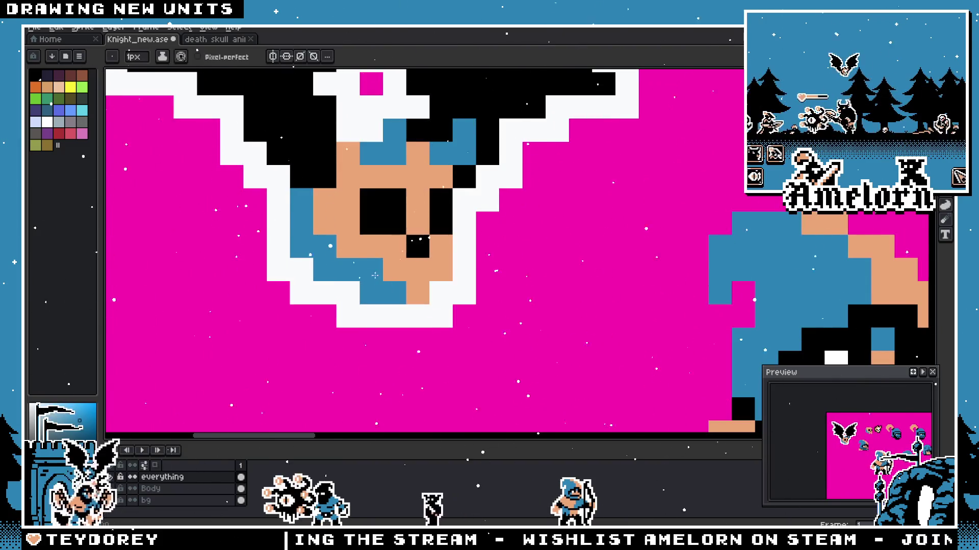
pyautogui.scroll(-3, 376, 278)
pyautogui.scroll(1, 370, 278)
pyautogui.scroll(2, 366, 278)
pyautogui.scroll(-1, 366, 278)
pyautogui.scroll(-2, 367, 278)
pyautogui.scroll(2, 375, 281)
pyautogui.scroll(1, 380, 284)
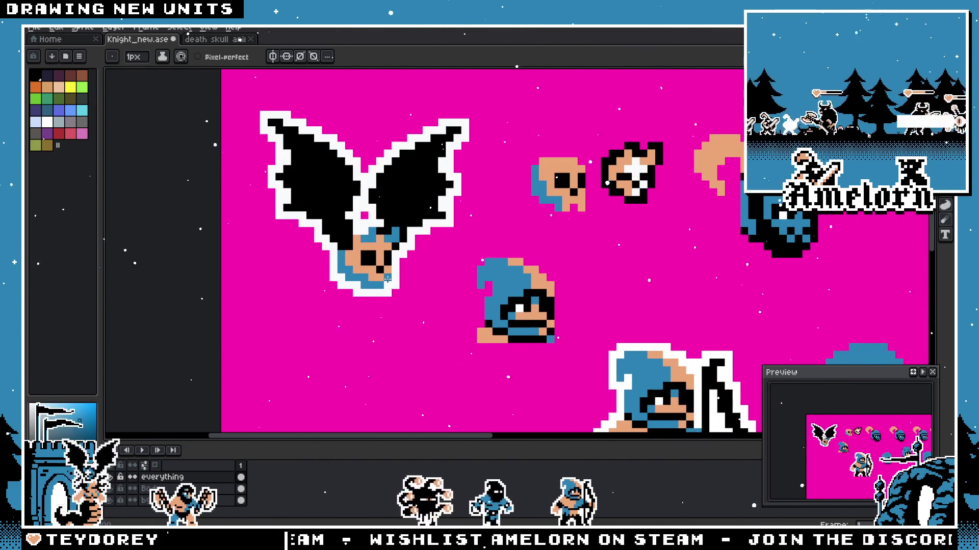
pyautogui.scroll(-1, 386, 280)
pyautogui.scroll(-1, 329, 287)
pyautogui.scroll(2, 319, 291)
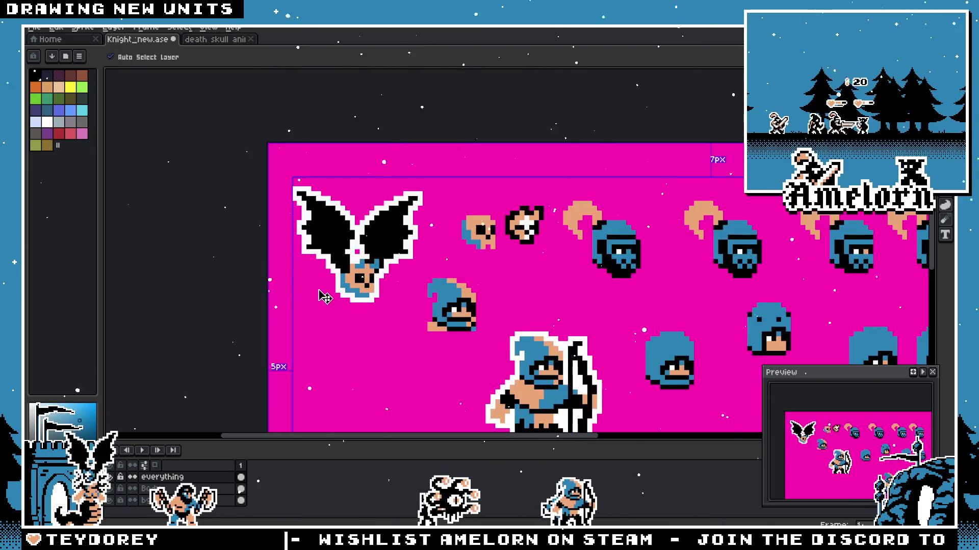
pyautogui.scroll(-1, 317, 286)
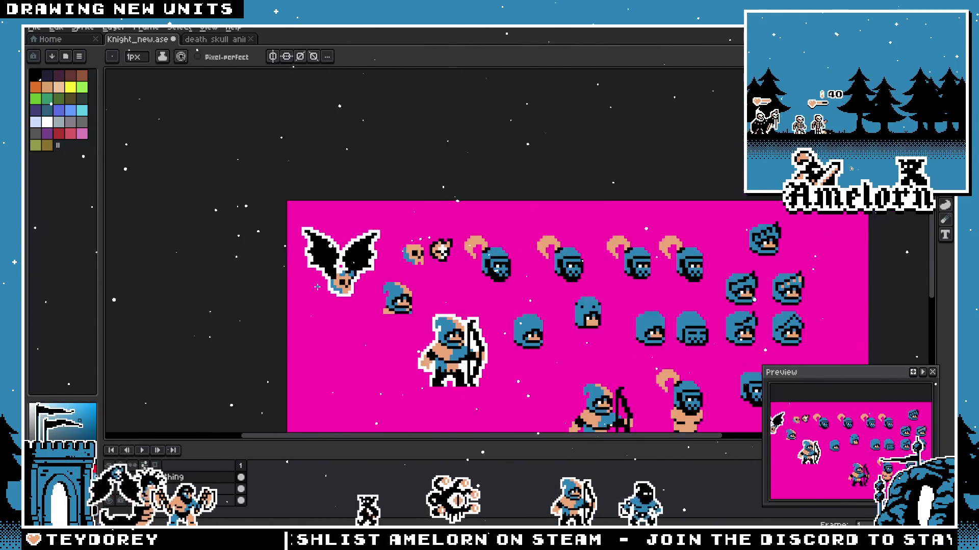
pyautogui.scroll(3, 328, 275)
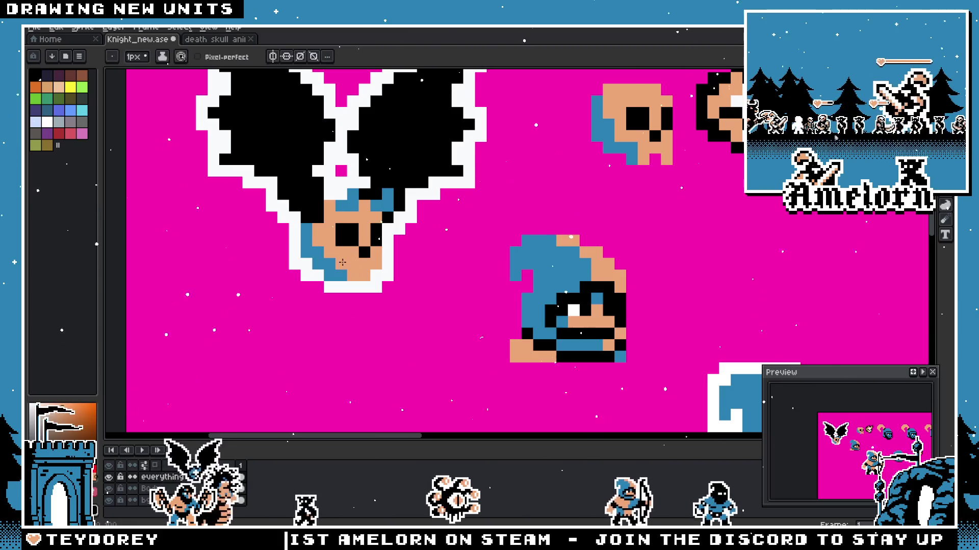
pyautogui.scroll(-2, 329, 272)
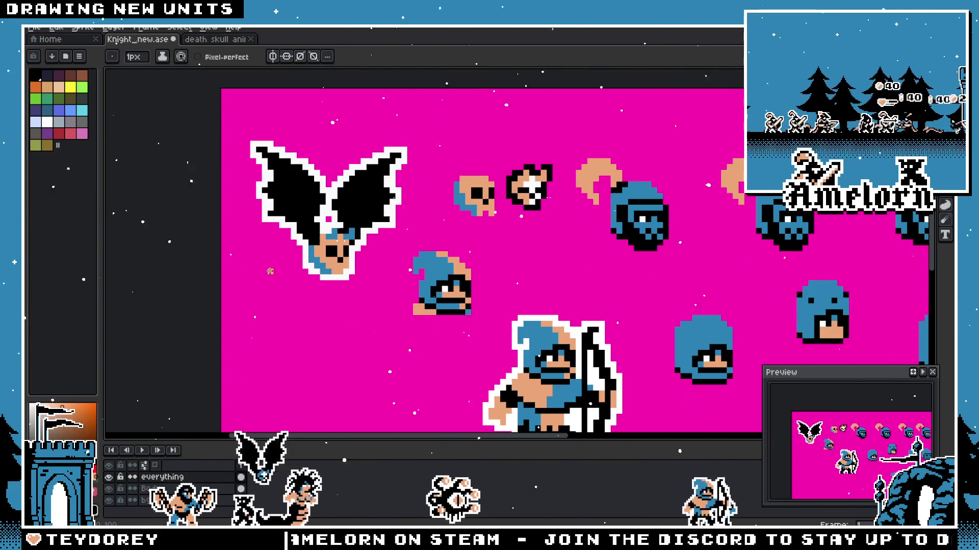
pyautogui.press('v')
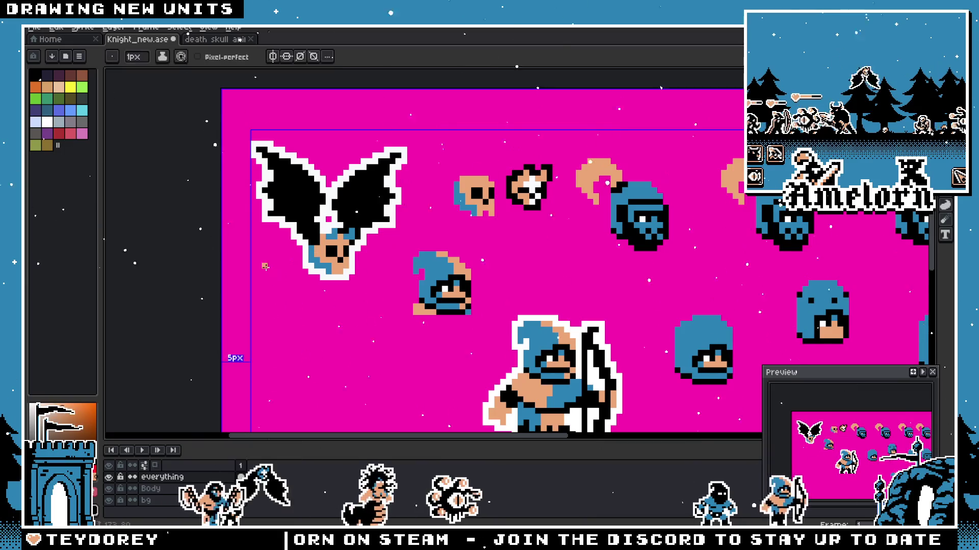
pyautogui.scroll(2, 299, 270)
pyautogui.press('b')
pyautogui.scroll(-2, 302, 276)
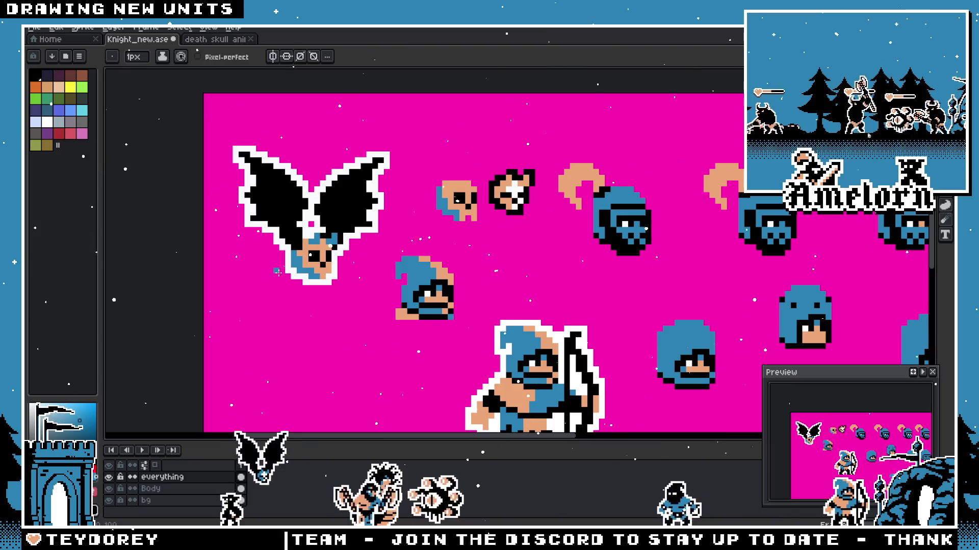
pyautogui.scroll(2, 321, 274)
pyautogui.press('i')
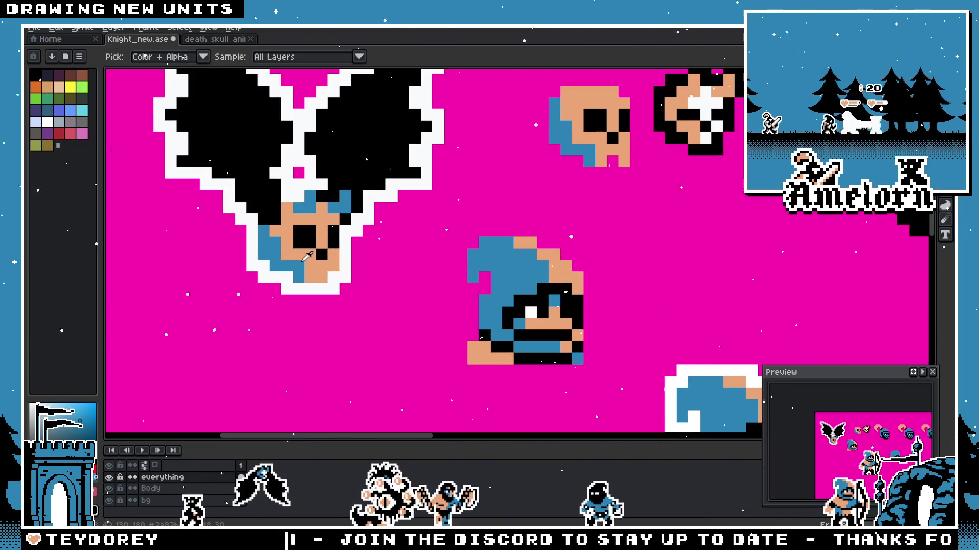
pyautogui.scroll(-2, 307, 246)
pyautogui.press('b')
pyautogui.scroll(1, 262, 264)
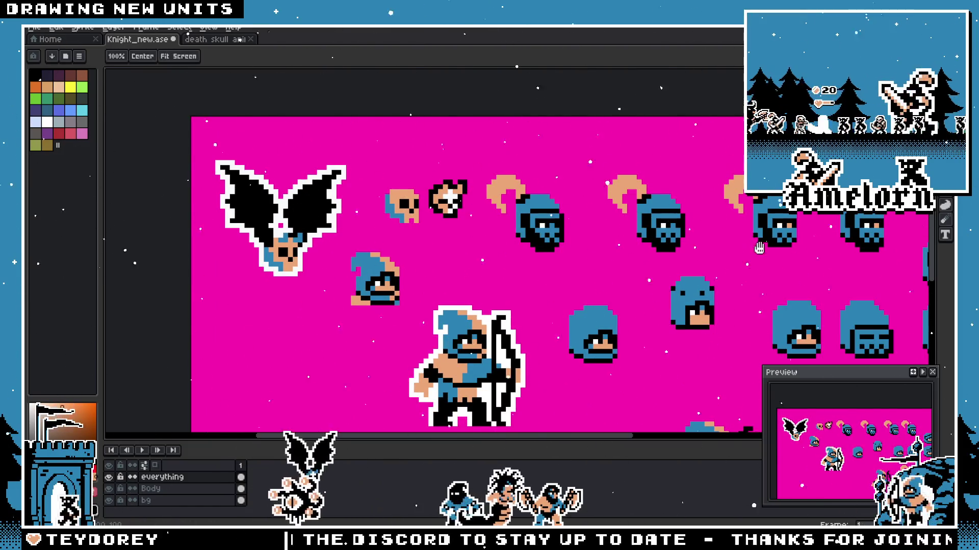
# Step: Pan to the new knight heads and move the top spiky helmet head about 50px left
pyautogui.press('h')
pyautogui.moveTo(917, 246); pyautogui.dragTo(430, 243)
pyautogui.scroll(1, 430, 243)
pyautogui.scroll(1, 431, 244)
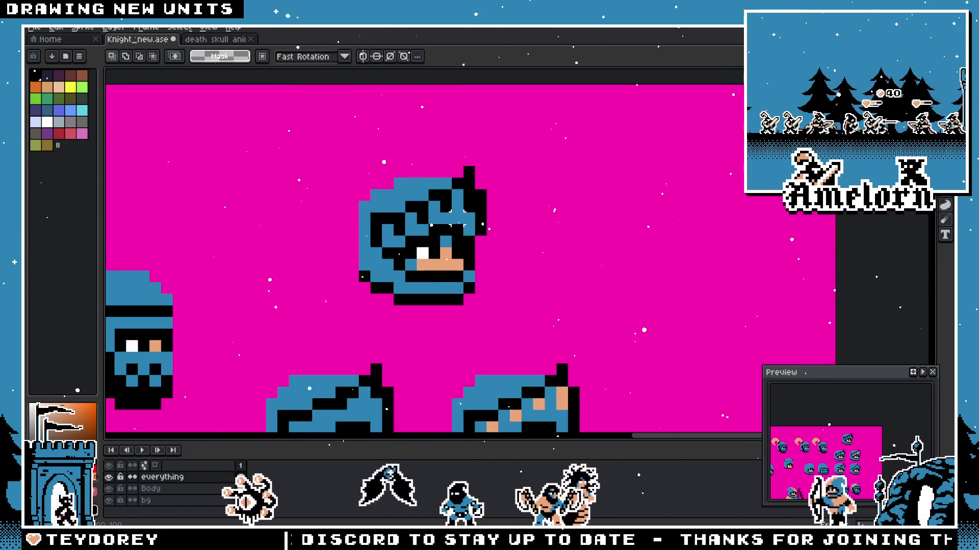
pyautogui.press('m')
pyautogui.scroll(-2, 446, 243)
pyautogui.scroll(1, 456, 242)
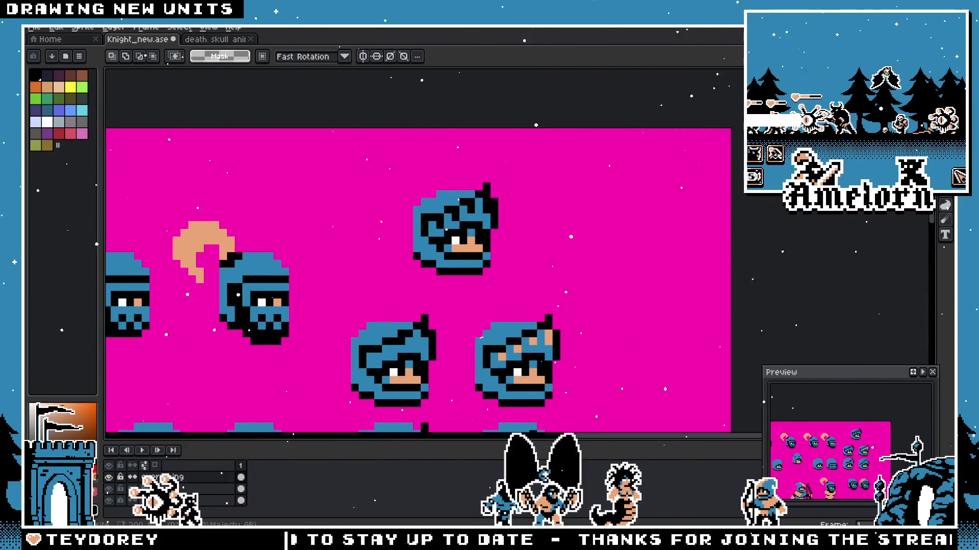
pyautogui.scroll(-2, 456, 242)
pyautogui.scroll(-1, 474, 229)
pyautogui.scroll(3, 521, 218)
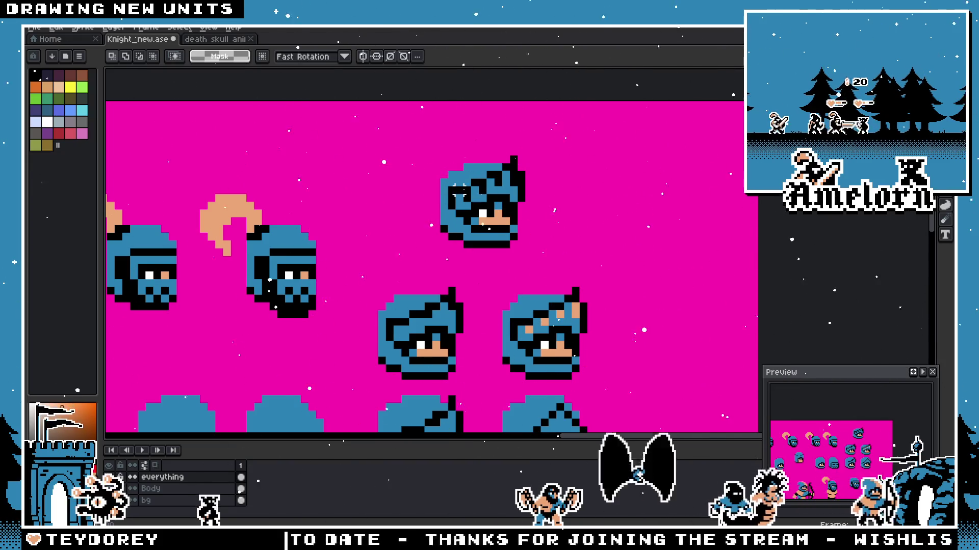
pyautogui.moveTo(400, 135); pyautogui.dragTo(574, 260)
pyautogui.moveTo(481, 199)
pyautogui.mouseDown()
pyautogui.moveTo(444, 198)
pyautogui.moveTo(510, 225)
pyautogui.mouseUp()
pyautogui.scroll(1, 486, 208)
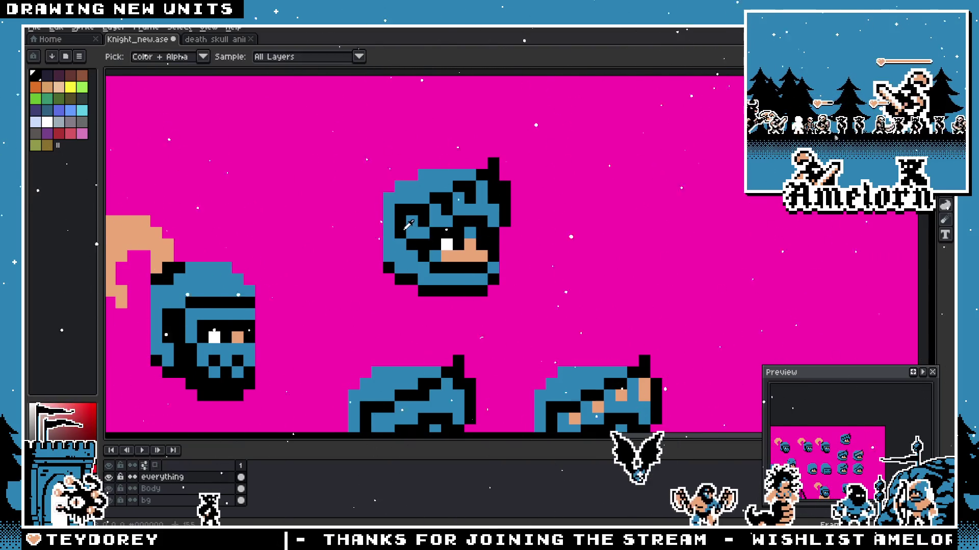
pyautogui.scroll(-2, 419, 230)
pyautogui.scroll(-1, 423, 216)
pyautogui.scroll(2, 428, 212)
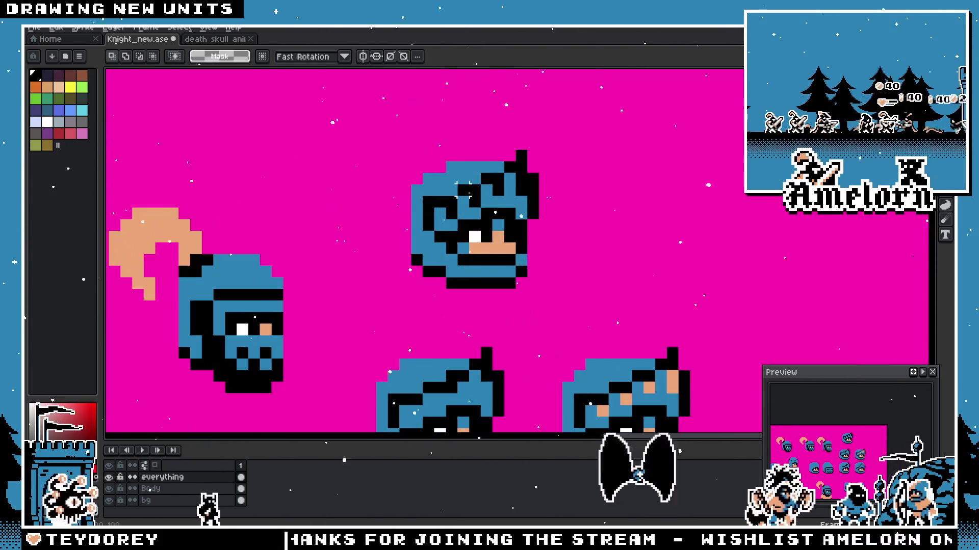
# Step: Pencil a peach crest sweeping along the helmet's top-left edge, undoing a stray pixel
pyautogui.press('b')
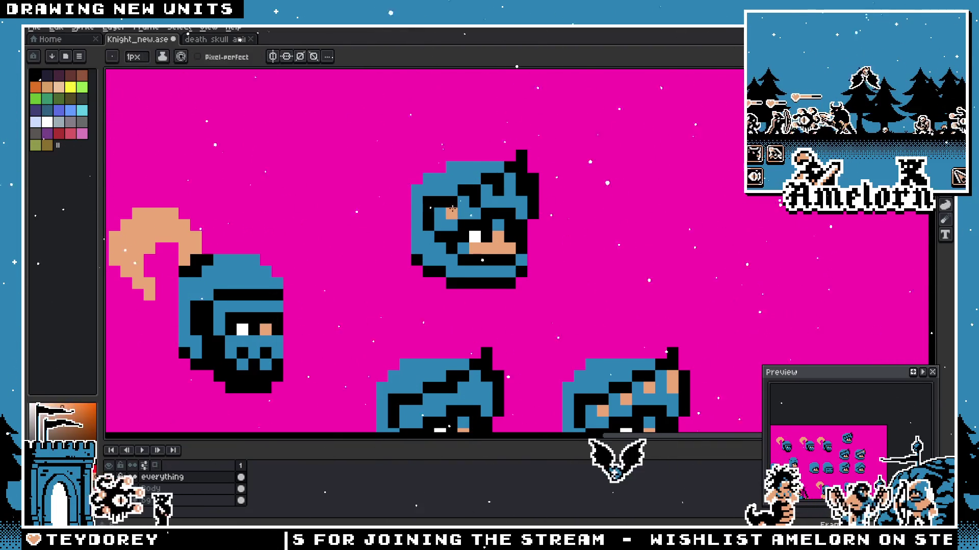
pyautogui.scroll(-3, 468, 200)
pyautogui.scroll(-1, 436, 222)
pyautogui.scroll(3, 407, 234)
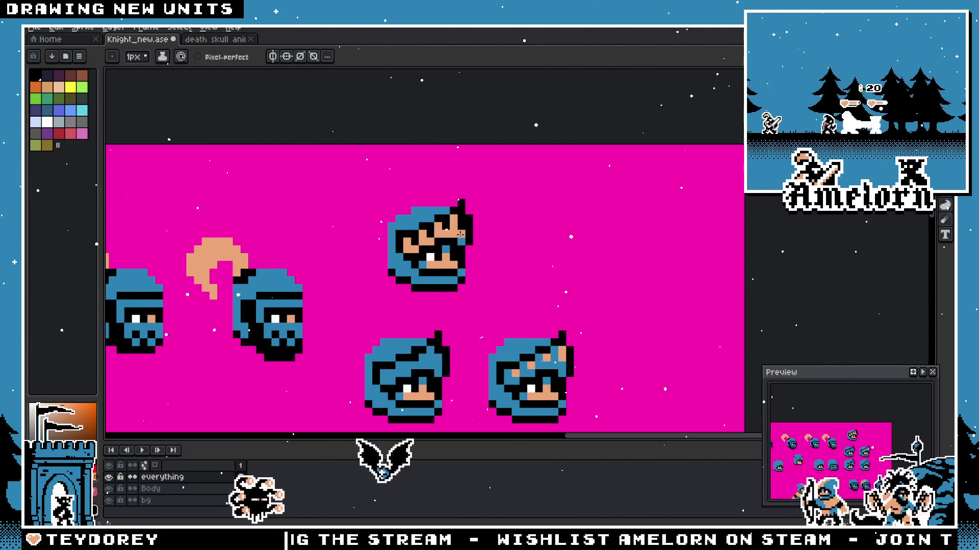
pyautogui.scroll(-1, 459, 233)
pyautogui.scroll(-1, 444, 229)
pyautogui.scroll(2, 413, 225)
pyautogui.scroll(-1, 377, 227)
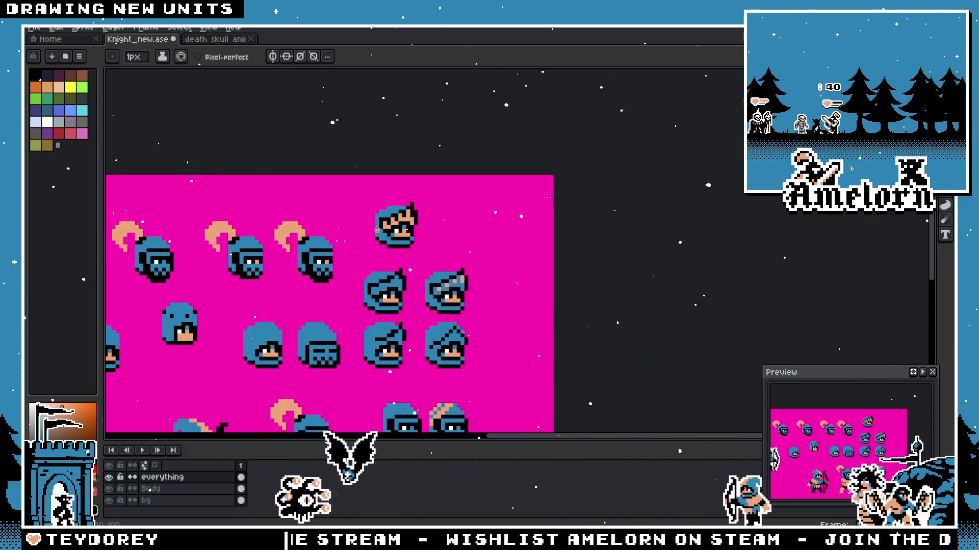
pyautogui.scroll(-1, 376, 227)
pyautogui.press('v')
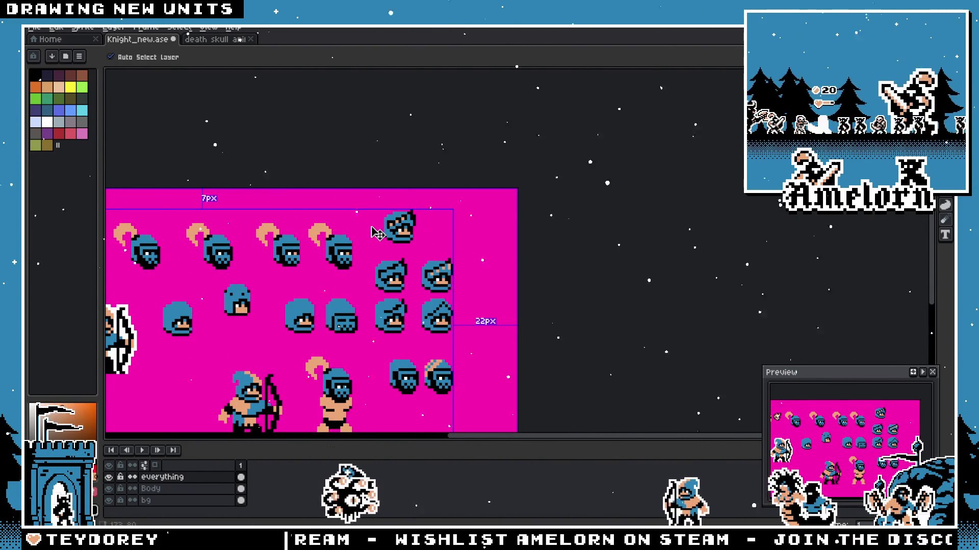
pyautogui.press('b')
pyautogui.scroll(3, 377, 233)
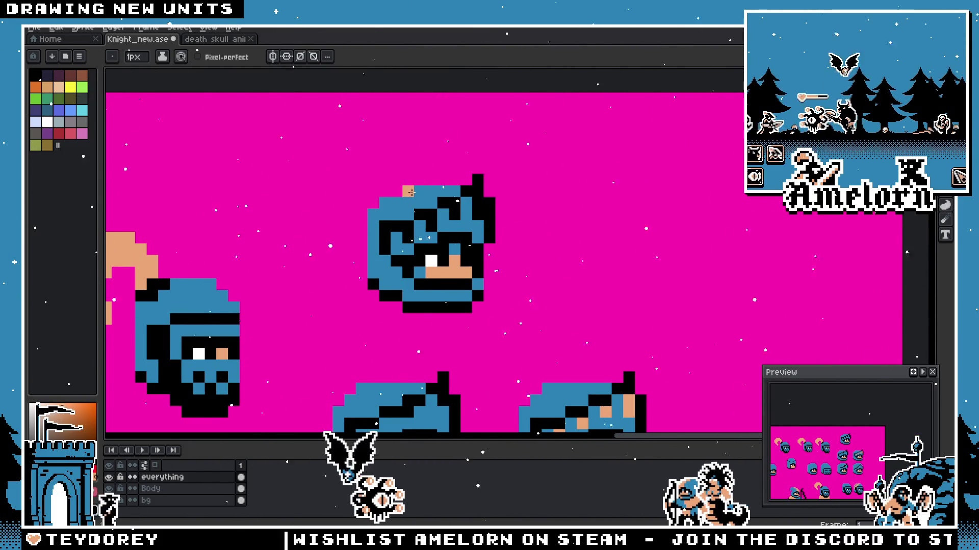
pyautogui.hotkey('ctrl', 'z')
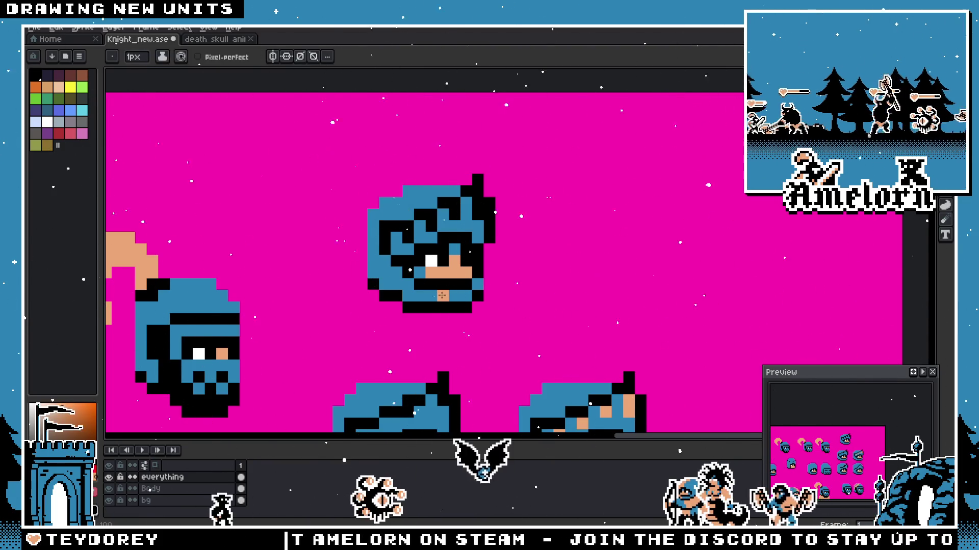
pyautogui.click(408, 191)
pyautogui.moveTo(396, 203); pyautogui.dragTo(373, 225)
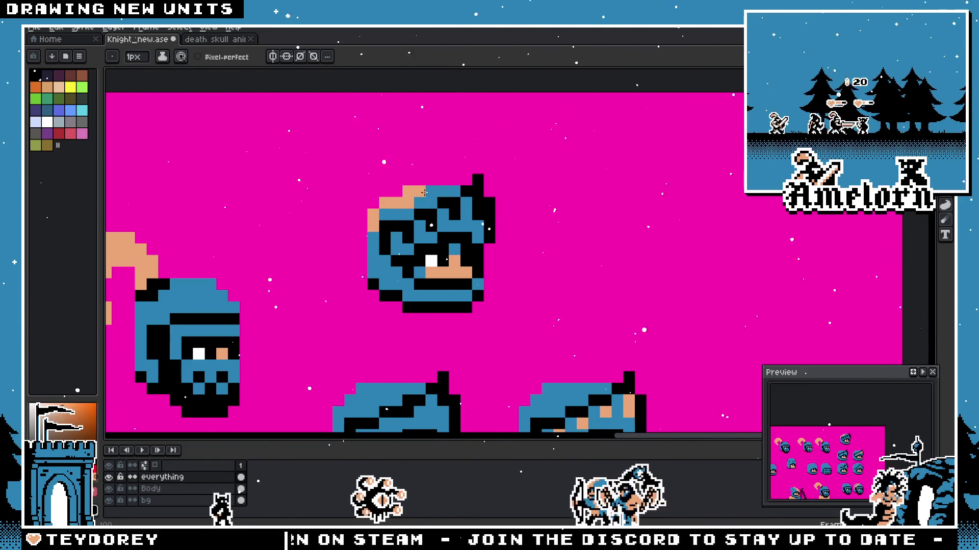
pyautogui.scroll(-3, 390, 212)
pyautogui.scroll(3, 387, 246)
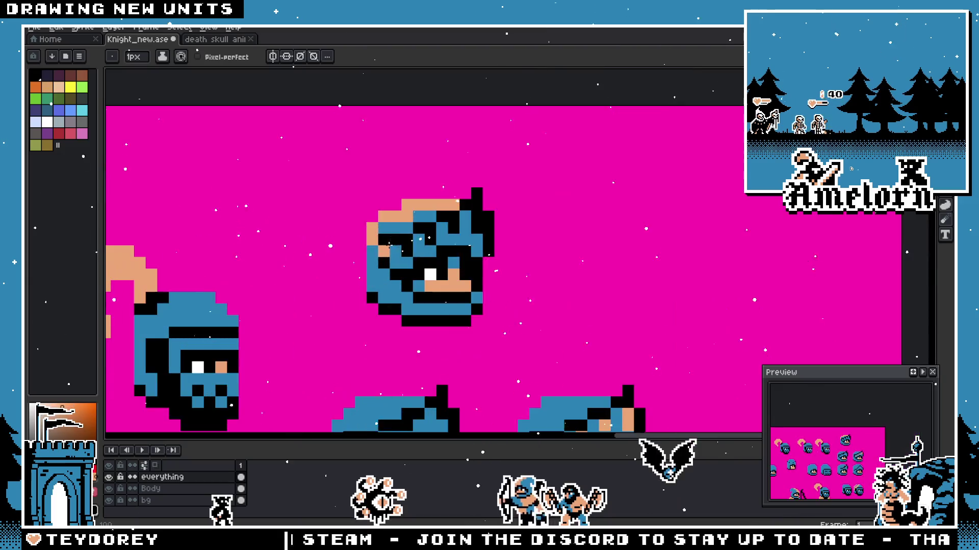
pyautogui.scroll(-3, 370, 252)
pyautogui.scroll(3, 381, 281)
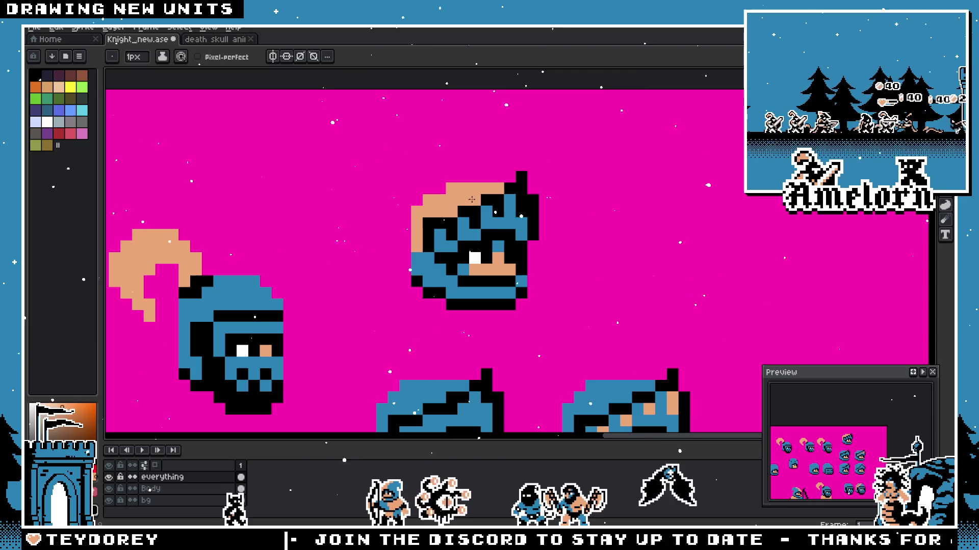
pyautogui.scroll(-3, 427, 220)
pyautogui.scroll(2, 421, 237)
pyautogui.scroll(1, 418, 258)
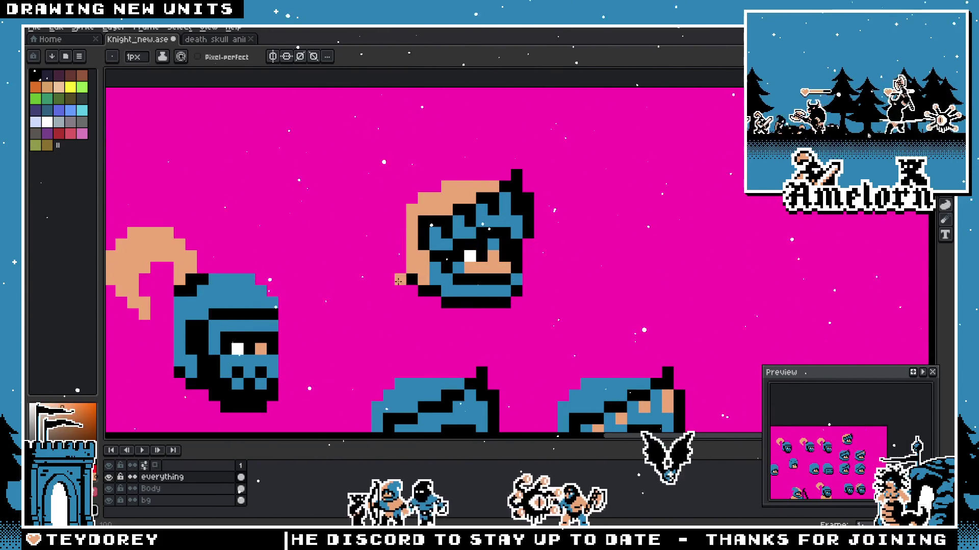
pyautogui.scroll(-3, 403, 280)
pyautogui.scroll(1, 405, 277)
pyautogui.scroll(3, 409, 274)
pyautogui.scroll(-2, 416, 270)
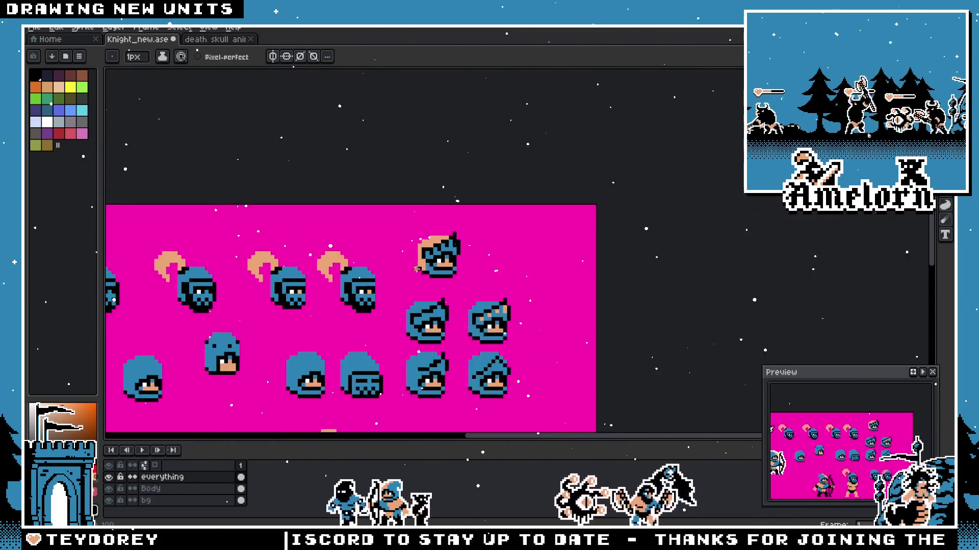
pyautogui.scroll(-1, 417, 268)
pyautogui.press('ctrl')
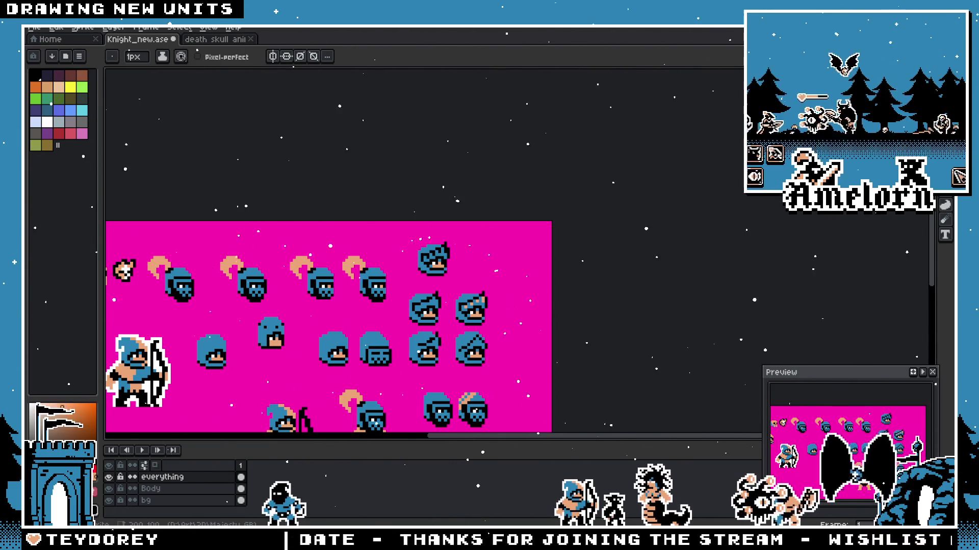
# Step: Switch to the browser and back out of the image previews to the knight helmet results
pyautogui.hotkey('alt', 'Tab')
pyautogui.click(40, 39)
pyautogui.click(41, 39)
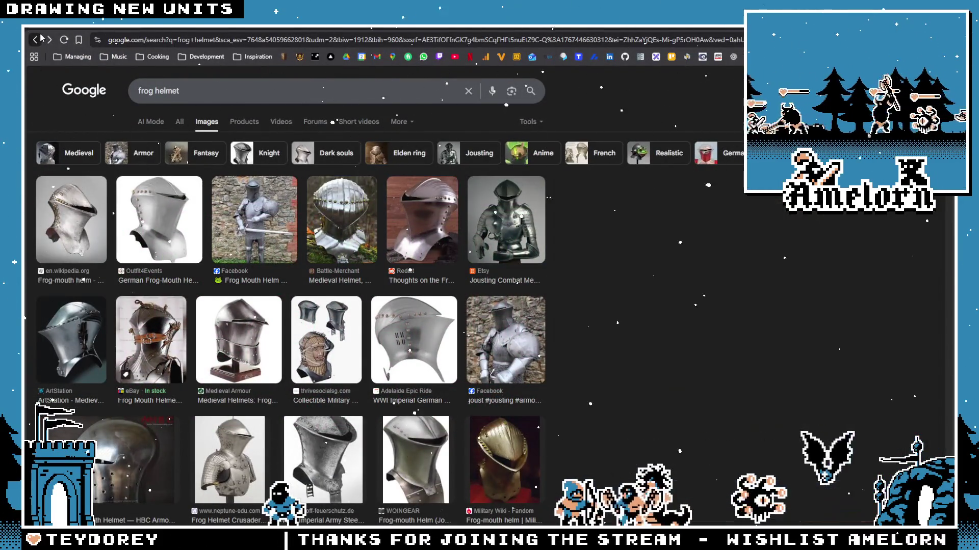
pyautogui.click(39, 39)
pyautogui.click(40, 38)
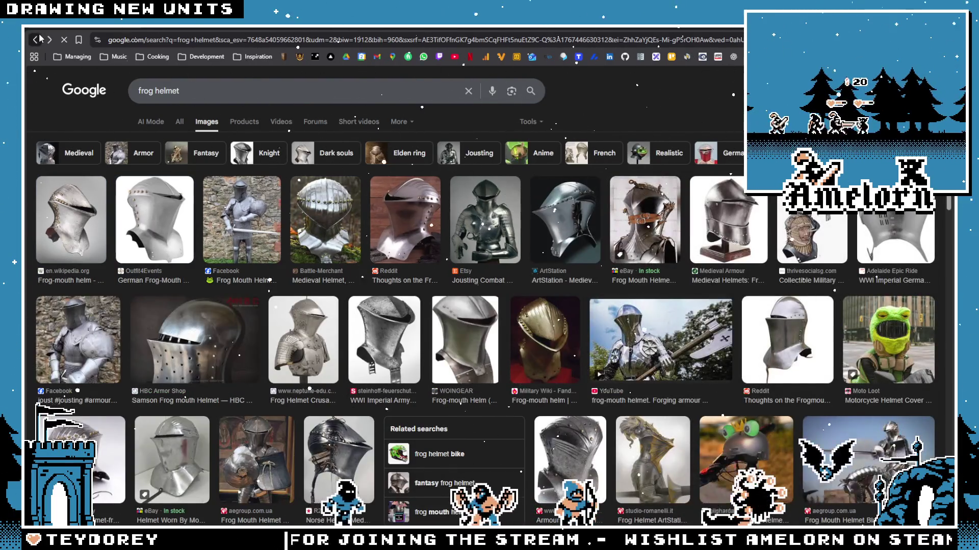
pyautogui.click(40, 39)
# Step: Preview the bascinet, polished, 3D-model, engraved and red-plumed helmets, then return to Aseprite
pyautogui.click(350, 217)
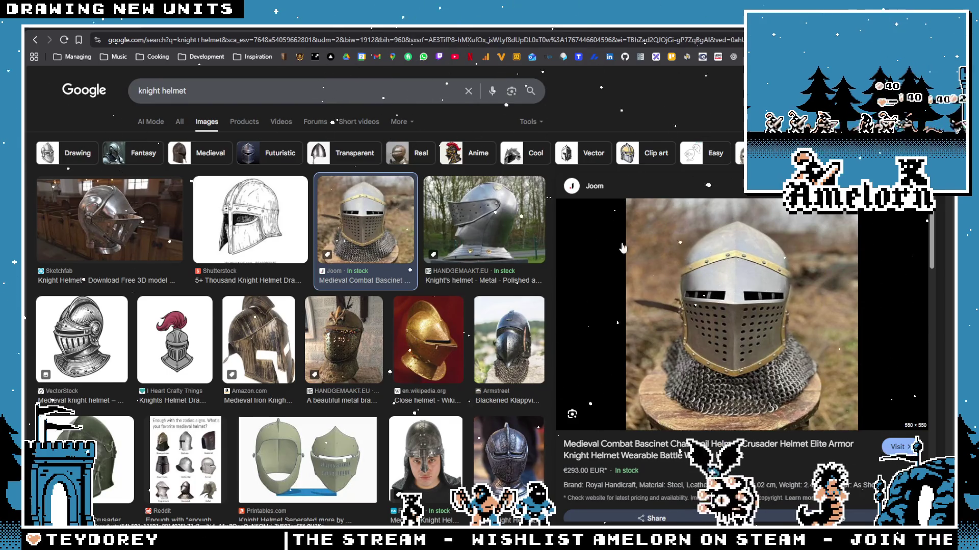
pyautogui.click(476, 216)
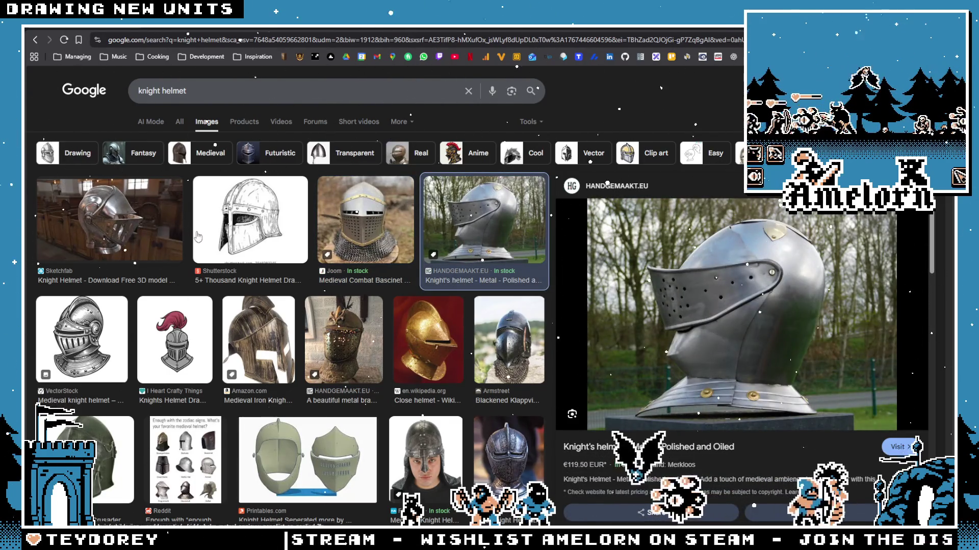
pyautogui.click(111, 263)
pyautogui.click(81, 340)
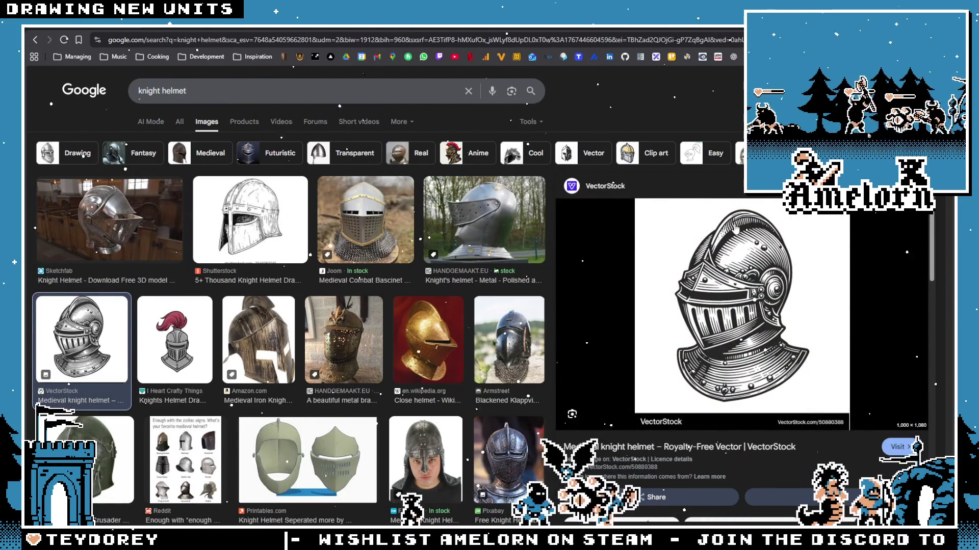
pyautogui.click(177, 336)
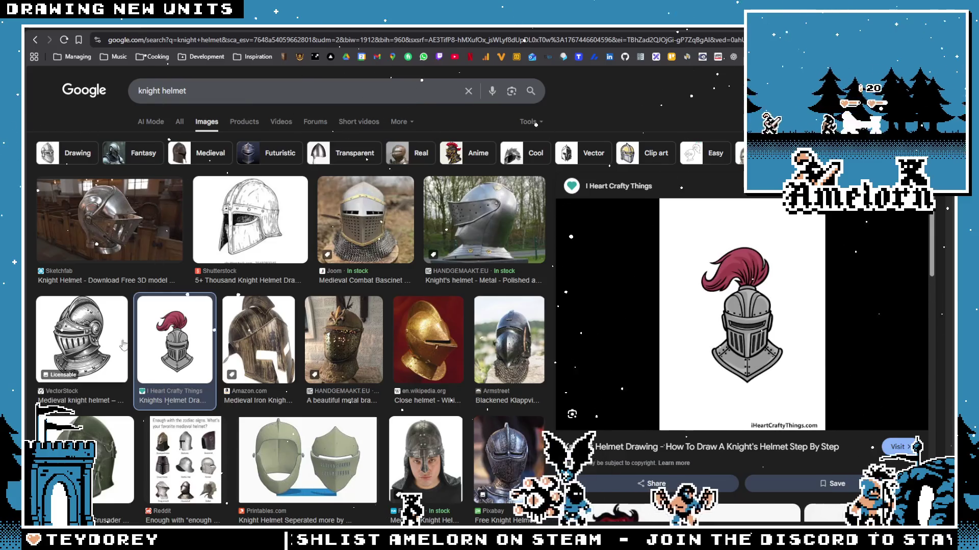
pyautogui.press('Left')
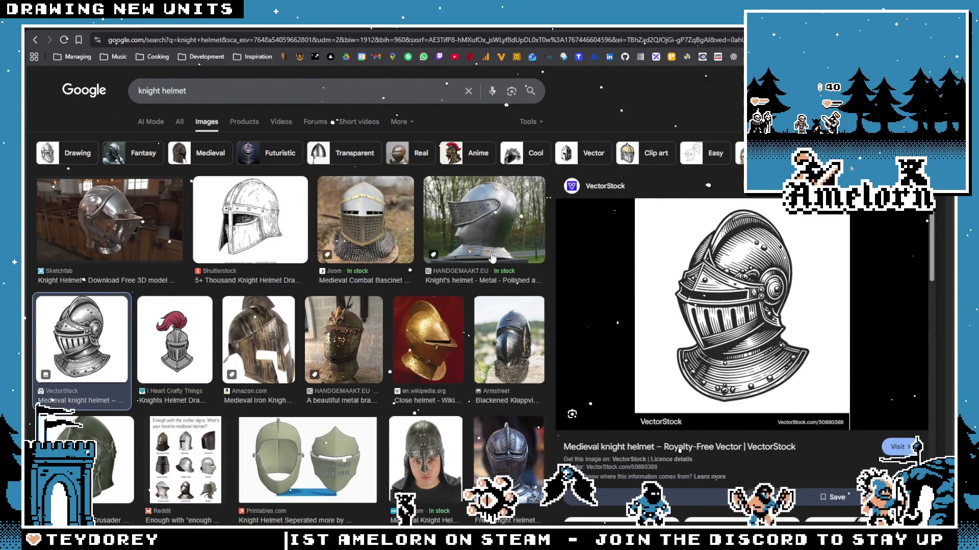
pyautogui.hotkey('alt', 'Tab')
pyautogui.scroll(2, 426, 188)
pyautogui.scroll(3, 427, 189)
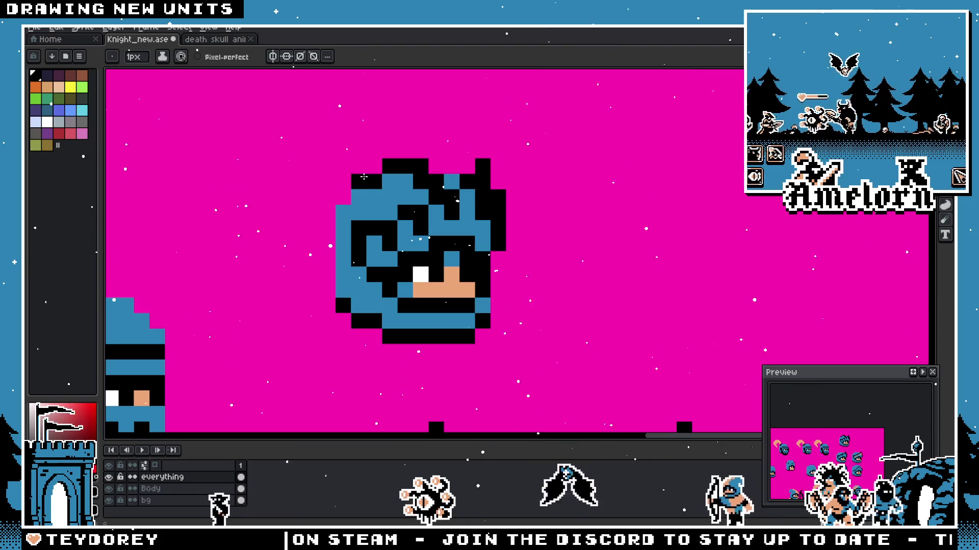
pyautogui.scroll(-2, 345, 215)
pyautogui.scroll(-3, 345, 215)
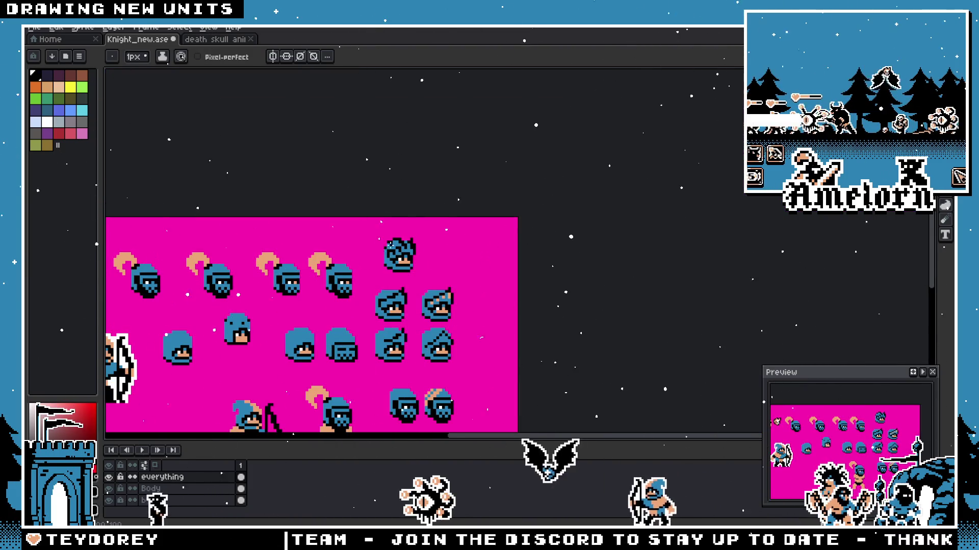
pyautogui.scroll(3, 387, 243)
# Step: Pencil black crest pixels along the helmet's top and outline pixels down its side
pyautogui.press('v')
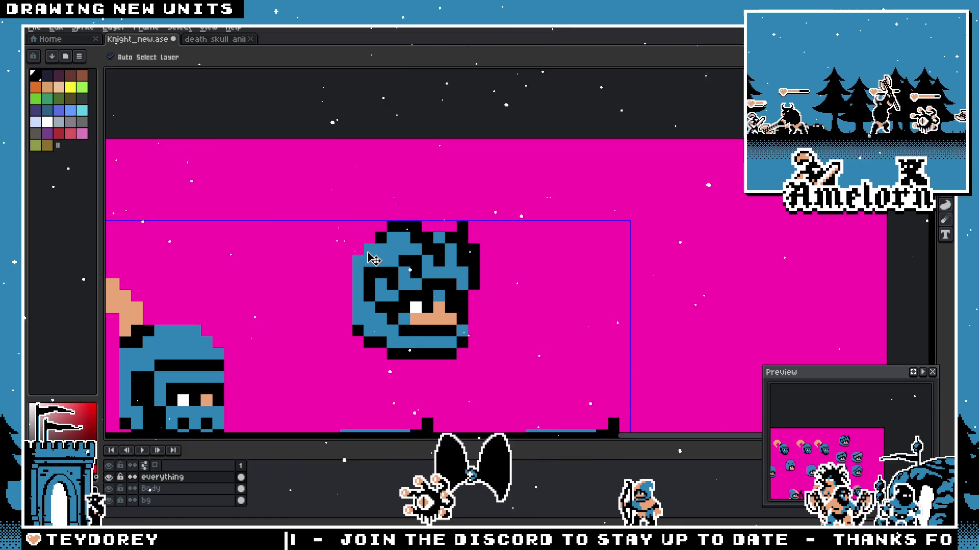
pyautogui.hotkey('ctrl', 'z')
pyautogui.press('b')
pyautogui.scroll(2, 462, 256)
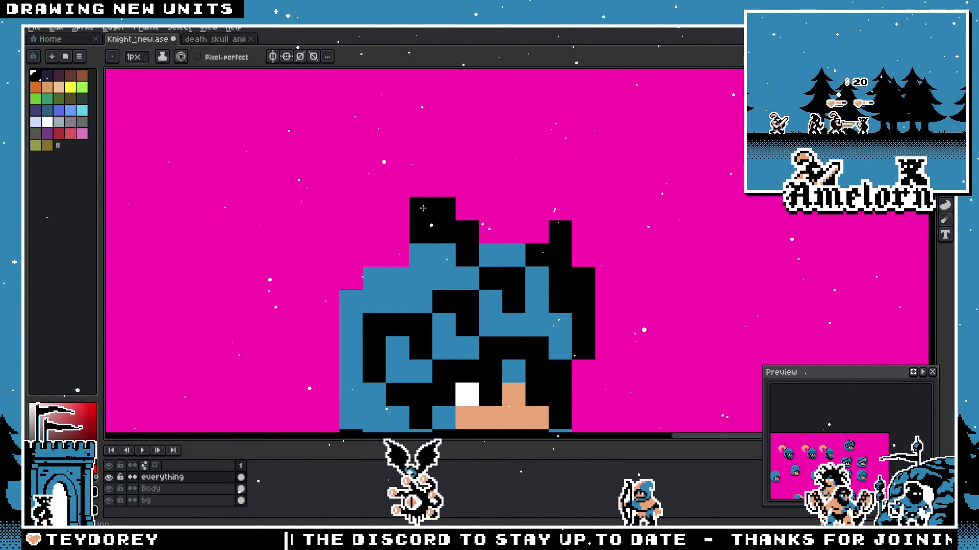
pyautogui.click(399, 245)
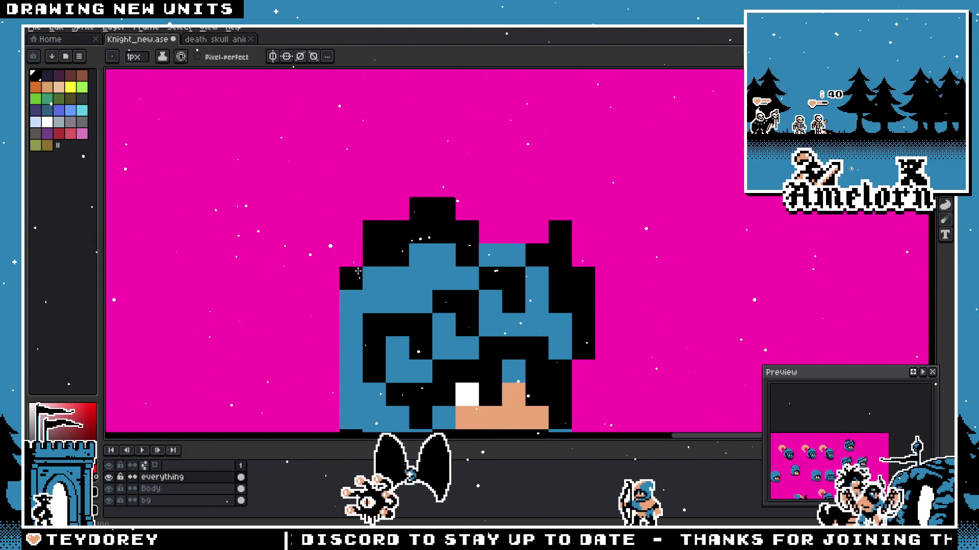
pyautogui.scroll(-3, 356, 273)
pyautogui.scroll(2, 386, 213)
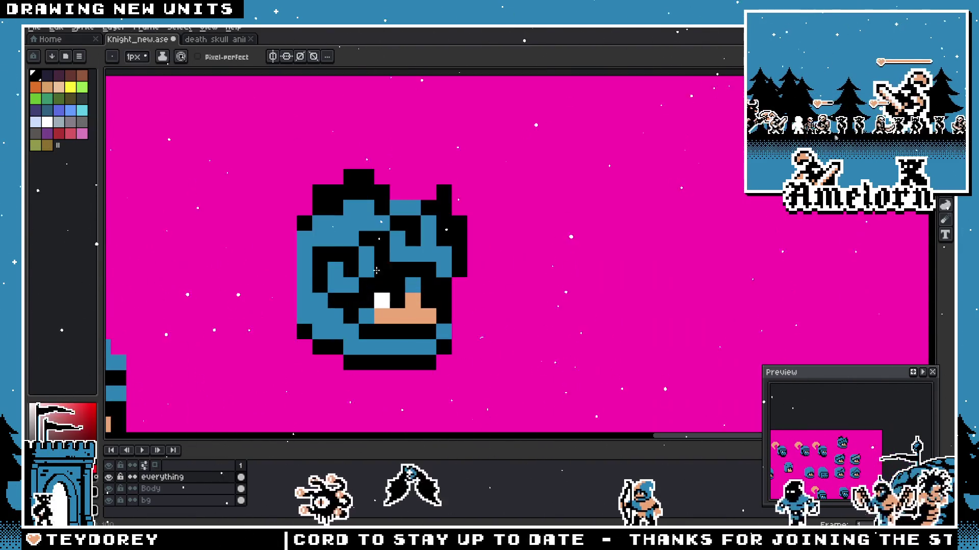
pyautogui.click(397, 208)
pyautogui.click(382, 178)
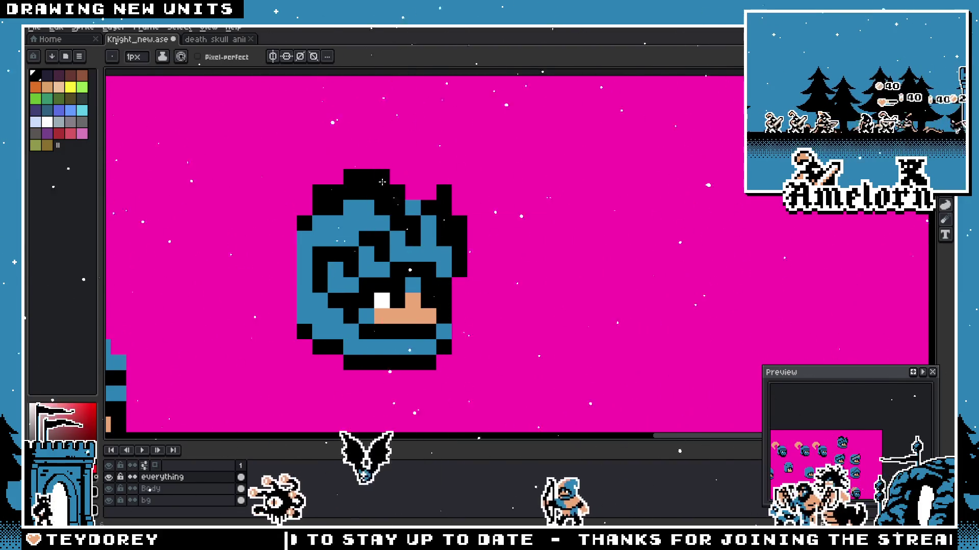
pyautogui.click(335, 177)
pyautogui.click(304, 207)
pyautogui.click(289, 239)
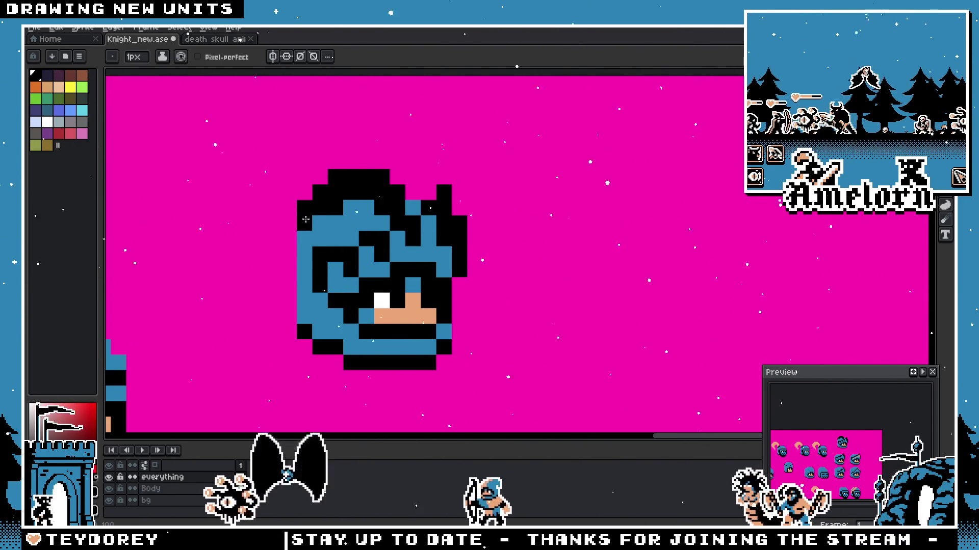
pyautogui.scroll(-1, 292, 242)
pyautogui.scroll(-2, 302, 276)
pyautogui.scroll(1, 317, 313)
pyautogui.scroll(1, 313, 309)
pyautogui.scroll(-3, 313, 309)
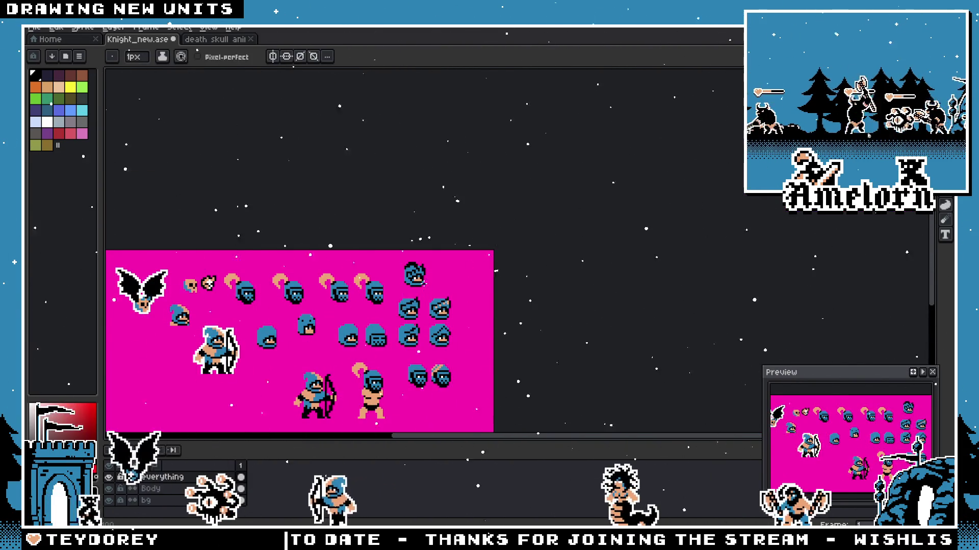
pyautogui.scroll(4, 412, 270)
pyautogui.scroll(1, 412, 269)
pyautogui.scroll(1, 443, 271)
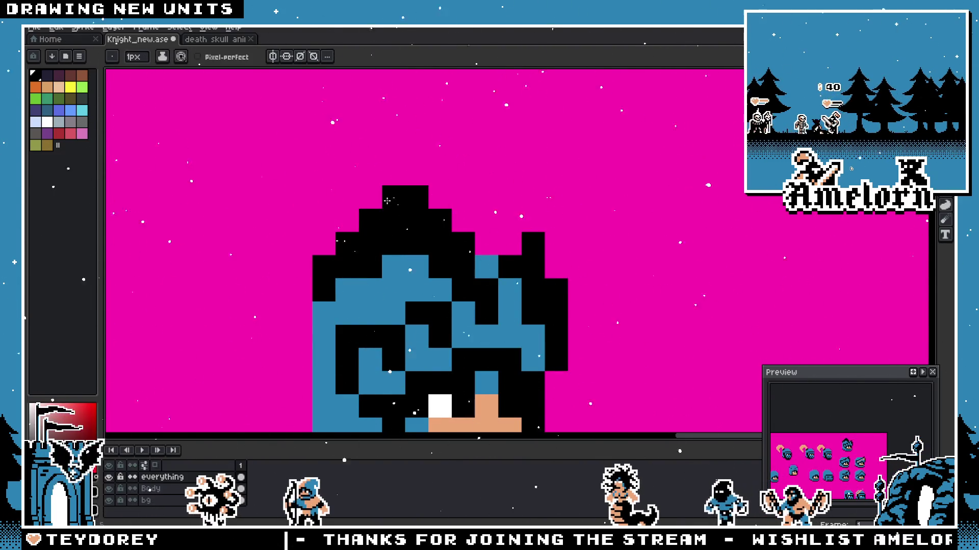
pyautogui.scroll(-3, 302, 260)
pyautogui.scroll(3, 351, 260)
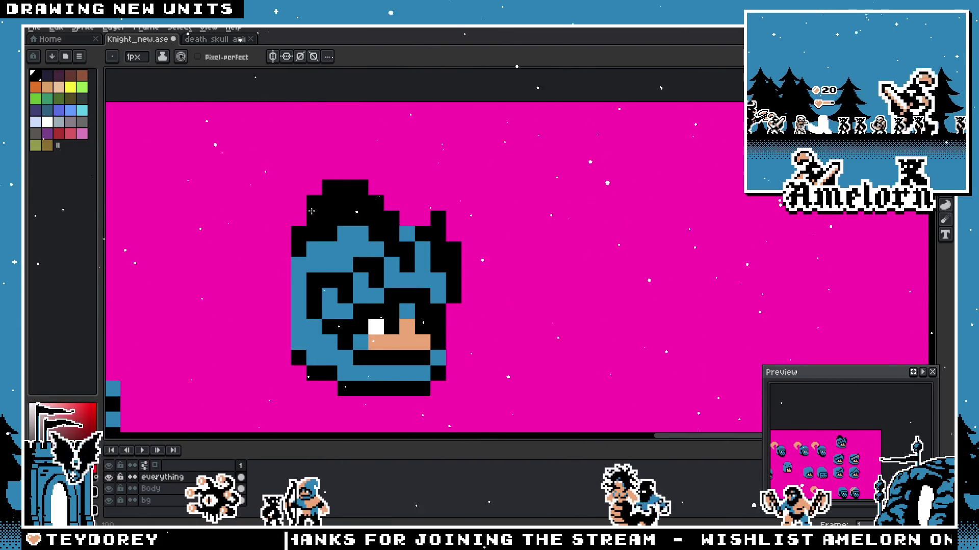
pyautogui.scroll(-1, 277, 261)
pyautogui.scroll(-3, 390, 271)
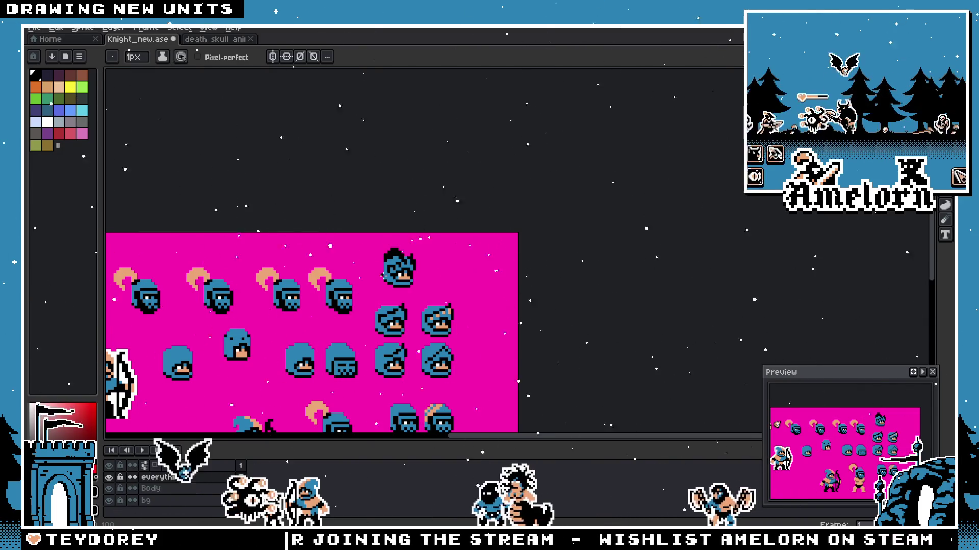
pyautogui.scroll(2, 382, 275)
pyautogui.scroll(2, 414, 279)
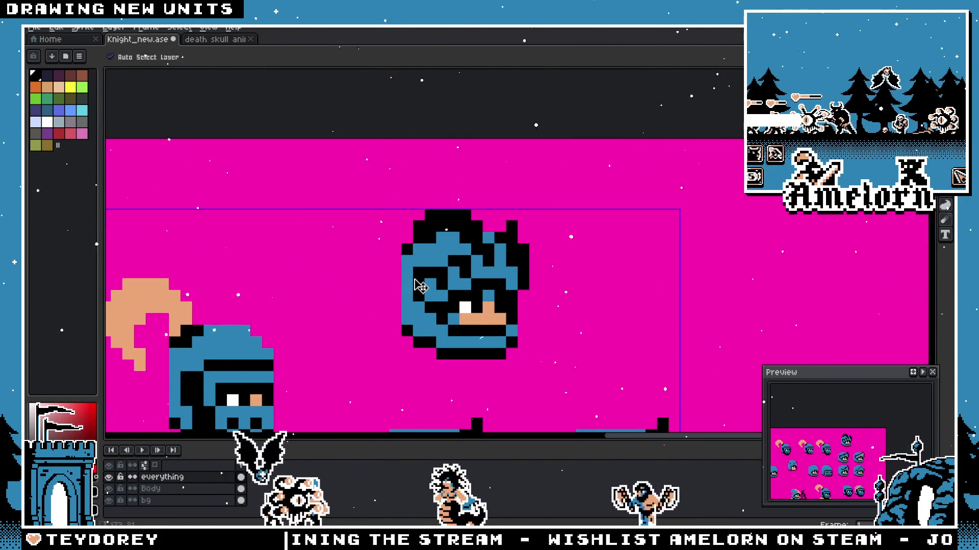
# Step: Toggle between Move and Pencil to nudge the helmet's black crest into place
pyautogui.press('b')
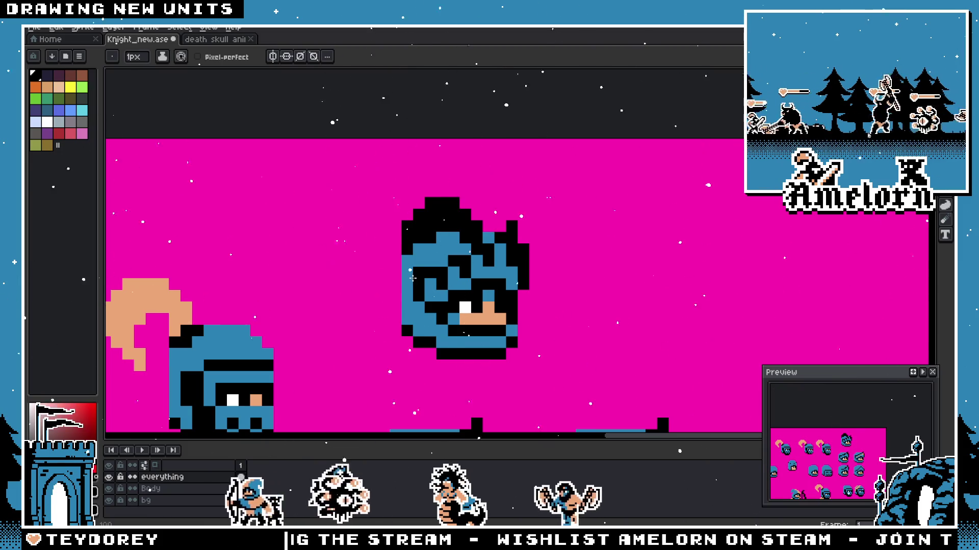
pyautogui.press('v')
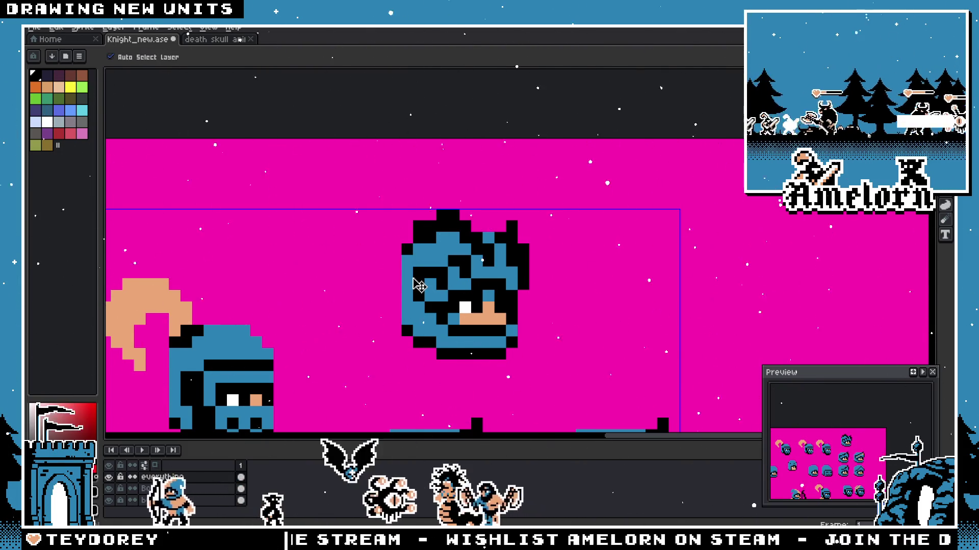
pyautogui.press('b')
pyautogui.press('v')
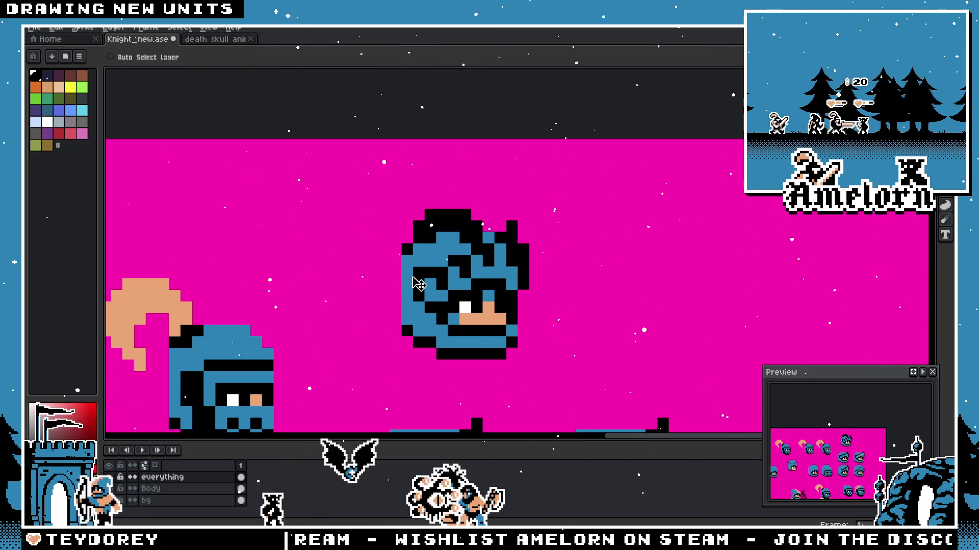
pyautogui.press('b')
pyautogui.scroll(-1, 418, 285)
pyautogui.scroll(-2, 416, 284)
pyautogui.scroll(-1, 413, 283)
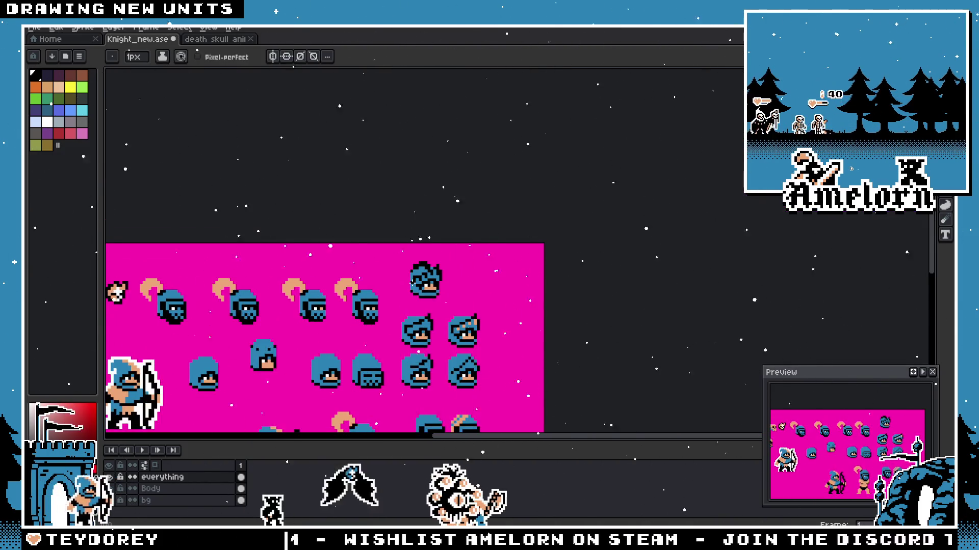
pyautogui.scroll(2, 413, 282)
pyautogui.press('m')
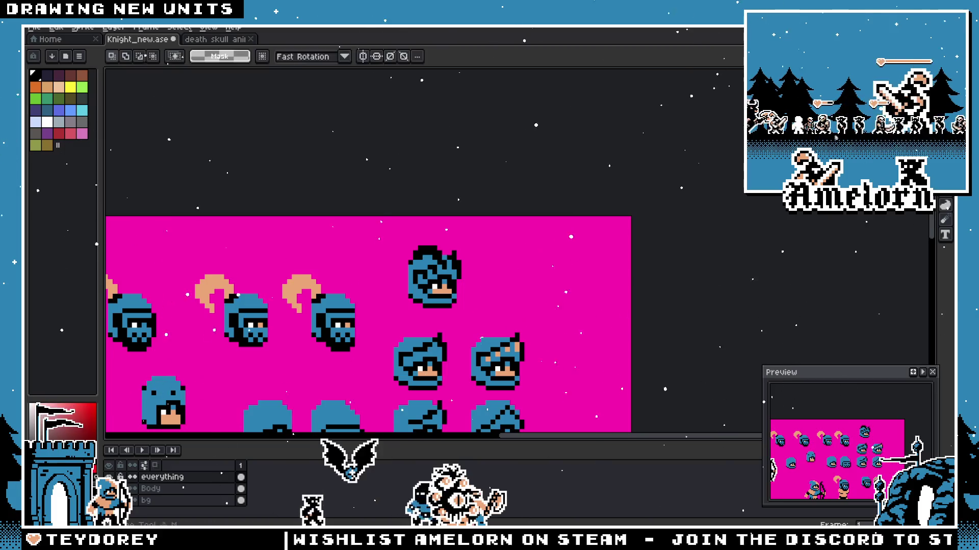
pyautogui.scroll(1, 536, 281)
pyautogui.moveTo(278, 204); pyautogui.dragTo(474, 334)
pyautogui.keyDown('ctrl'); pyautogui.moveTo(354, 324); pyautogui.dragTo(518, 324); pyautogui.keyUp('ctrl')
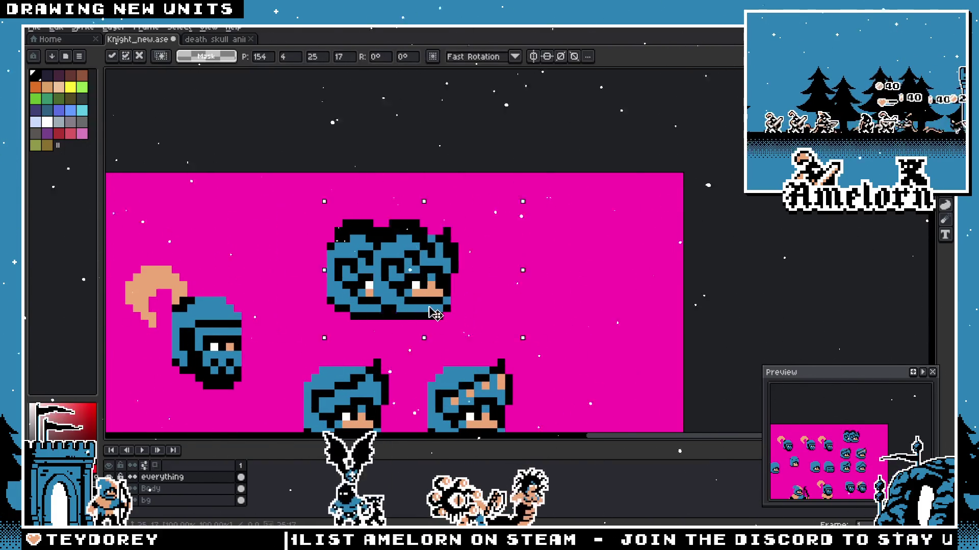
pyautogui.scroll(2, 477, 231)
pyautogui.hotkey('ctrl', 'd')
pyautogui.scroll(1, 477, 231)
pyautogui.press('b')
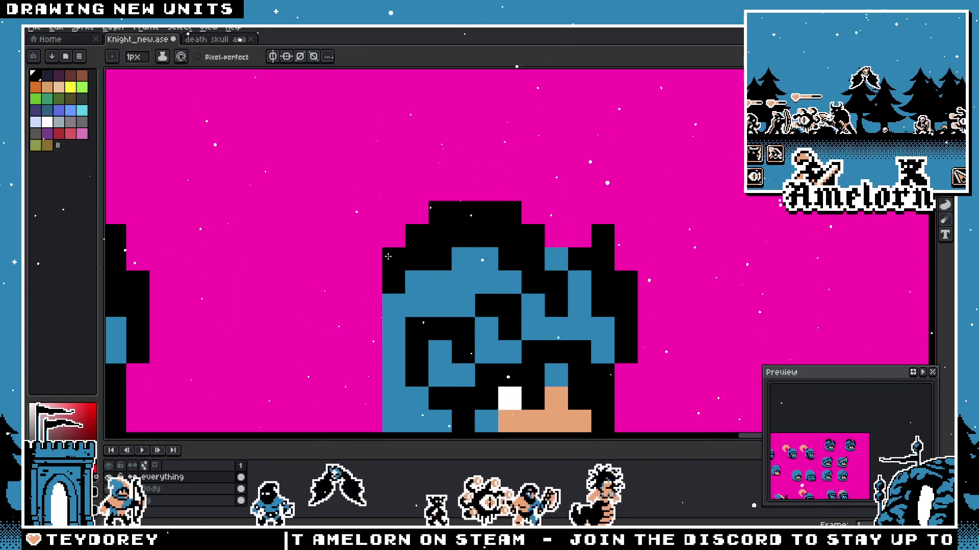
pyautogui.scroll(-5, 372, 329)
pyautogui.scroll(3, 397, 300)
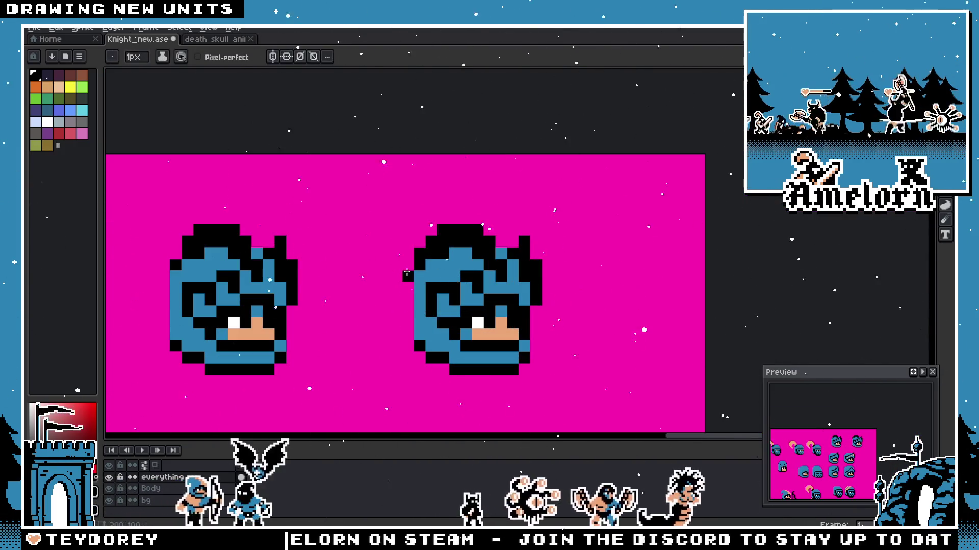
pyautogui.scroll(-3, 407, 283)
pyautogui.scroll(4, 390, 305)
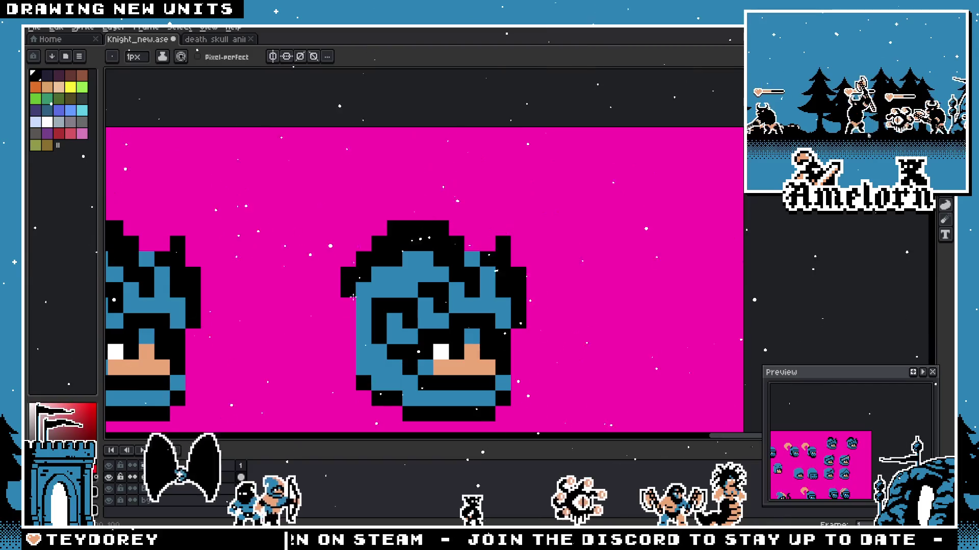
pyautogui.scroll(-4, 374, 337)
pyautogui.scroll(4, 374, 337)
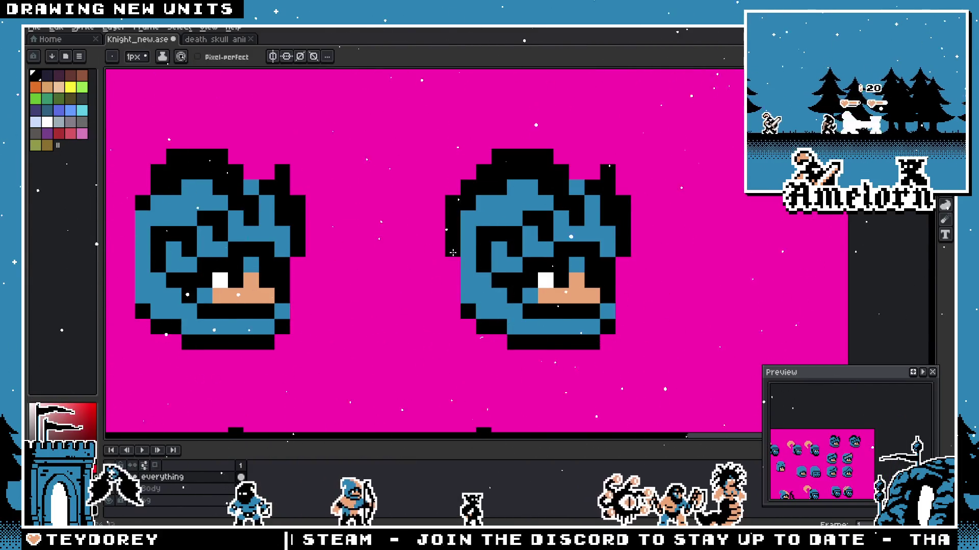
pyautogui.scroll(-2, 402, 276)
pyautogui.scroll(-2, 402, 276)
pyautogui.scroll(4, 375, 256)
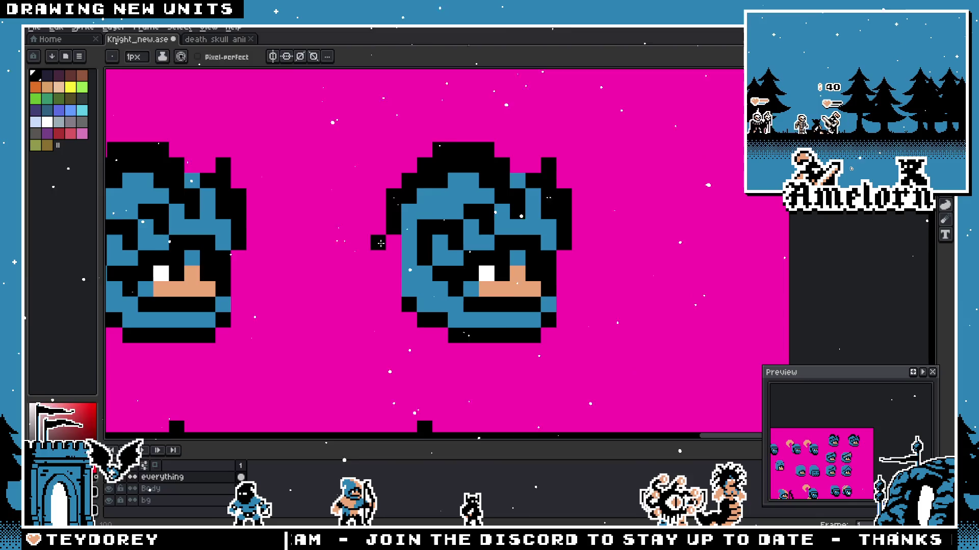
pyautogui.scroll(-3, 375, 256)
pyautogui.scroll(3, 372, 260)
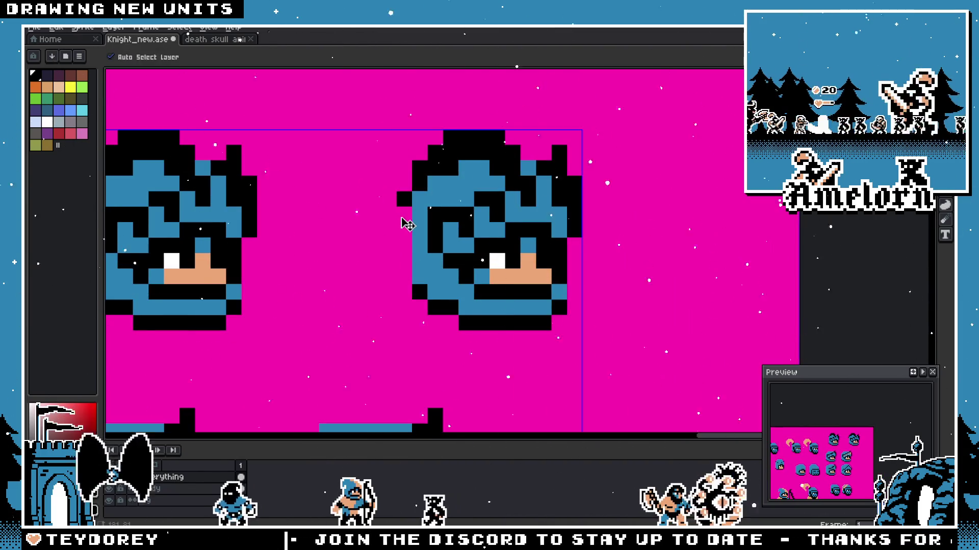
pyautogui.scroll(-3, 438, 260)
pyautogui.scroll(2, 476, 279)
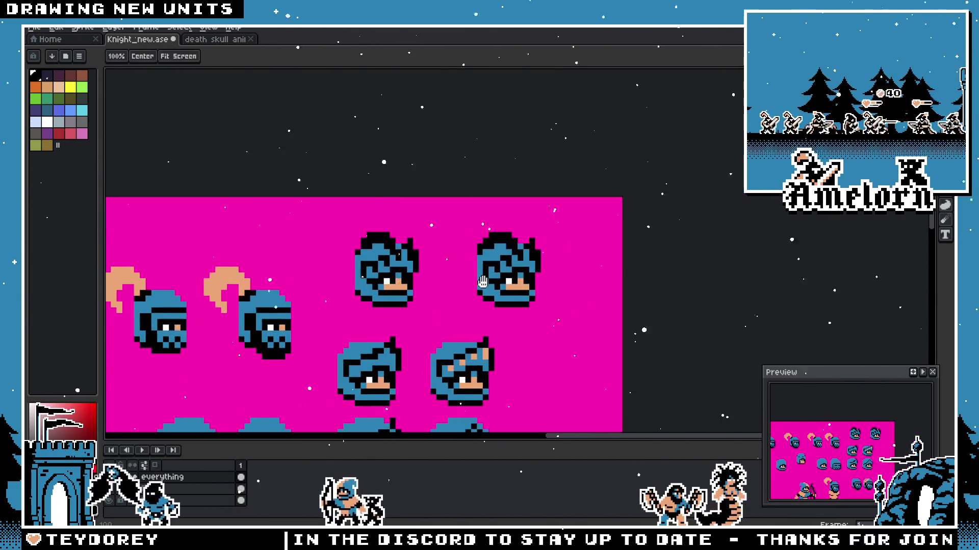
pyautogui.moveTo(476, 279); pyautogui.dragTo(432, 278)
# Step: Centre the two heads and pencil black pixels atop the second head's crest
pyautogui.press('m')
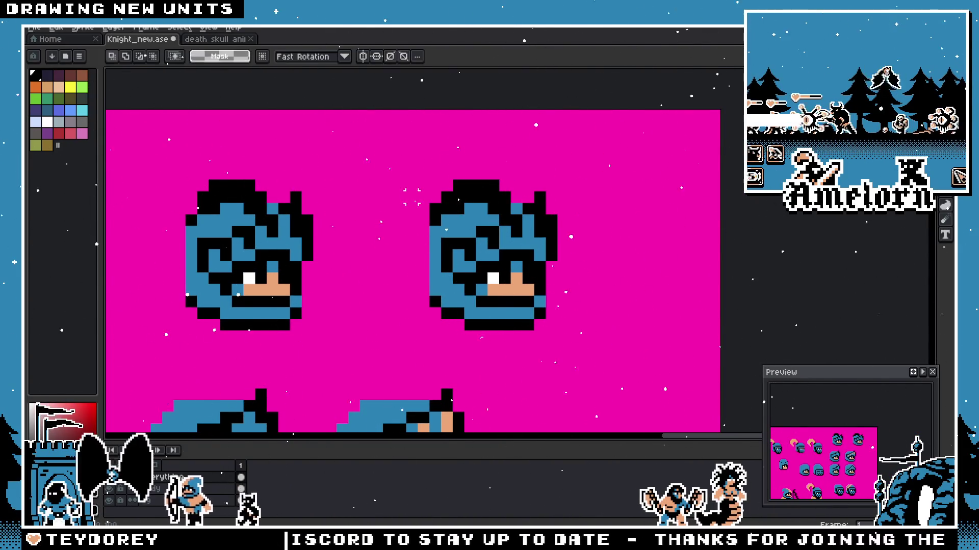
pyautogui.press('h')
pyautogui.scroll(1, 292, 197)
pyautogui.moveTo(291, 197); pyautogui.dragTo(359, 202)
pyautogui.press('b')
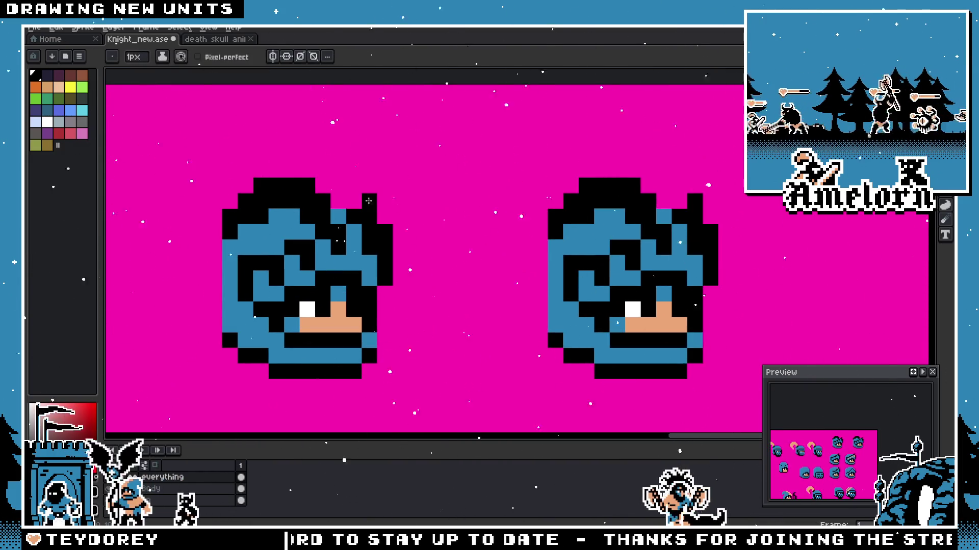
pyautogui.moveTo(585, 171); pyautogui.dragTo(633, 174)
pyautogui.scroll(-5, 570, 216)
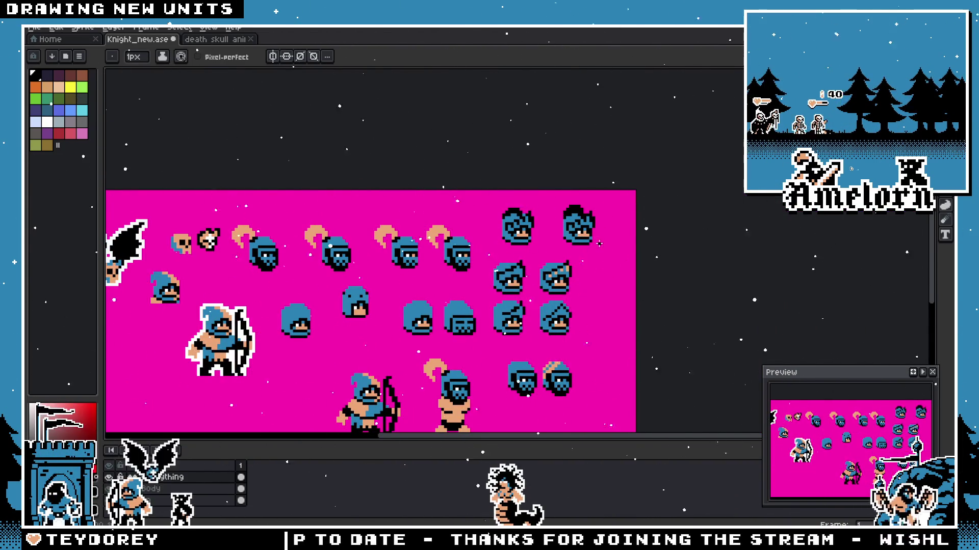
pyautogui.scroll(1, 589, 238)
pyautogui.scroll(1, 593, 246)
pyautogui.scroll(1, 597, 268)
pyautogui.scroll(1, 596, 269)
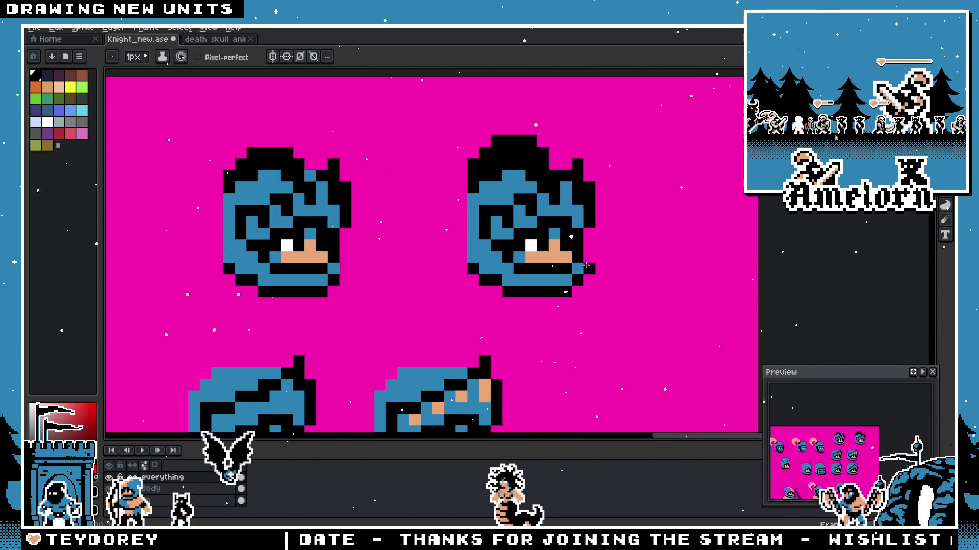
pyautogui.scroll(-2, 574, 253)
pyautogui.scroll(-1, 560, 243)
pyautogui.scroll(1, 562, 242)
pyautogui.press('b')
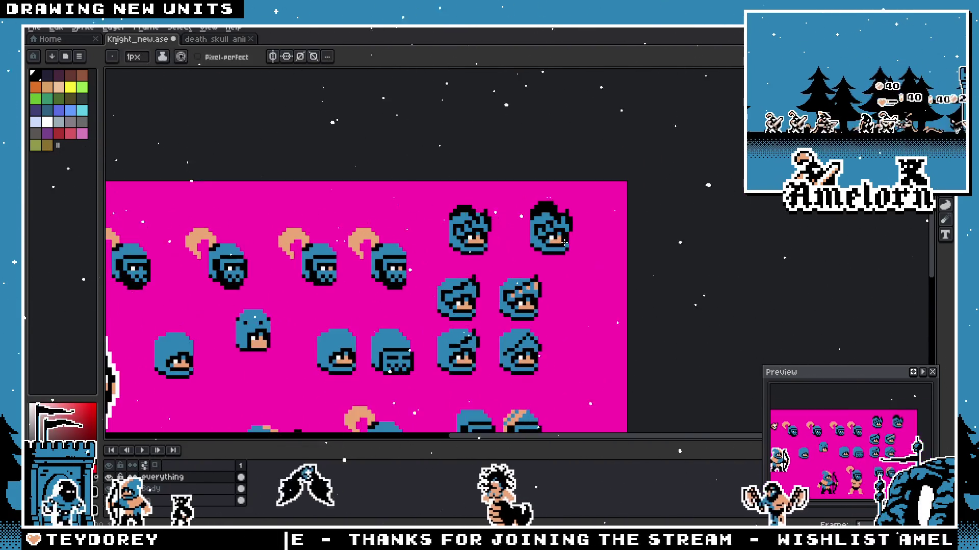
pyautogui.scroll(1, 564, 240)
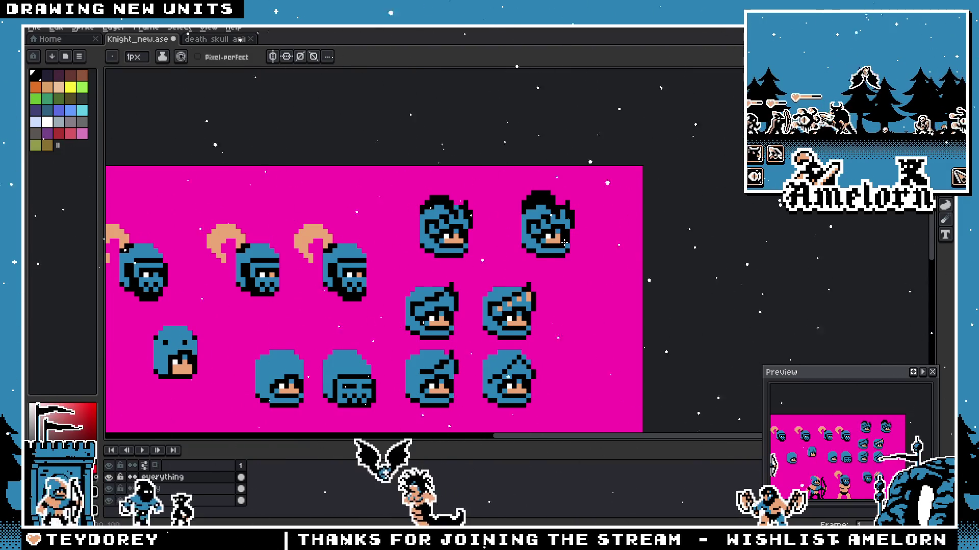
pyautogui.scroll(1, 564, 243)
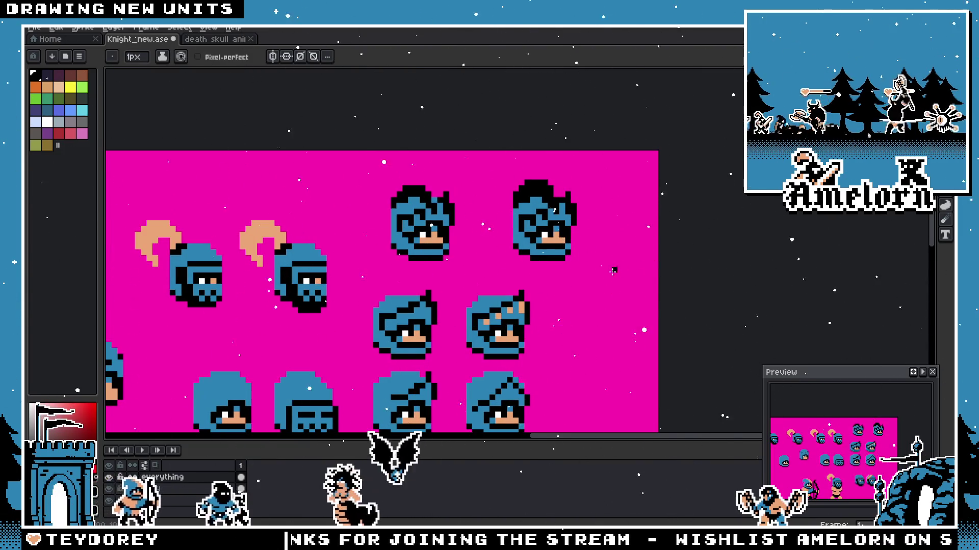
pyautogui.scroll(2, 547, 233)
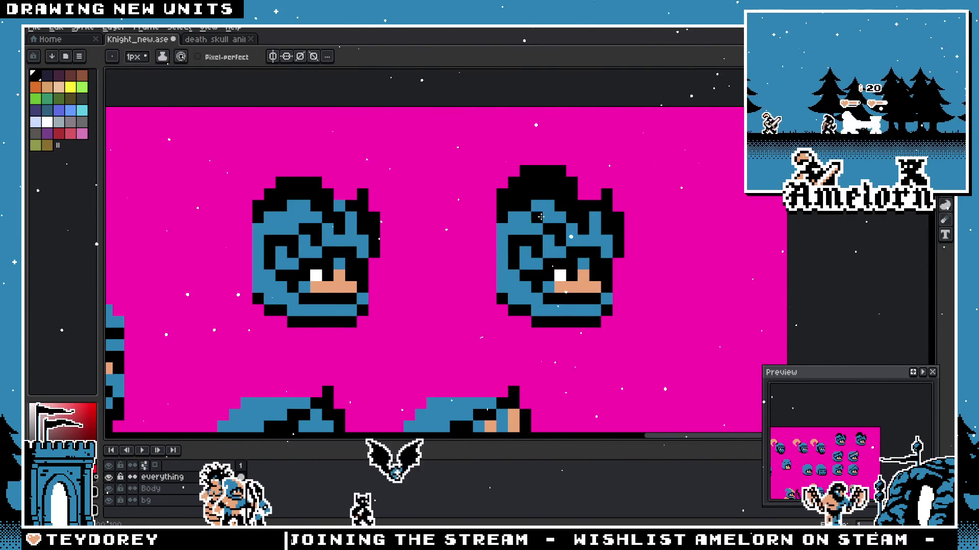
pyautogui.scroll(-3, 493, 240)
pyautogui.scroll(-2, 492, 250)
pyautogui.scroll(5, 495, 237)
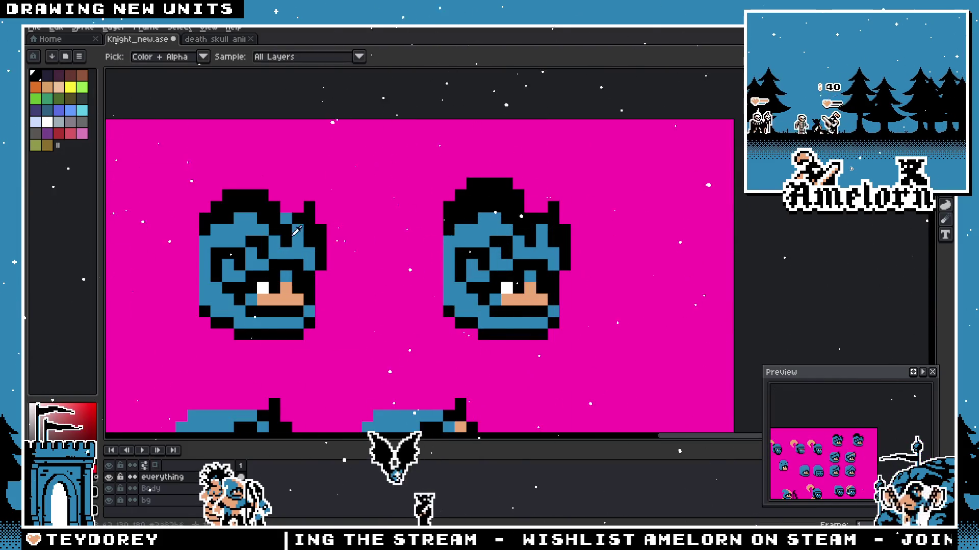
pyautogui.scroll(1, 493, 184)
# Step: Recolour a black pixel peach and extend the peach crest left over the right head's top
pyautogui.click(506, 229)
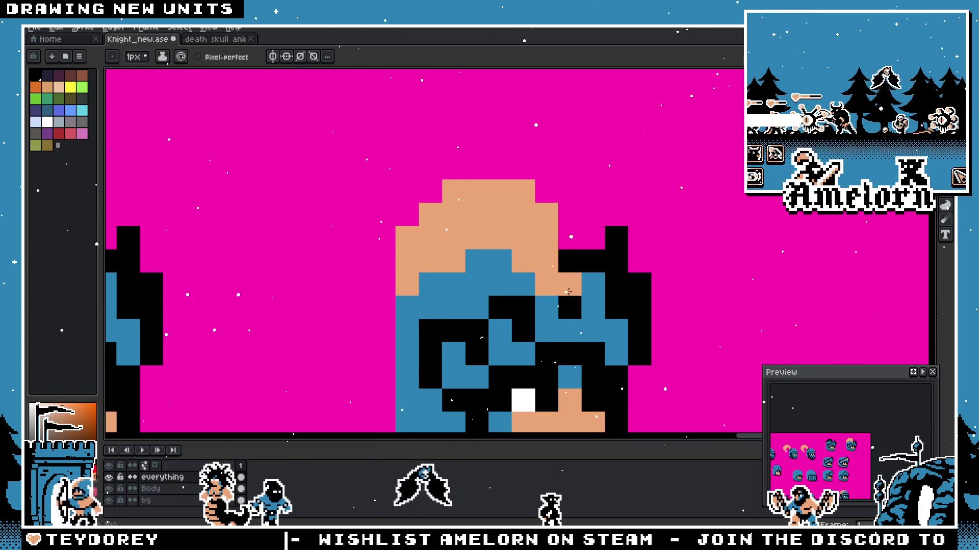
pyautogui.scroll(-1, 568, 292)
pyautogui.scroll(-2, 753, 383)
pyautogui.scroll(1, 691, 290)
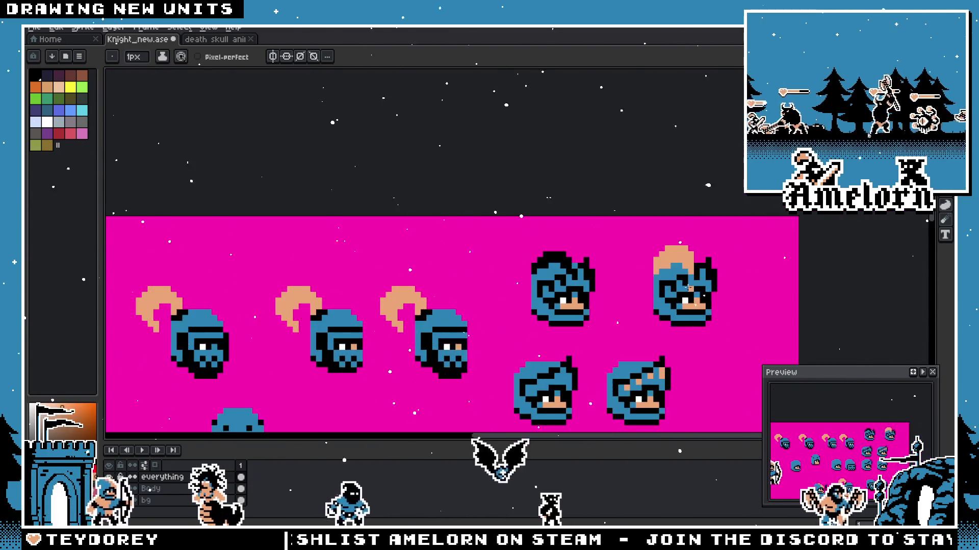
pyautogui.scroll(3, 690, 290)
pyautogui.scroll(-4, 597, 257)
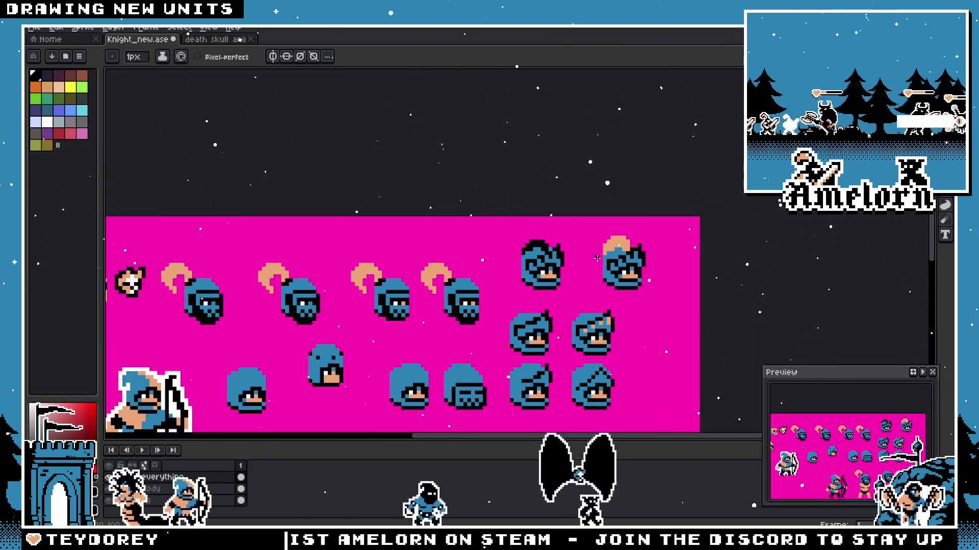
pyautogui.scroll(3, 596, 257)
pyautogui.scroll(-4, 547, 244)
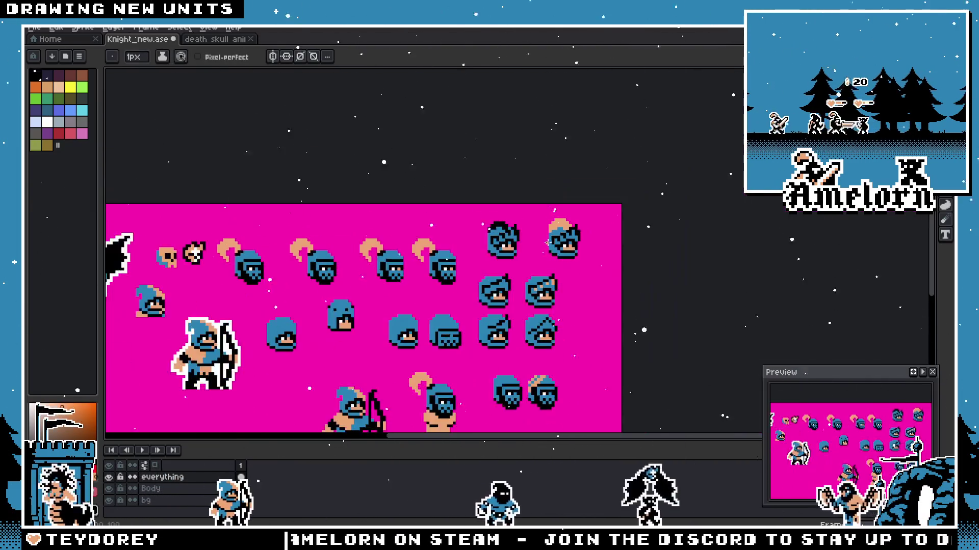
pyautogui.scroll(-1, 547, 243)
pyautogui.scroll(3, 547, 243)
pyautogui.scroll(-2, 543, 239)
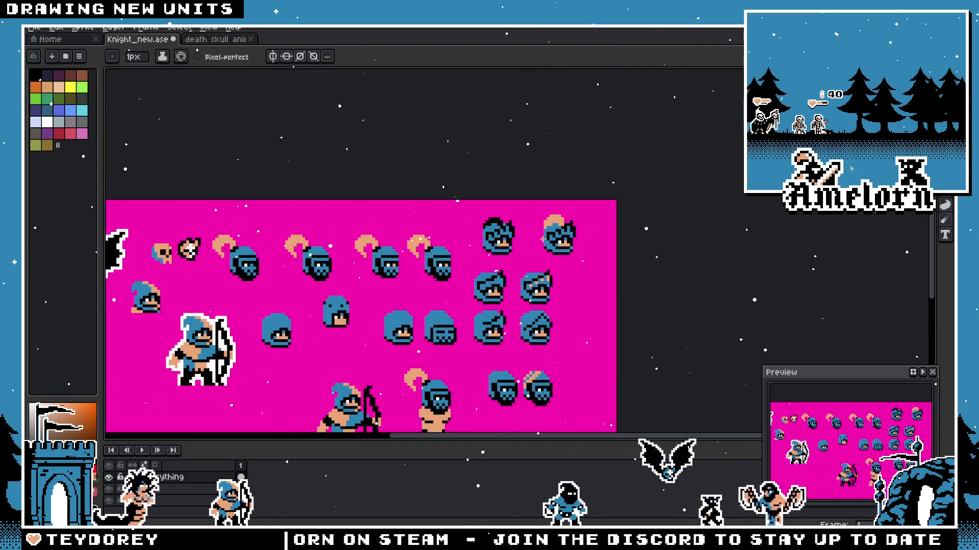
pyautogui.scroll(-2, 543, 239)
pyautogui.scroll(3, 535, 229)
pyautogui.scroll(2, 520, 201)
pyautogui.press('alt')
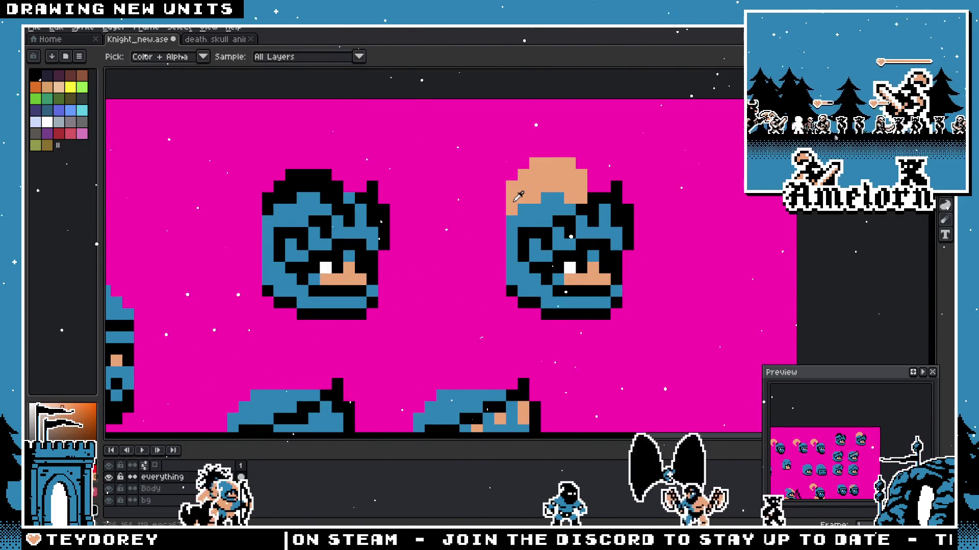
pyautogui.click(500, 199)
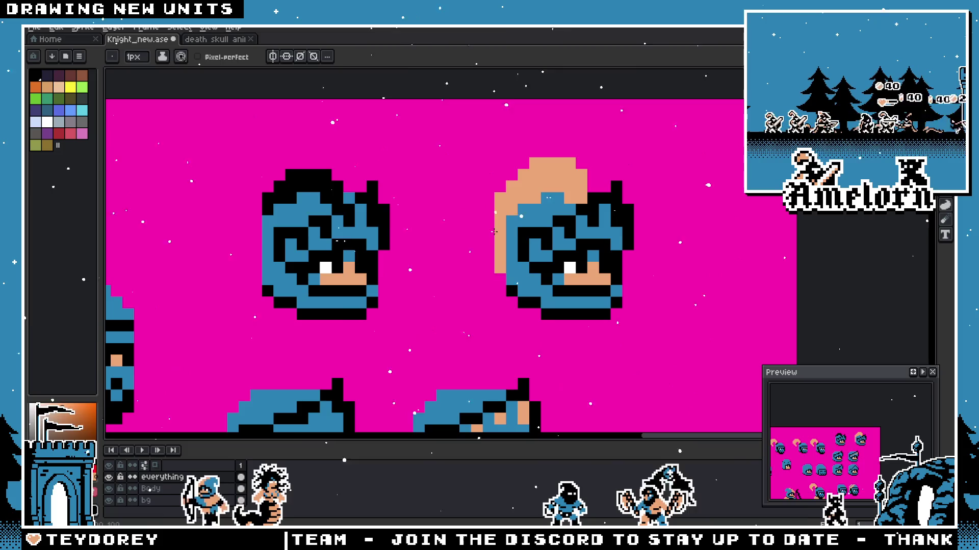
pyautogui.scroll(-3, 481, 284)
pyautogui.scroll(-1, 426, 285)
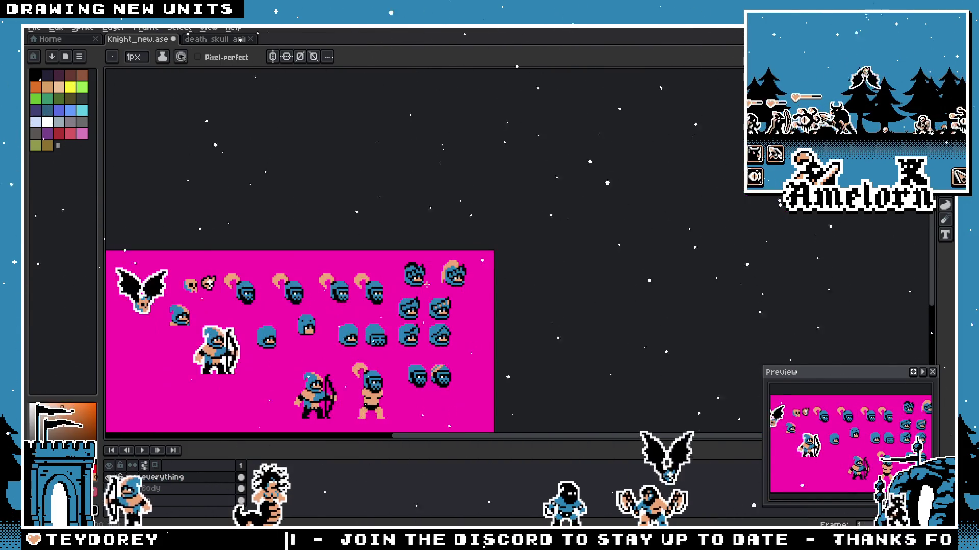
pyautogui.scroll(2, 426, 285)
pyautogui.scroll(2, 444, 272)
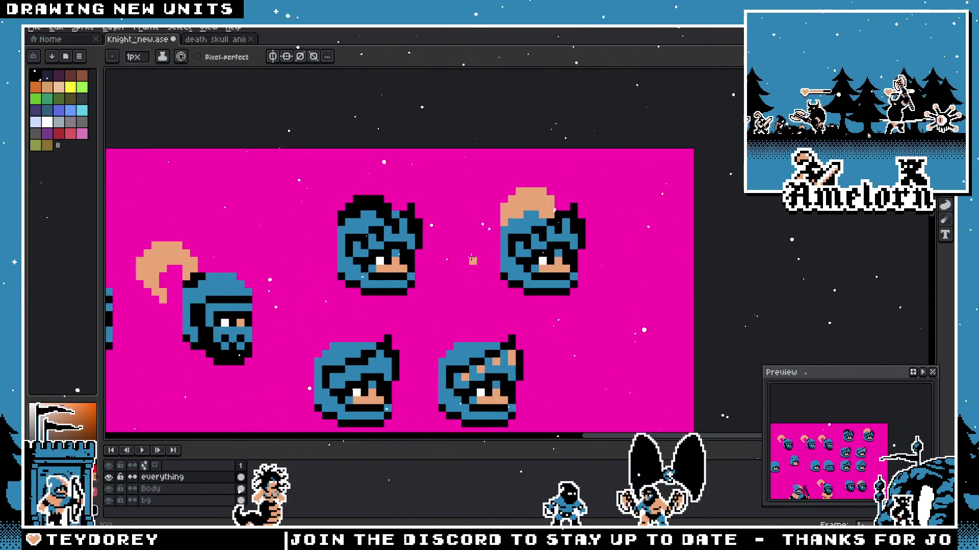
pyautogui.scroll(3, 464, 257)
pyautogui.scroll(-1, 511, 207)
pyautogui.scroll(-1, 512, 207)
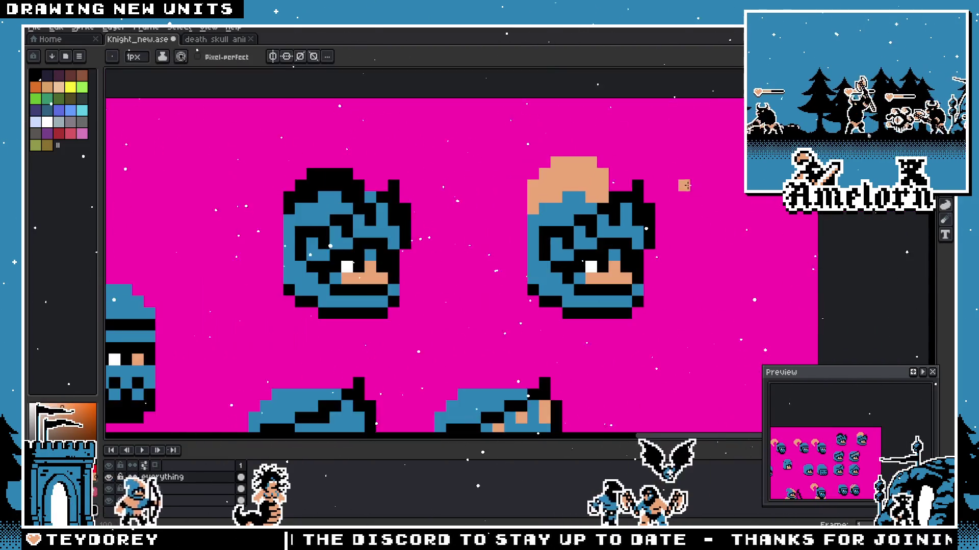
pyautogui.scroll(-1, 512, 206)
pyautogui.press('m')
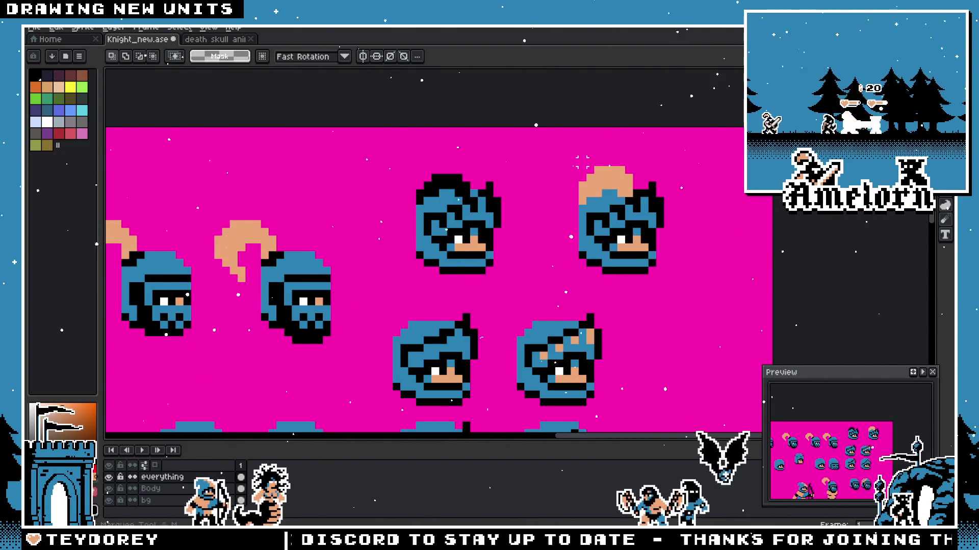
pyautogui.scroll(2, 536, 177)
pyautogui.scroll(-1, 427, 238)
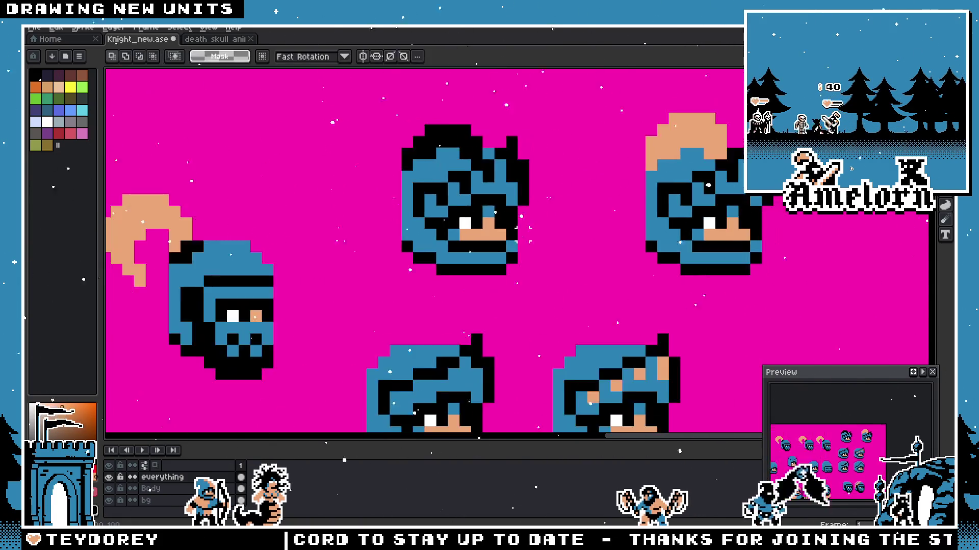
pyautogui.scroll(-1, 531, 243)
pyautogui.scroll(1, 530, 243)
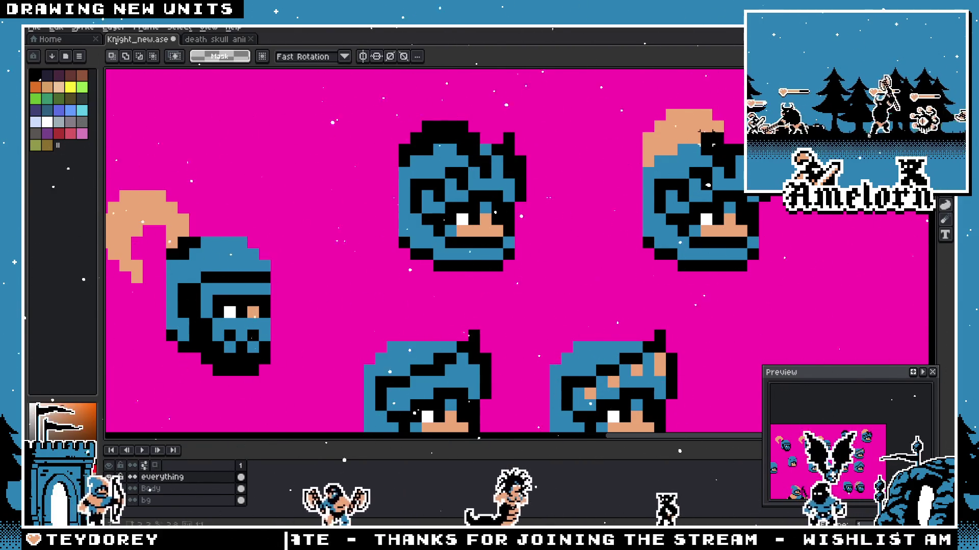
pyautogui.scroll(1, 654, 174)
pyautogui.scroll(2, 654, 175)
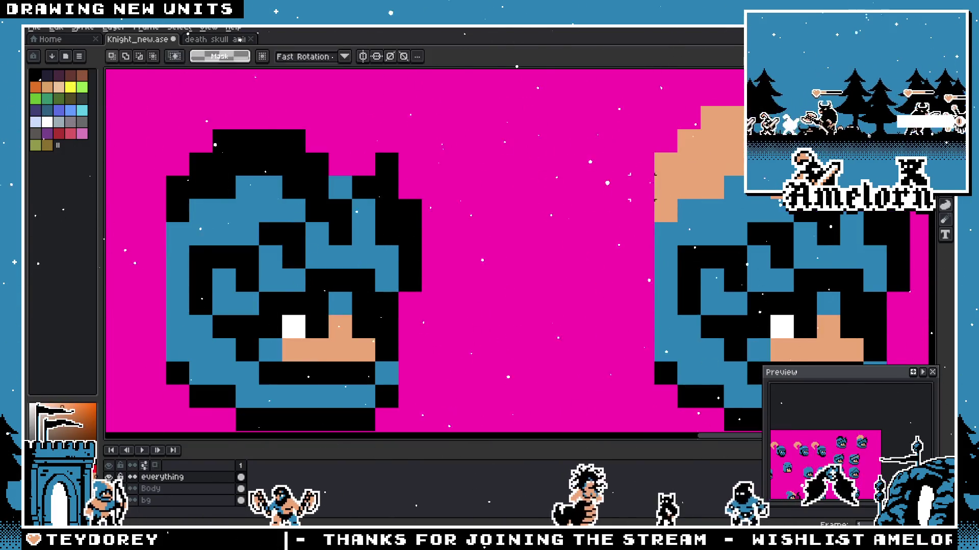
pyautogui.press('b')
# Step: Paint a peach column running down the right head's left side to complete the plume
pyautogui.moveTo(643, 184); pyautogui.dragTo(649, 225)
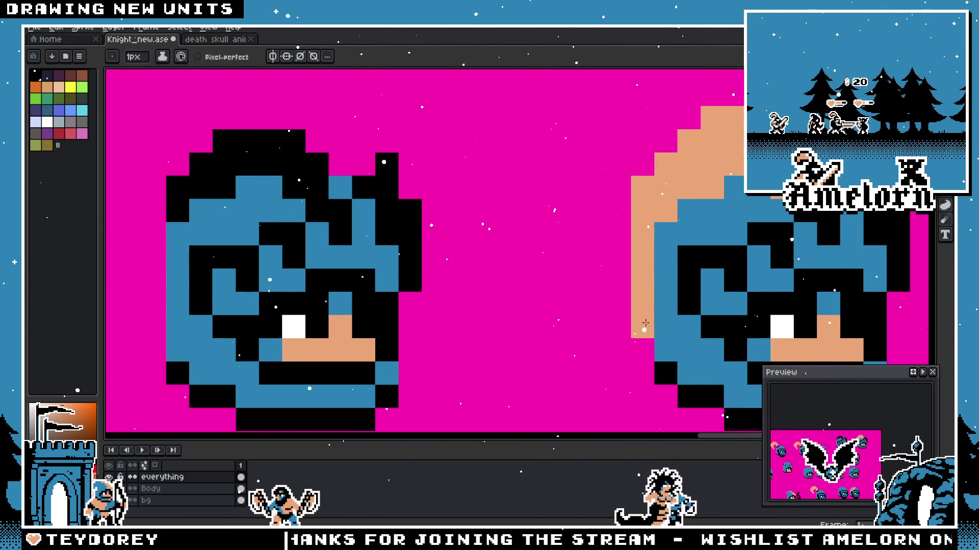
pyautogui.scroll(-2, 644, 325)
pyautogui.scroll(-1, 644, 325)
pyautogui.scroll(3, 623, 231)
pyautogui.click(622, 240)
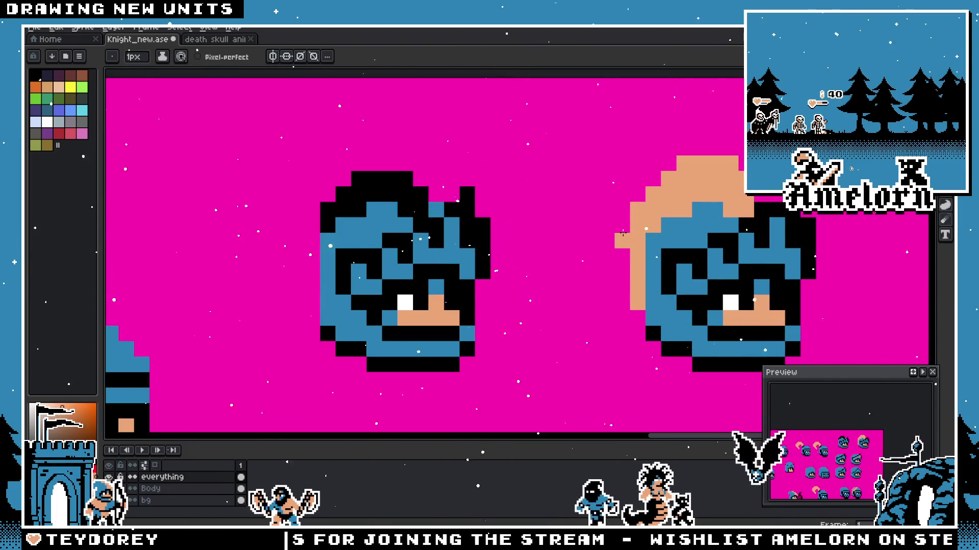
pyautogui.moveTo(621, 233); pyautogui.dragTo(621, 347)
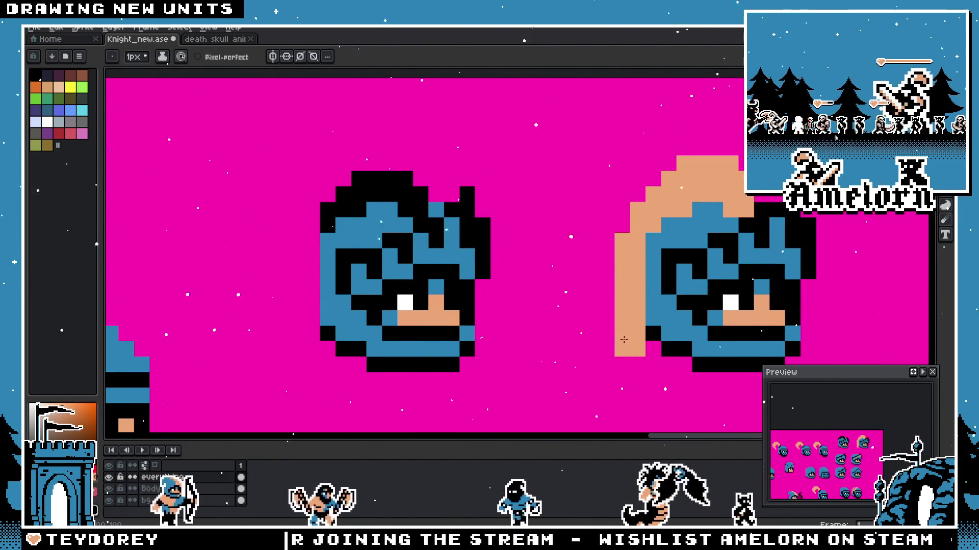
pyautogui.scroll(-3, 574, 334)
pyautogui.scroll(3, 596, 302)
pyautogui.scroll(-3, 551, 245)
pyautogui.scroll(-1, 490, 259)
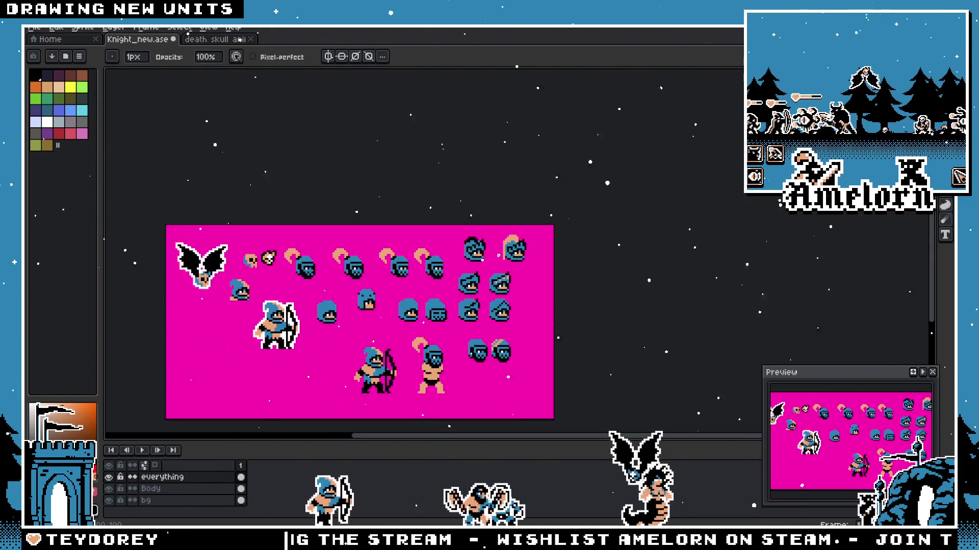
pyautogui.scroll(4, 515, 245)
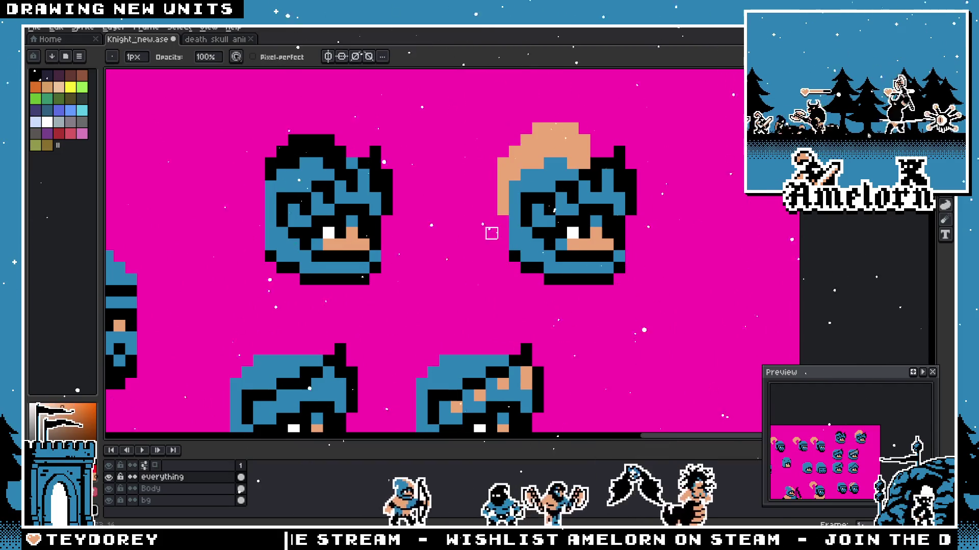
pyautogui.scroll(-3, 451, 249)
pyautogui.scroll(3, 449, 253)
pyautogui.press('alt')
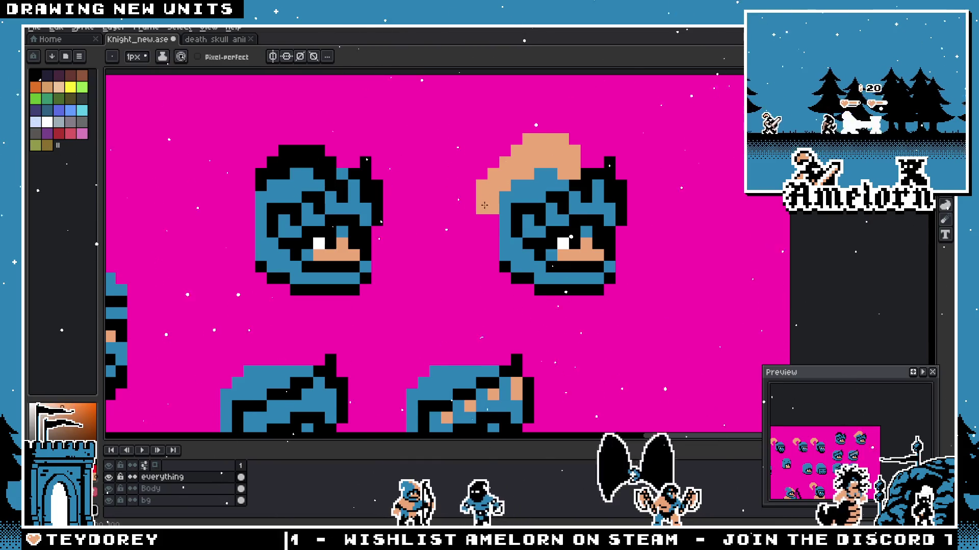
pyautogui.scroll(-2, 485, 205)
pyautogui.scroll(1, 490, 200)
pyautogui.scroll(1, 499, 190)
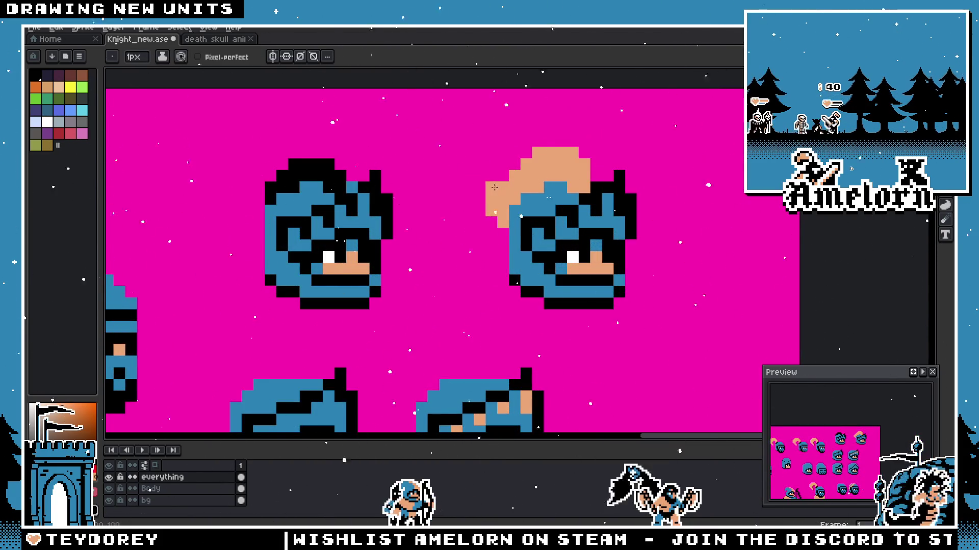
pyautogui.scroll(-2, 504, 172)
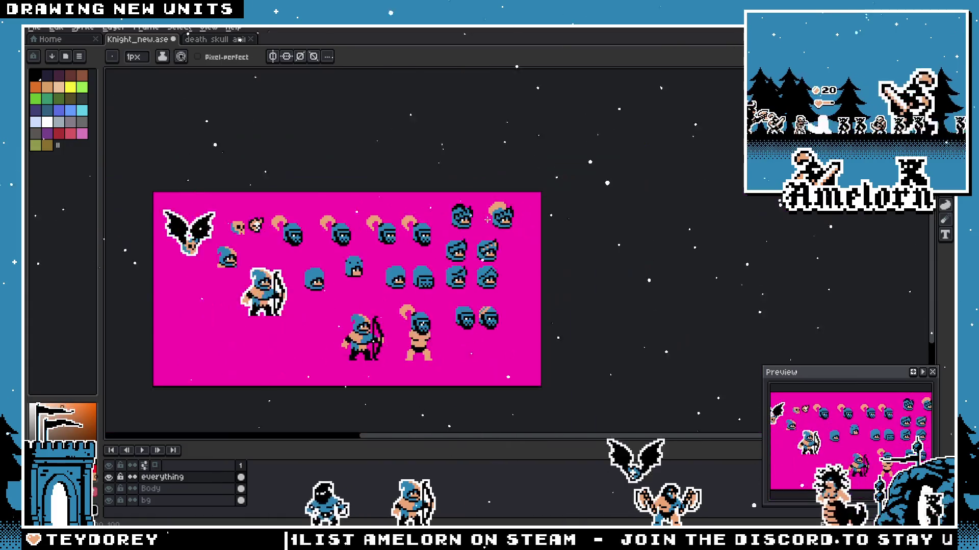
pyautogui.scroll(2, 489, 214)
pyautogui.press('v')
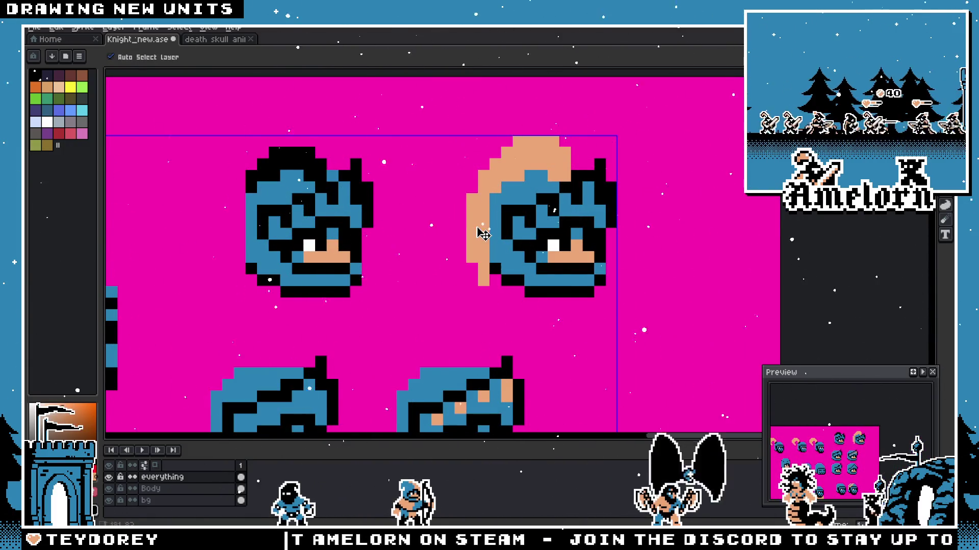
pyautogui.scroll(-1, 477, 231)
pyautogui.scroll(-1, 459, 223)
pyautogui.press('b')
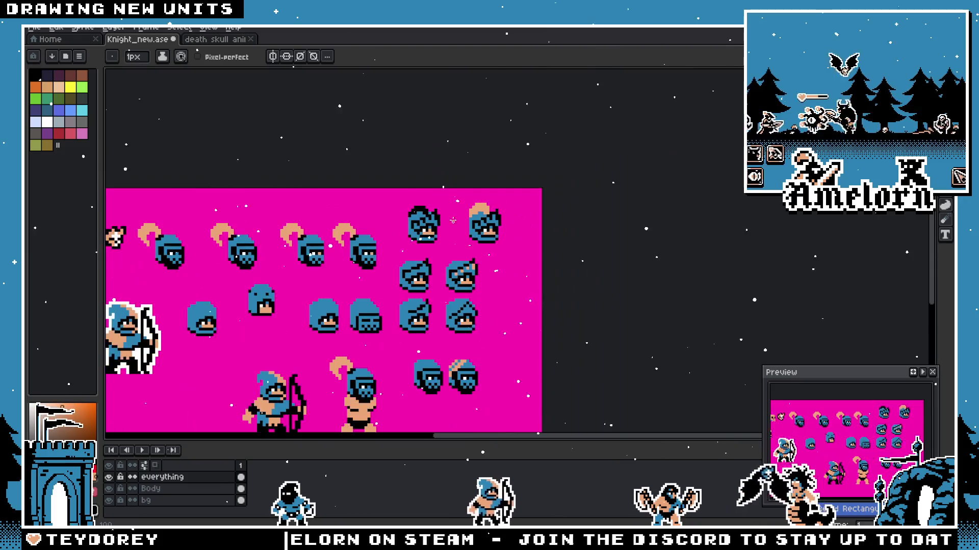
pyautogui.scroll(2, 453, 220)
pyautogui.scroll(1, 480, 222)
# Step: Shift the left head left, then copy-paste the crested right head into the gap between them
pyautogui.moveTo(793, 155); pyautogui.dragTo(568, 379)
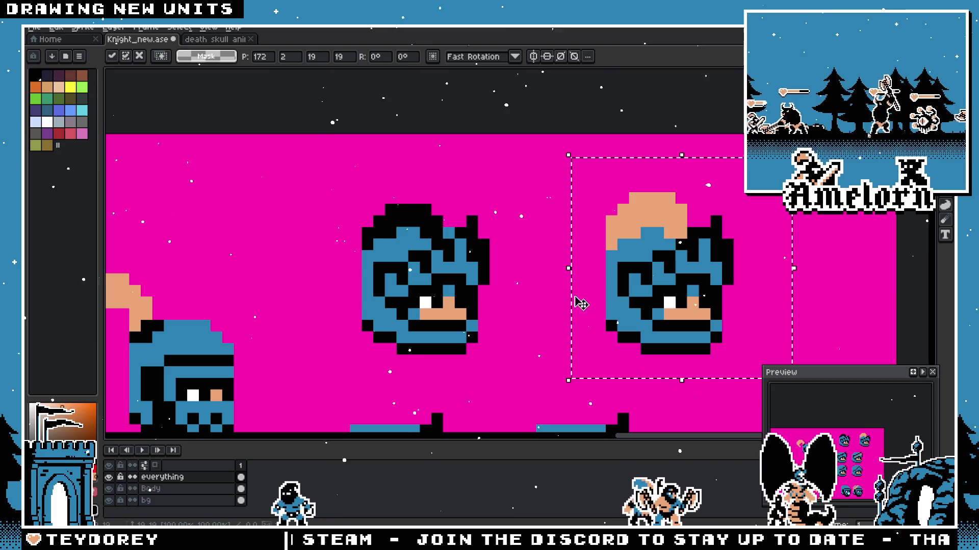
pyautogui.moveTo(428, 275); pyautogui.dragTo(323, 275)
pyautogui.moveTo(781, 169); pyautogui.dragTo(578, 357)
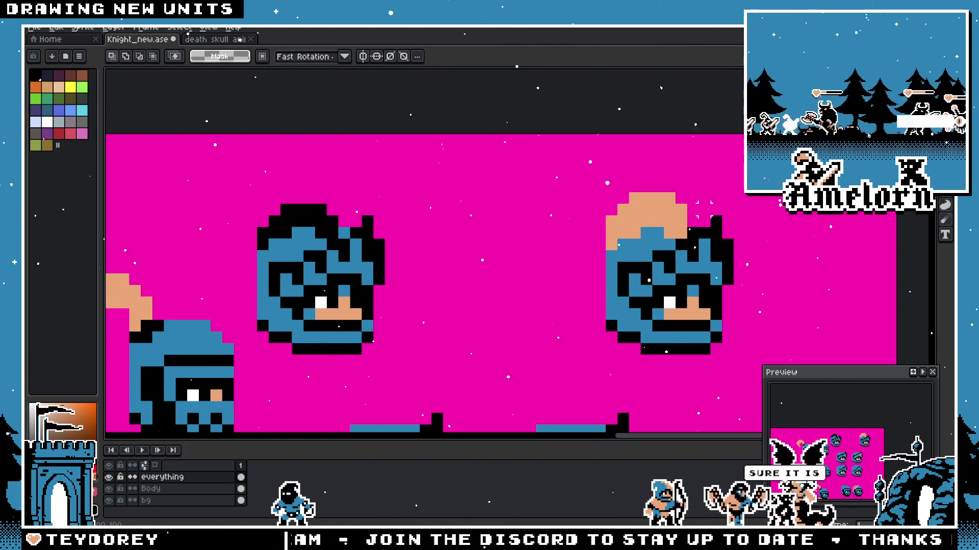
pyautogui.hotkey('ctrl', 'c')
pyautogui.hotkey('ctrl', 'v')
pyautogui.moveTo(693, 289); pyautogui.dragTo(529, 288)
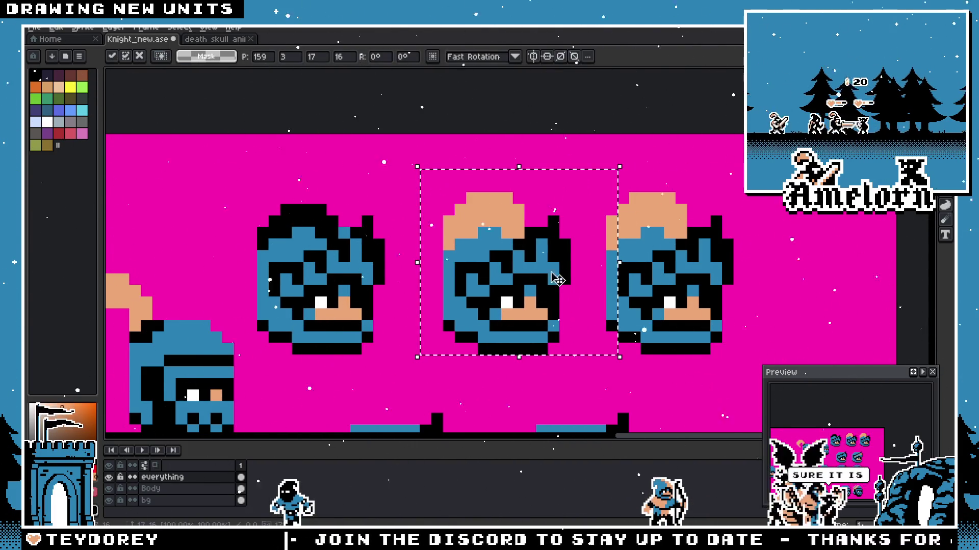
pyautogui.click(681, 175)
# Step: Paint-bucket the middle head's peach crest black
pyautogui.press('g')
pyautogui.click(490, 211)
pyautogui.scroll(-2, 424, 289)
pyautogui.scroll(-1, 424, 289)
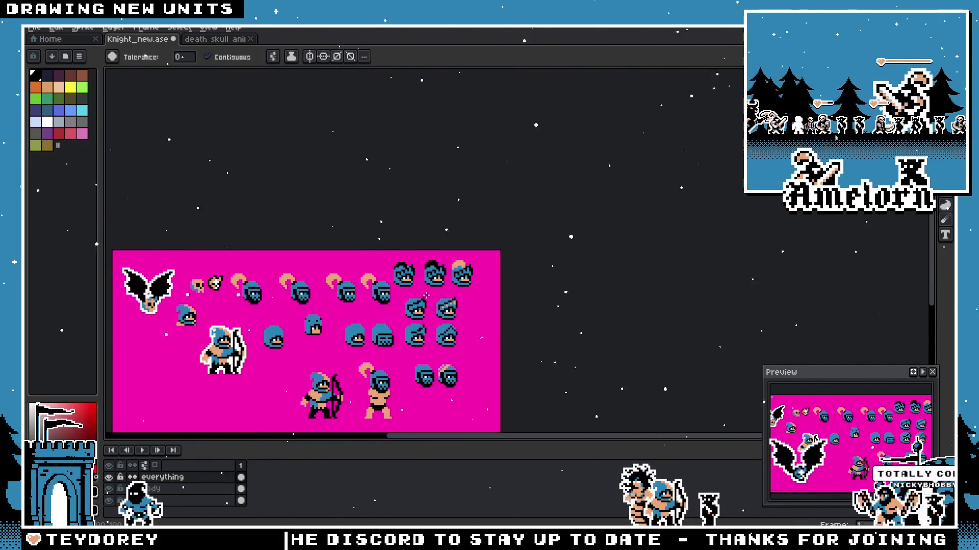
pyautogui.scroll(2, 426, 296)
pyautogui.scroll(1, 426, 297)
pyautogui.press('m')
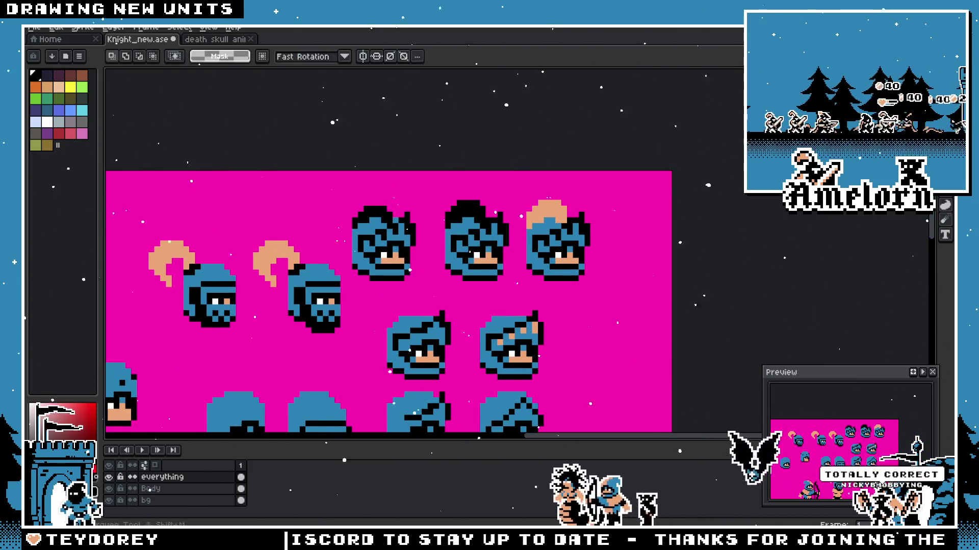
pyautogui.scroll(1, 519, 202)
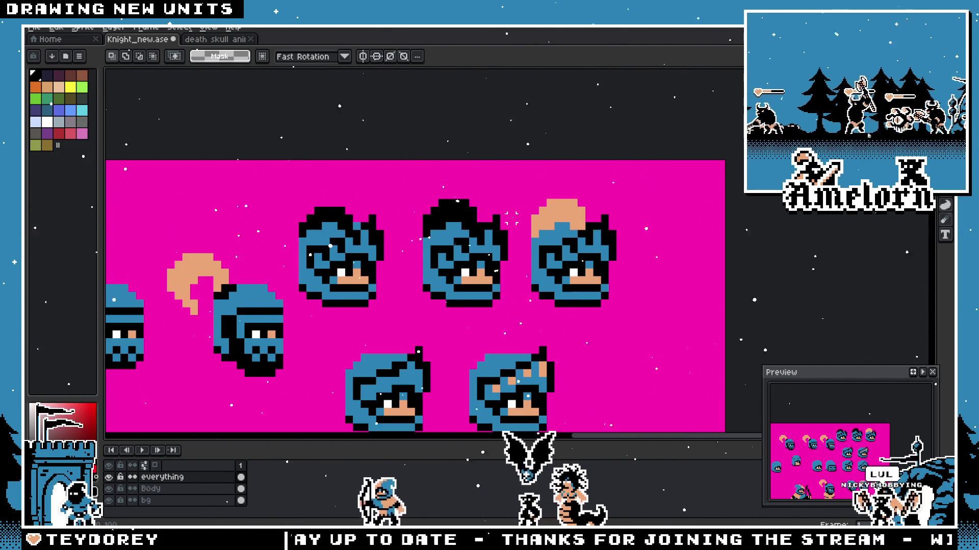
pyautogui.scroll(2, 510, 218)
pyautogui.scroll(-3, 503, 216)
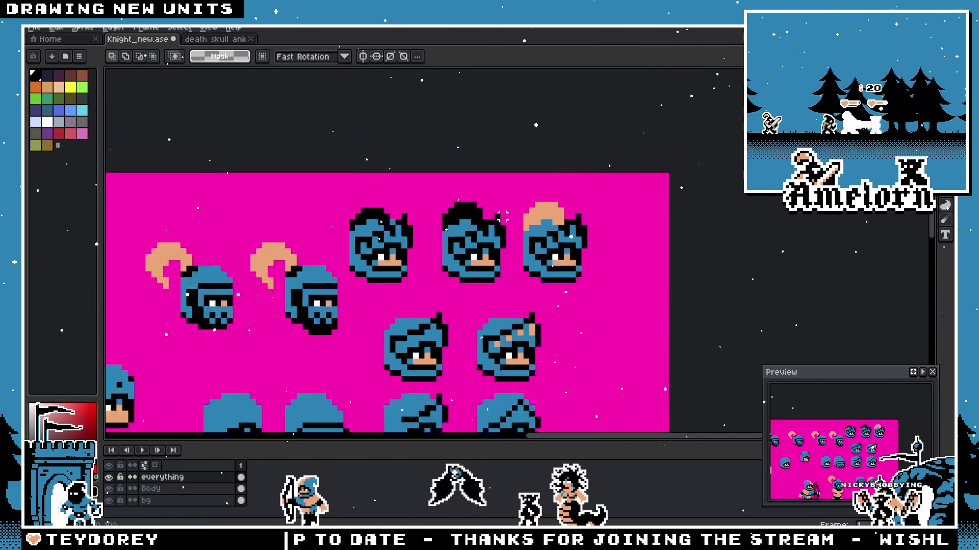
pyautogui.scroll(-1, 503, 218)
pyautogui.scroll(2, 520, 230)
pyautogui.scroll(1, 532, 237)
pyautogui.scroll(1, 539, 244)
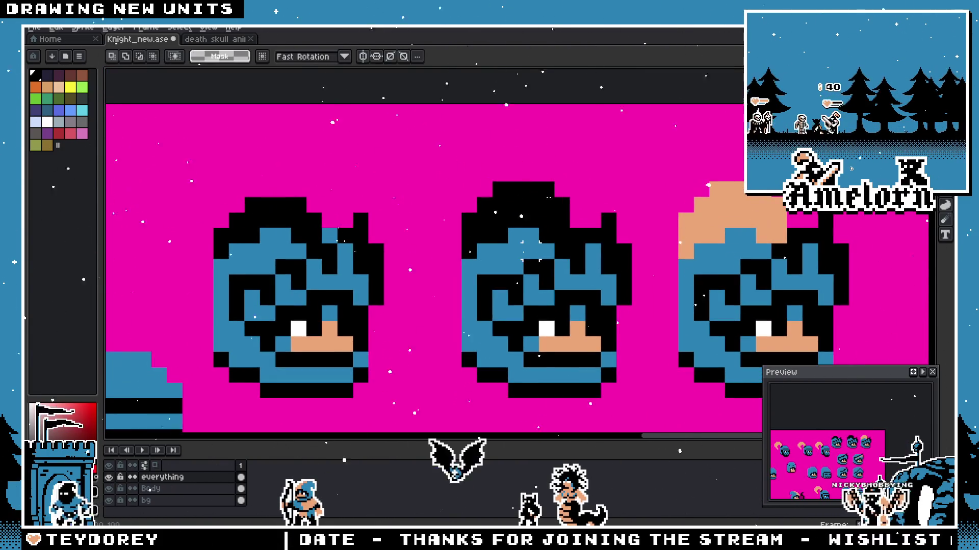
# Step: Sample the helmet blue and repaint the middle head's black top pixels into a blue dome
pyautogui.press('i')
pyautogui.click(515, 246)
pyautogui.press('b')
pyautogui.click(562, 220)
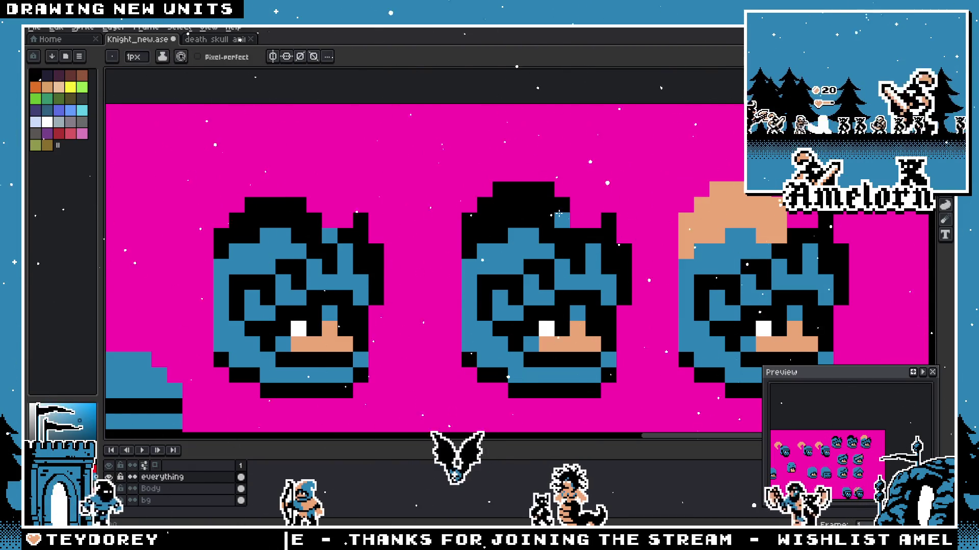
pyautogui.moveTo(549, 191); pyautogui.dragTo(470, 220)
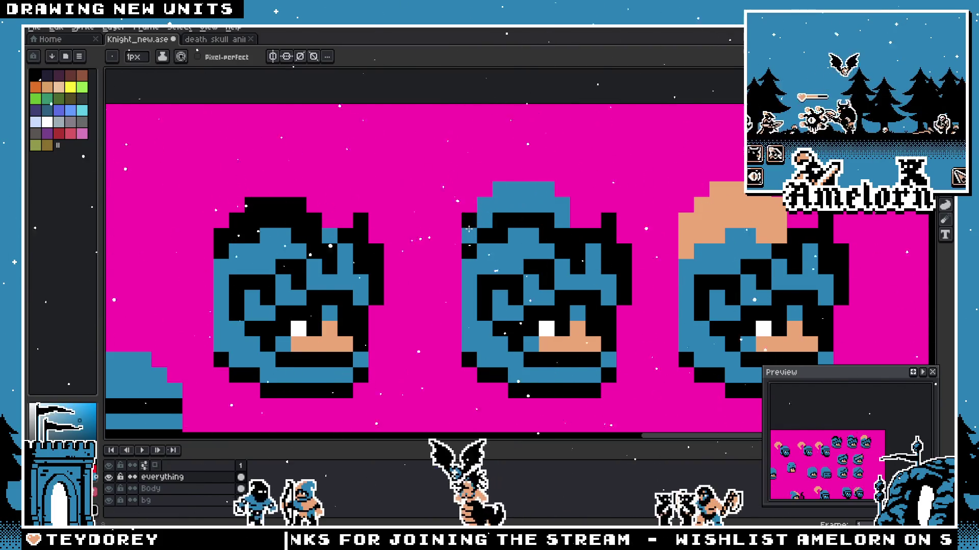
pyautogui.scroll(-2, 460, 244)
pyautogui.scroll(-3, 448, 269)
pyautogui.scroll(3, 449, 243)
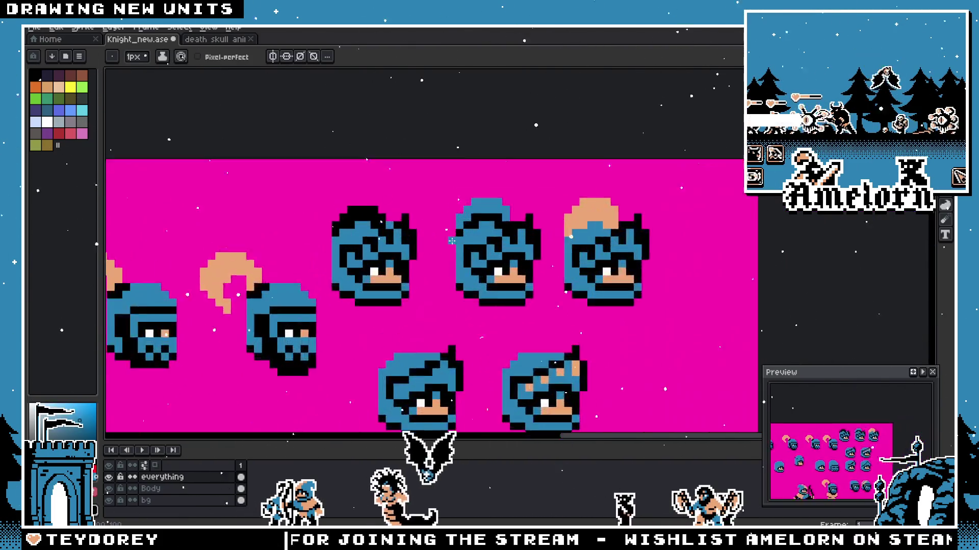
pyautogui.scroll(1, 449, 243)
pyautogui.scroll(1, 451, 244)
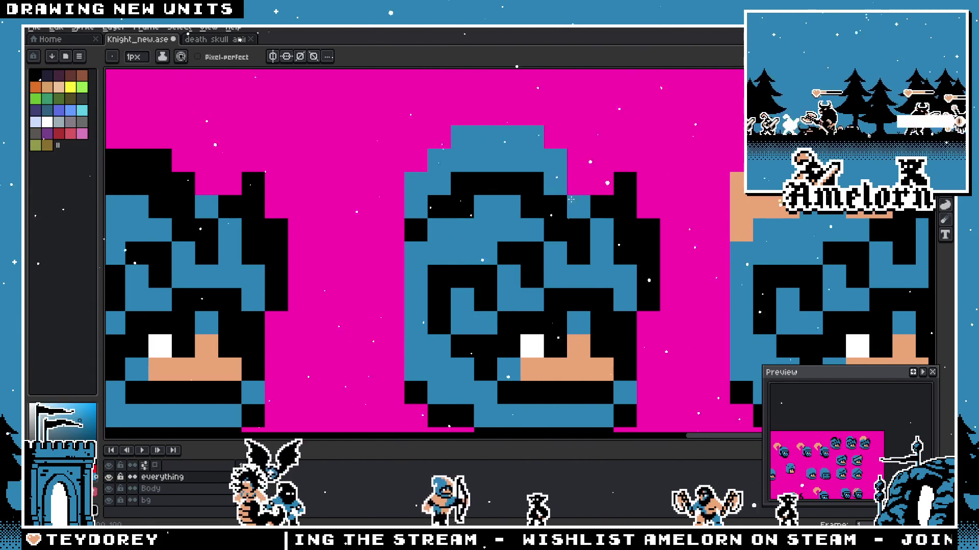
# Step: Pan the canvas to bring the other knight heads into view for comparison
pyautogui.moveTo(585, 224); pyautogui.dragTo(401, 243)
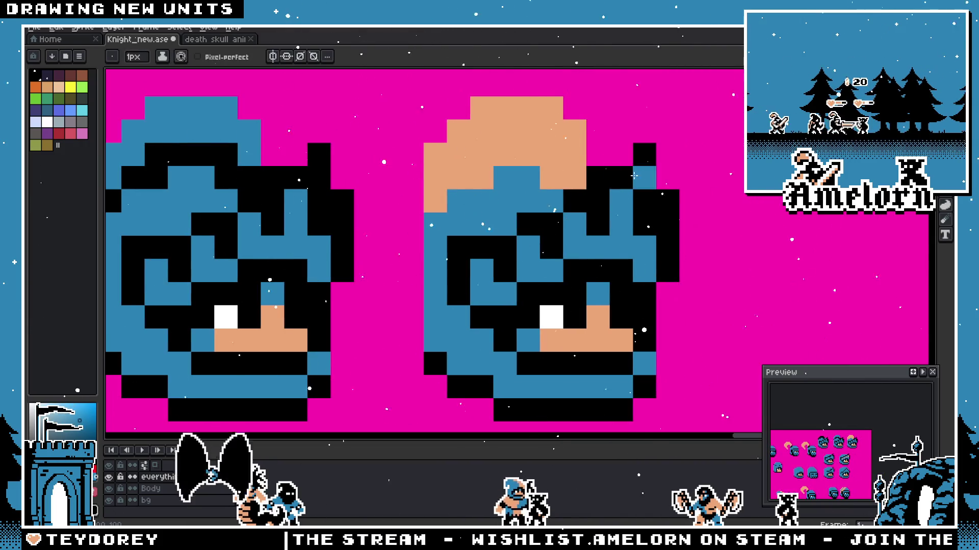
pyautogui.moveTo(278, 180); pyautogui.dragTo(429, 224)
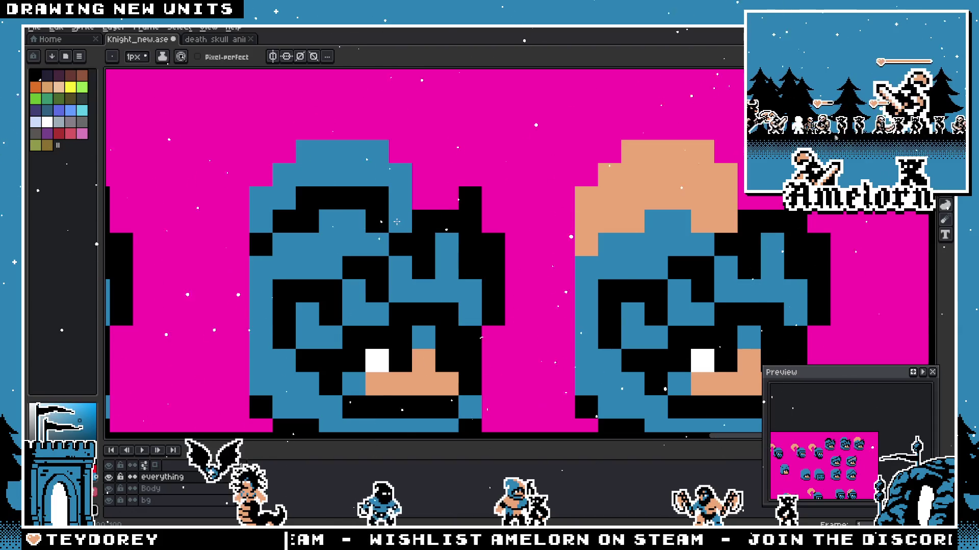
pyautogui.scroll(-3, 397, 222)
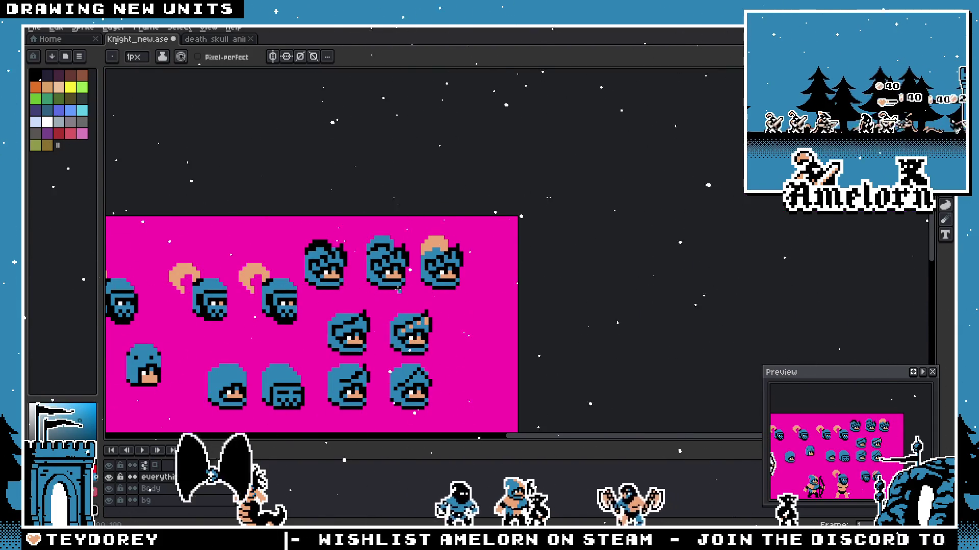
pyautogui.scroll(2, 398, 290)
pyautogui.scroll(1, 436, 190)
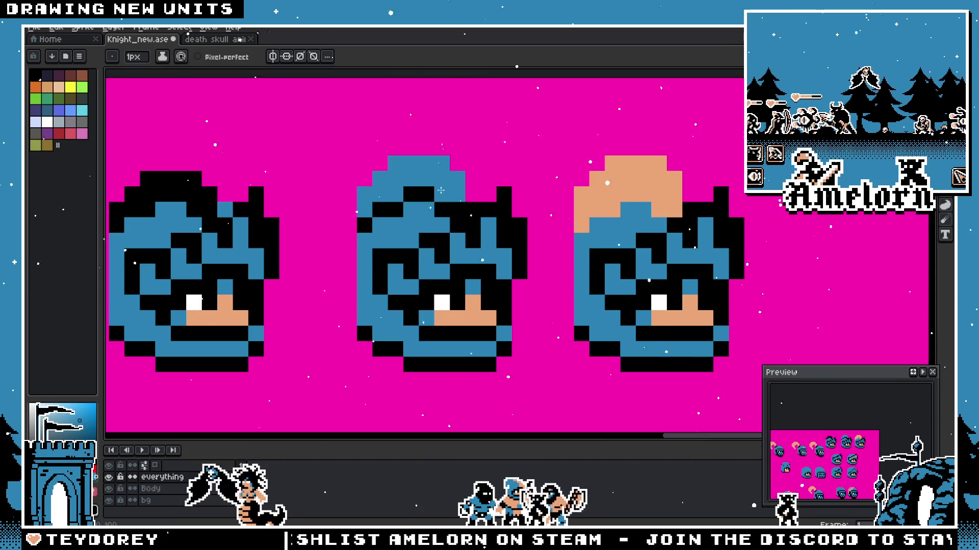
pyautogui.scroll(-2, 316, 227)
pyautogui.scroll(1, 396, 261)
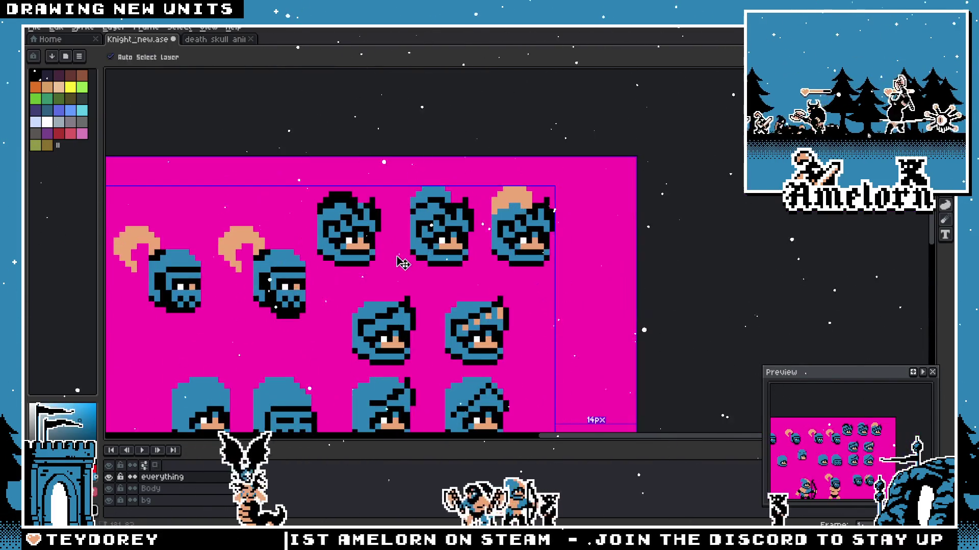
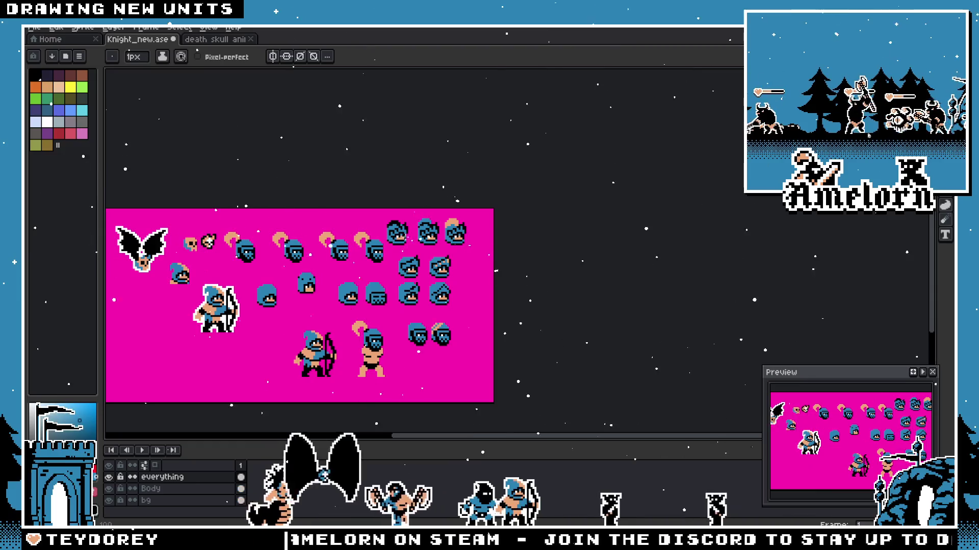
pyautogui.scroll(2, 469, 255)
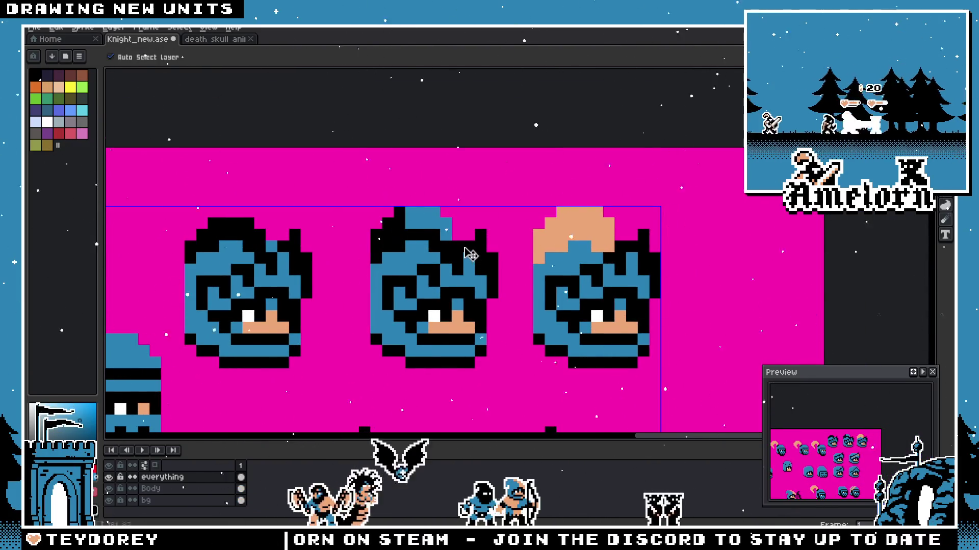
# Step: Pan across the sprite sheet to bring the plume-helmeted knight heads into view
pyautogui.press('b')
pyautogui.scroll(-2, 475, 268)
pyautogui.scroll(1, 479, 282)
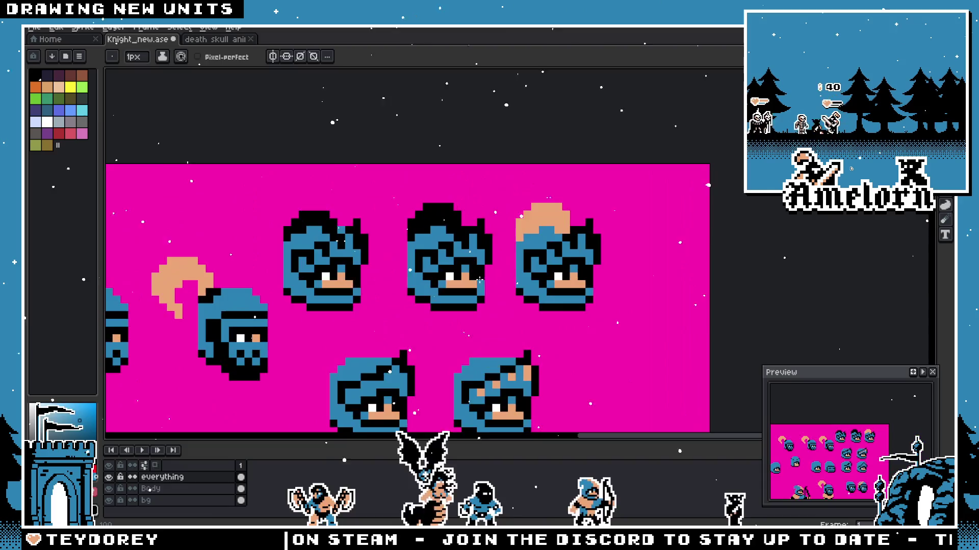
pyautogui.moveTo(480, 280); pyautogui.dragTo(546, 290)
pyautogui.press('m')
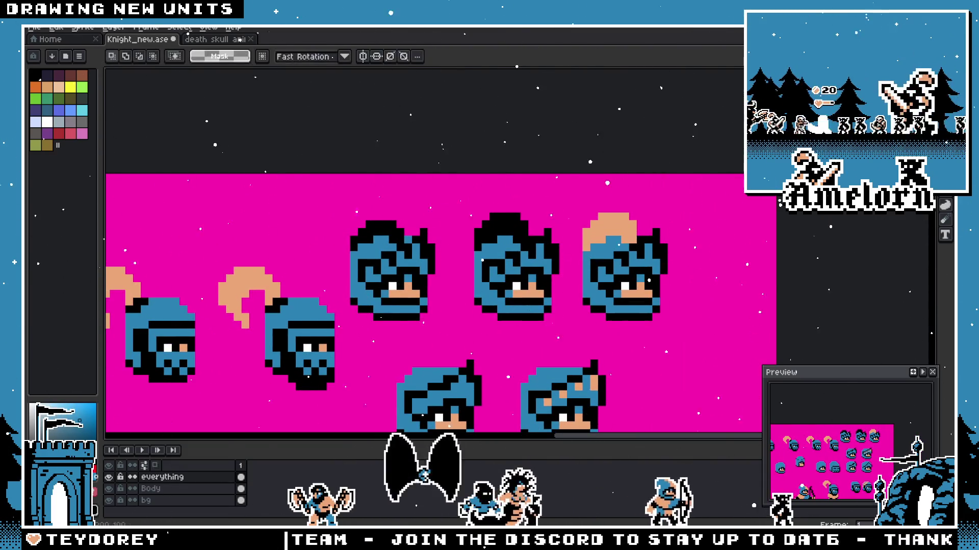
pyautogui.scroll(2, 416, 259)
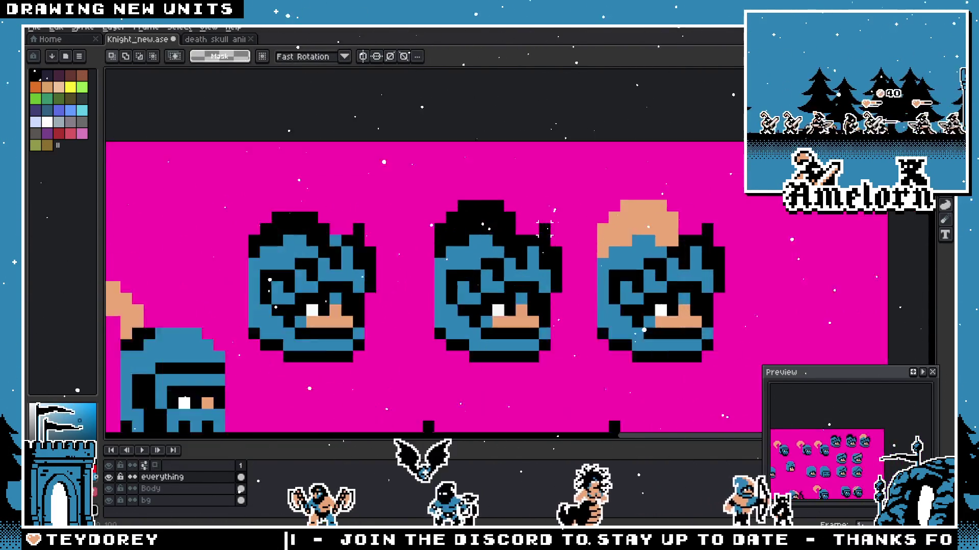
pyautogui.scroll(3, 415, 259)
pyautogui.press('b')
pyautogui.scroll(-5, 416, 259)
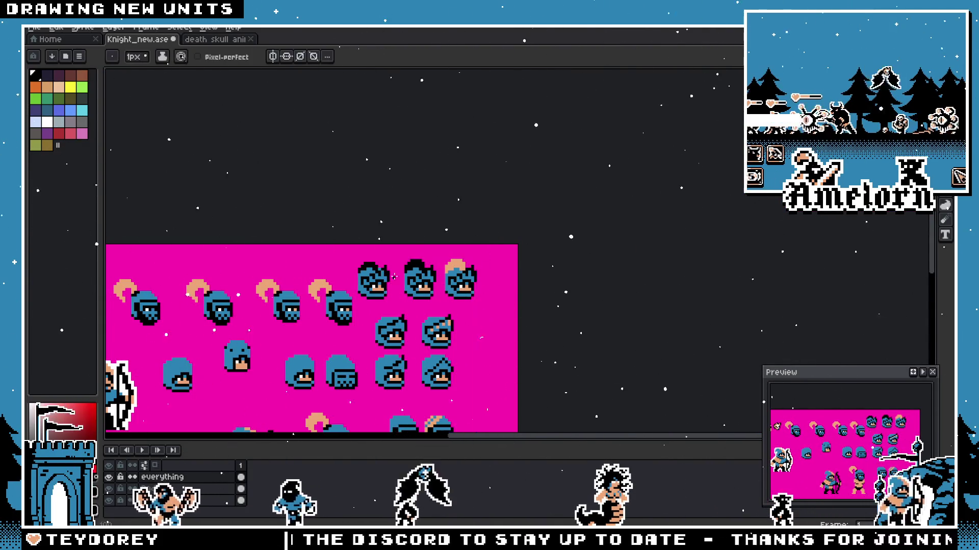
pyautogui.scroll(3, 391, 278)
pyautogui.scroll(-2, 399, 260)
pyautogui.scroll(2, 400, 260)
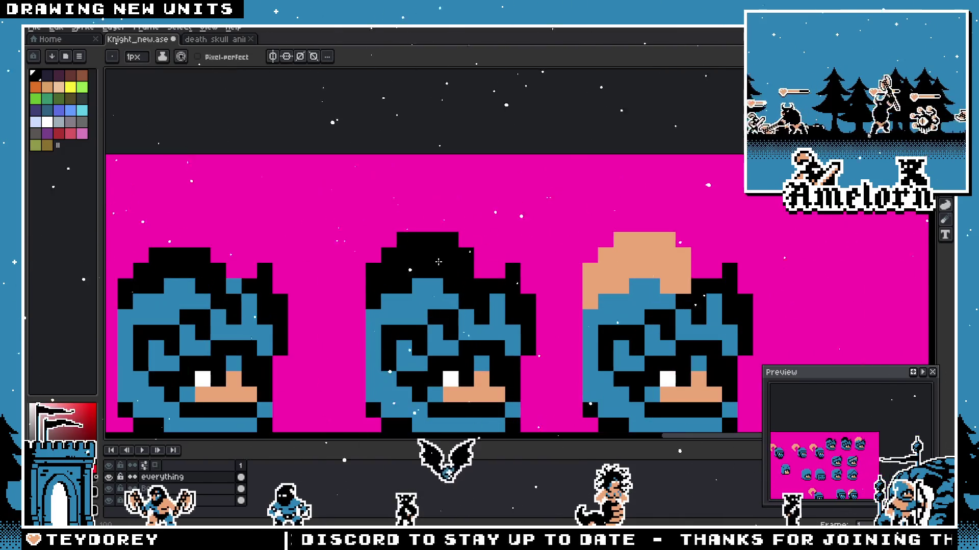
pyautogui.scroll(-2, 437, 265)
pyautogui.moveTo(437, 264); pyautogui.dragTo(455, 243)
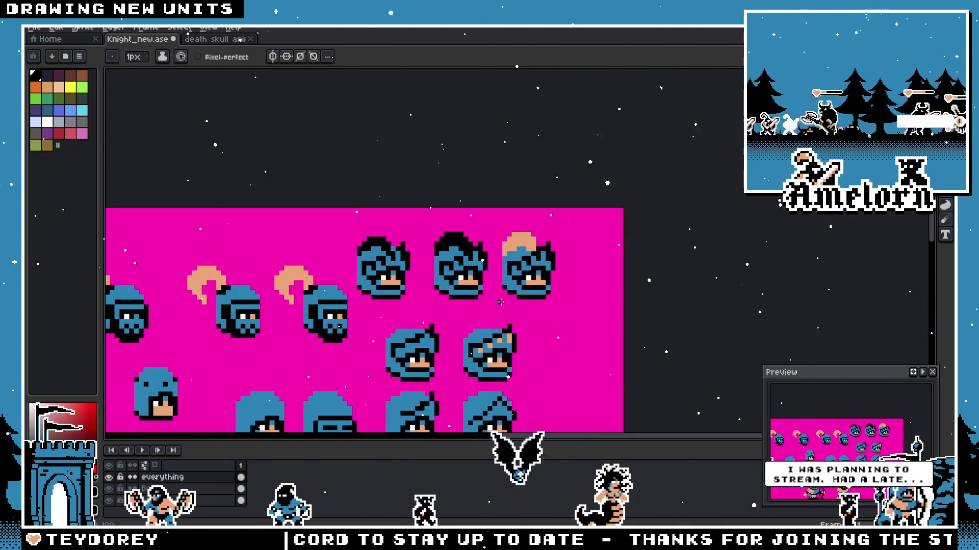
pyautogui.press('m')
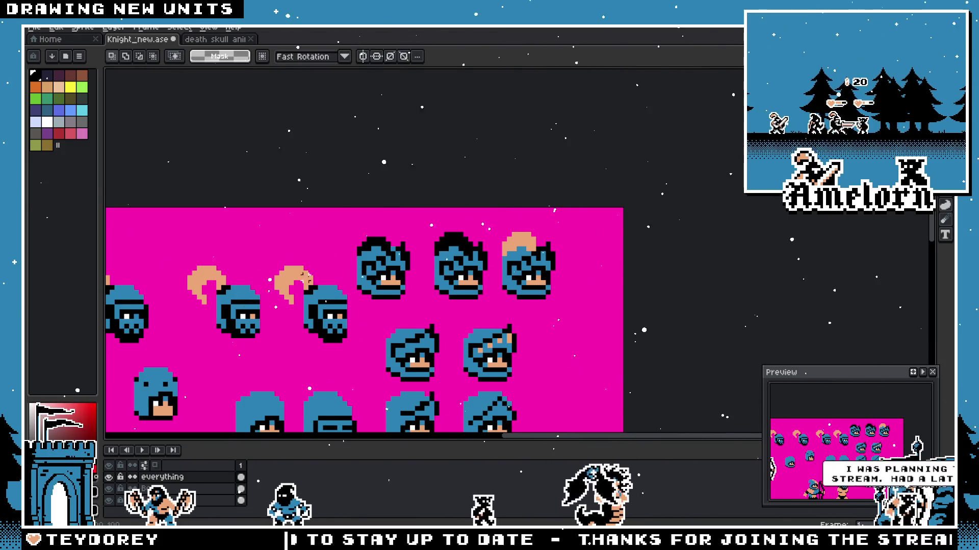
pyautogui.moveTo(325, 301); pyautogui.dragTo(408, 282)
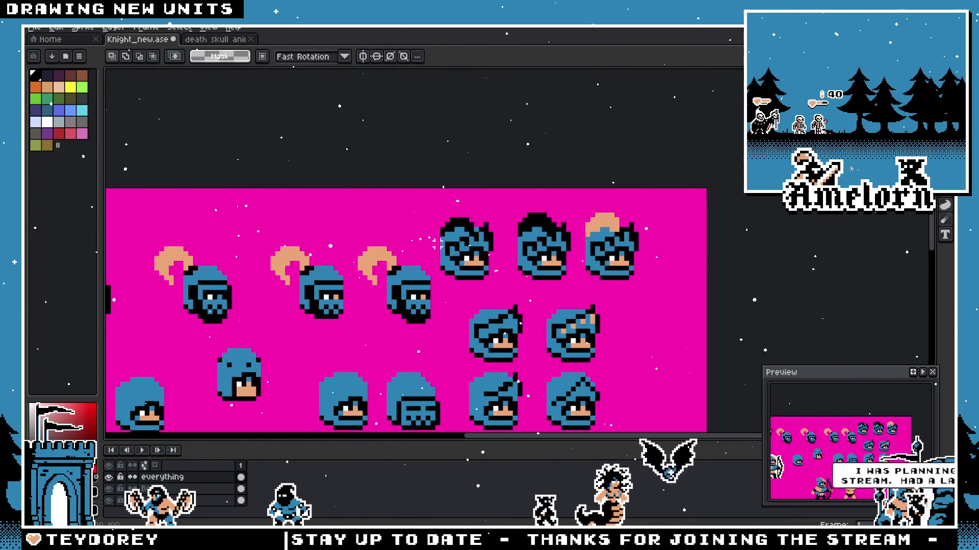
# Step: Marquee the third plume-helmeted head and move it further right along the row
pyautogui.moveTo(438, 239); pyautogui.dragTo(360, 331)
pyautogui.scroll(-1, 360, 331)
pyautogui.scroll(1, 577, 312)
pyautogui.moveTo(577, 313); pyautogui.dragTo(297, 261)
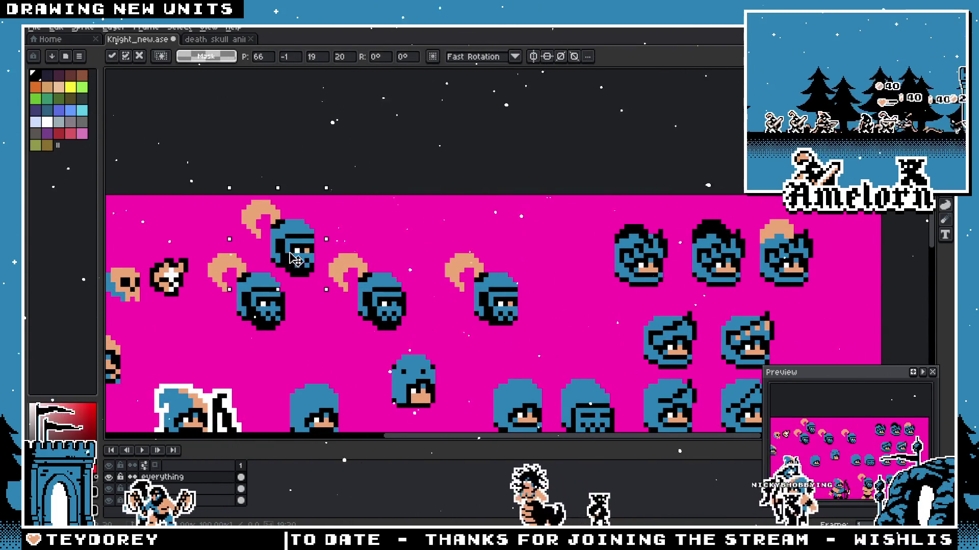
pyautogui.scroll(-1, 293, 258)
pyautogui.scroll(1, 352, 252)
pyautogui.moveTo(294, 258)
pyautogui.mouseDown()
pyautogui.moveTo(680, 319)
pyautogui.moveTo(681, 330)
pyautogui.mouseUp()
pyautogui.click(697, 253)
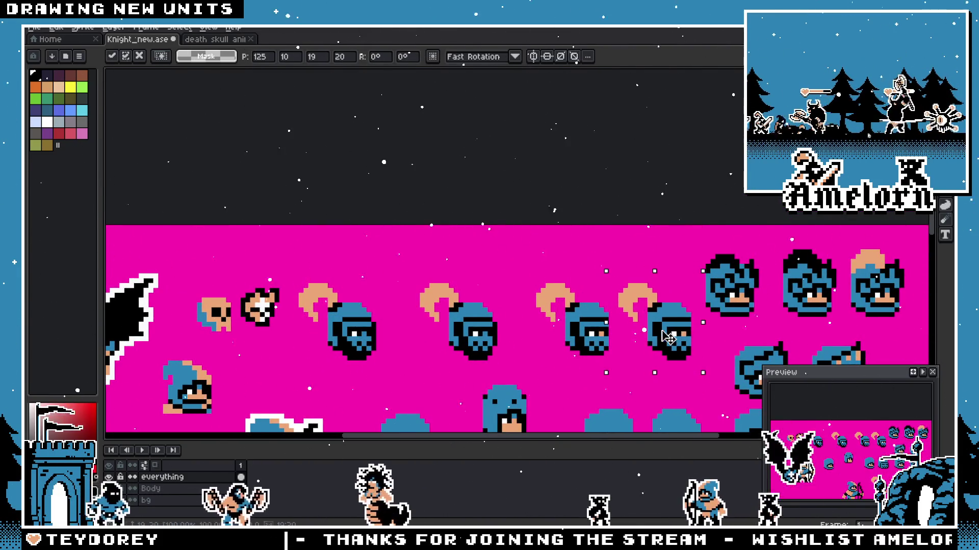
pyautogui.scroll(-2, 697, 253)
# Step: Enlarge the canvas toward the top and right via Canvas Size
pyautogui.hotkey('ctrl', 'alt', 'c')
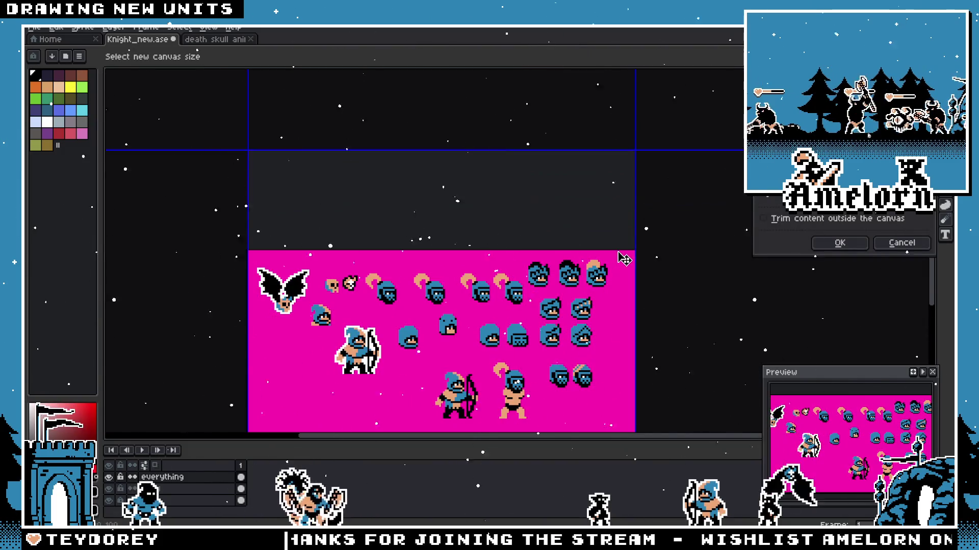
pyautogui.moveTo(642, 238); pyautogui.dragTo(776, 239)
pyautogui.press('Return')
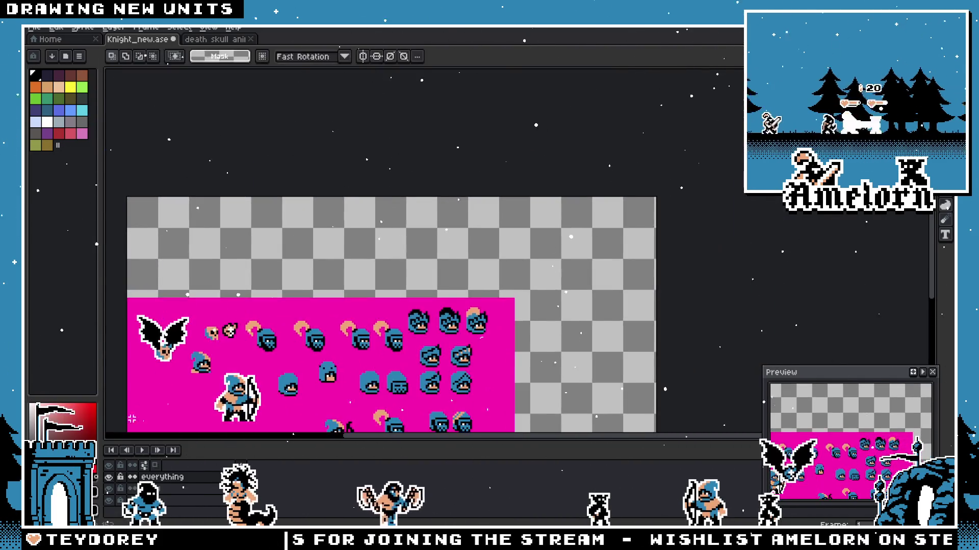
# Step: Bucket-fill the new empty canvas area with the magenta background
pyautogui.press('g')
pyautogui.click(534, 248)
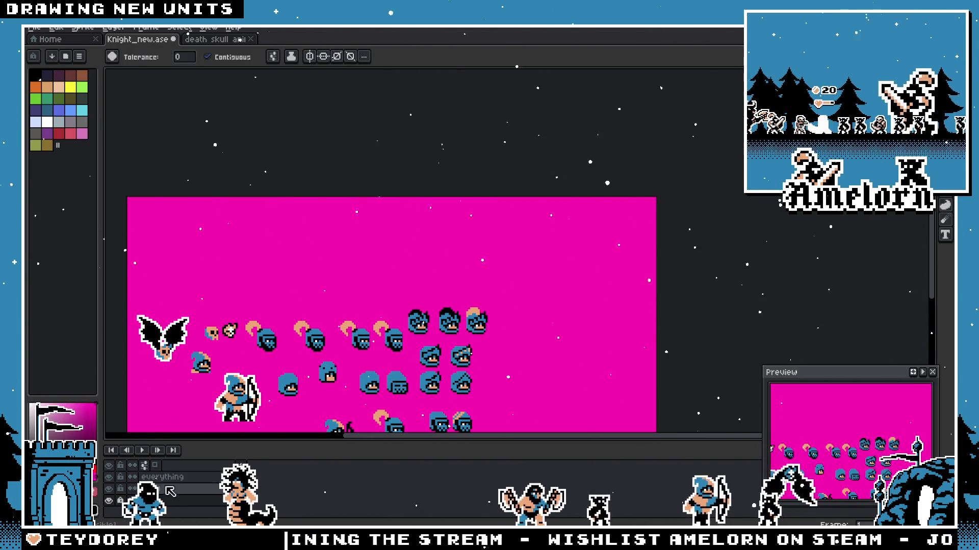
pyautogui.scroll(2, 454, 309)
pyautogui.press('m')
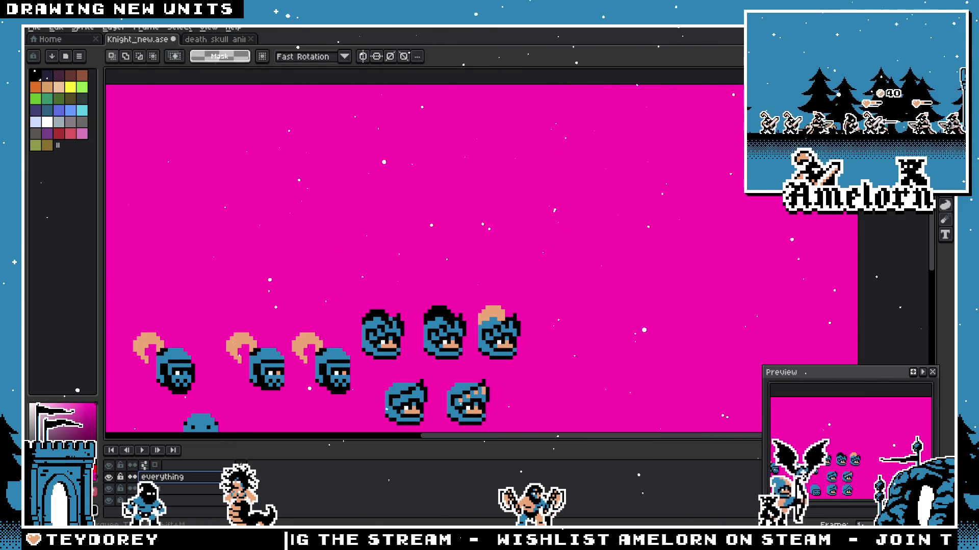
# Step: Move three knight heads up into the empty top area and adjust their spacing
pyautogui.moveTo(289, 303); pyautogui.dragTo(441, 275)
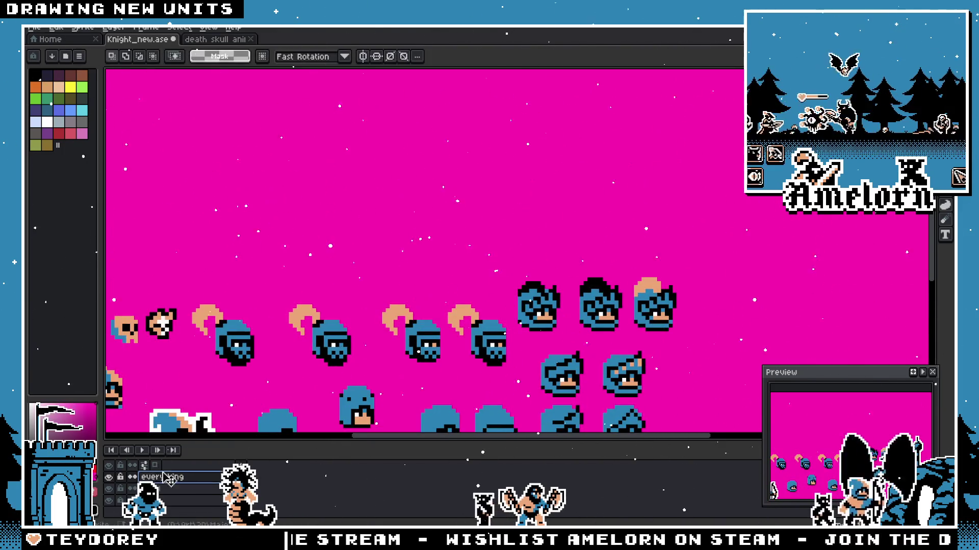
pyautogui.moveTo(720, 252); pyautogui.dragTo(512, 332)
pyautogui.moveTo(574, 323); pyautogui.dragTo(387, 144)
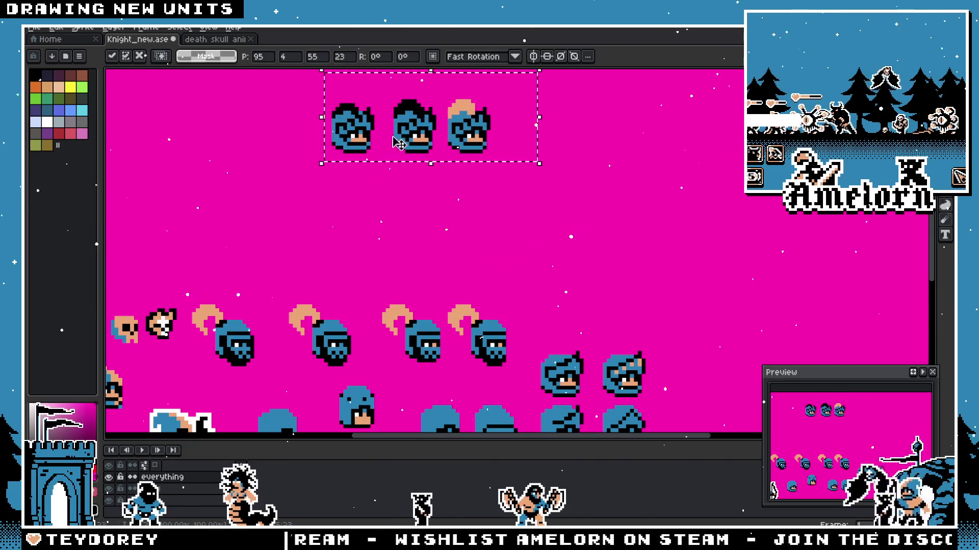
pyautogui.hotkey('ctrl', 'd')
pyautogui.scroll(4, 387, 144)
pyautogui.moveTo(295, 94); pyautogui.dragTo(656, 291)
pyautogui.moveTo(413, 233)
pyautogui.mouseDown()
pyautogui.moveTo(327, 233)
pyautogui.moveTo(396, 230)
pyautogui.mouseUp()
pyautogui.hotkey('ctrl', 'd')
pyautogui.moveTo(467, 101); pyautogui.dragTo(738, 279)
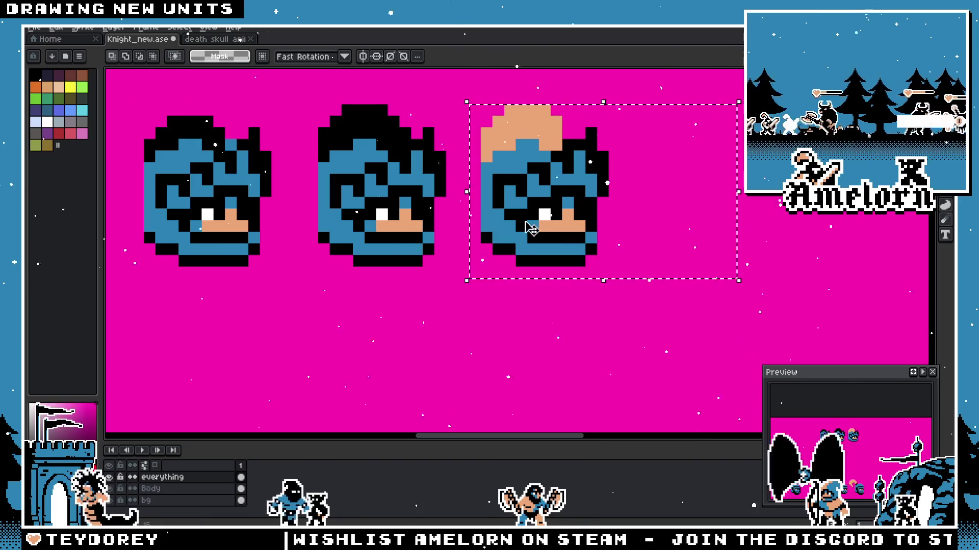
pyautogui.hotkey('ctrl', 'd')
pyautogui.scroll(-3, 540, 225)
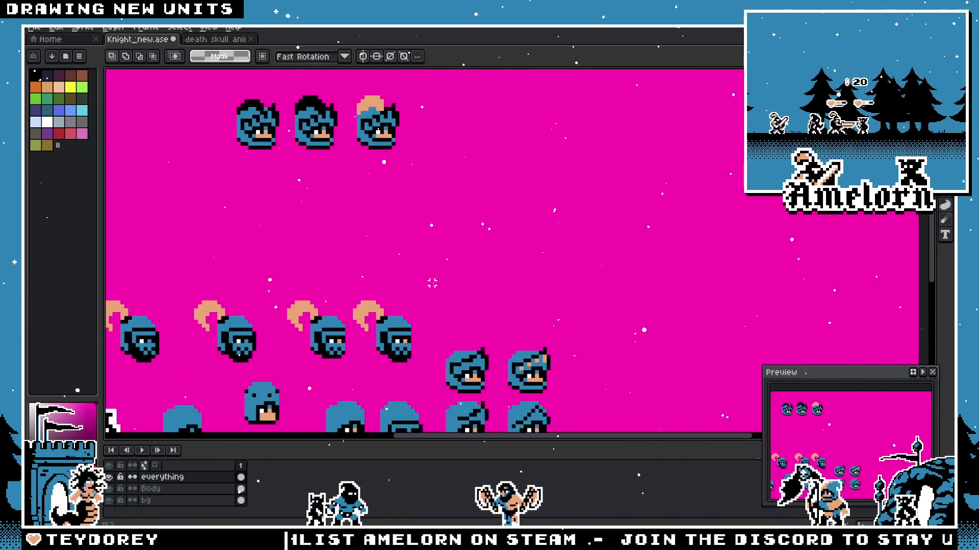
pyautogui.scroll(-1, 429, 280)
pyautogui.scroll(2, 490, 264)
# Step: Move the two middle hooded heads to the far left beside the top-row heads
pyautogui.moveTo(357, 311); pyautogui.dragTo(336, 320)
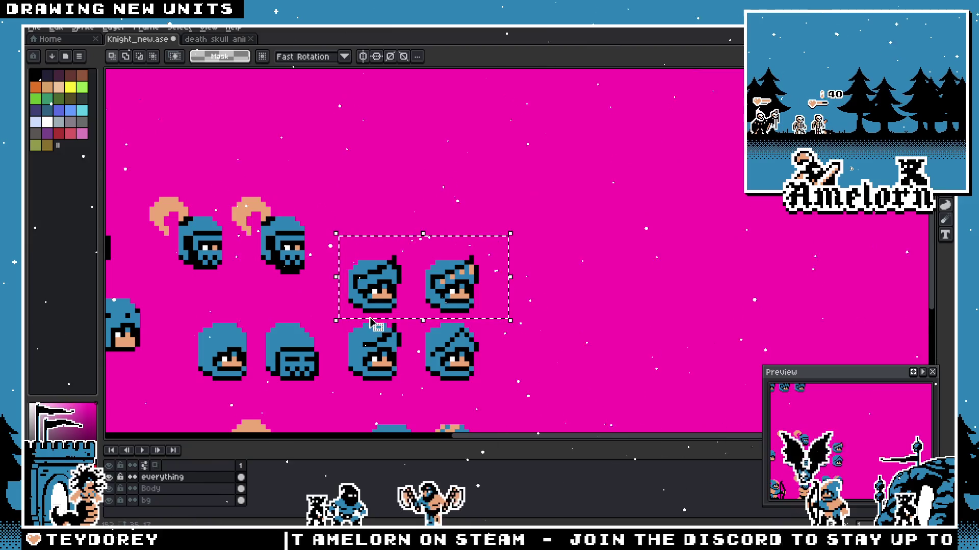
pyautogui.scroll(-2, 306, 297)
pyautogui.scroll(-1, 429, 275)
pyautogui.moveTo(559, 307); pyautogui.dragTo(227, 205)
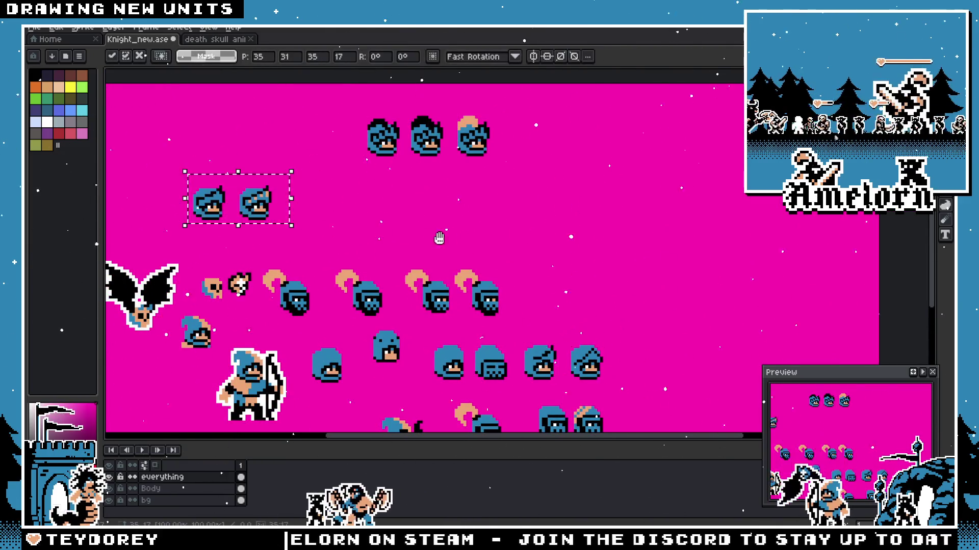
pyautogui.hscroll(-3, 228, 205)
pyautogui.moveTo(388, 218)
pyautogui.mouseDown()
pyautogui.moveTo(306, 130)
pyautogui.moveTo(492, 162)
pyautogui.moveTo(179, 162)
pyautogui.mouseUp()
pyautogui.scroll(1, 462, 150)
pyautogui.click(515, 295)
pyautogui.scroll(-2, 609, 298)
pyautogui.scroll(-3, 610, 298)
pyautogui.hscroll(2, 566, 247)
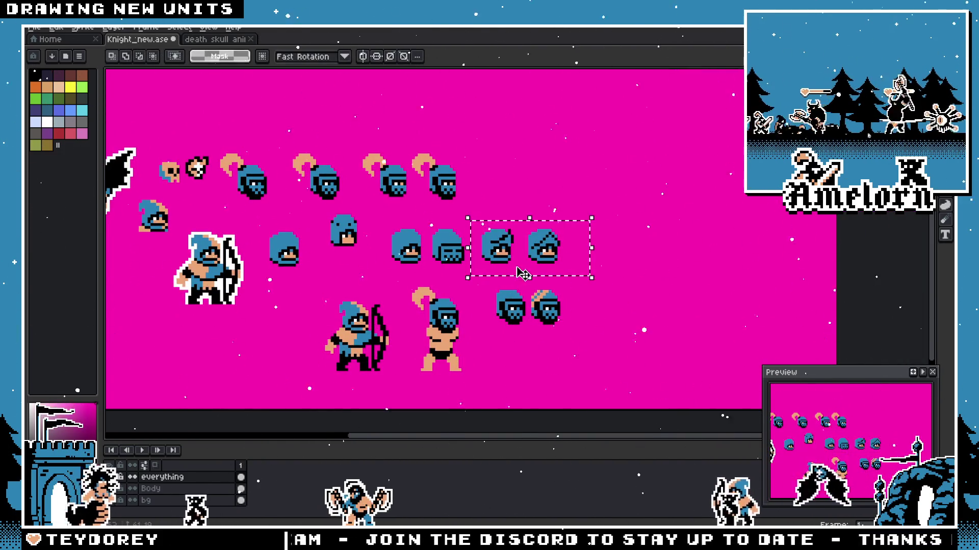
# Step: Place the second hooded pair under the top-left pair, undoing one bad move
pyautogui.moveTo(522, 273); pyautogui.dragTo(227, 136)
pyautogui.scroll(4, 227, 136)
pyautogui.hscroll(-8, 227, 136)
pyautogui.moveTo(567, 298); pyautogui.dragTo(493, 245)
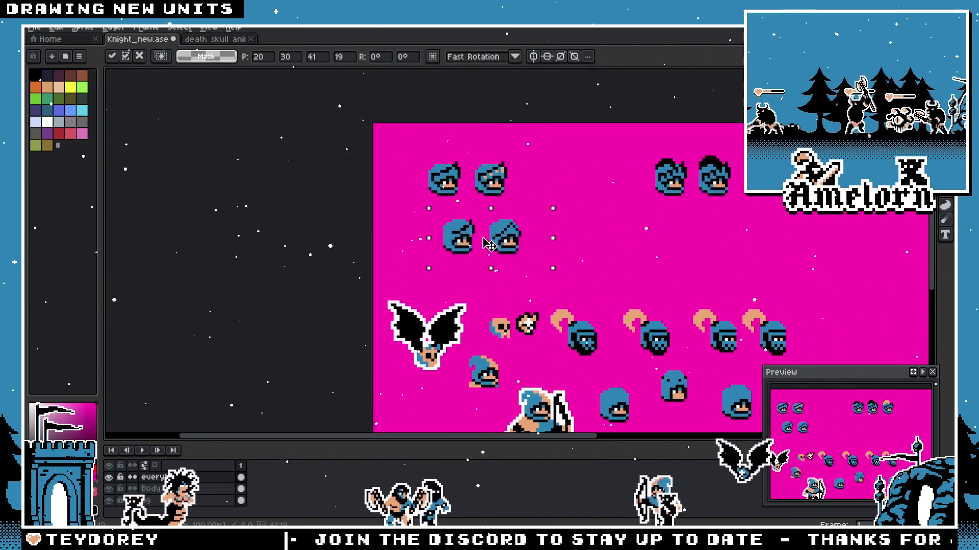
pyautogui.scroll(2, 493, 244)
pyautogui.hscroll(3, 328, 291)
pyautogui.scroll(1, 329, 291)
pyautogui.moveTo(329, 290)
pyautogui.mouseDown()
pyautogui.moveTo(361, 173)
pyautogui.moveTo(383, 223)
pyautogui.mouseUp()
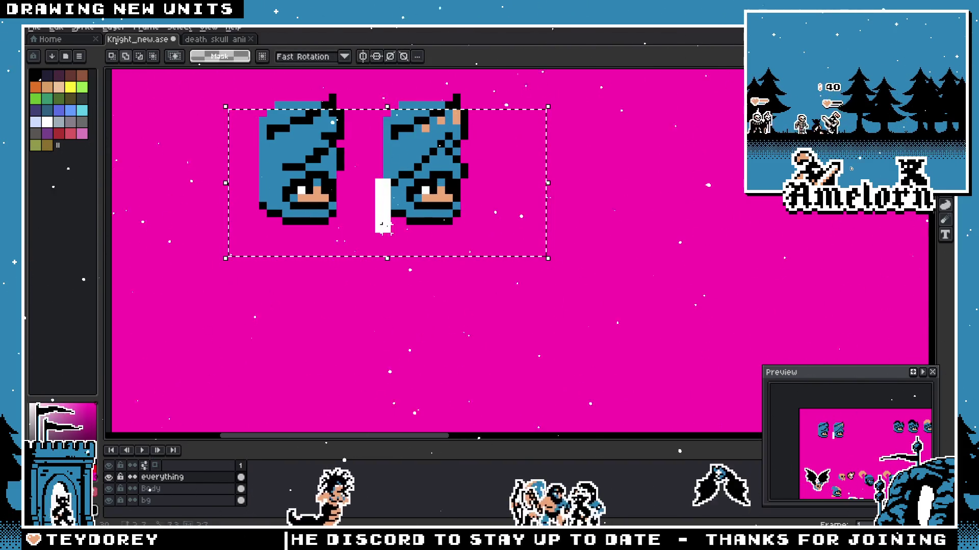
pyautogui.hotkey('ctrl', 'z')
pyautogui.scroll(-2, 503, 301)
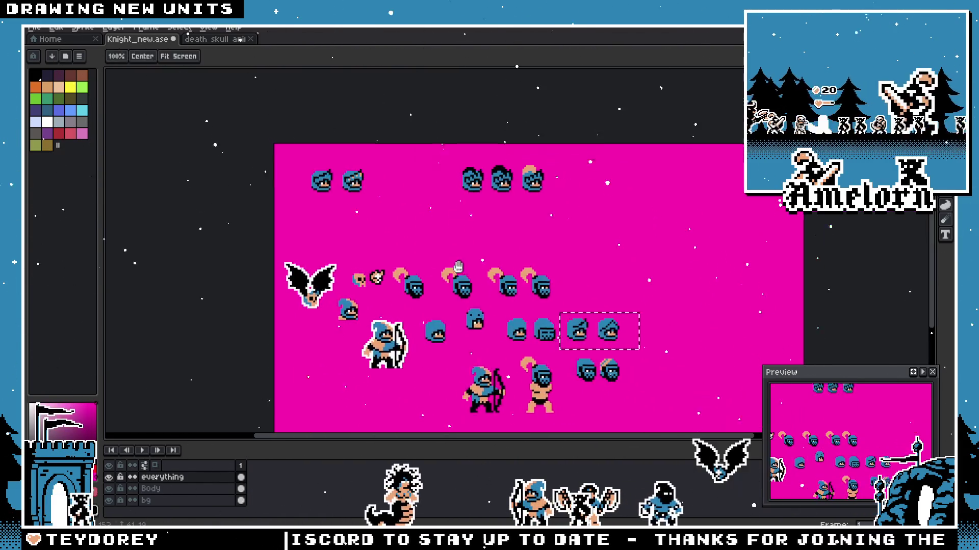
pyautogui.moveTo(589, 325); pyautogui.dragTo(401, 184)
pyautogui.scroll(2, 401, 184)
pyautogui.scroll(2, 401, 182)
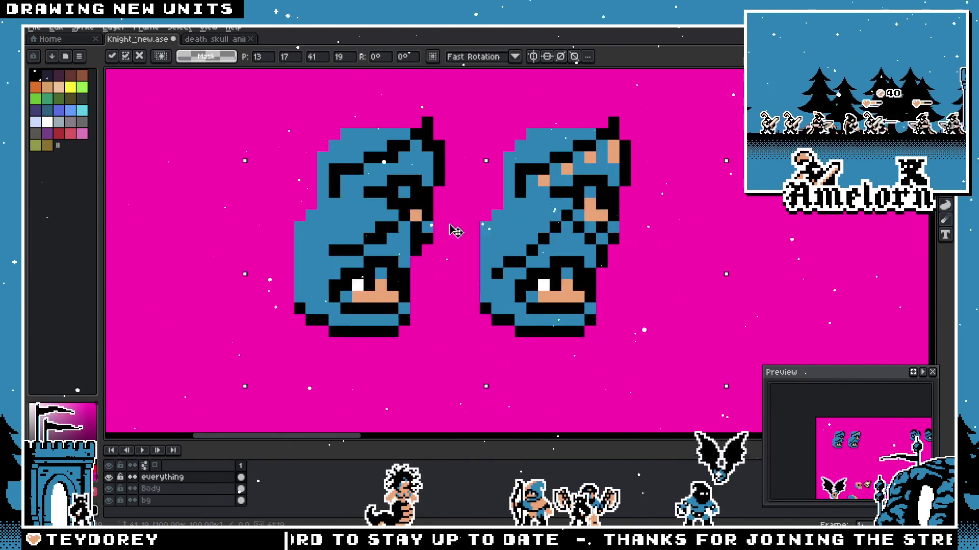
pyautogui.moveTo(500, 197); pyautogui.dragTo(528, 348)
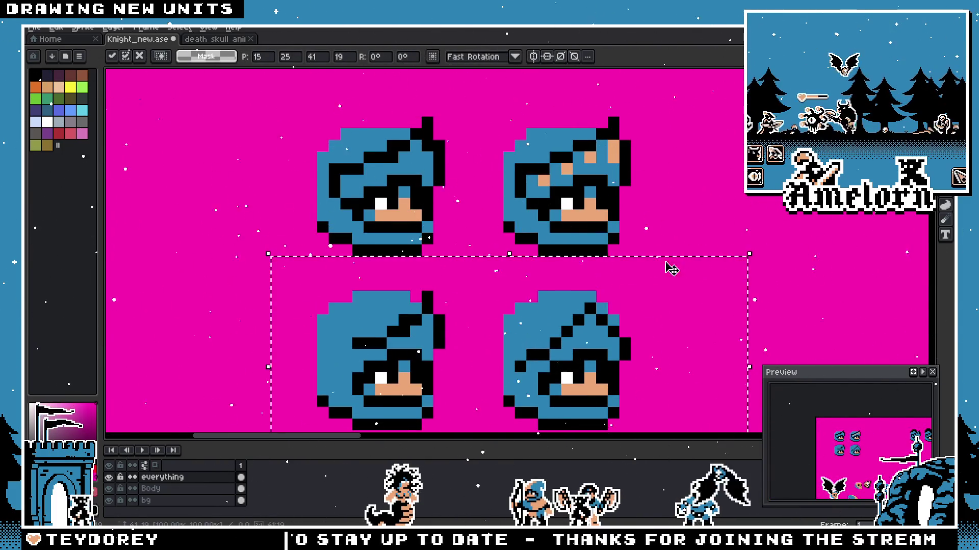
pyautogui.hotkey('ctrl', 'd')
pyautogui.scroll(-3, 410, 212)
pyautogui.scroll(1, 509, 301)
pyautogui.scroll(1, 509, 300)
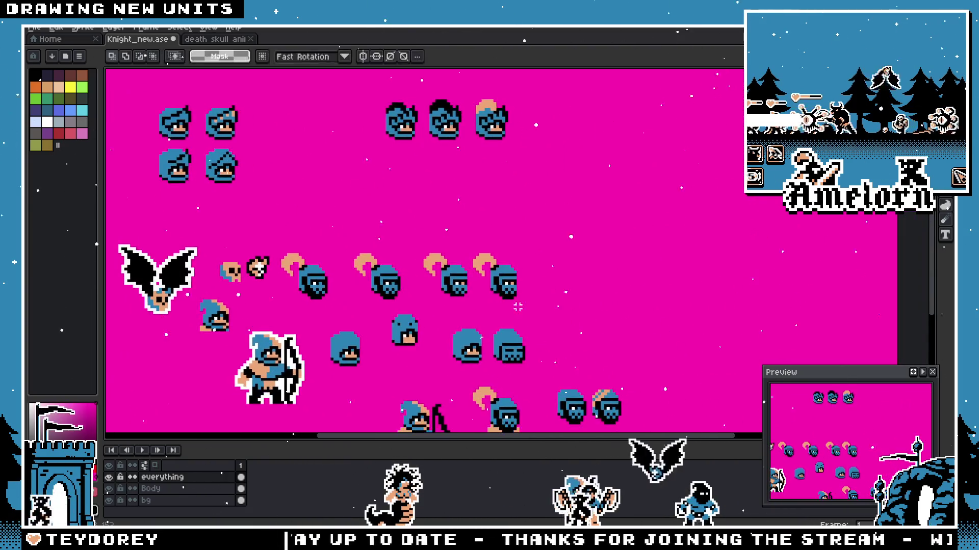
pyautogui.scroll(-2, 510, 301)
pyautogui.scroll(3, 421, 253)
pyautogui.hscroll(-1, 420, 253)
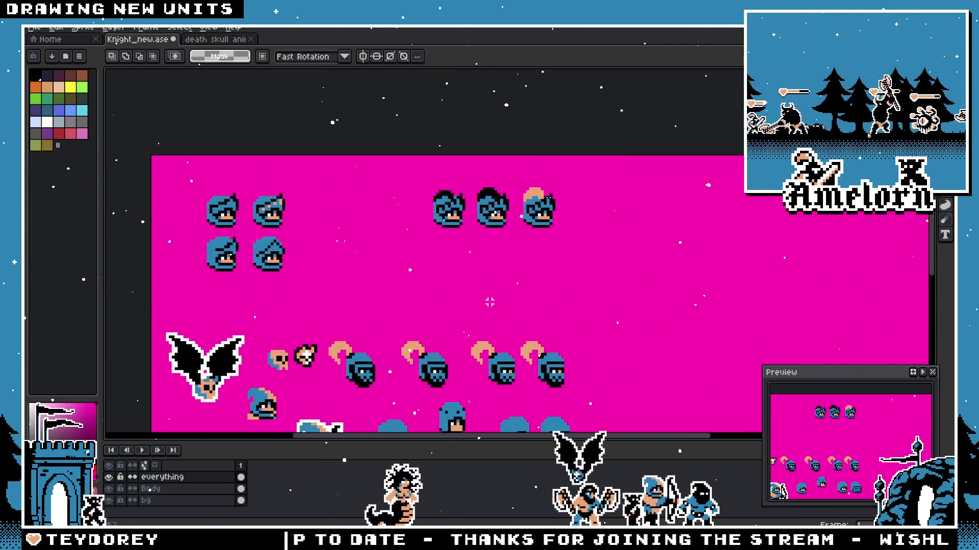
# Step: Shift the three top-row heads further left
pyautogui.moveTo(375, 176); pyautogui.dragTo(584, 245)
pyautogui.moveTo(504, 217); pyautogui.dragTo(394, 218)
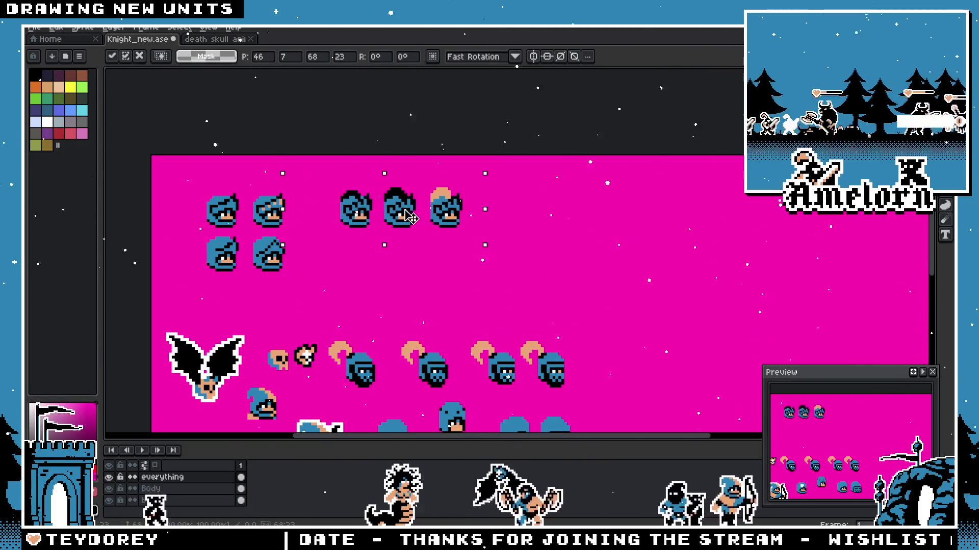
# Step: Marquee the third knight head and move it one pixel left
pyautogui.hotkey('ctrl', 'd')
pyautogui.scroll(2, 573, 223)
pyautogui.scroll(2, 418, 286)
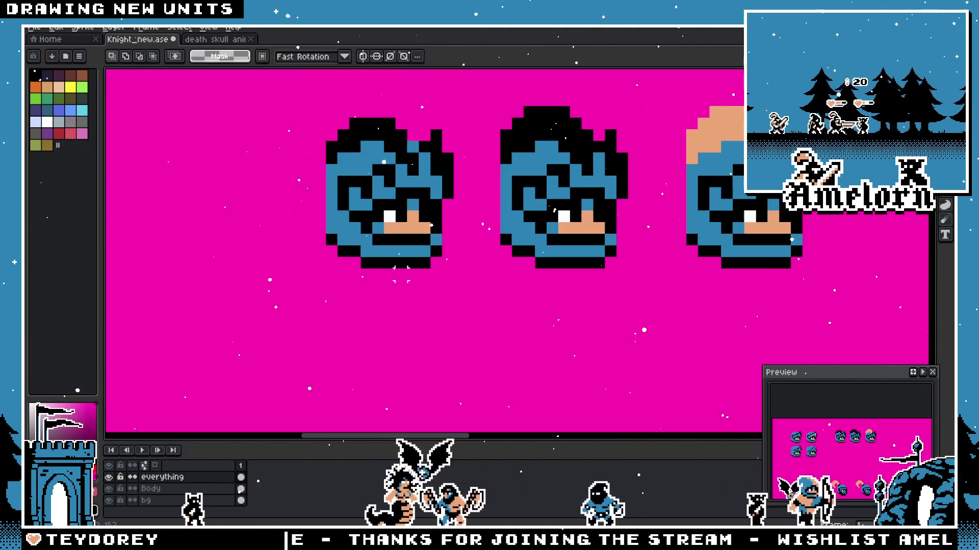
pyautogui.scroll(1, 417, 286)
pyautogui.press('b')
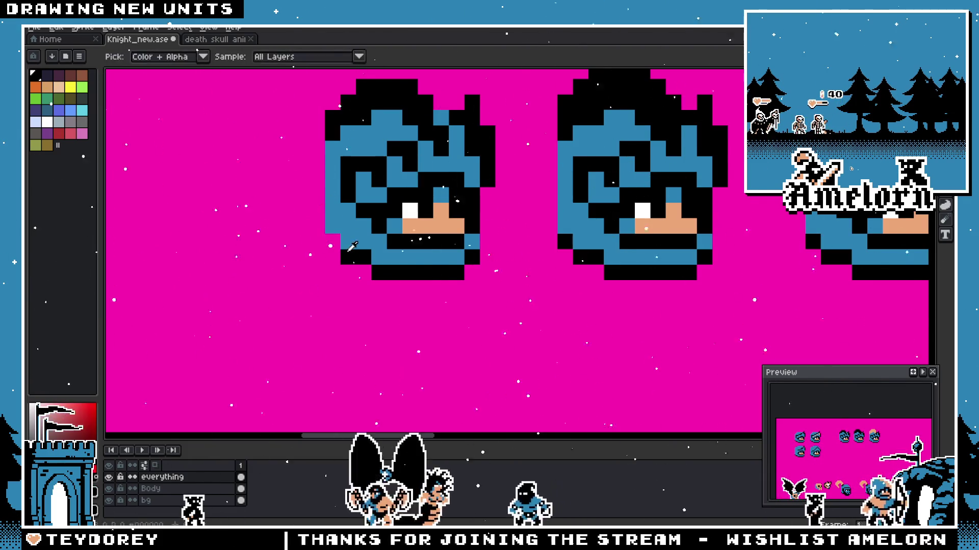
pyautogui.scroll(-3, 333, 227)
pyautogui.scroll(3, 293, 288)
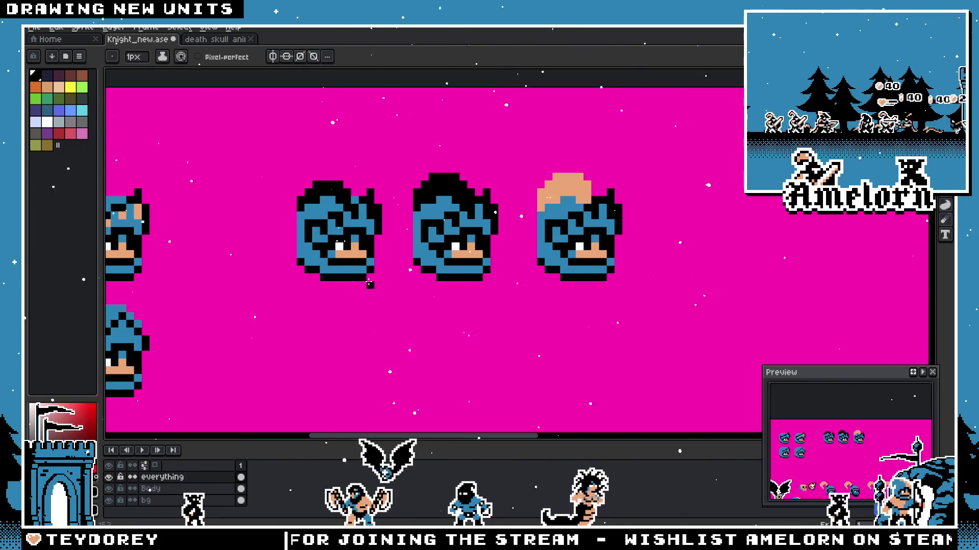
pyautogui.scroll(-1, 382, 280)
pyautogui.press('ctrl')
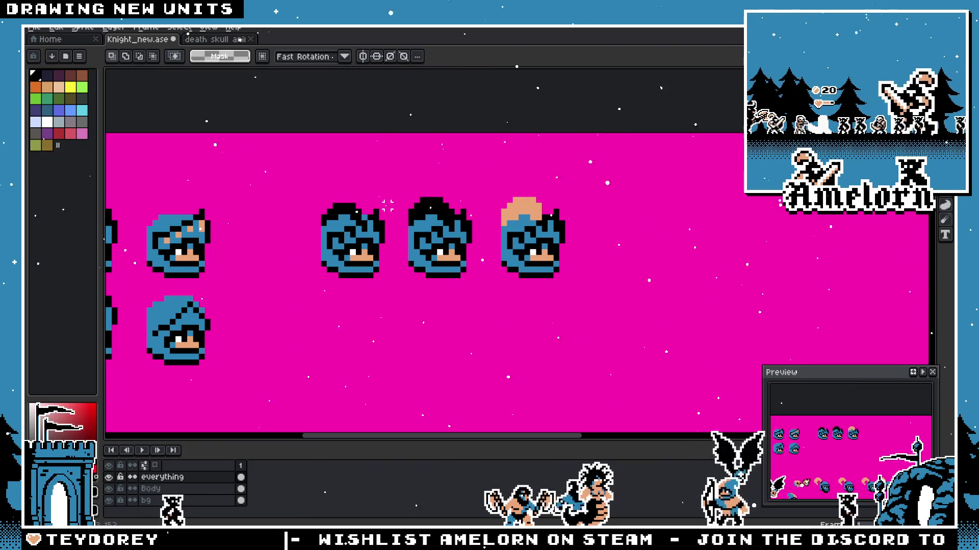
pyautogui.scroll(2, 387, 206)
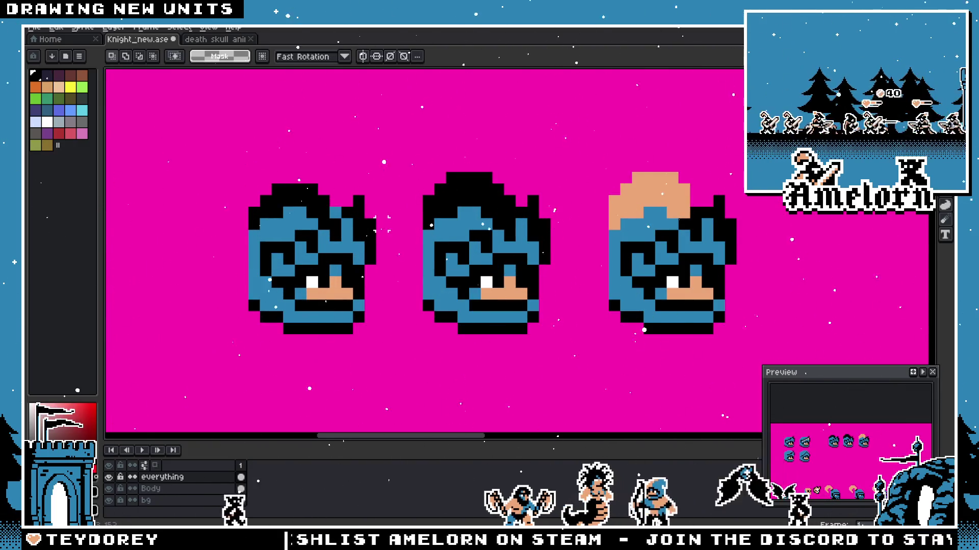
pyautogui.moveTo(571, 146); pyautogui.dragTo(786, 372)
pyautogui.moveTo(670, 287); pyautogui.dragTo(658, 287)
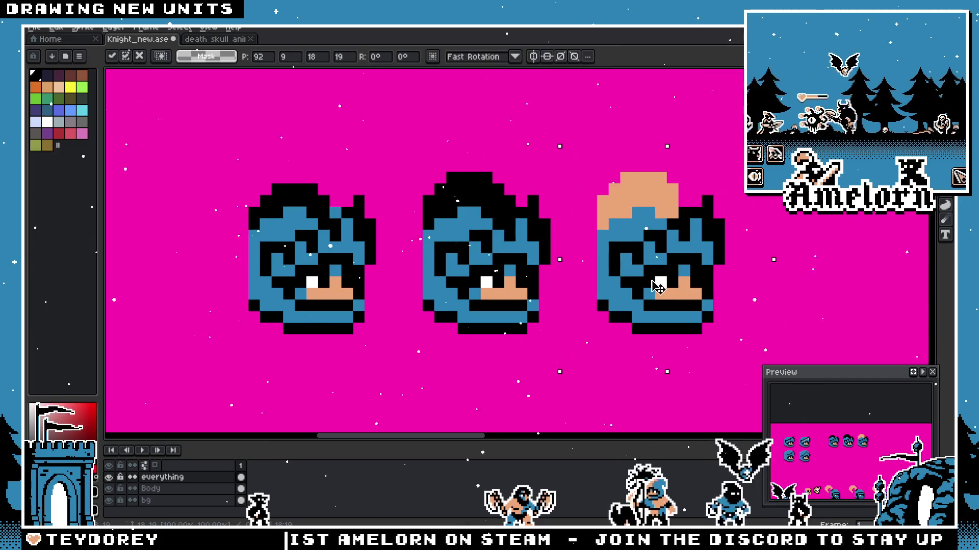
pyautogui.press('Return')
pyautogui.scroll(-1, 535, 313)
pyautogui.scroll(-1, 535, 313)
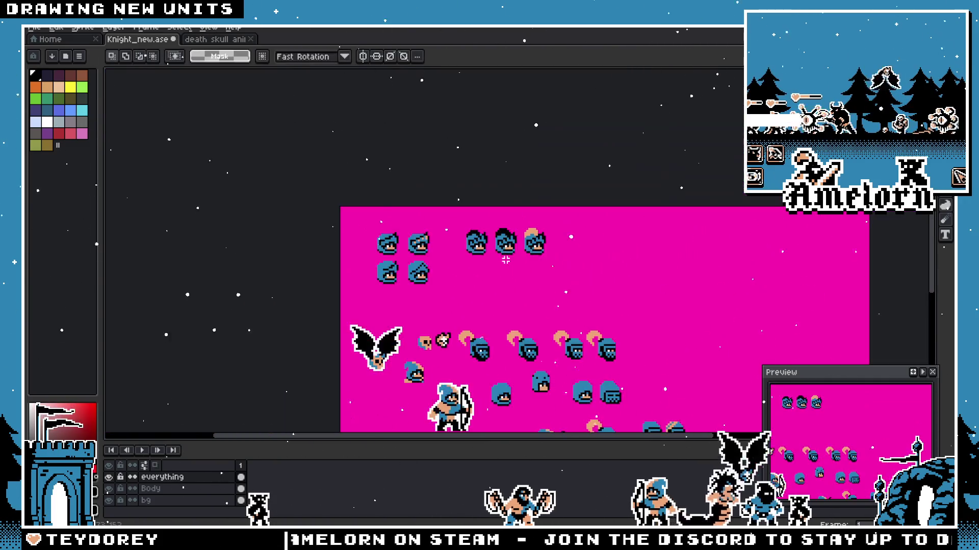
pyautogui.scroll(1, 505, 260)
pyautogui.scroll(1, 475, 201)
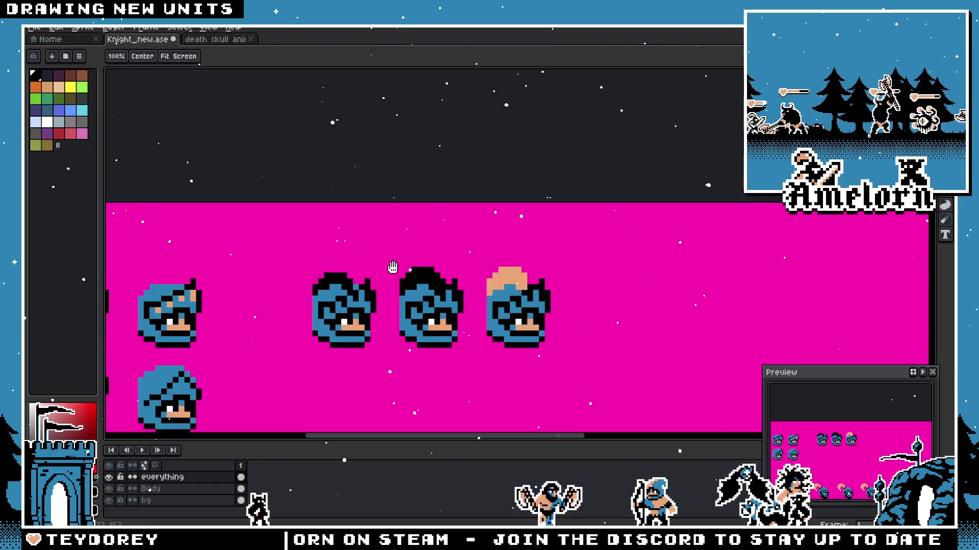
# Step: Ctrl-drag a copy of the peach-haired head to its right and commit it
pyautogui.moveTo(341, 207); pyautogui.dragTo(433, 322)
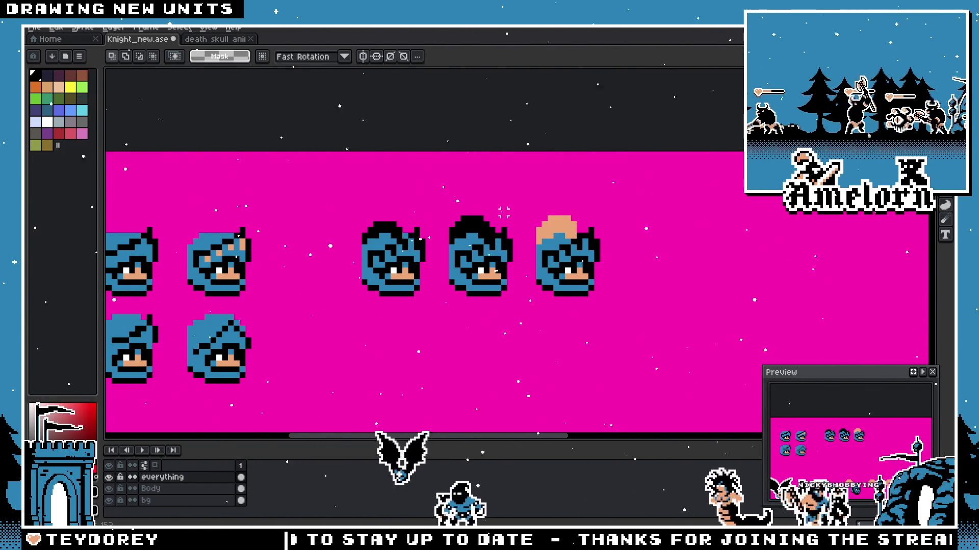
pyautogui.scroll(1, 497, 220)
pyautogui.scroll(1, 498, 210)
pyautogui.scroll(1, 502, 188)
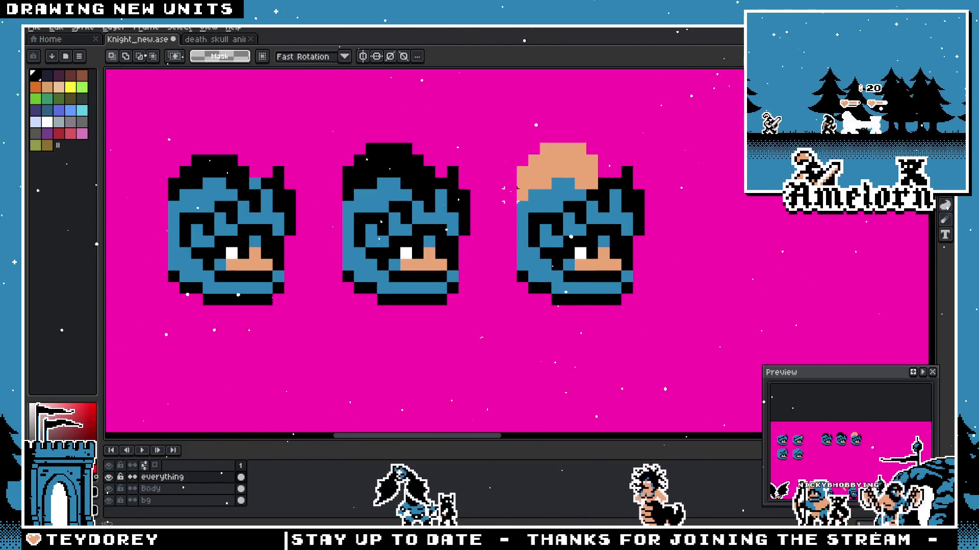
pyautogui.moveTo(697, 104); pyautogui.dragTo(544, 332)
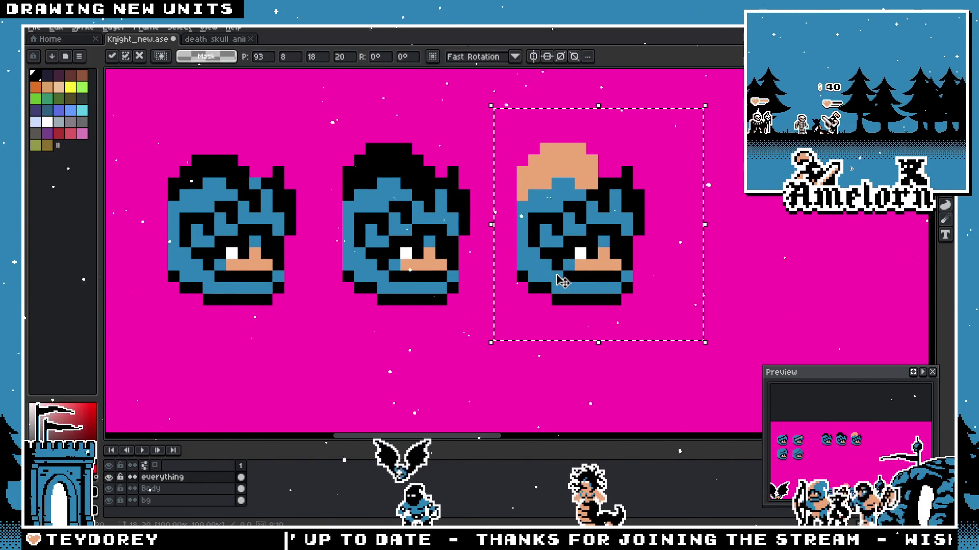
pyautogui.moveTo(557, 278); pyautogui.dragTo(810, 280)
pyautogui.hscroll(3, 493, 244)
pyautogui.scroll(1, 493, 243)
pyautogui.press('Return')
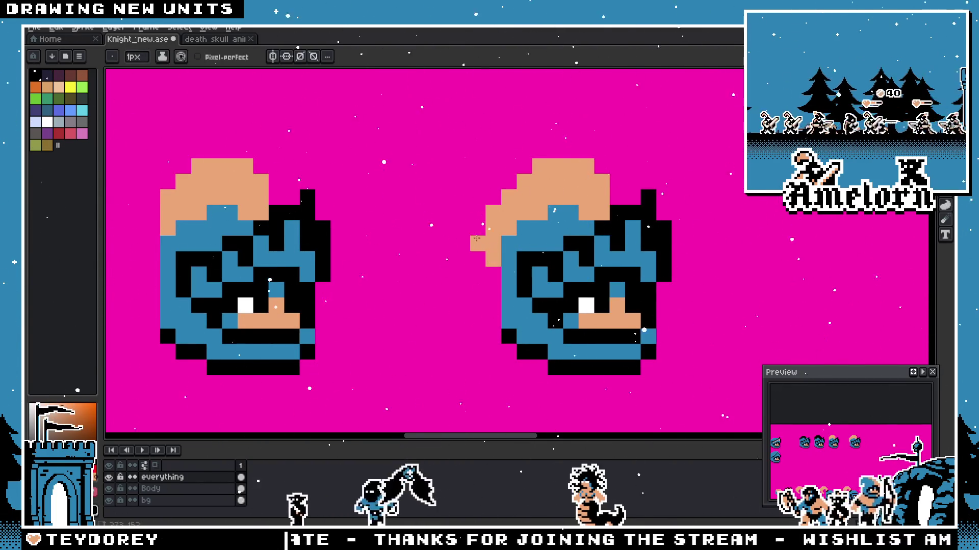
# Step: Draw a peach hair tail sweeping left from the copied head with the pencil
pyautogui.moveTo(471, 263); pyautogui.dragTo(426, 230)
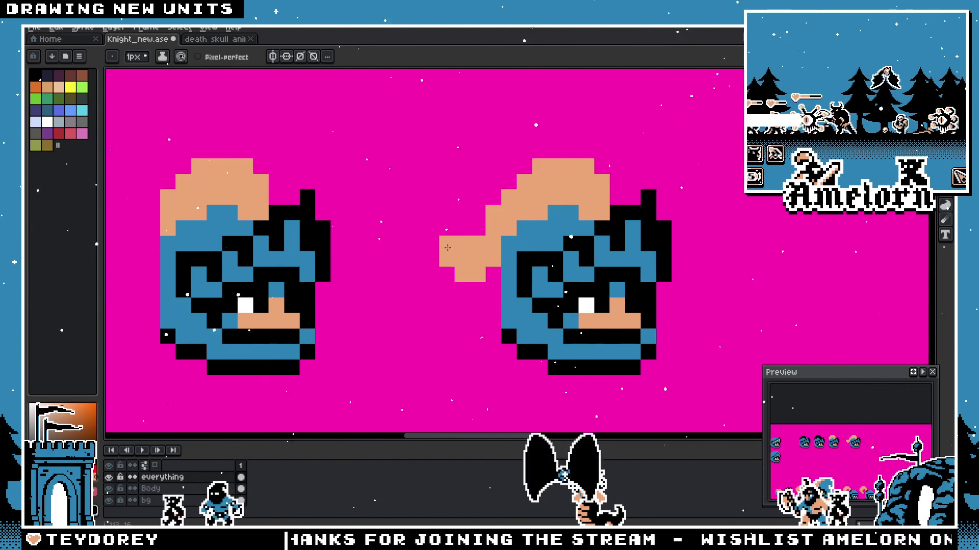
pyautogui.scroll(-2, 426, 230)
pyautogui.scroll(-1, 413, 237)
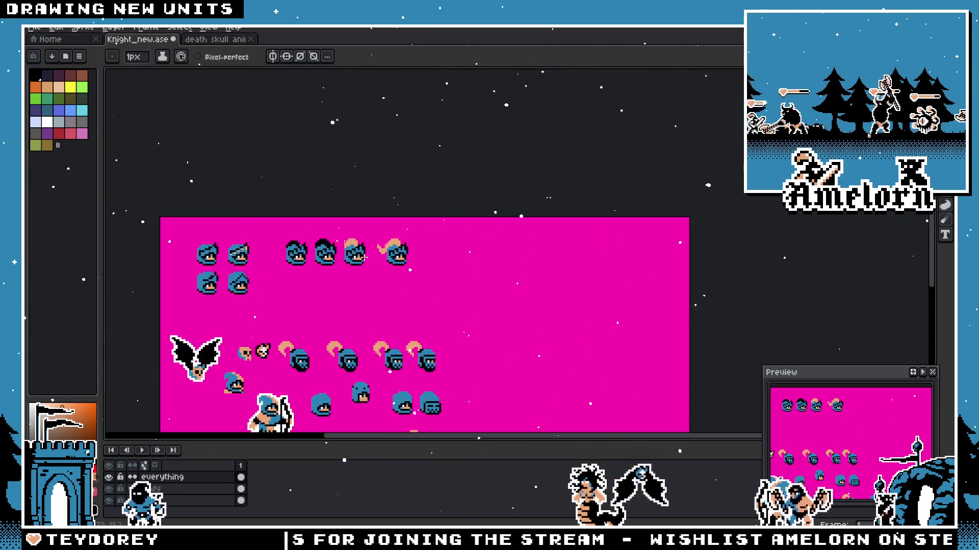
pyautogui.scroll(2, 390, 249)
pyautogui.scroll(1, 374, 259)
pyautogui.scroll(1, 374, 259)
pyautogui.scroll(1, 374, 259)
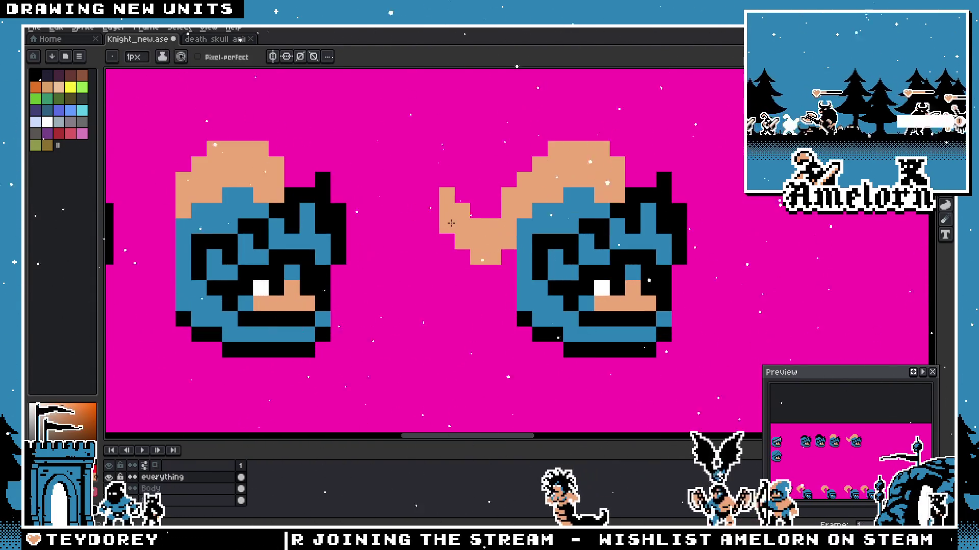
pyautogui.scroll(-3, 424, 249)
pyautogui.scroll(3, 424, 248)
pyautogui.scroll(1, 424, 249)
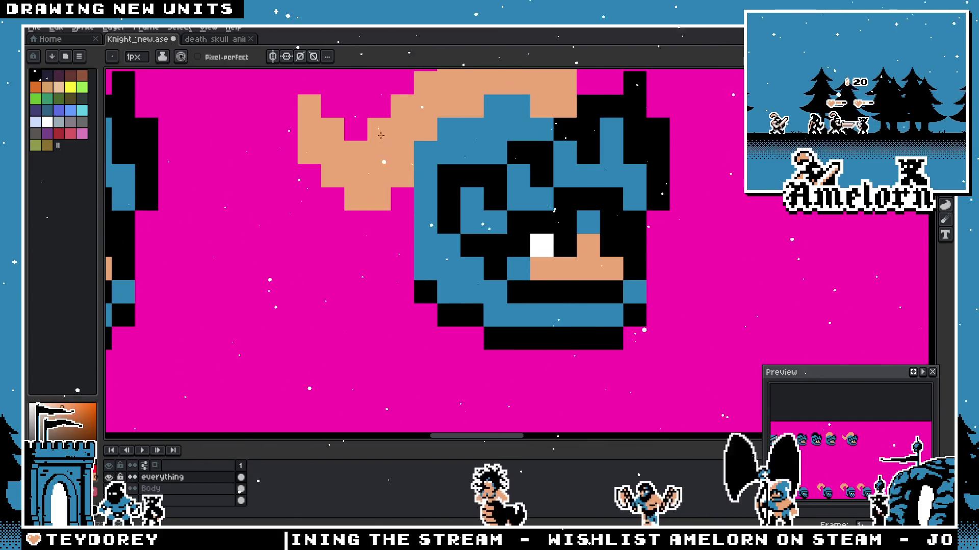
pyautogui.scroll(-1, 417, 284)
pyautogui.scroll(-3, 446, 298)
pyautogui.scroll(3, 447, 297)
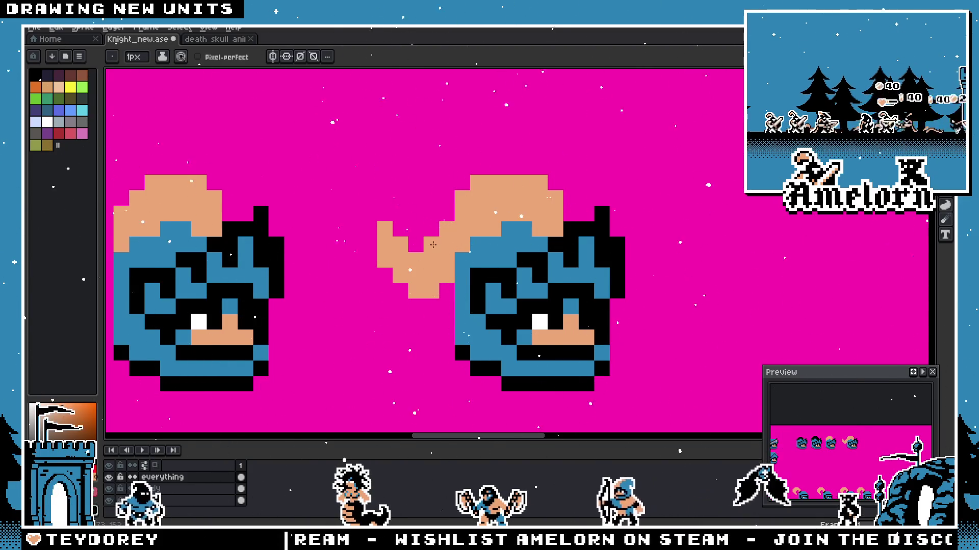
pyautogui.scroll(-1, 410, 264)
pyautogui.scroll(-3, 411, 264)
pyautogui.scroll(2, 395, 278)
pyautogui.scroll(3, 394, 278)
pyautogui.scroll(-4, 364, 245)
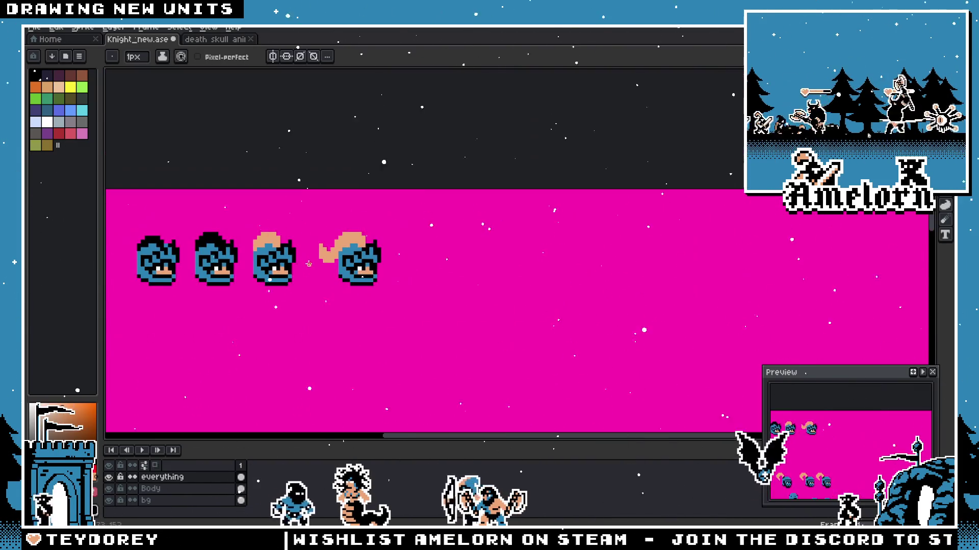
pyautogui.scroll(3, 339, 261)
pyautogui.scroll(1, 301, 218)
pyautogui.scroll(-2, 306, 222)
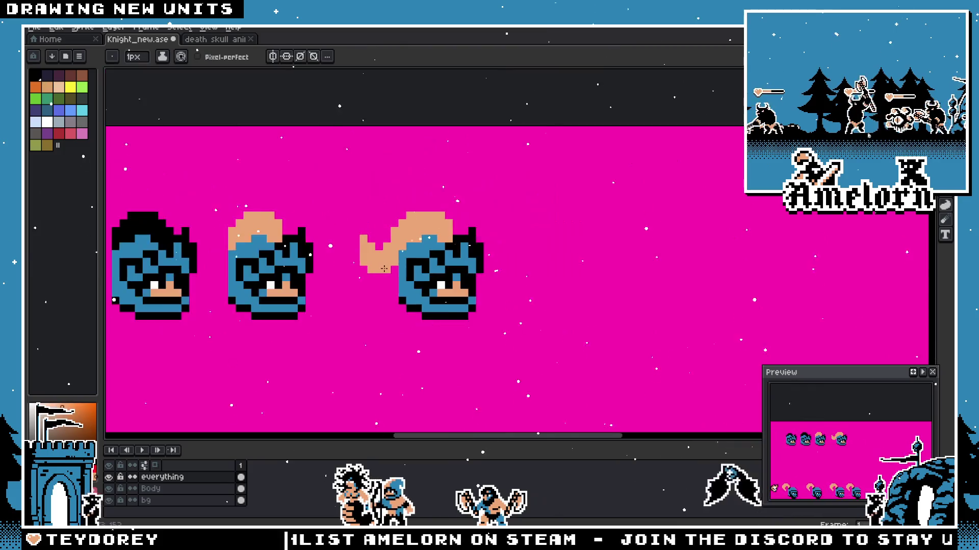
pyautogui.scroll(2, 367, 238)
pyautogui.scroll(-1, 403, 254)
pyautogui.press('b')
pyautogui.scroll(-1, 356, 285)
pyautogui.scroll(-1, 344, 285)
pyautogui.scroll(-1, 344, 285)
pyautogui.press('v')
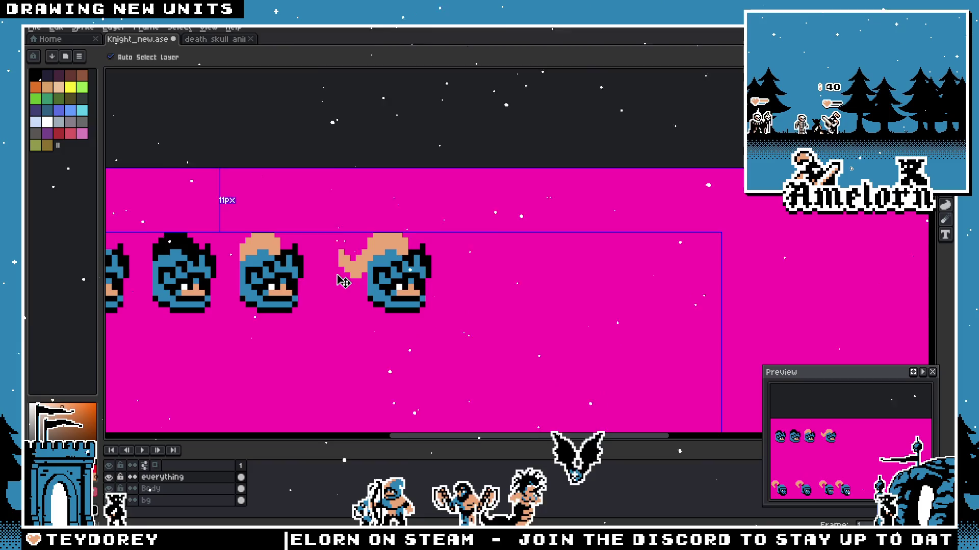
pyautogui.scroll(2, 343, 281)
pyautogui.press('b')
pyautogui.scroll(2, 333, 280)
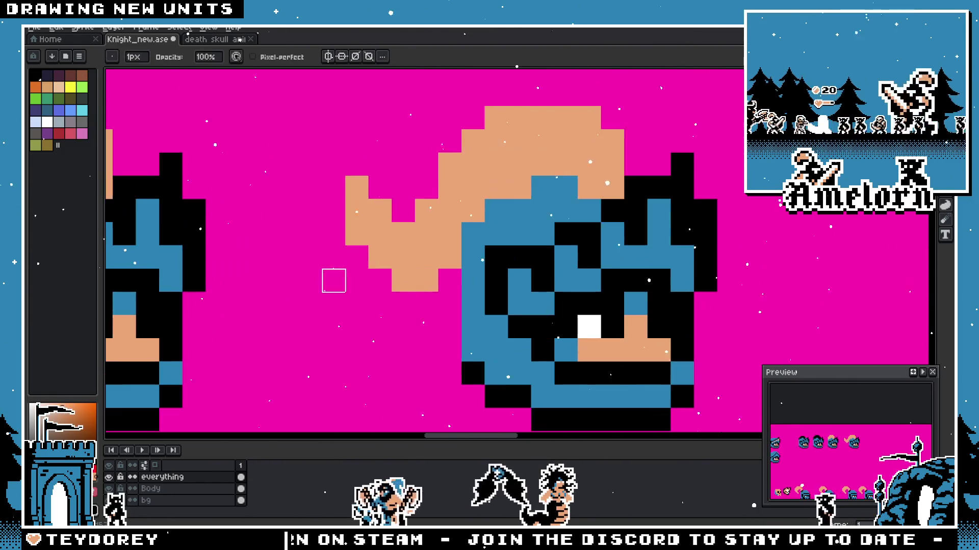
pyautogui.press('m')
# Step: Nudge the hair tail end up one pixel, then right one pixel, and commit
pyautogui.moveTo(320, 150); pyautogui.dragTo(463, 316)
pyautogui.moveTo(459, 263); pyautogui.dragTo(465, 240)
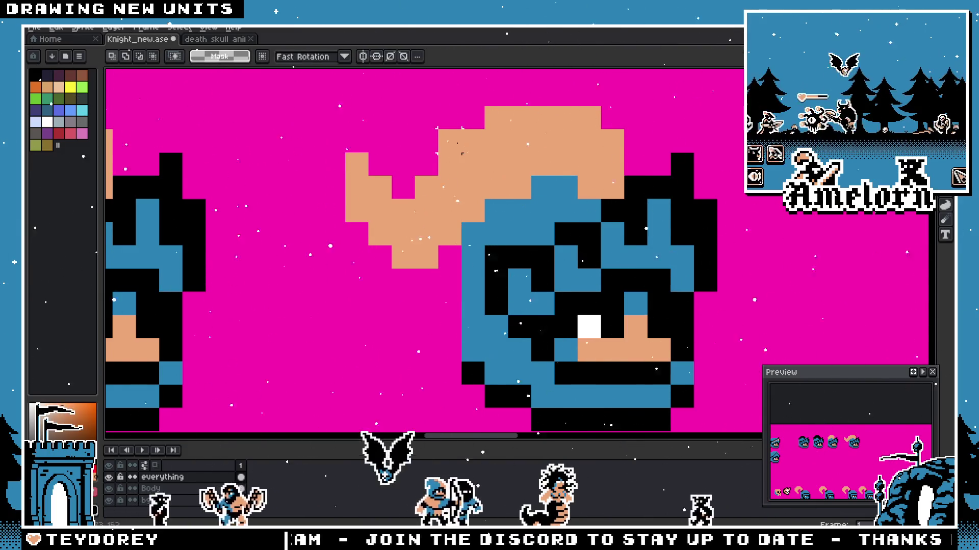
pyautogui.press('b')
pyautogui.scroll(-5, 339, 170)
pyautogui.scroll(1, 338, 171)
pyautogui.scroll(2, 339, 170)
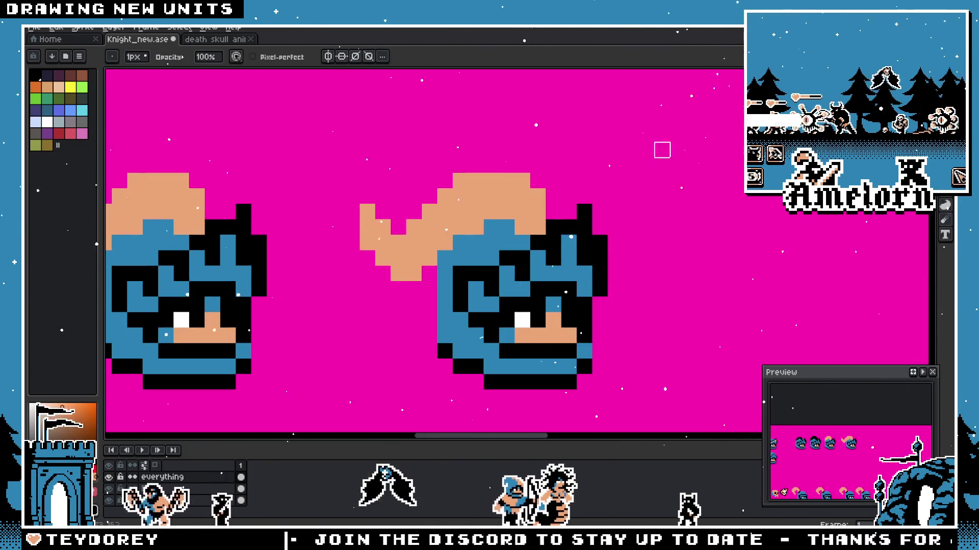
pyautogui.press('m')
pyautogui.moveTo(312, 188); pyautogui.dragTo(422, 299)
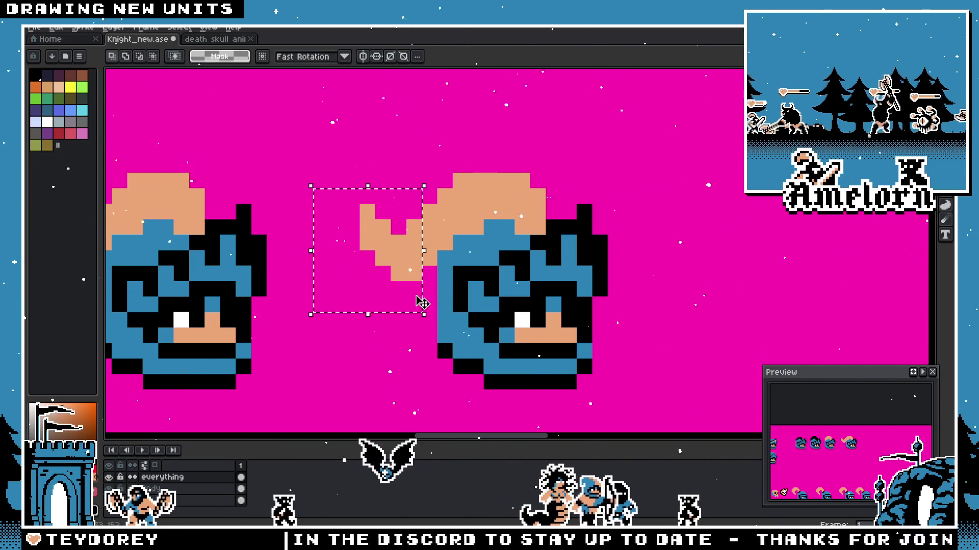
pyautogui.press('Right')
pyautogui.press('Return')
pyautogui.scroll(-3, 507, 221)
pyautogui.scroll(2, 490, 230)
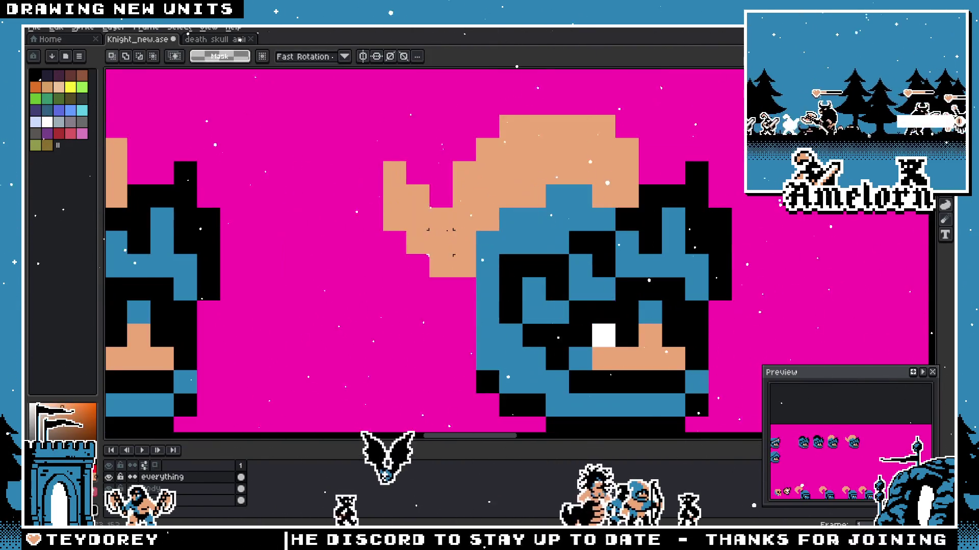
pyautogui.scroll(-3, 459, 237)
pyautogui.scroll(-1, 424, 245)
pyautogui.scroll(5, 424, 247)
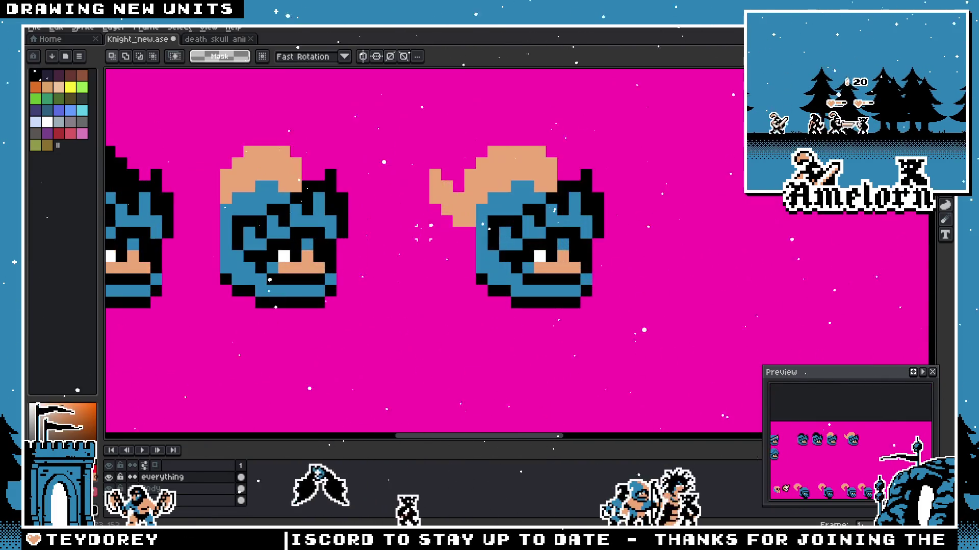
pyautogui.scroll(4, 429, 245)
# Step: Paint one stray tail pixel back to magenta
pyautogui.press('b')
pyautogui.click(463, 246)
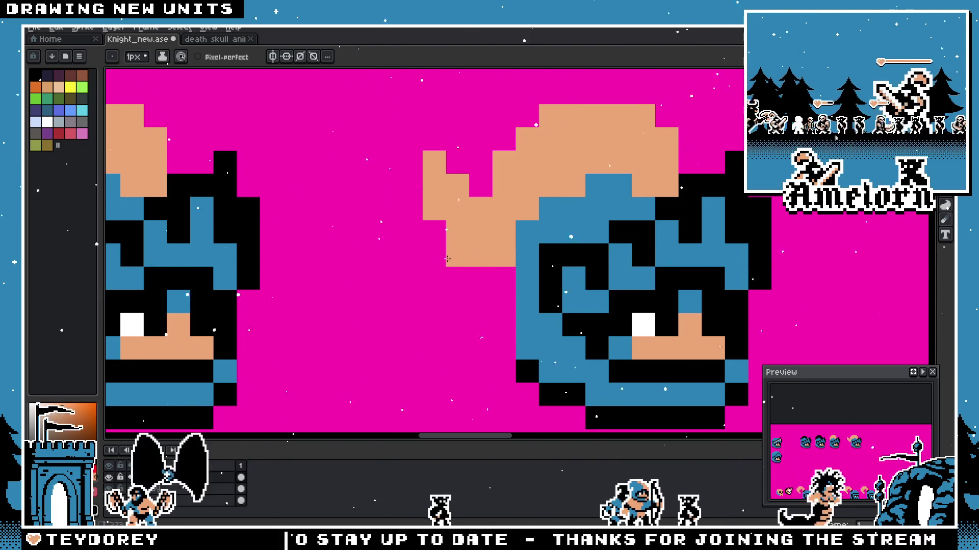
pyautogui.scroll(-5, 447, 260)
pyautogui.scroll(3, 411, 245)
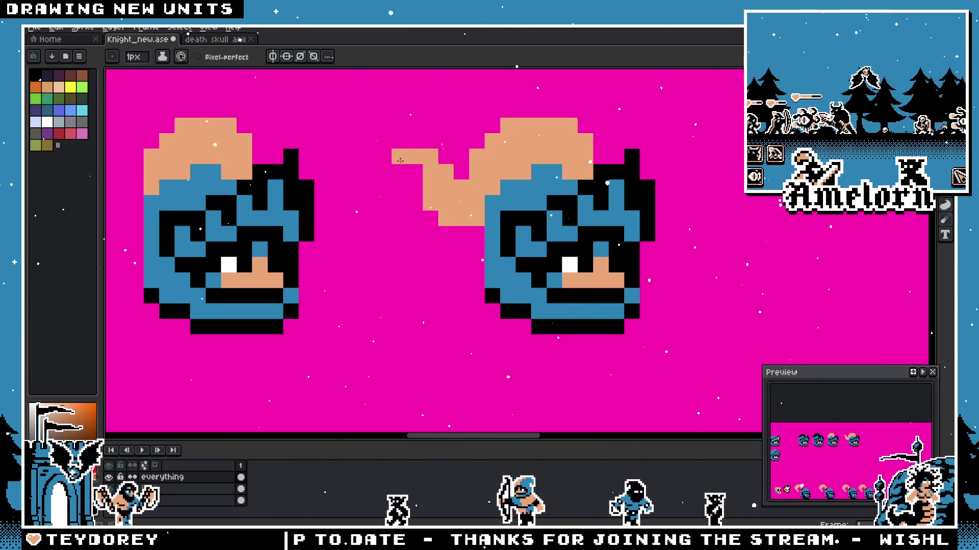
pyautogui.scroll(-3, 401, 161)
pyautogui.scroll(-2, 401, 161)
pyautogui.scroll(4, 388, 255)
# Step: Touch up the fourth head's peach hair strand with the pencil, undoing a stray pixel
pyautogui.click(389, 256)
pyautogui.hotkey('ctrl', 'z')
pyautogui.scroll(2, 405, 261)
pyautogui.scroll(-2, 420, 268)
pyautogui.press('v')
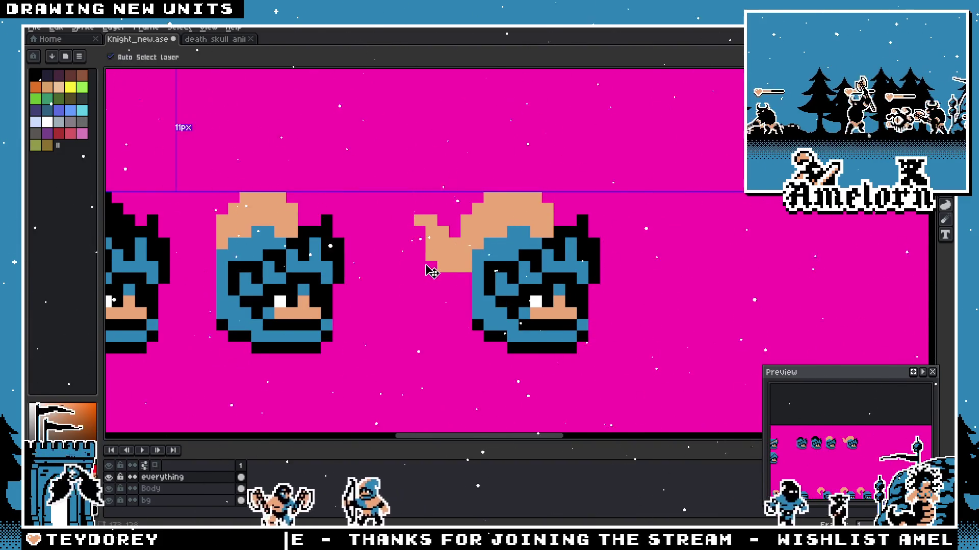
pyautogui.scroll(1, 432, 271)
pyautogui.press('b')
pyautogui.scroll(-2, 411, 280)
pyautogui.scroll(2, 418, 277)
pyautogui.scroll(1, 398, 278)
pyautogui.scroll(-3, 397, 278)
pyautogui.scroll(3, 411, 253)
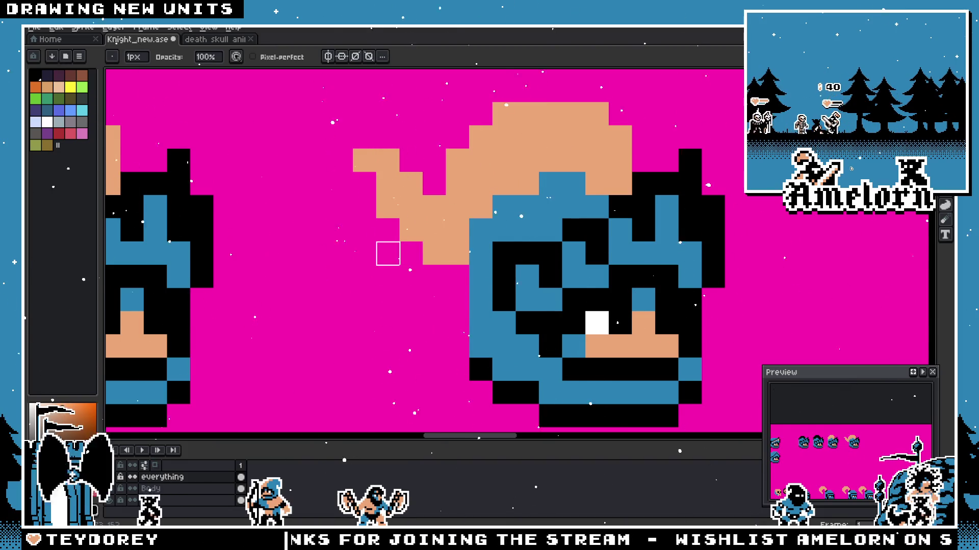
pyautogui.scroll(-1, 387, 253)
pyautogui.scroll(-2, 398, 255)
pyautogui.scroll(-1, 413, 259)
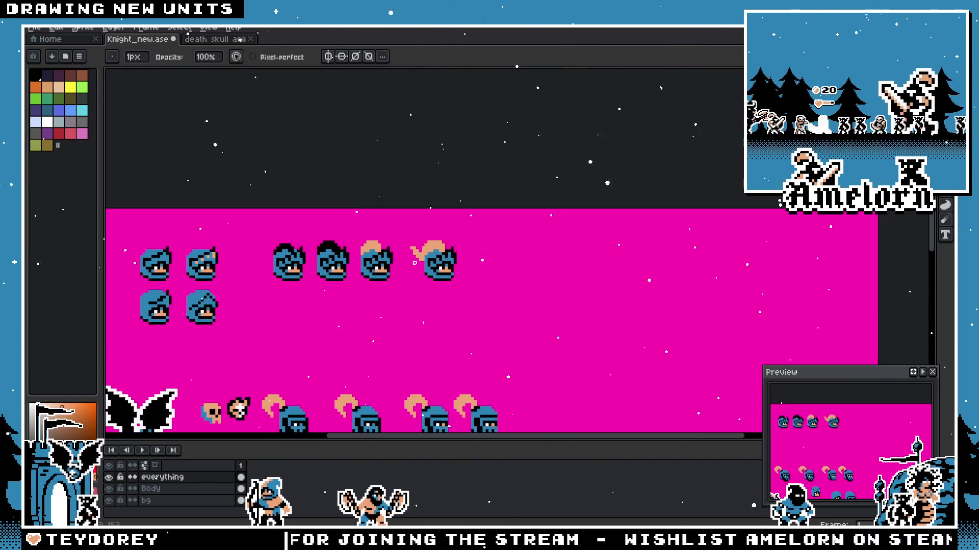
pyautogui.scroll(3, 414, 265)
pyautogui.scroll(1, 418, 280)
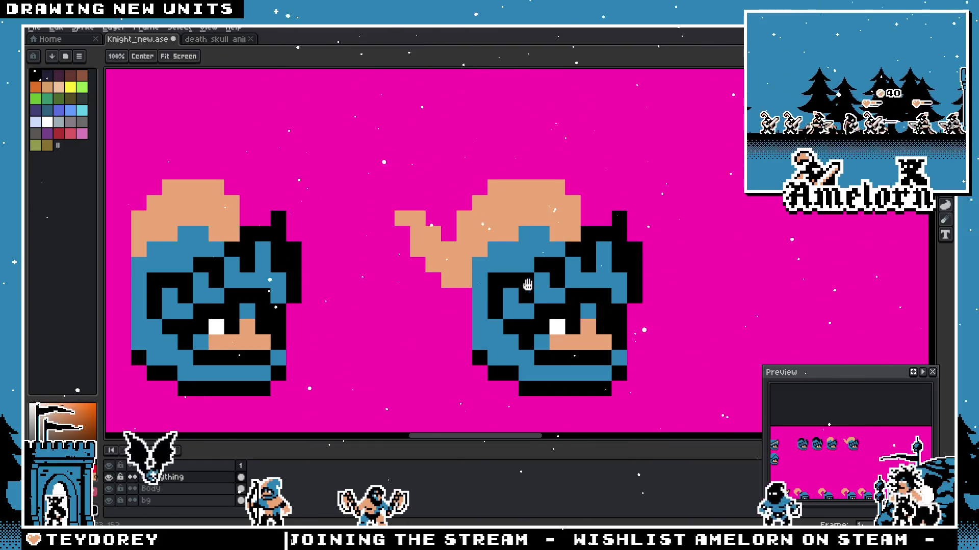
pyautogui.scroll(-1, 438, 273)
pyautogui.scroll(1, 391, 272)
pyautogui.scroll(1, 428, 277)
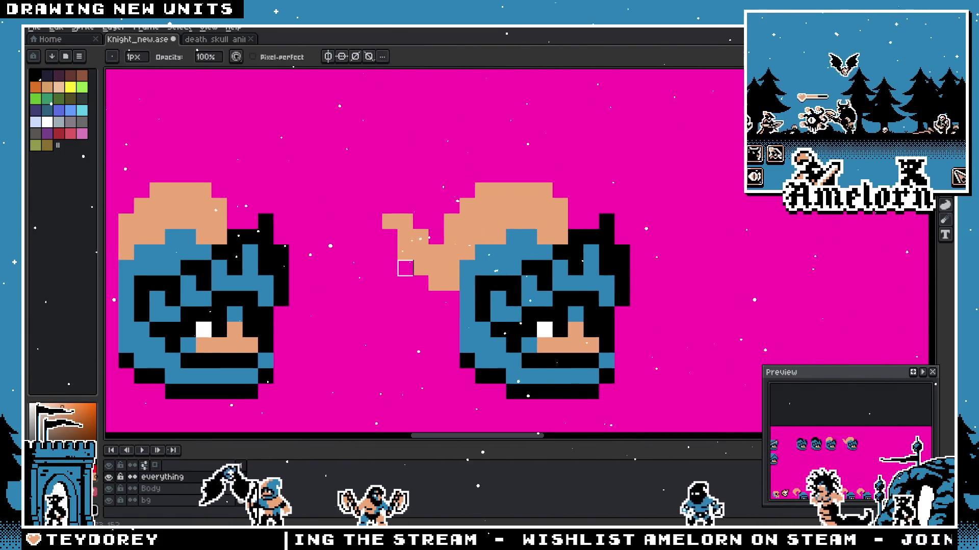
pyautogui.press('g')
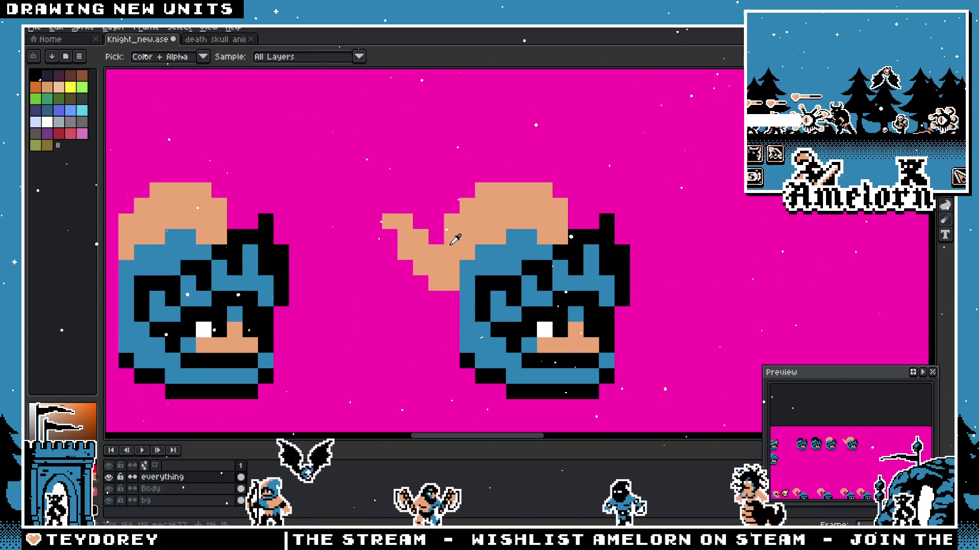
pyautogui.press('e')
pyautogui.press('b')
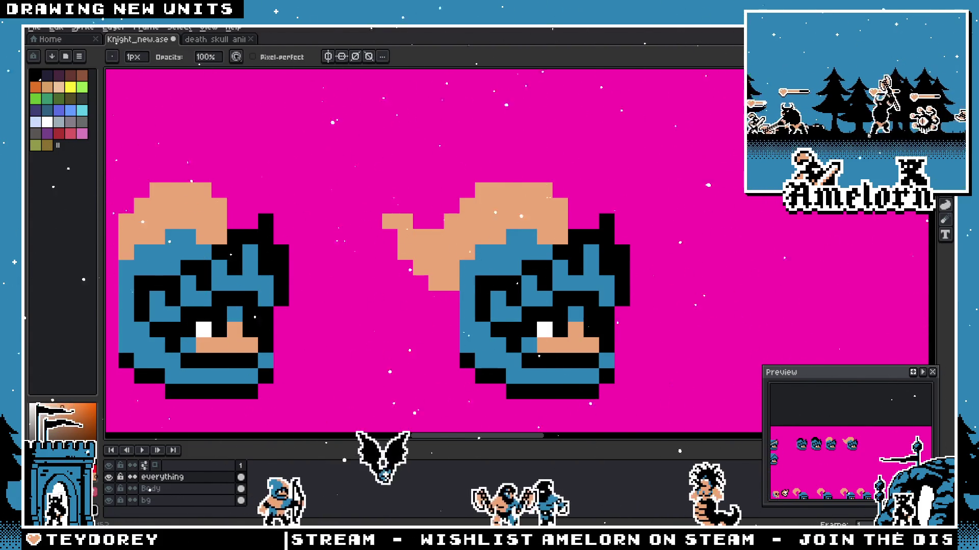
pyautogui.scroll(-2, 375, 252)
pyautogui.scroll(-2, 356, 265)
pyautogui.scroll(4, 412, 253)
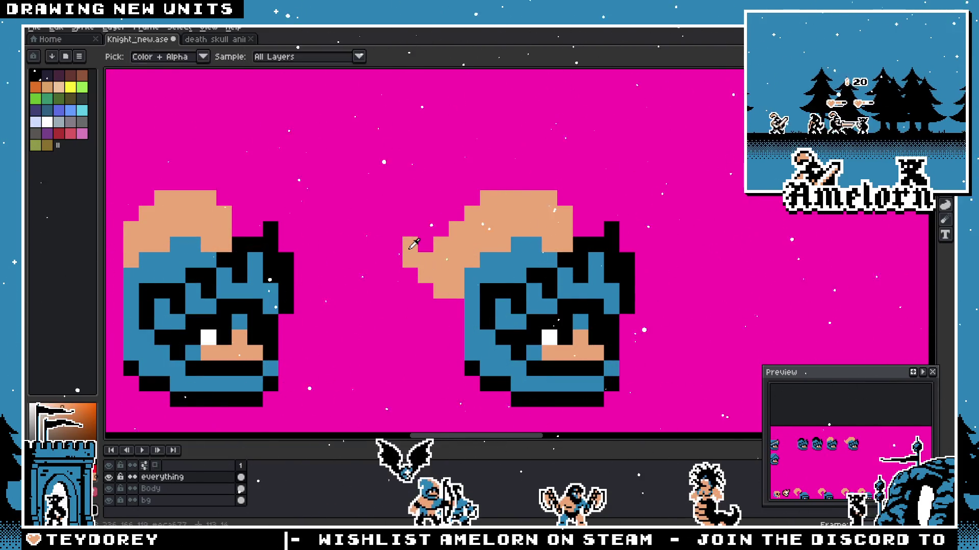
pyautogui.scroll(-2, 375, 289)
pyautogui.scroll(3, 385, 299)
# Step: Undo and redo a selection step, then marquee the fourth knight head
pyautogui.press('v')
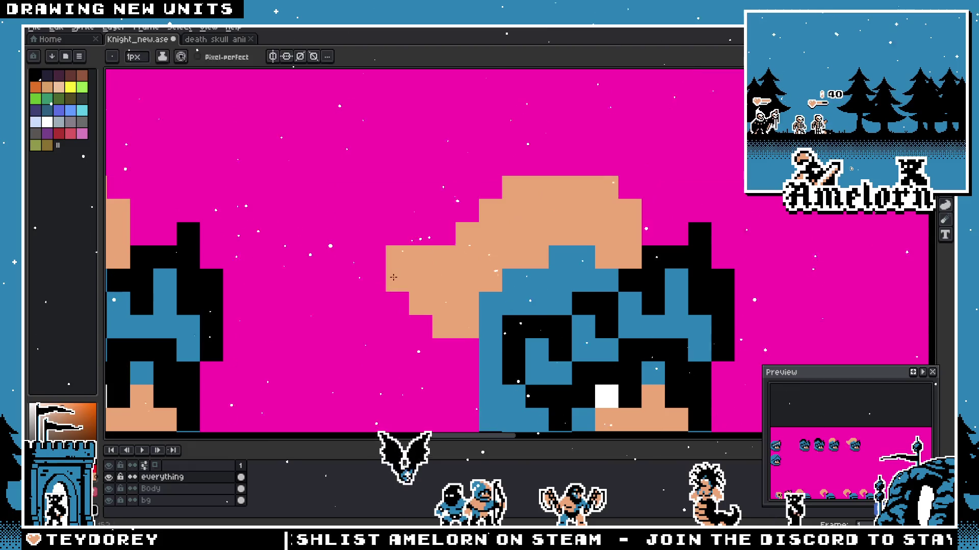
pyautogui.scroll(-3, 421, 257)
pyautogui.press('v')
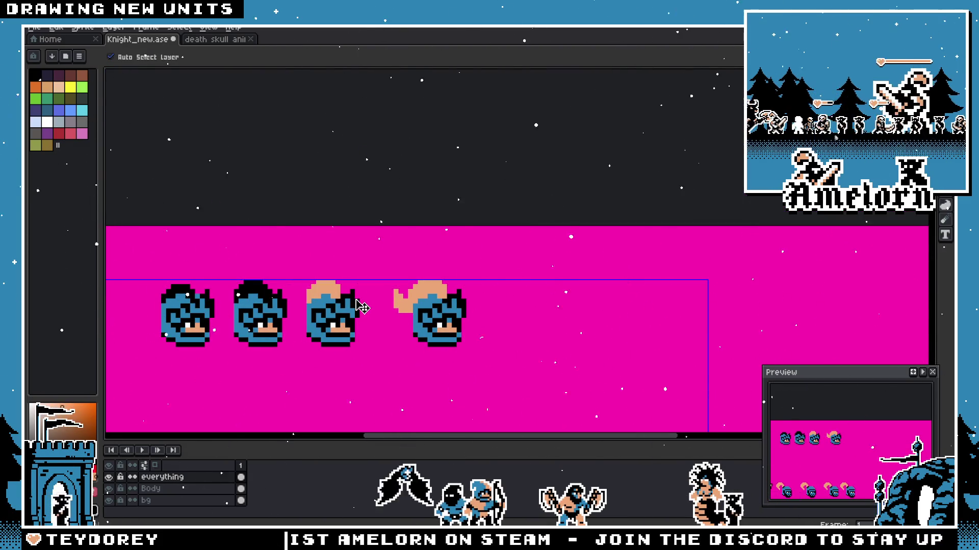
pyautogui.hotkey('ctrl', 'z')
pyautogui.scroll(2, 359, 308)
pyautogui.hotkey('ctrl', 'y')
pyautogui.press('m')
pyautogui.scroll(-2, 491, 100)
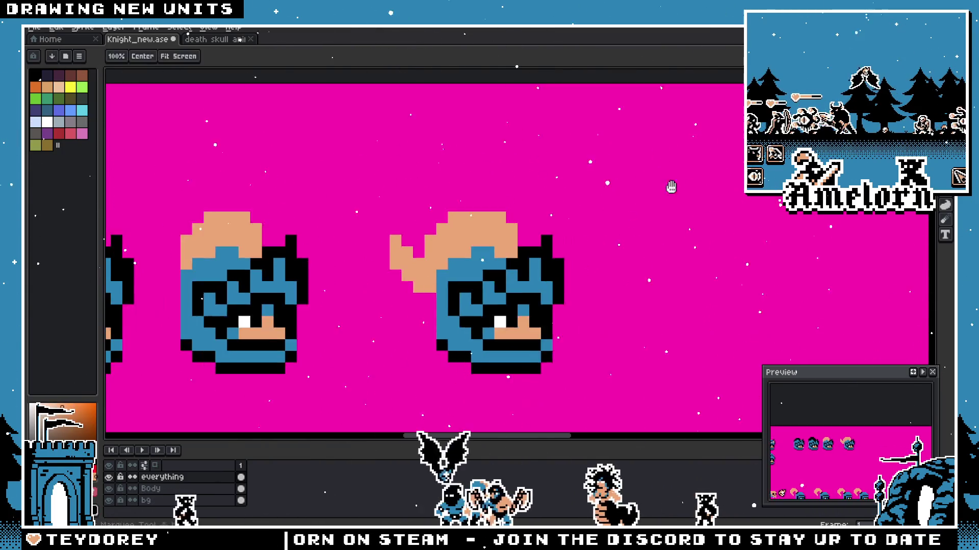
pyautogui.moveTo(633, 189); pyautogui.dragTo(451, 324)
# Step: Ctrl-drag a copy of the fourth head to its right and reshape its hair strand
pyautogui.moveTo(569, 284); pyautogui.dragTo(715, 287)
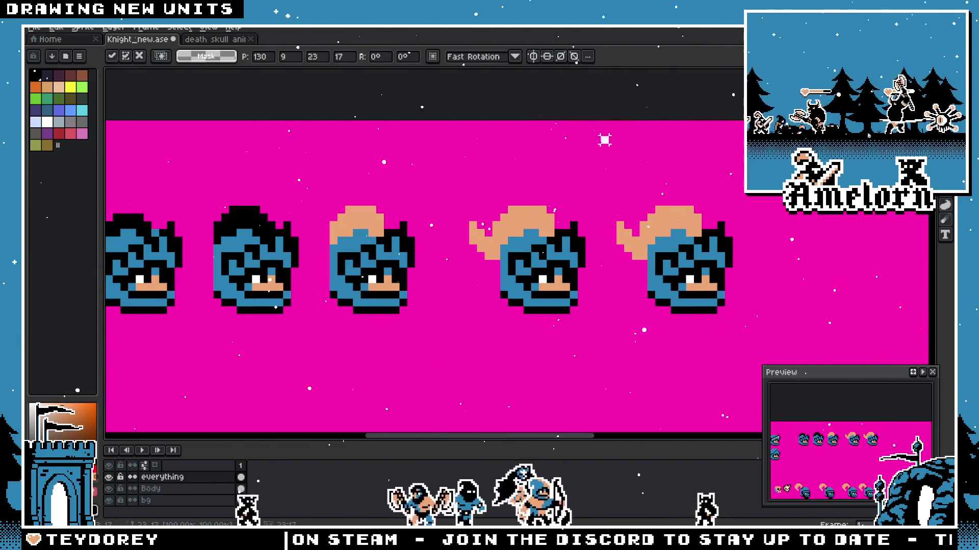
pyautogui.press('b')
pyautogui.scroll(3, 454, 253)
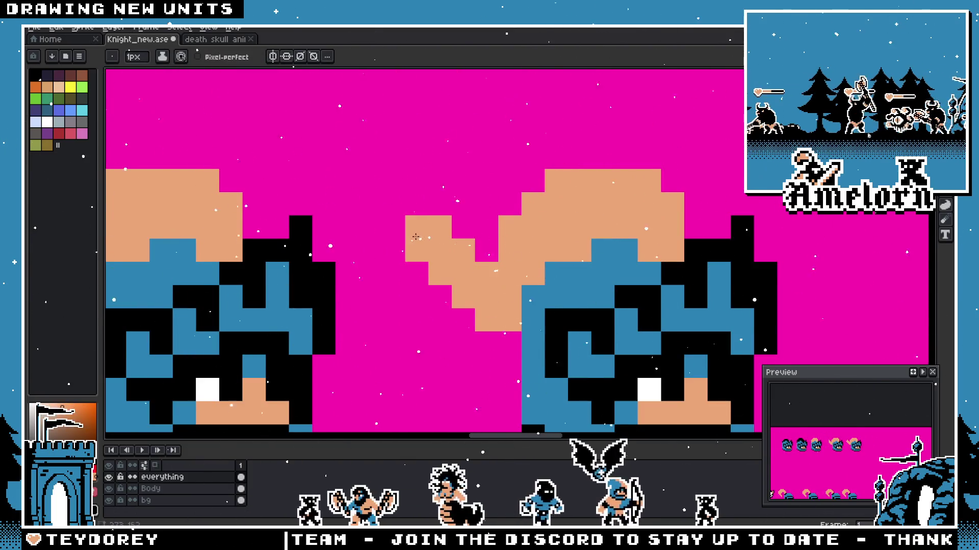
pyautogui.scroll(-3, 402, 248)
pyautogui.scroll(-1, 382, 240)
pyautogui.scroll(1, 366, 235)
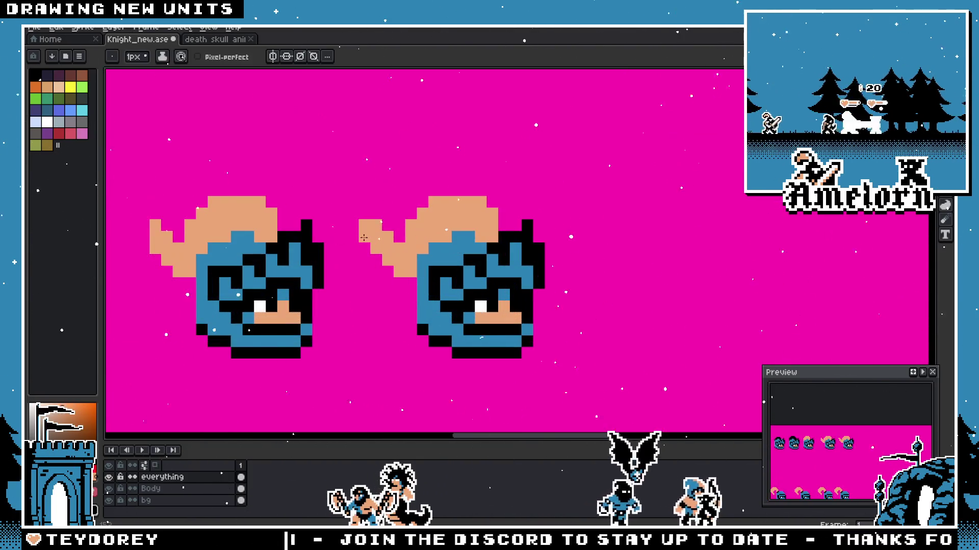
pyautogui.scroll(-3, 350, 239)
pyautogui.scroll(1, 339, 310)
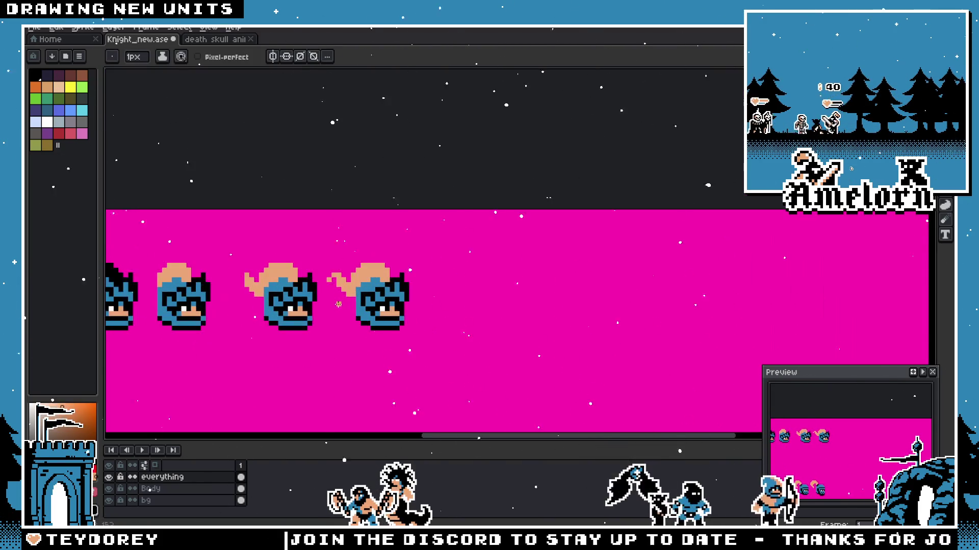
pyautogui.scroll(1, 338, 306)
pyautogui.scroll(1, 337, 302)
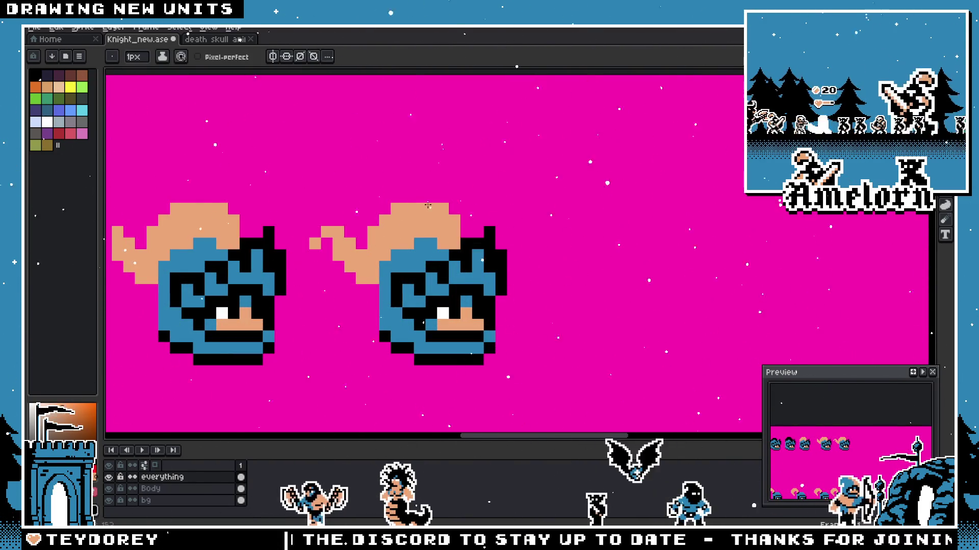
pyautogui.scroll(-3, 367, 253)
pyautogui.scroll(-1, 314, 295)
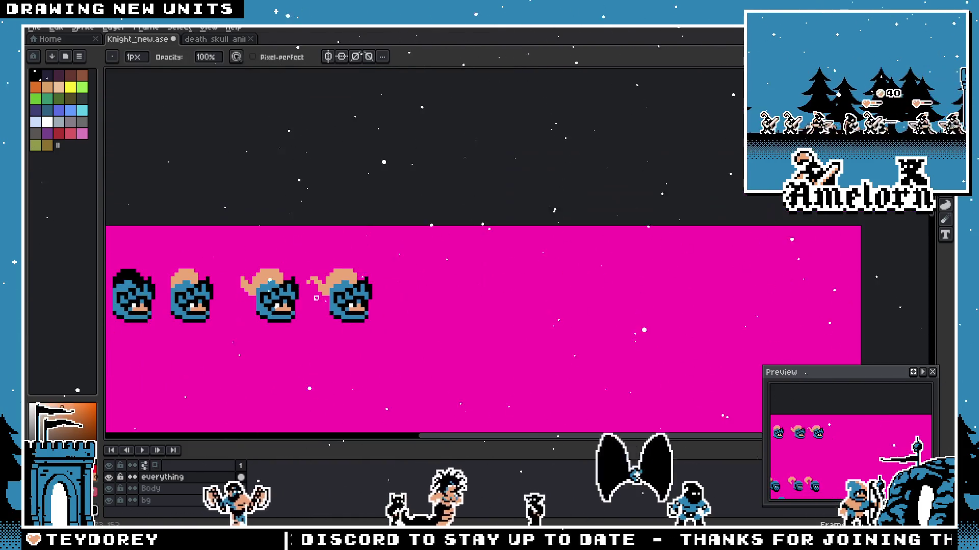
pyautogui.scroll(2, 284, 293)
pyautogui.scroll(-2, 306, 295)
pyautogui.scroll(-1, 307, 299)
pyautogui.moveTo(325, 321); pyautogui.dragTo(377, 321)
pyautogui.scroll(-1, 376, 321)
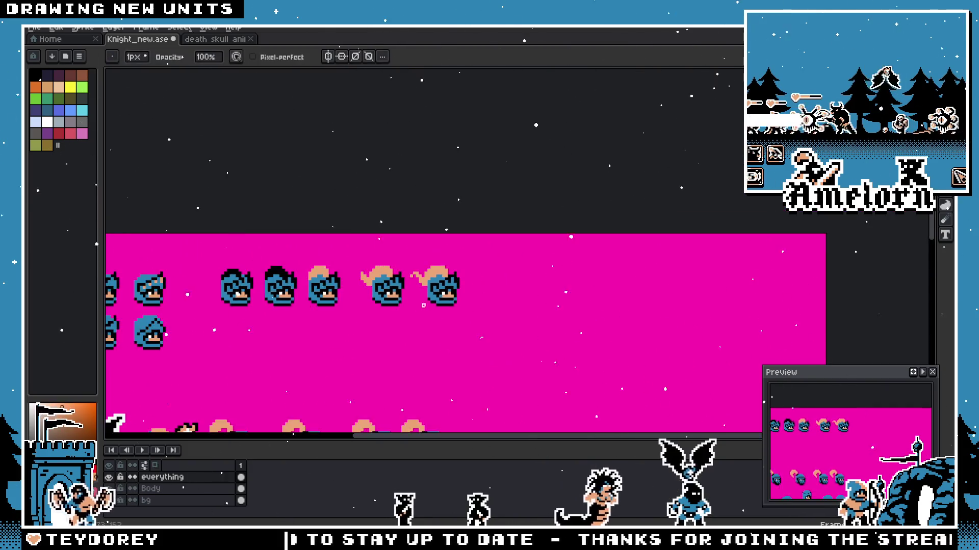
pyautogui.scroll(2, 412, 306)
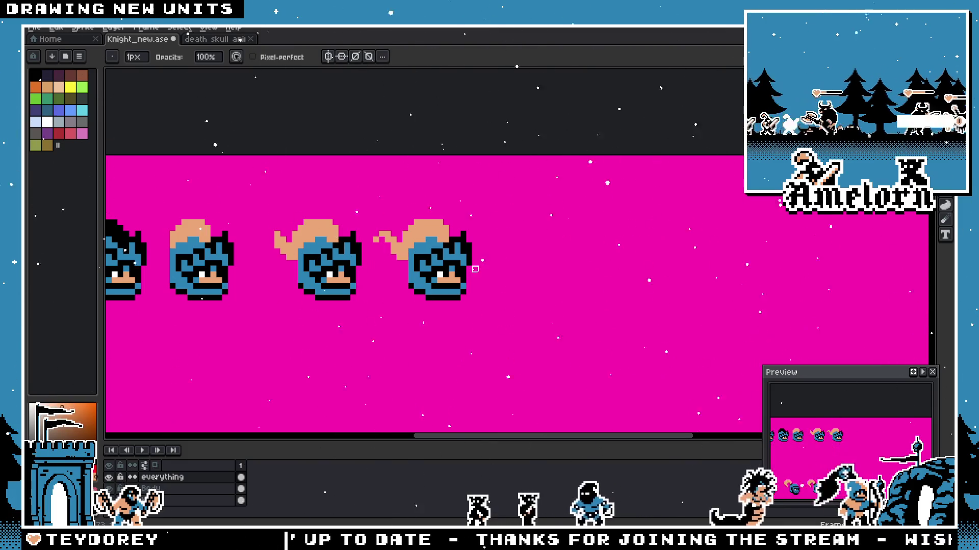
pyautogui.scroll(2, 405, 228)
pyautogui.press('g')
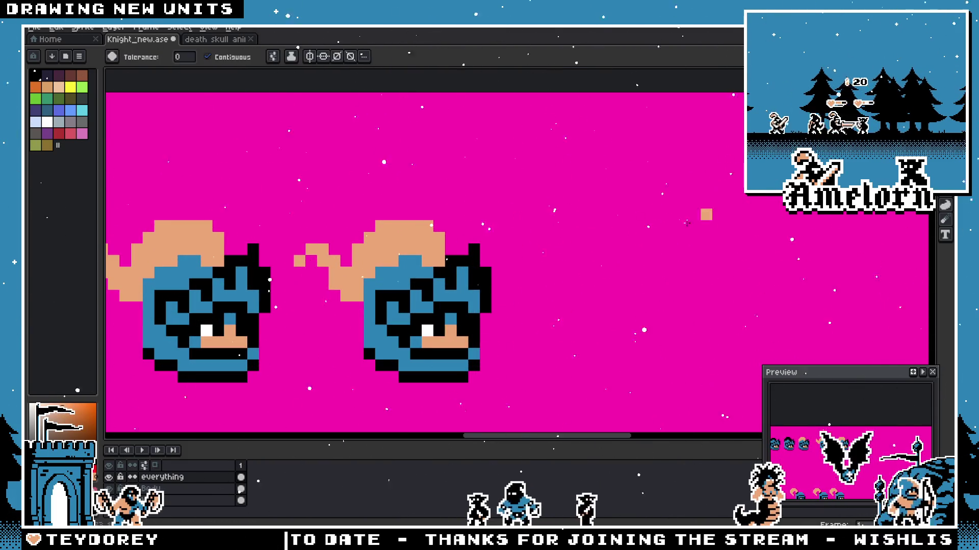
# Step: Try bucket-filling the right head's hair black, then undo back to peach
pyautogui.click(378, 264)
pyautogui.scroll(-2, 378, 264)
pyautogui.scroll(2, 321, 260)
pyautogui.click(305, 256)
pyautogui.hotkey('ctrl', 'z')
pyautogui.scroll(-2, 305, 256)
pyautogui.scroll(-1, 305, 260)
pyautogui.scroll(1, 530, 295)
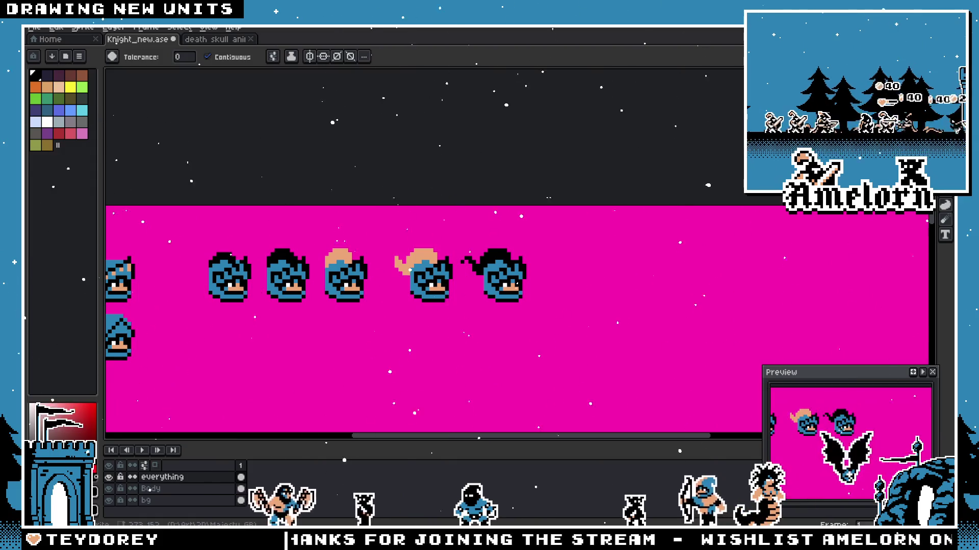
pyautogui.scroll(1, 516, 285)
pyautogui.scroll(1, 516, 285)
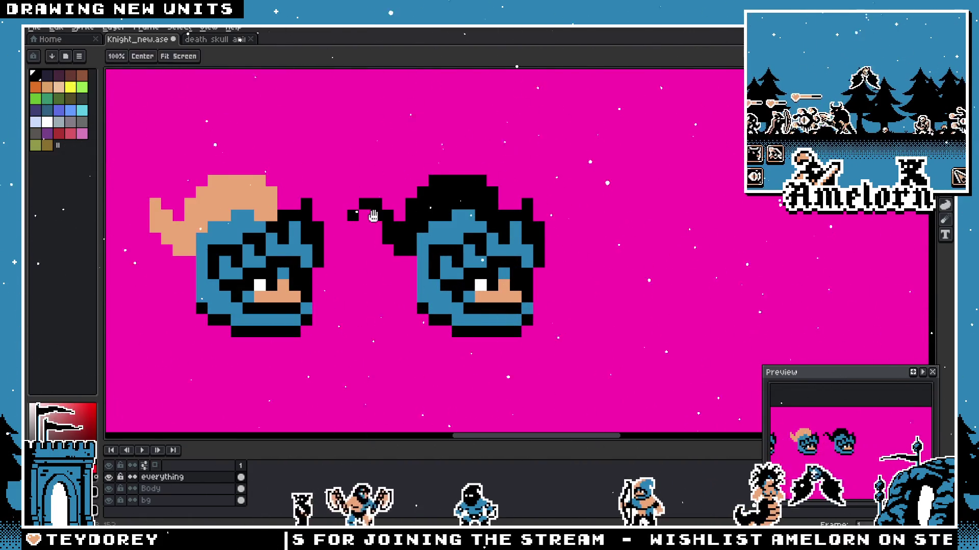
pyautogui.moveTo(407, 219); pyautogui.dragTo(518, 230)
pyautogui.hotkey('ctrl', 'z')
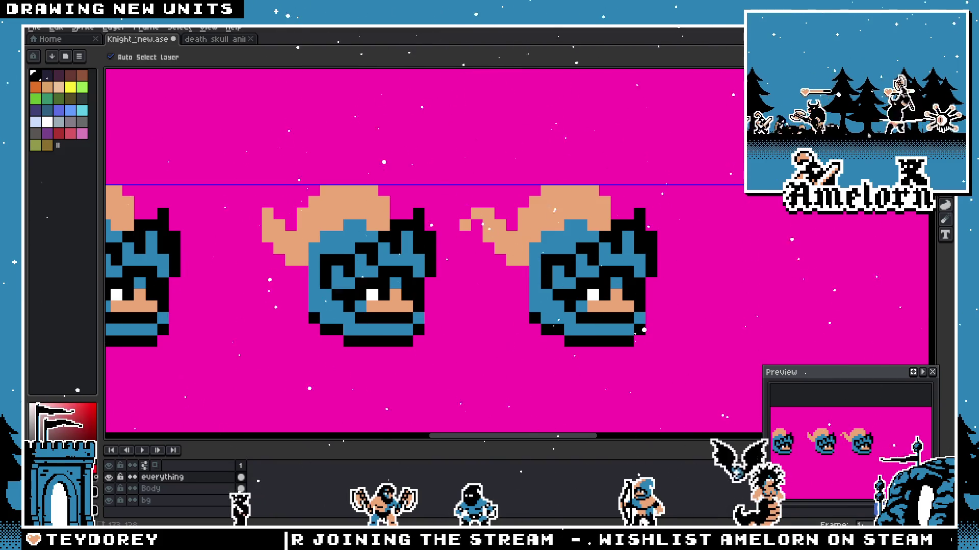
# Step: Marquee the right knight head and Ctrl-drag a duplicate further right
pyautogui.press('m')
pyautogui.moveTo(448, 136); pyautogui.dragTo(764, 361)
pyautogui.moveTo(569, 306); pyautogui.dragTo(803, 304)
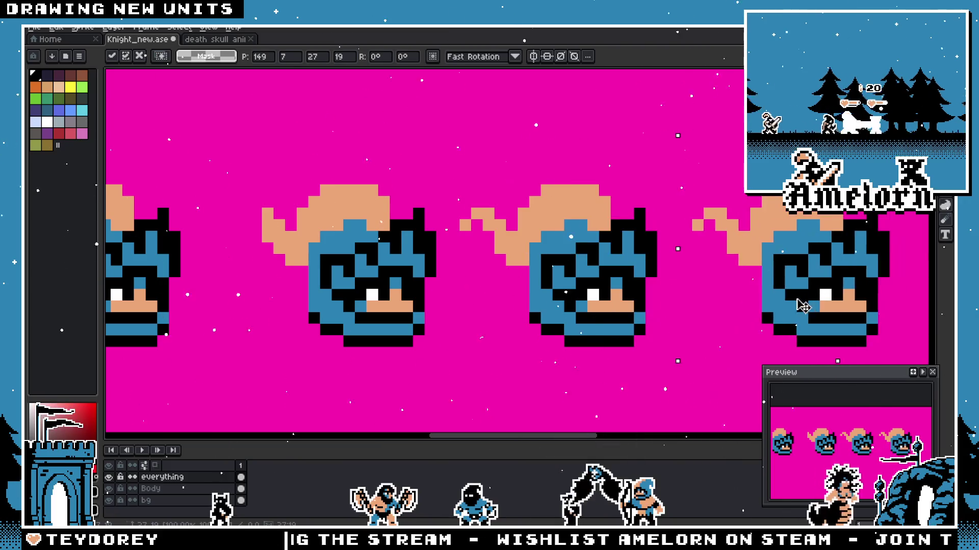
# Step: Fill the third head's hair black and reshape its tip pixel by pixel
pyautogui.hotkey('ctrl', 'z')
pyautogui.press('g')
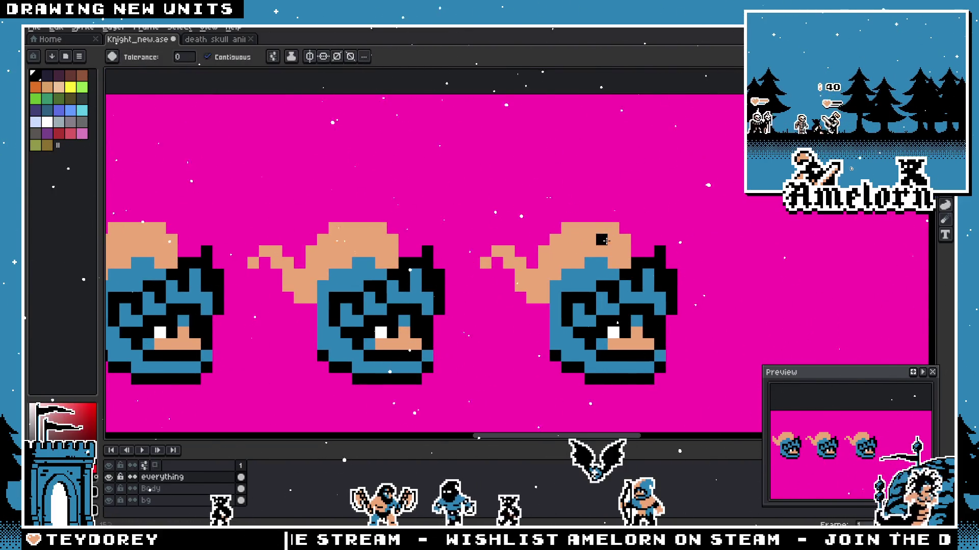
pyautogui.click(499, 274)
pyautogui.scroll(-3, 487, 263)
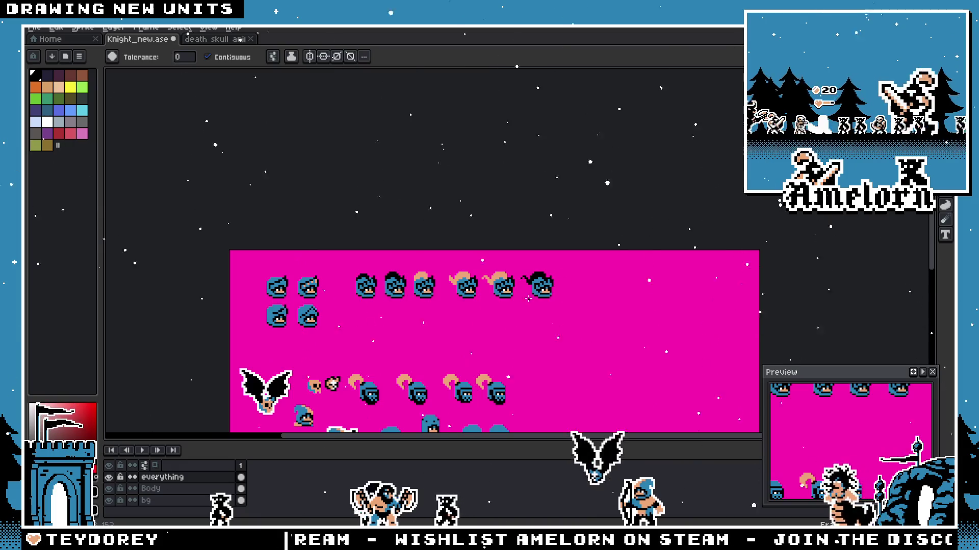
pyautogui.scroll(3, 494, 311)
pyautogui.scroll(2, 493, 313)
pyautogui.press('b')
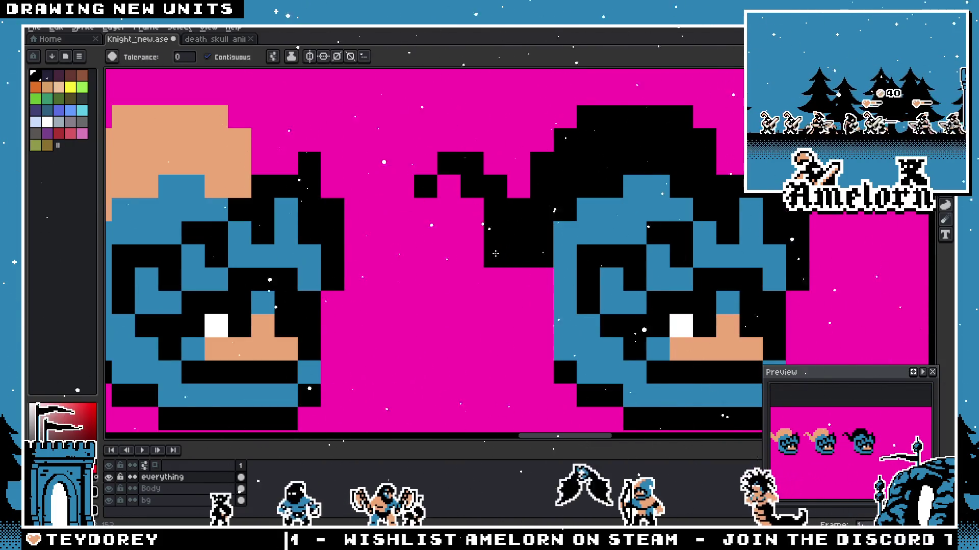
pyautogui.moveTo(464, 255); pyautogui.dragTo(411, 207)
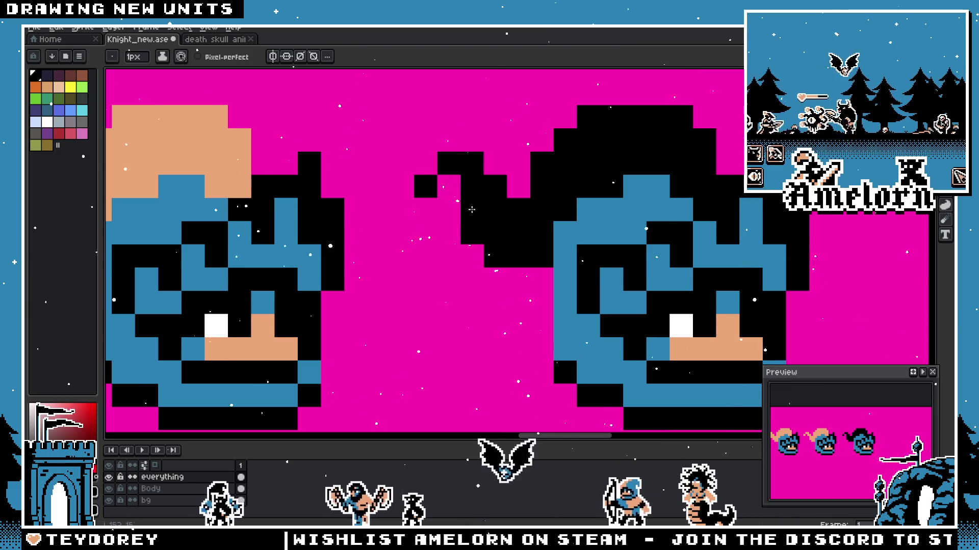
pyautogui.scroll(-4, 432, 308)
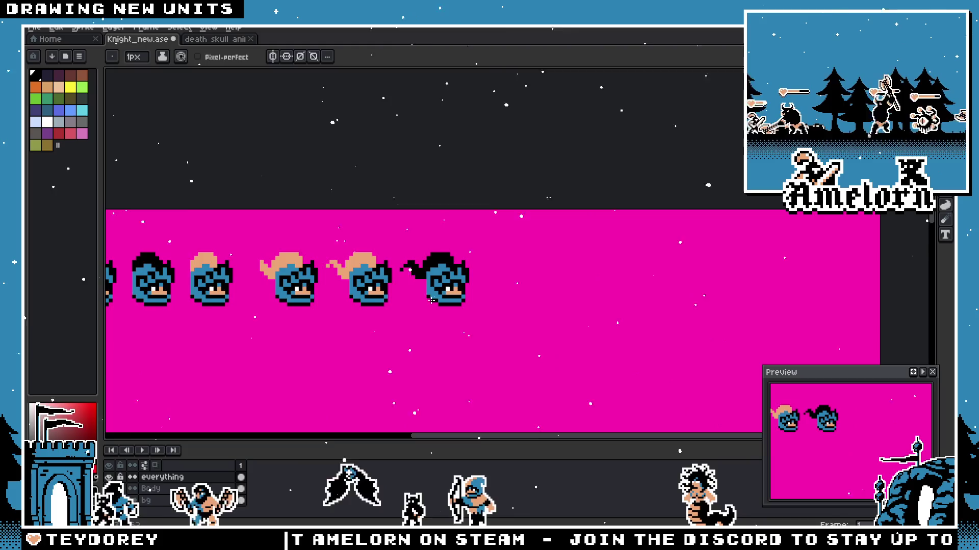
pyautogui.scroll(-1, 431, 308)
pyautogui.scroll(2, 604, 200)
# Step: Clean up stray black hair pixels with pencil and eraser around the head
pyautogui.press('m')
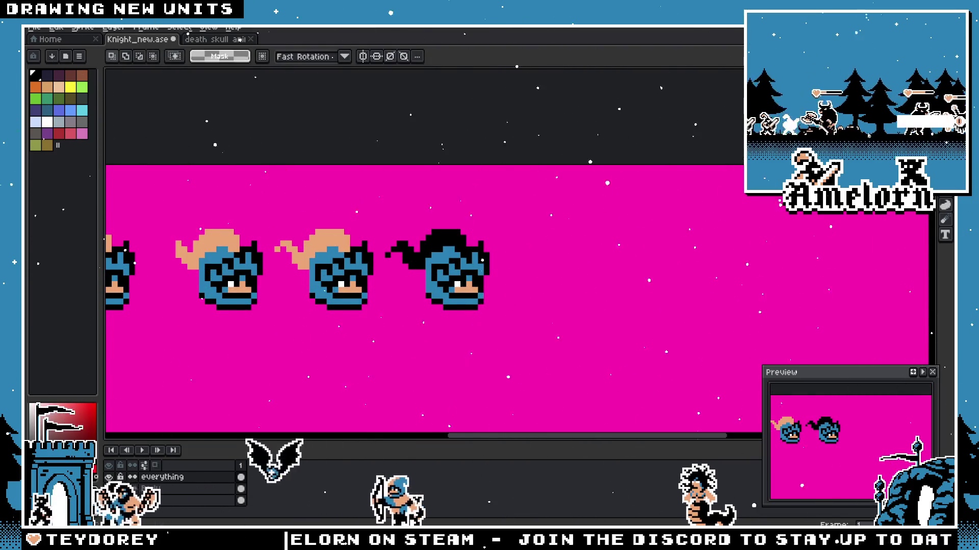
pyautogui.moveTo(518, 219); pyautogui.dragTo(380, 313)
pyautogui.hotkey('ctrl', 'd')
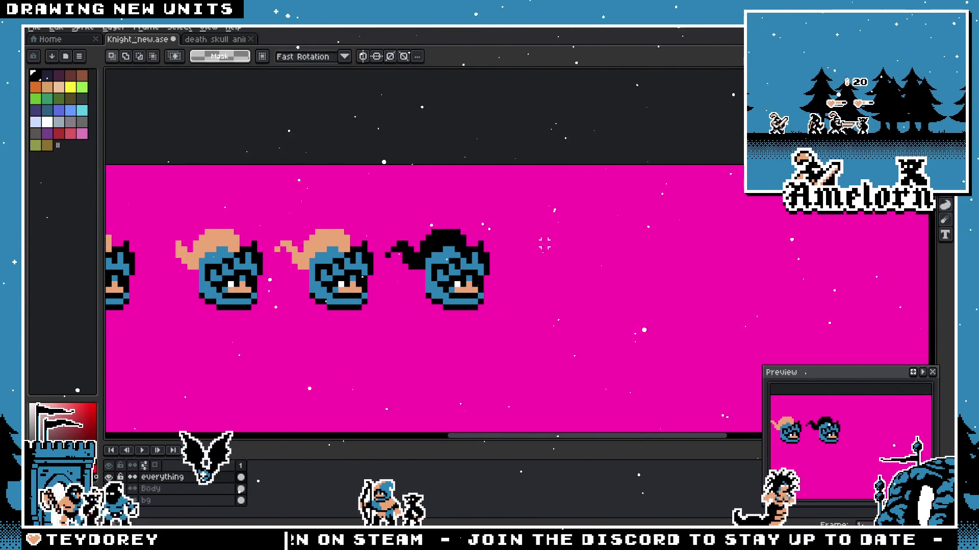
pyautogui.scroll(2, 360, 256)
pyautogui.press('b')
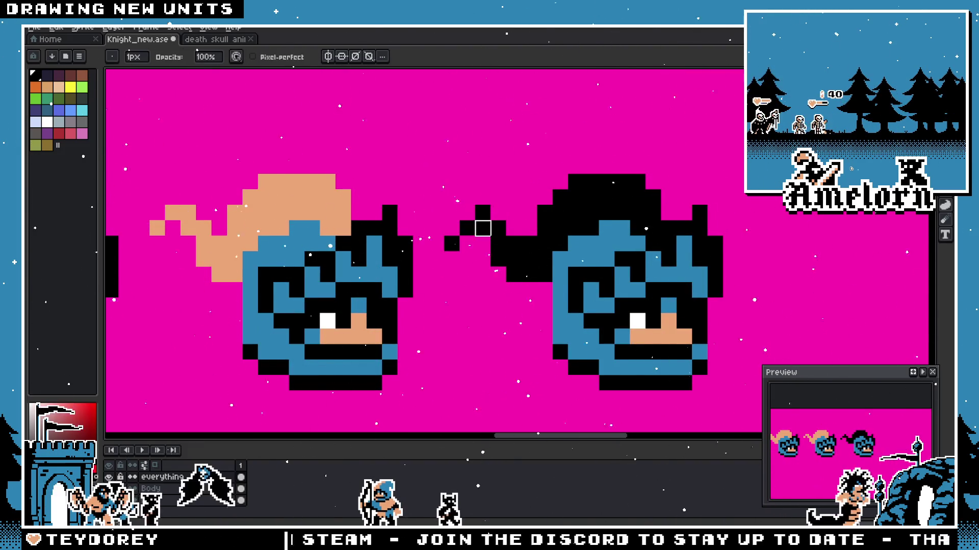
pyautogui.scroll(-2, 359, 260)
pyautogui.scroll(2, 390, 272)
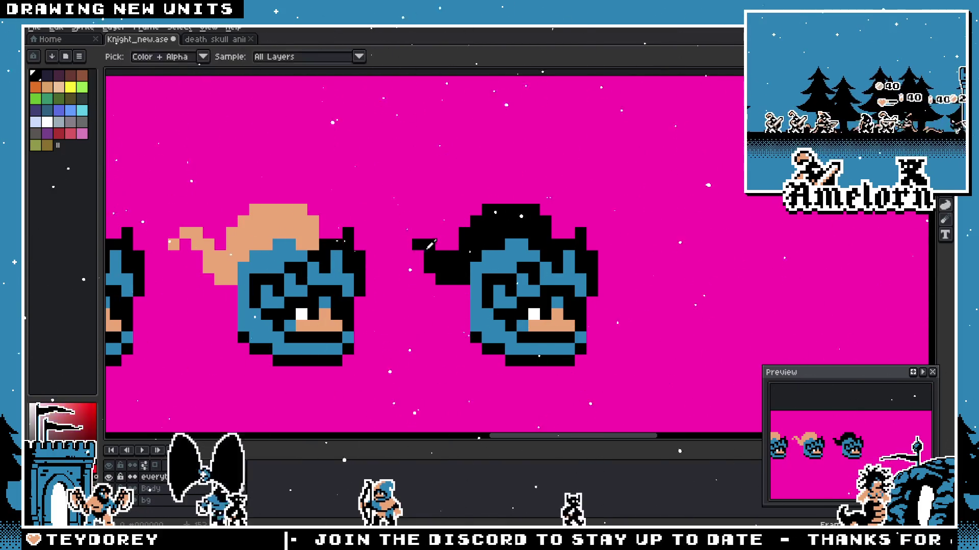
pyautogui.scroll(-2, 429, 244)
pyautogui.scroll(2, 346, 280)
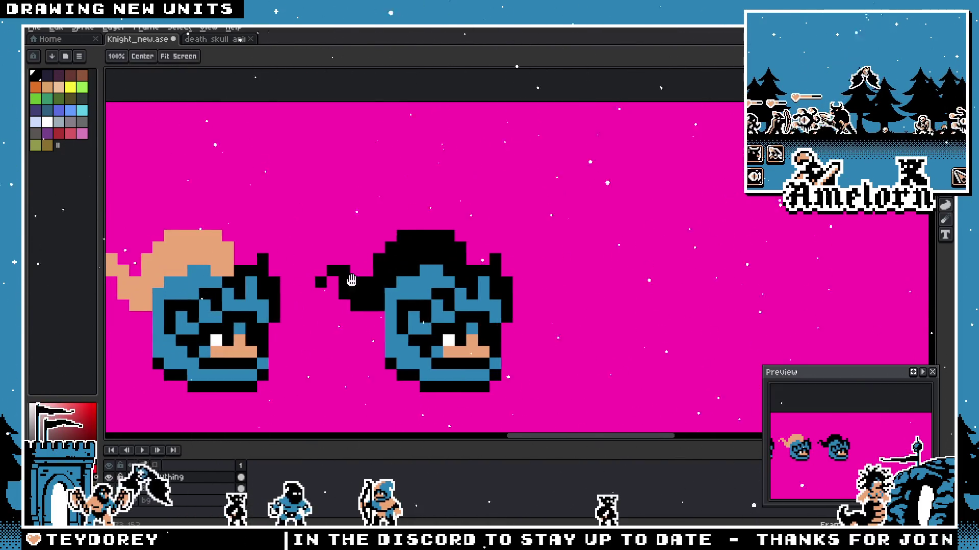
pyautogui.moveTo(346, 281); pyautogui.dragTo(468, 269)
pyautogui.scroll(-1, 559, 274)
pyautogui.press('m')
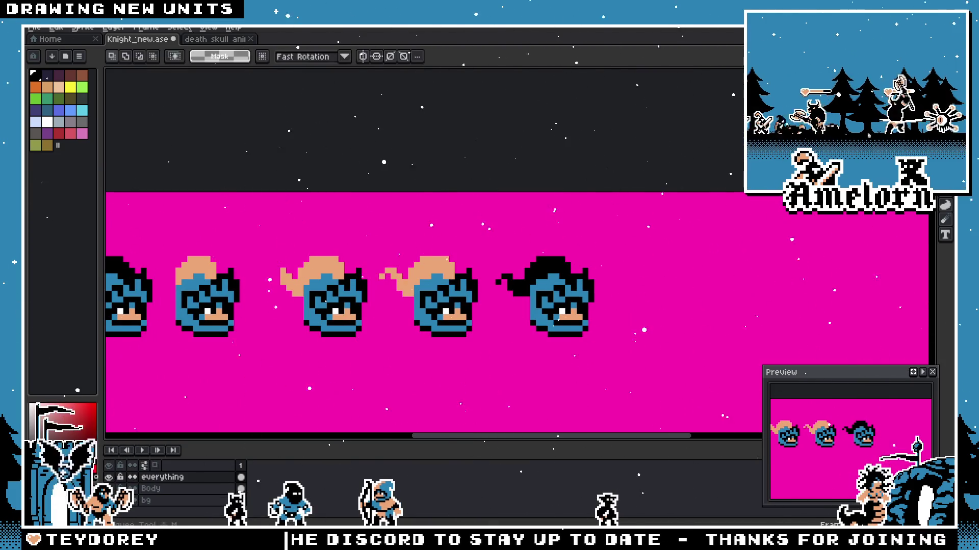
pyautogui.scroll(3, 534, 315)
pyautogui.press('b')
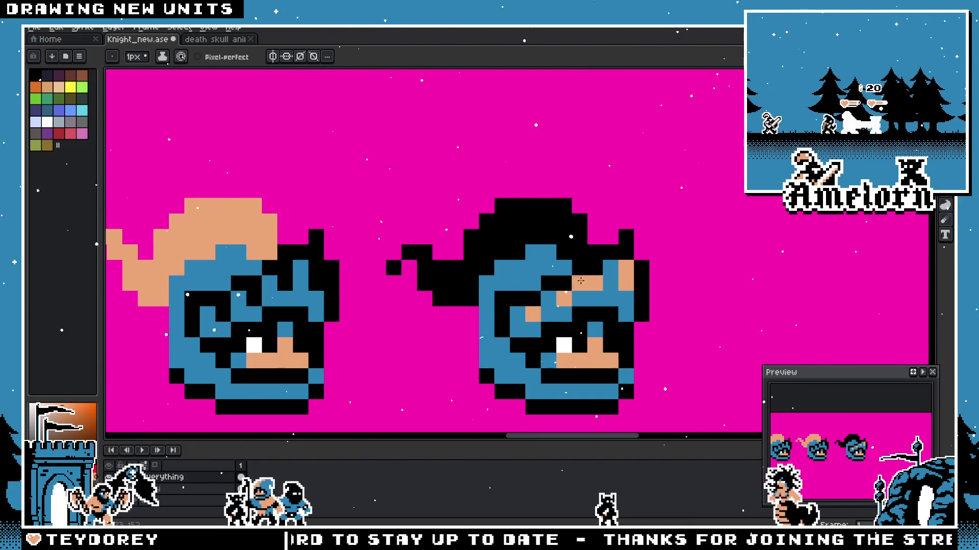
pyautogui.scroll(-3, 599, 282)
pyautogui.press('v')
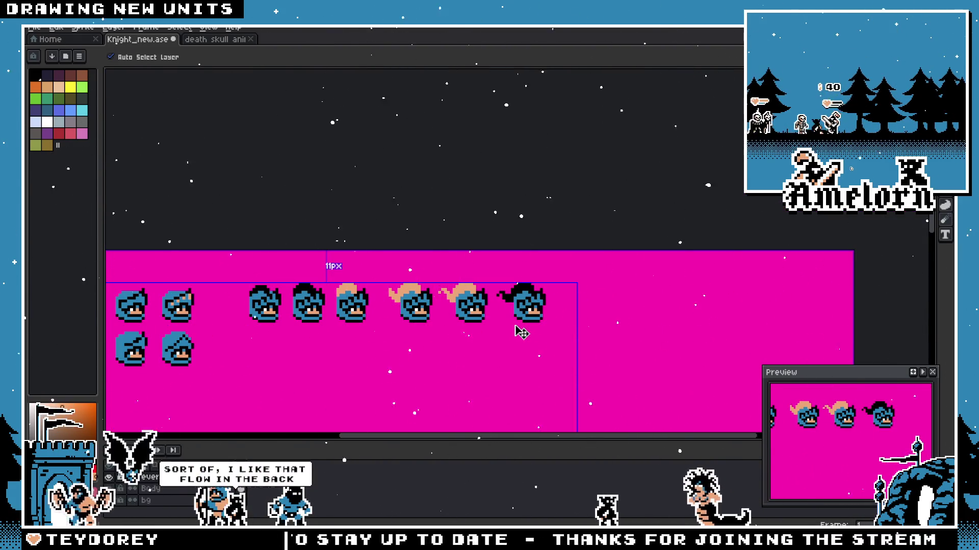
pyautogui.press('b')
pyautogui.scroll(2, 517, 327)
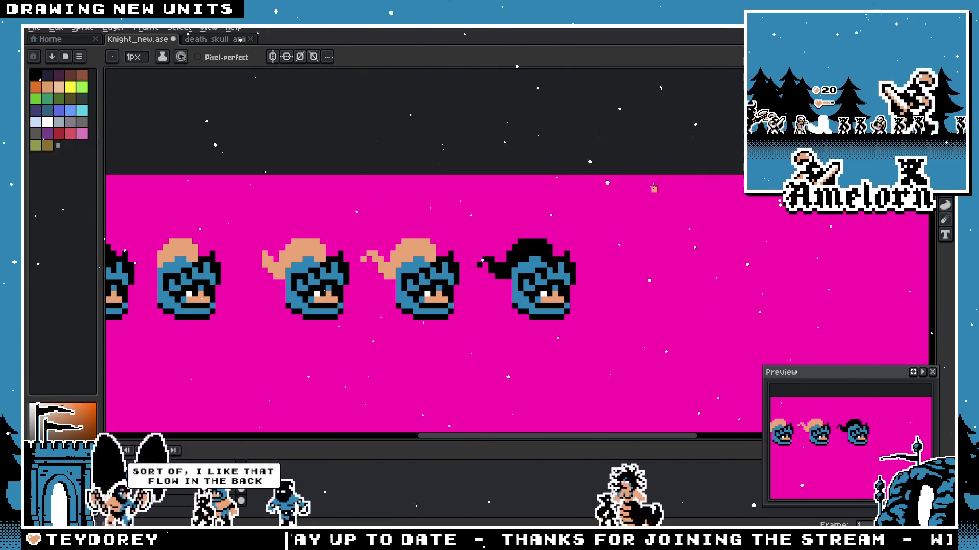
pyautogui.scroll(4, 630, 196)
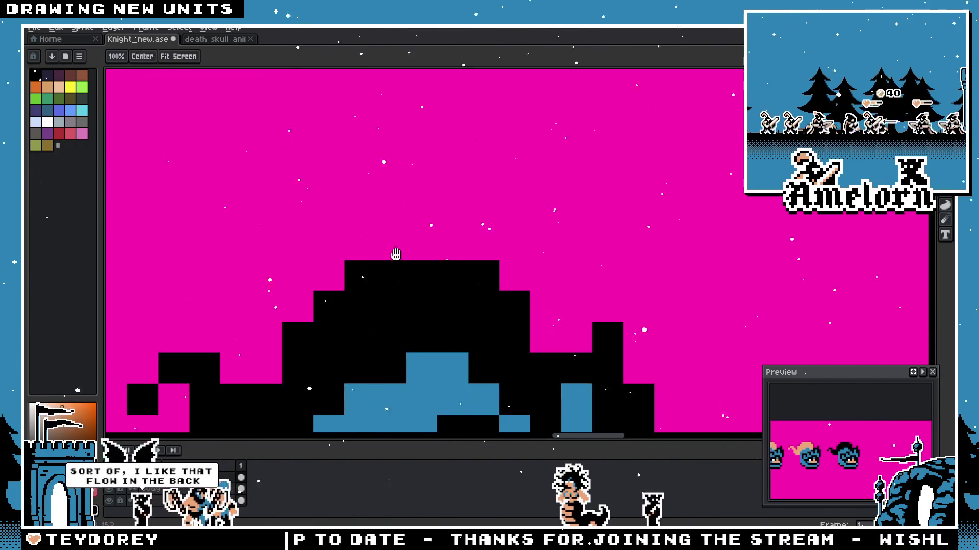
pyautogui.scroll(-2, 568, 261)
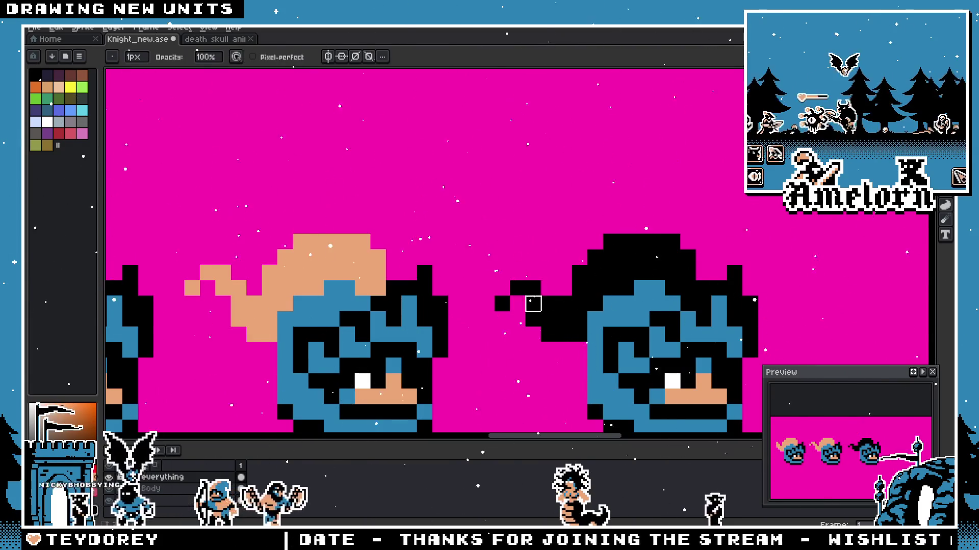
pyautogui.press('e')
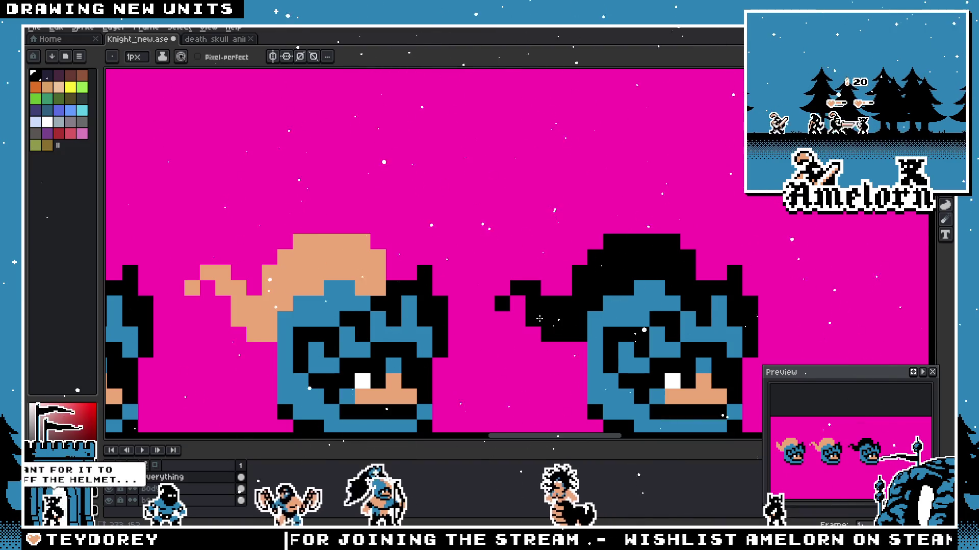
pyautogui.scroll(-2, 539, 318)
pyautogui.press('m')
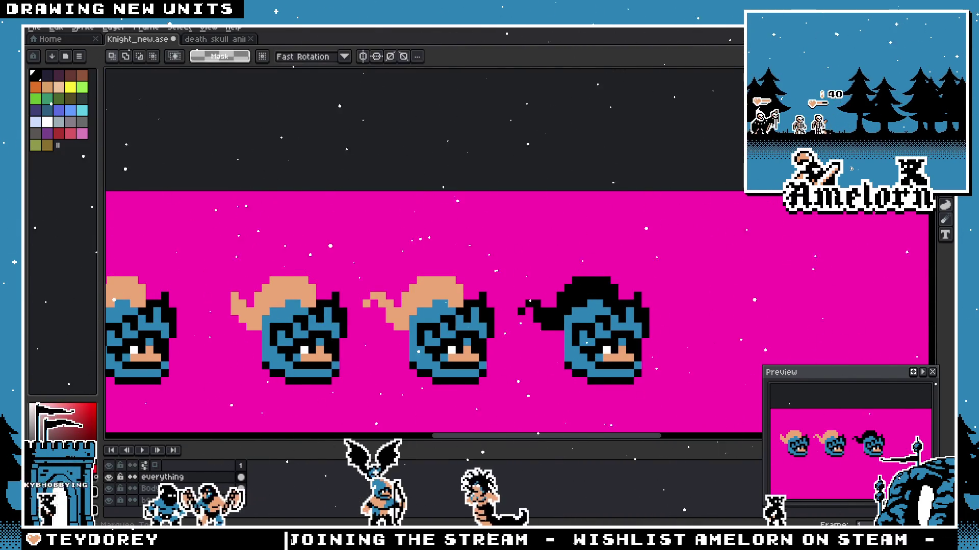
# Step: Copy a knight head and place the copy next to the black-haired head
pyautogui.moveTo(247, 185); pyautogui.dragTo(362, 333)
pyautogui.moveTo(306, 260)
pyautogui.mouseDown()
pyautogui.moveTo(932, 304)
pyautogui.moveTo(379, 303)
pyautogui.mouseUp()
pyautogui.press('b')
pyautogui.scroll(2, 462, 258)
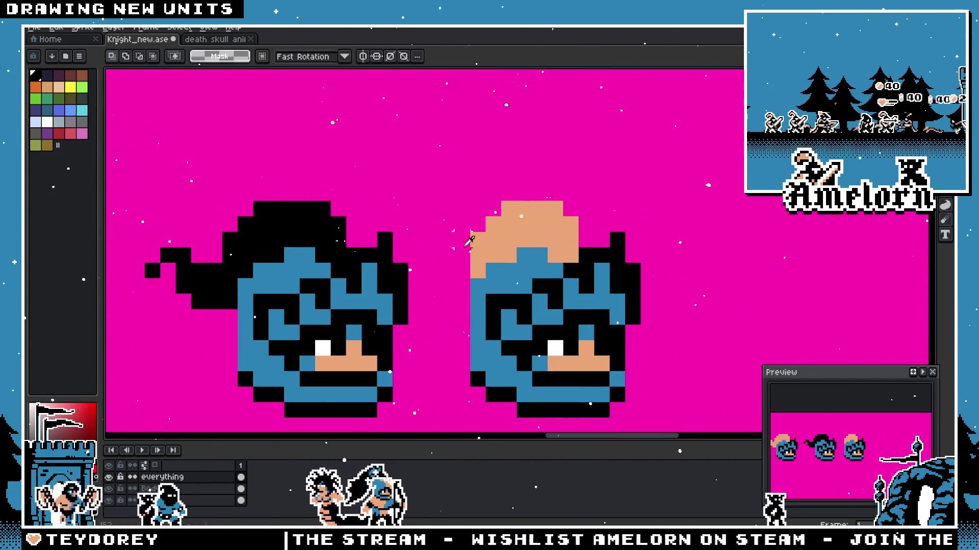
pyautogui.scroll(-3, 447, 349)
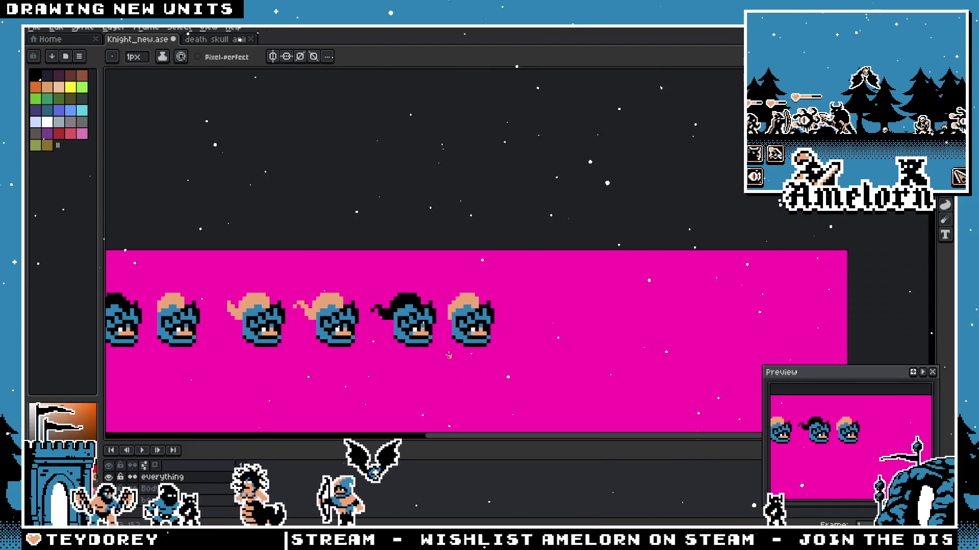
pyautogui.scroll(2, 434, 290)
pyautogui.scroll(-2, 441, 286)
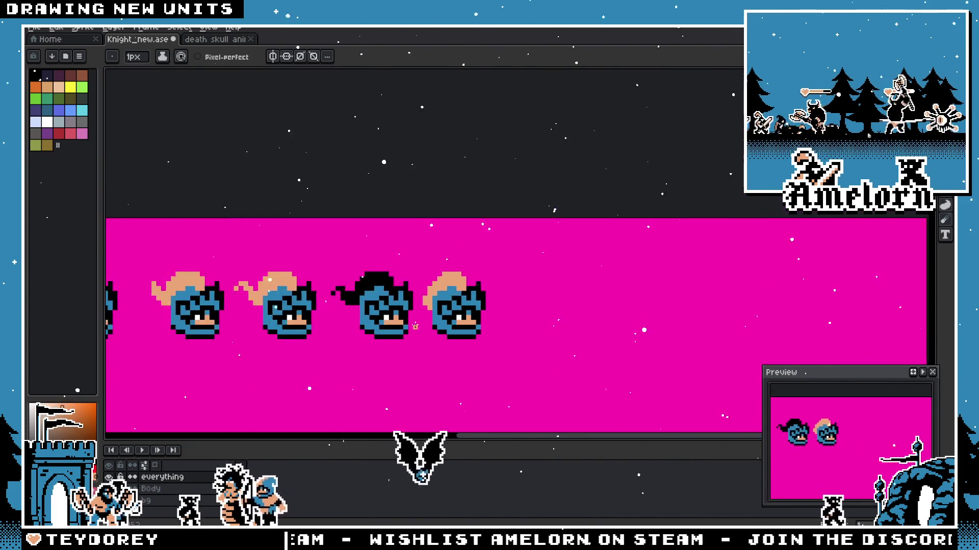
pyautogui.scroll(2, 436, 299)
pyautogui.scroll(1, 429, 305)
pyautogui.scroll(-2, 420, 326)
pyautogui.scroll(3, 420, 326)
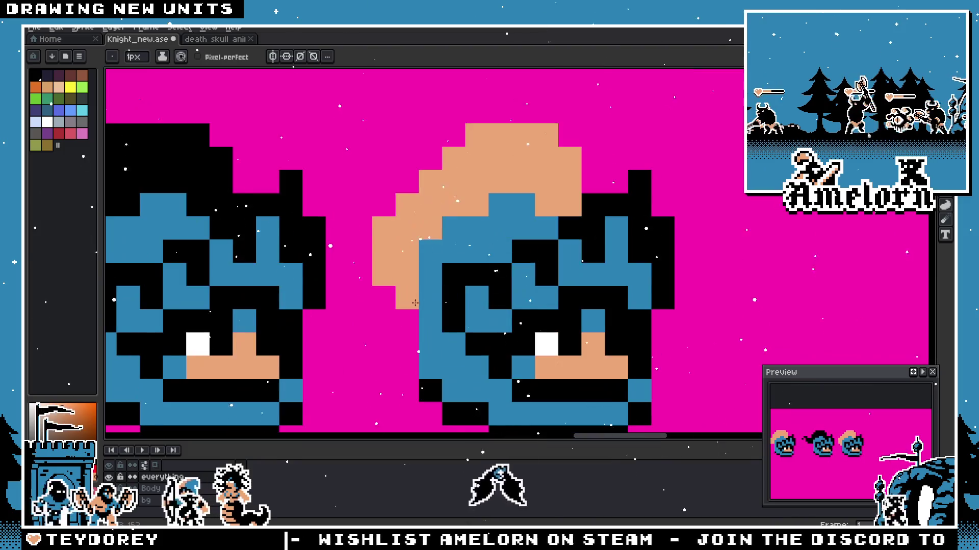
# Step: Reshape the copy's tan hair into a compact rounded plume, adding and erasing pixels
pyautogui.click(451, 237)
pyautogui.click(389, 207)
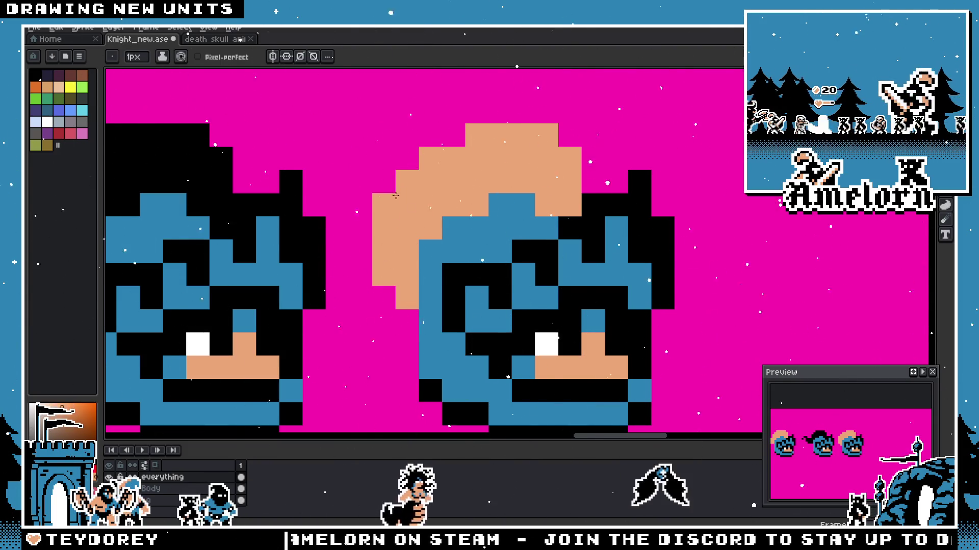
pyautogui.press('e')
pyautogui.scroll(-2, 396, 195)
pyautogui.scroll(-1, 394, 230)
pyautogui.scroll(2, 392, 265)
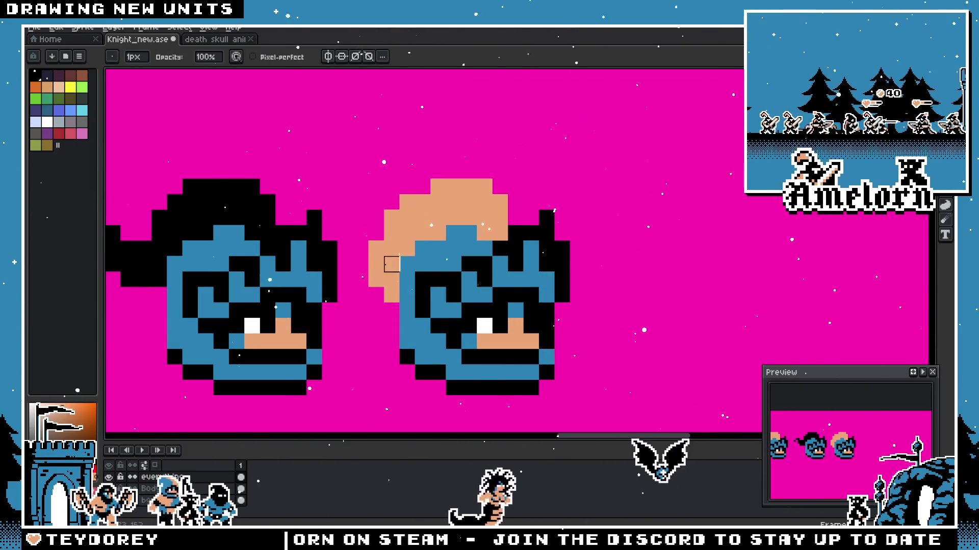
pyautogui.press('i')
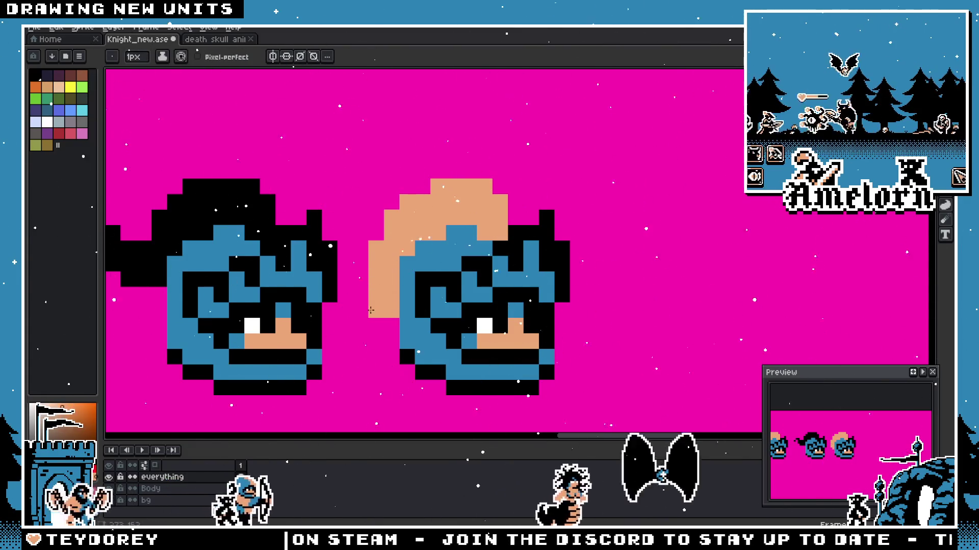
pyautogui.press('b')
pyautogui.scroll(-3, 364, 325)
pyautogui.scroll(2, 365, 324)
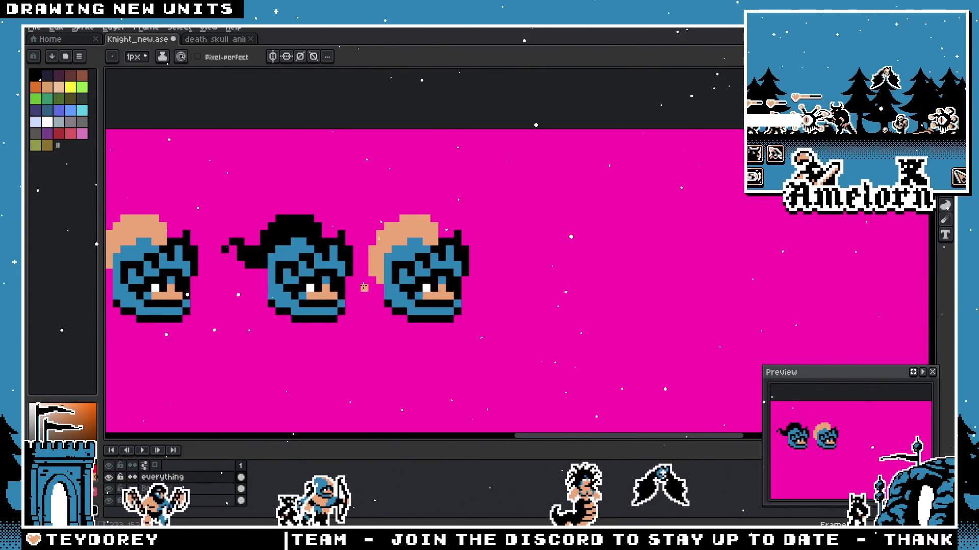
pyautogui.scroll(1, 380, 266)
pyautogui.scroll(-3, 380, 266)
pyautogui.scroll(3, 379, 266)
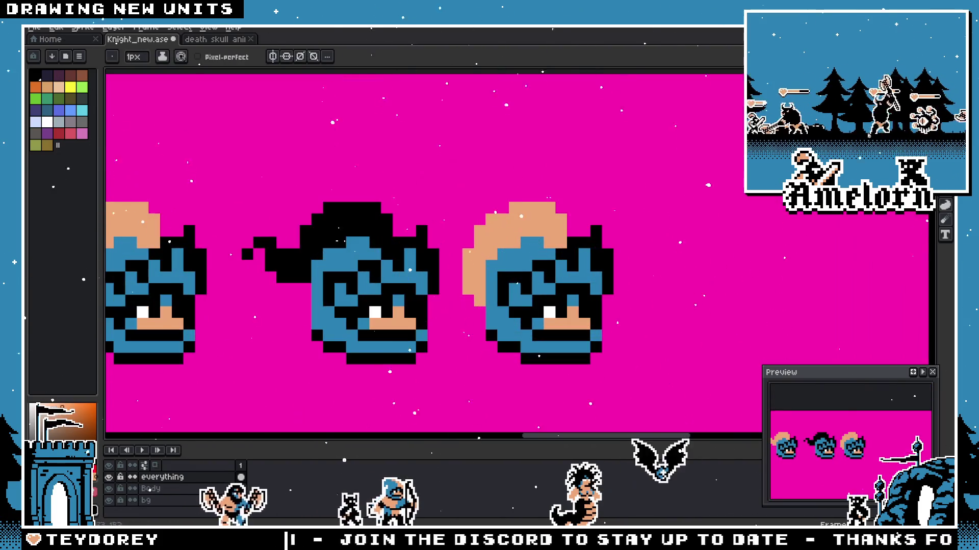
pyautogui.scroll(1, 566, 249)
pyautogui.press('b')
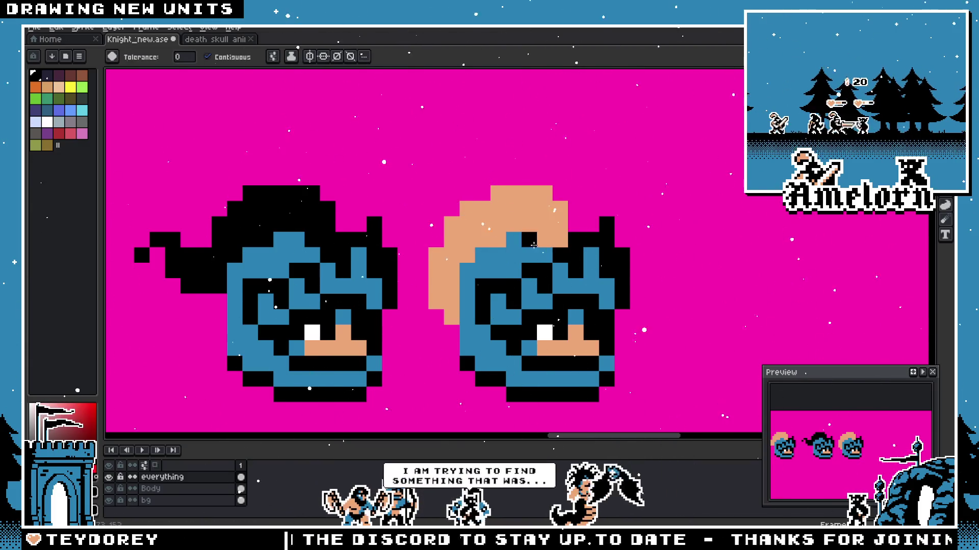
# Step: Recolour the new head's tan hair black to match the dark-haired knight
pyautogui.click(529, 213)
pyautogui.scroll(-2, 530, 213)
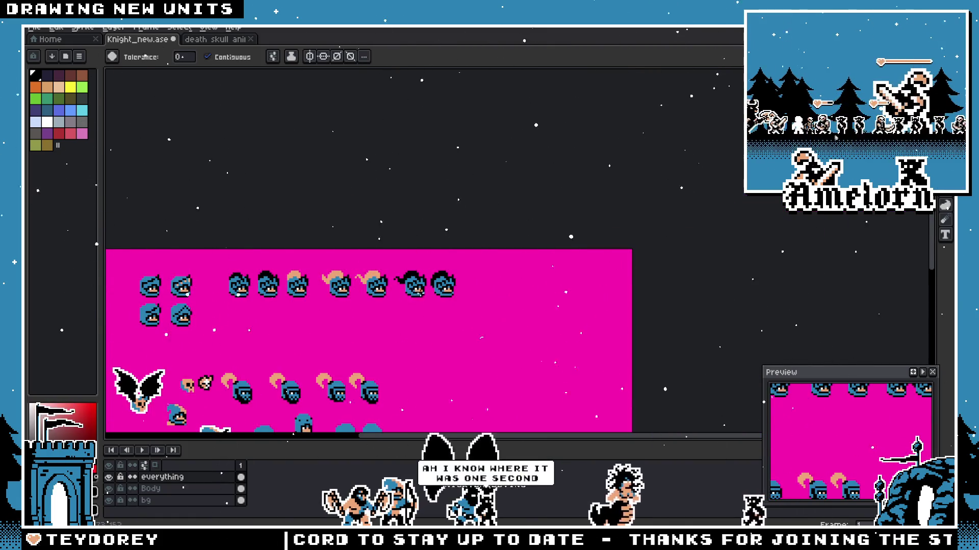
pyautogui.scroll(6, 407, 253)
pyautogui.scroll(2, 407, 252)
pyautogui.press('b')
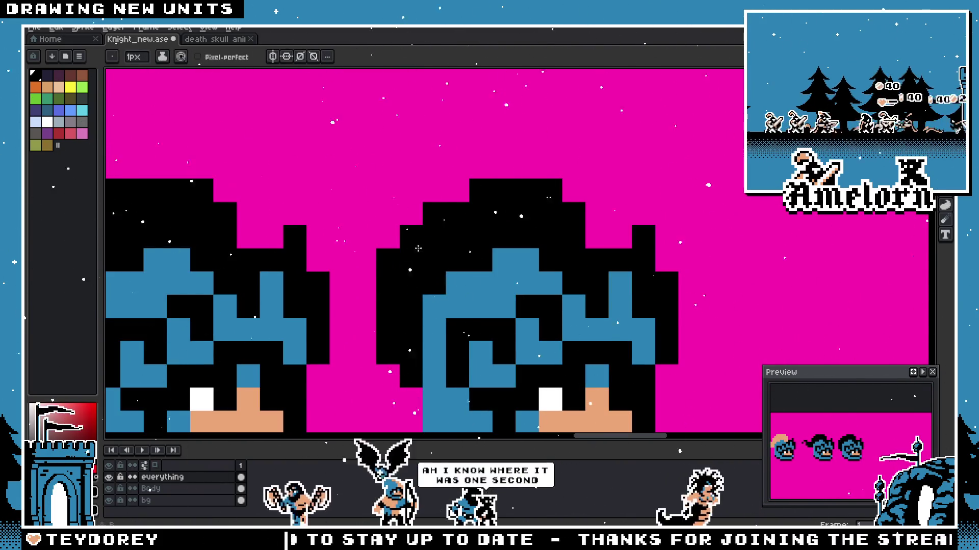
pyautogui.scroll(-6, 439, 331)
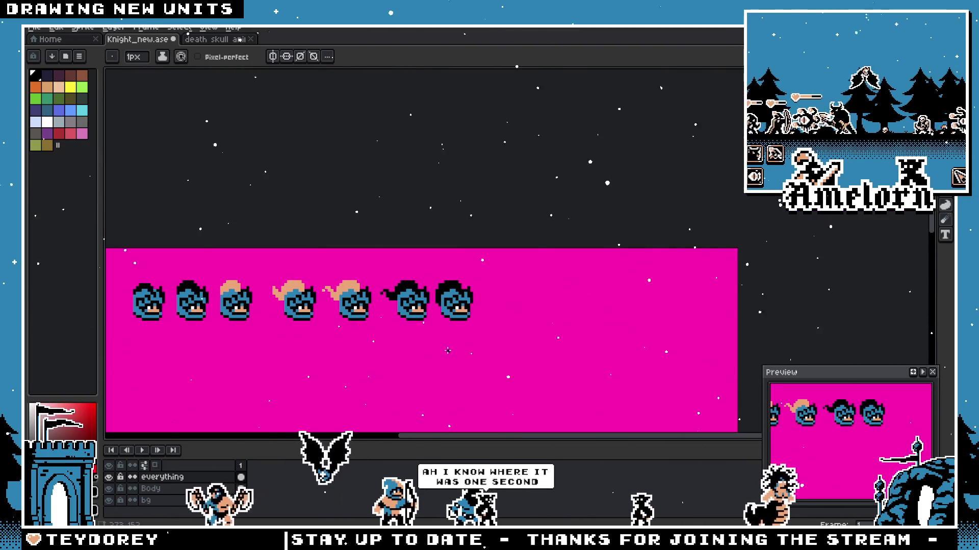
pyautogui.scroll(2, 439, 331)
pyautogui.scroll(4, 451, 299)
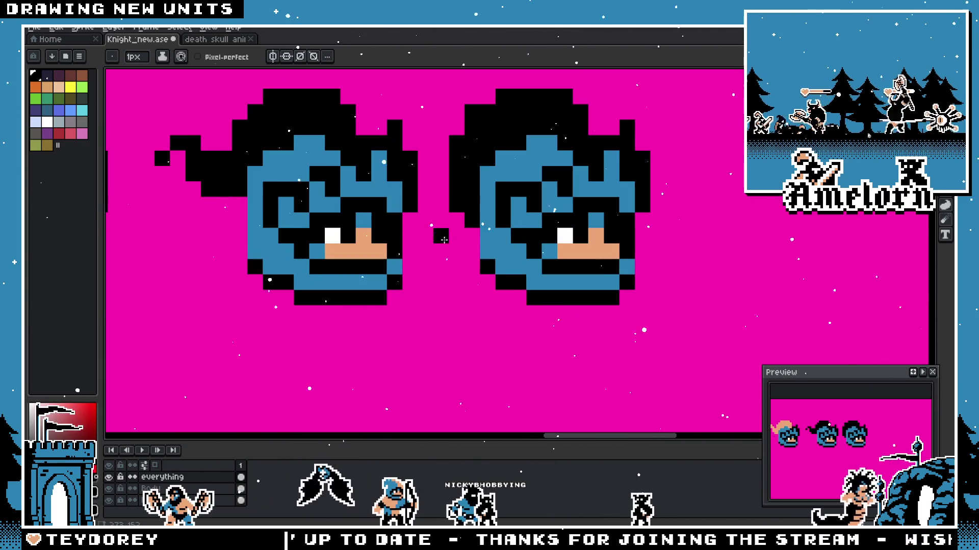
pyautogui.scroll(-4, 469, 234)
pyautogui.scroll(-1, 466, 253)
pyautogui.scroll(3, 462, 275)
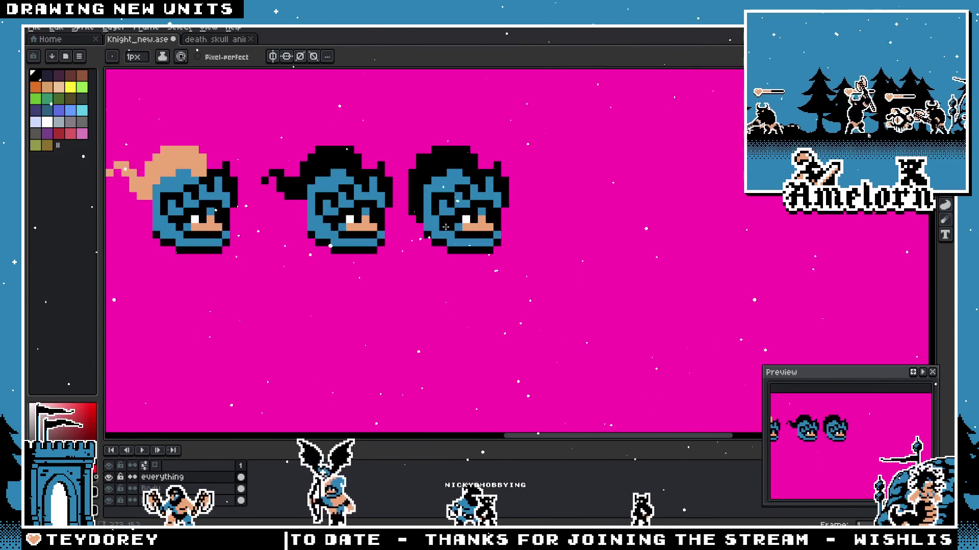
pyautogui.scroll(-2, 462, 280)
pyautogui.scroll(2, 444, 279)
# Step: Paste a copy of the black-haired head and start moving it toward a lower row
pyautogui.press('space')
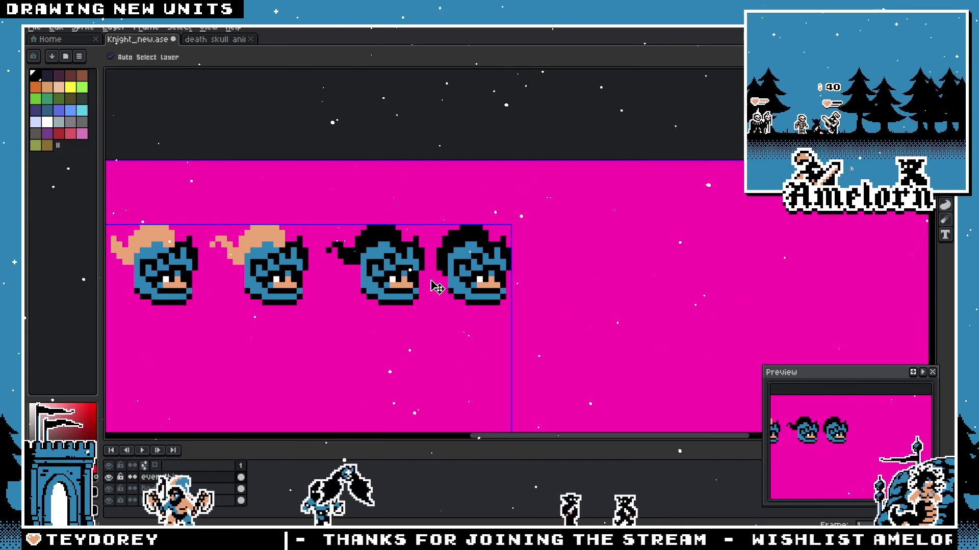
pyautogui.hotkey('ctrl', 'v')
pyautogui.scroll(1, 433, 287)
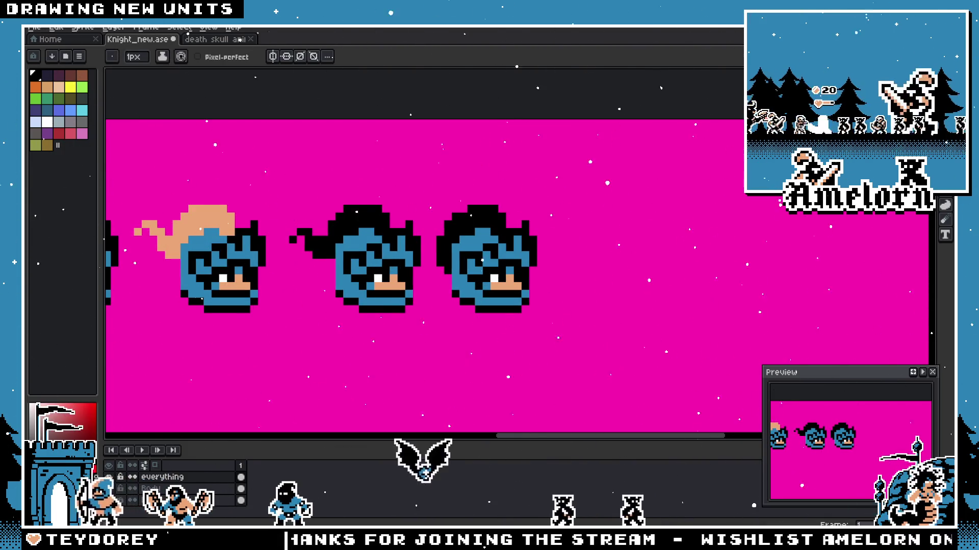
pyautogui.moveTo(437, 328); pyautogui.dragTo(549, 271)
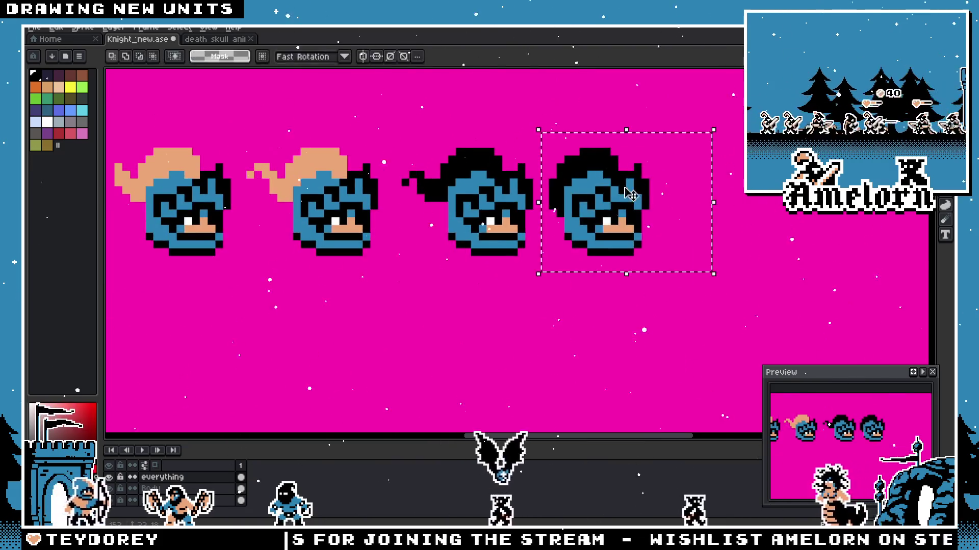
# Step: Place two copies of the short black-haired head side by side in a new lower row
pyautogui.moveTo(604, 199); pyautogui.dragTo(254, 354)
pyautogui.moveTo(491, 336); pyautogui.dragTo(629, 306)
pyautogui.moveTo(358, 337)
pyautogui.mouseDown()
pyautogui.moveTo(542, 336)
pyautogui.moveTo(501, 344)
pyautogui.mouseUp()
pyautogui.scroll(1, 502, 325)
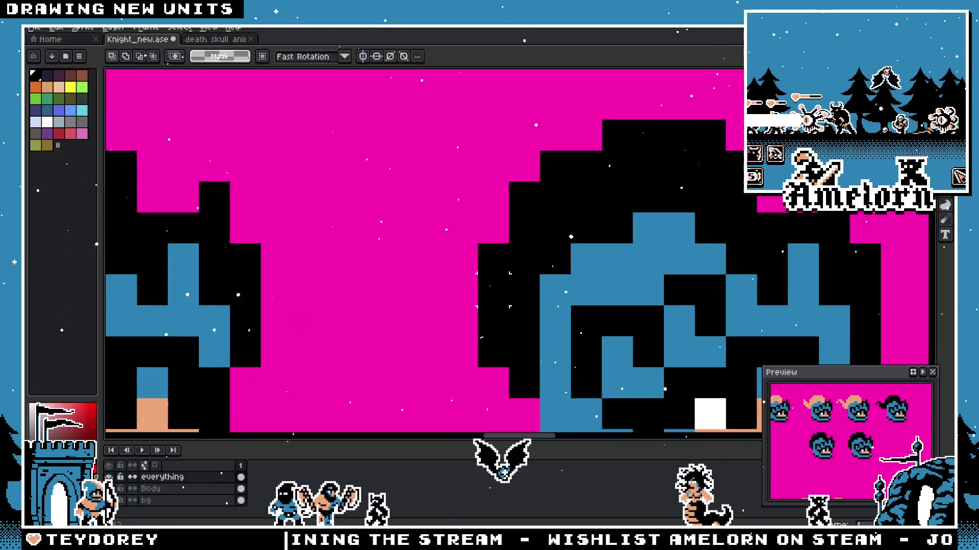
pyautogui.scroll(-2, 502, 325)
pyautogui.scroll(1, 504, 351)
pyautogui.press('b')
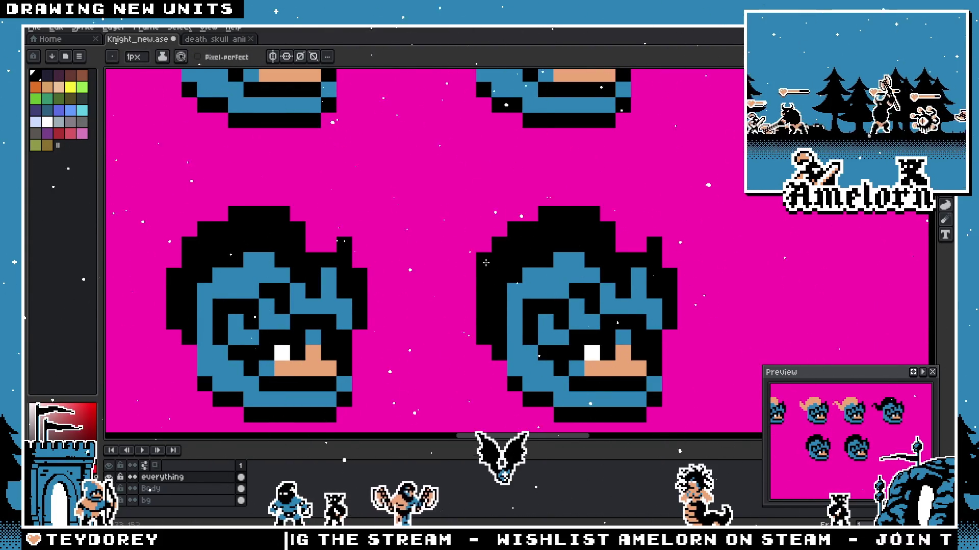
pyautogui.scroll(-3, 417, 284)
pyautogui.scroll(-2, 417, 285)
pyautogui.scroll(3, 431, 315)
pyautogui.scroll(1, 430, 314)
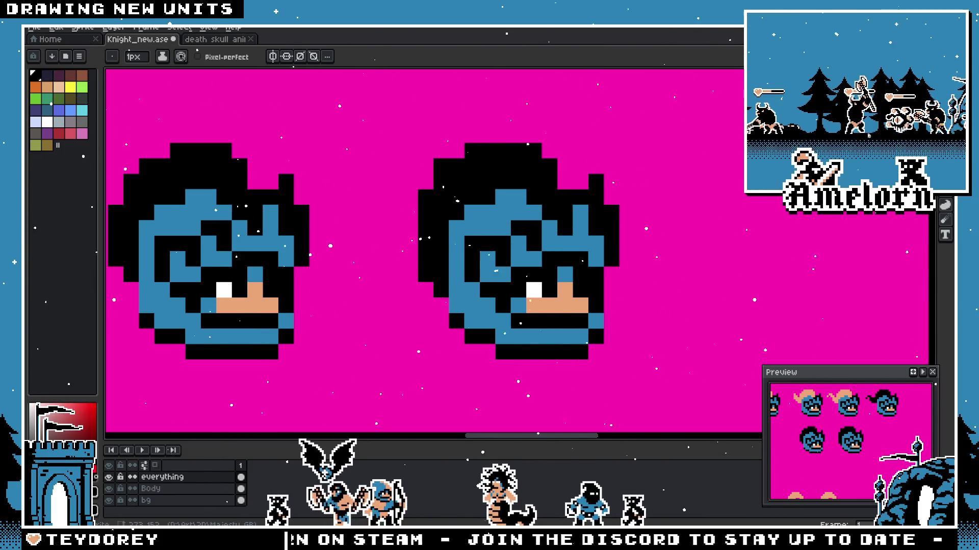
# Step: Switch to the browser's helmet pack reference page
pyautogui.hotkey('alt', 'Tab')
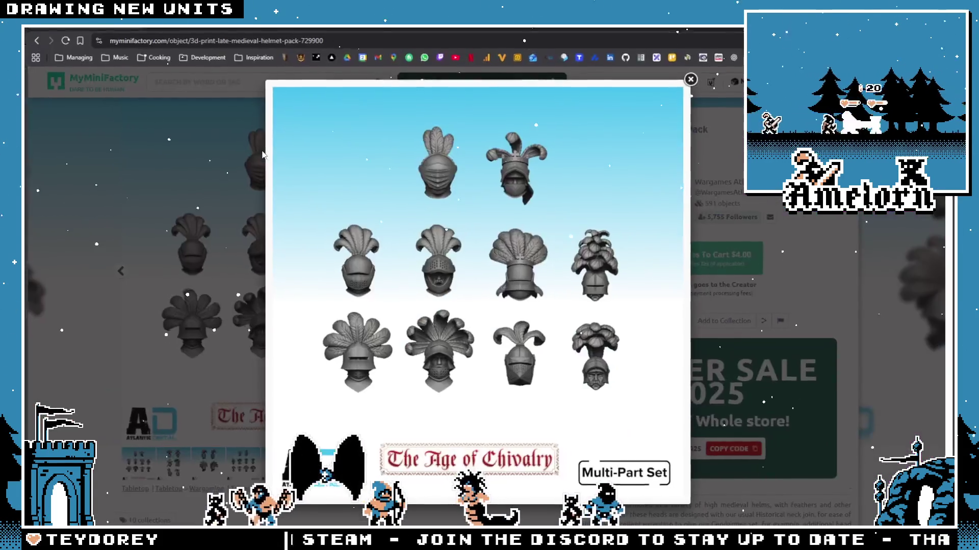
# Step: Review the MyMiniFactory Late Medieval Helmet Pack images, then return to the sprite sheet
pyautogui.click(688, 298)
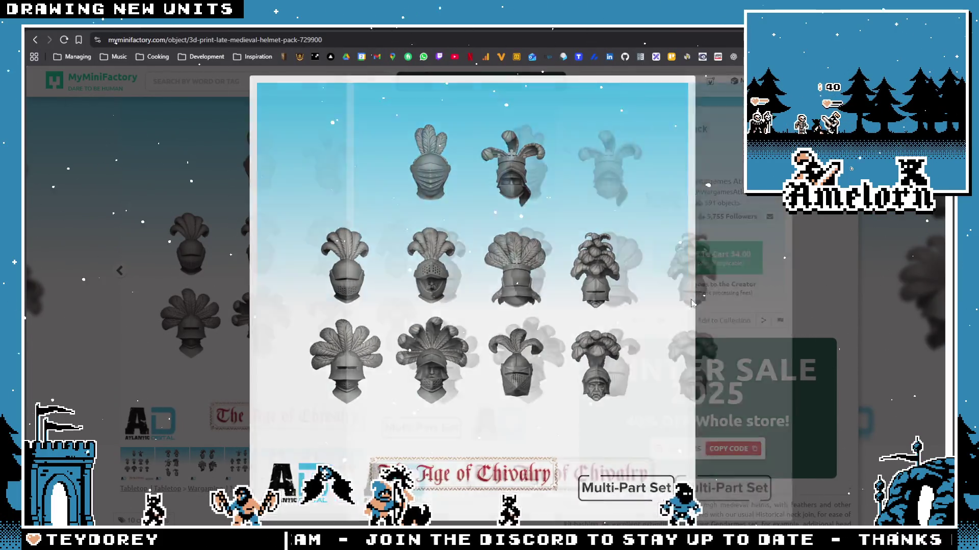
pyautogui.press('Escape')
pyautogui.scroll(-1, 286, 367)
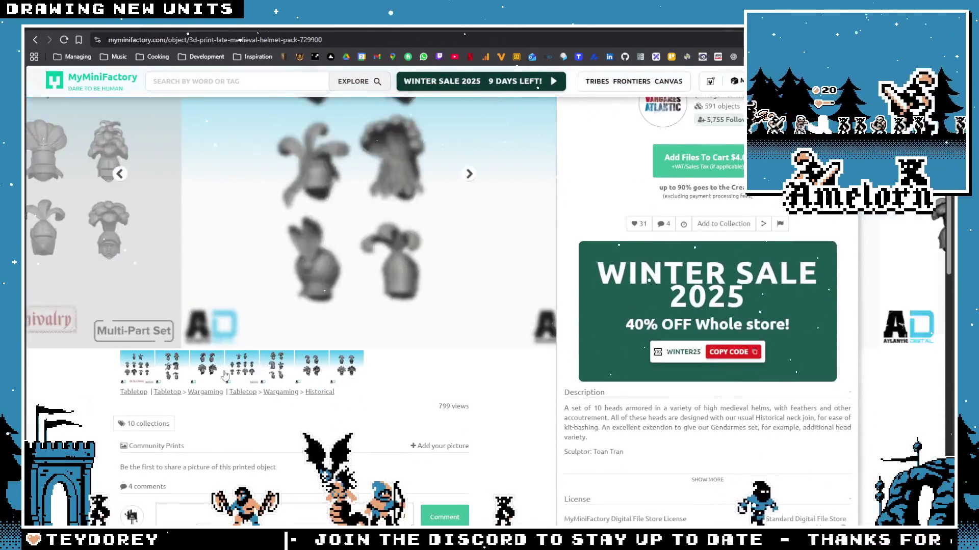
pyautogui.scroll(1, 229, 375)
pyautogui.scroll(1, 195, 413)
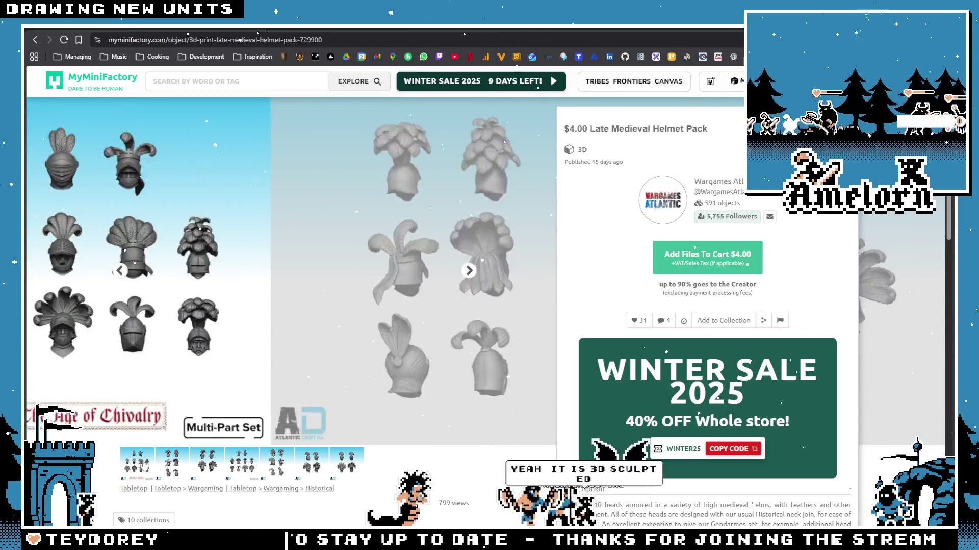
pyautogui.scroll(-1, 274, 310)
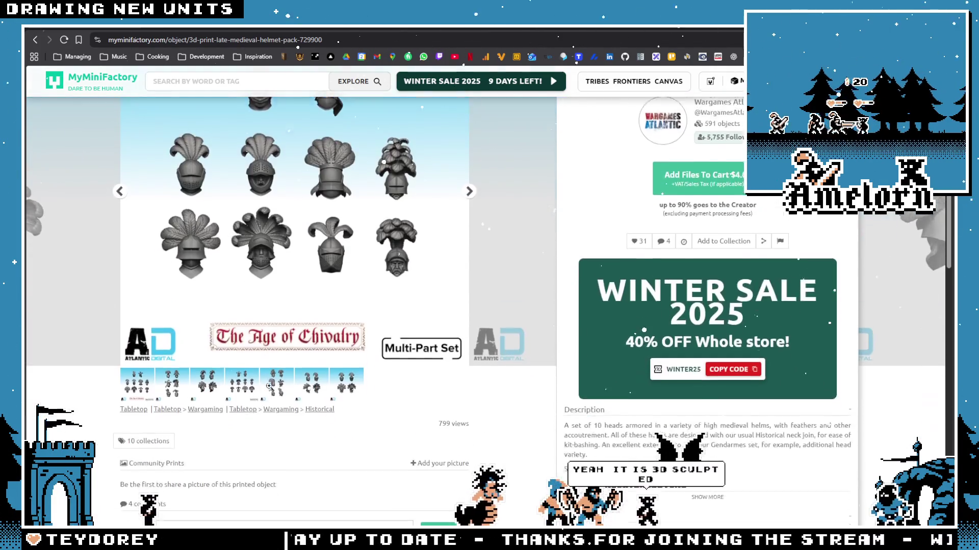
pyautogui.scroll(-3, 291, 352)
pyautogui.scroll(3, 316, 422)
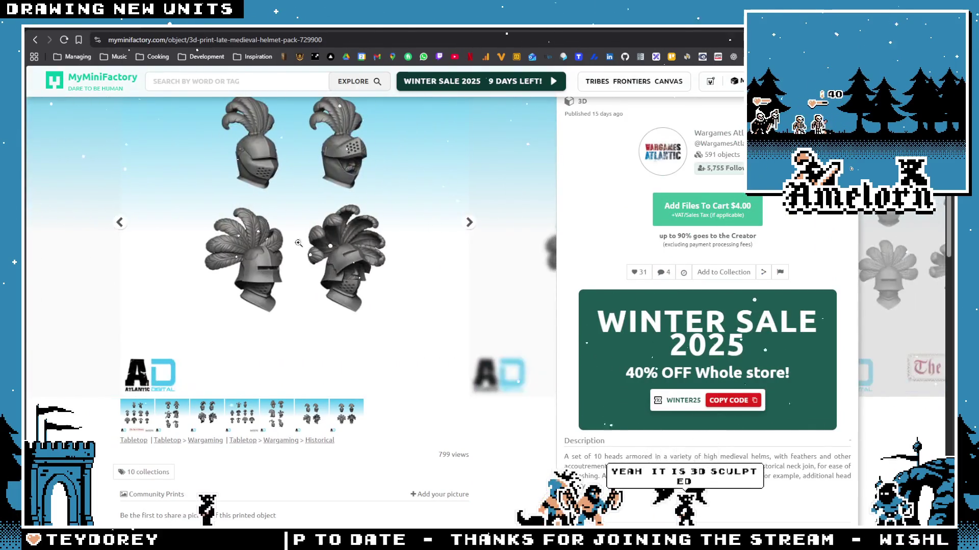
pyautogui.scroll(1, 290, 299)
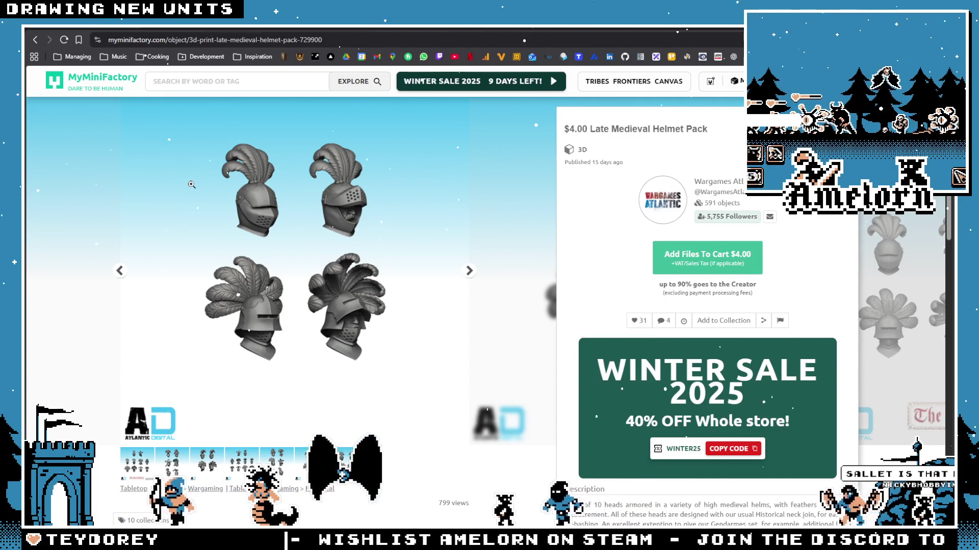
pyautogui.scroll(-1, 301, 234)
pyautogui.scroll(-3, 301, 235)
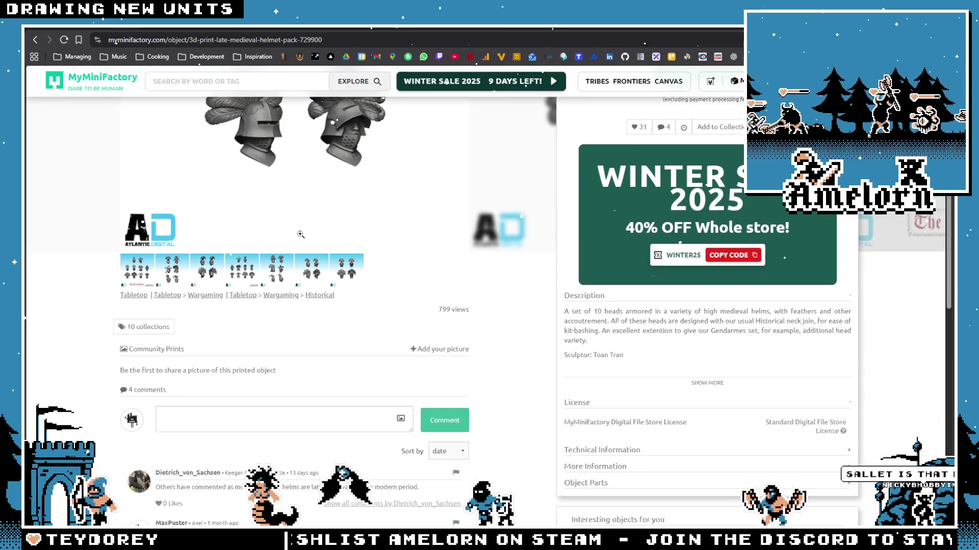
pyautogui.scroll(4, 352, 334)
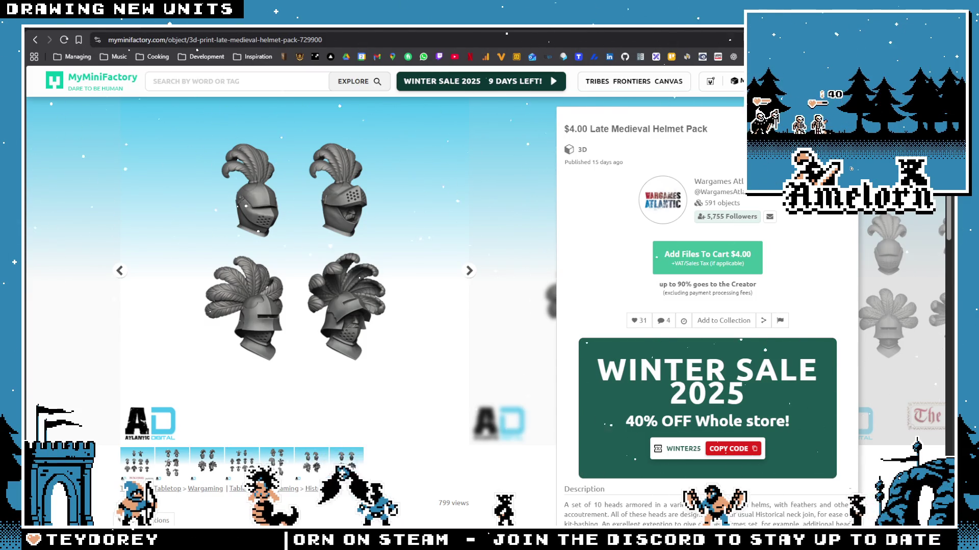
pyautogui.hotkey('alt', 'Tab')
pyautogui.scroll(-2, 495, 235)
pyautogui.scroll(-2, 495, 235)
pyautogui.scroll(1, 494, 235)
pyautogui.scroll(1, 495, 235)
pyautogui.scroll(2, 498, 276)
pyautogui.scroll(3, 475, 283)
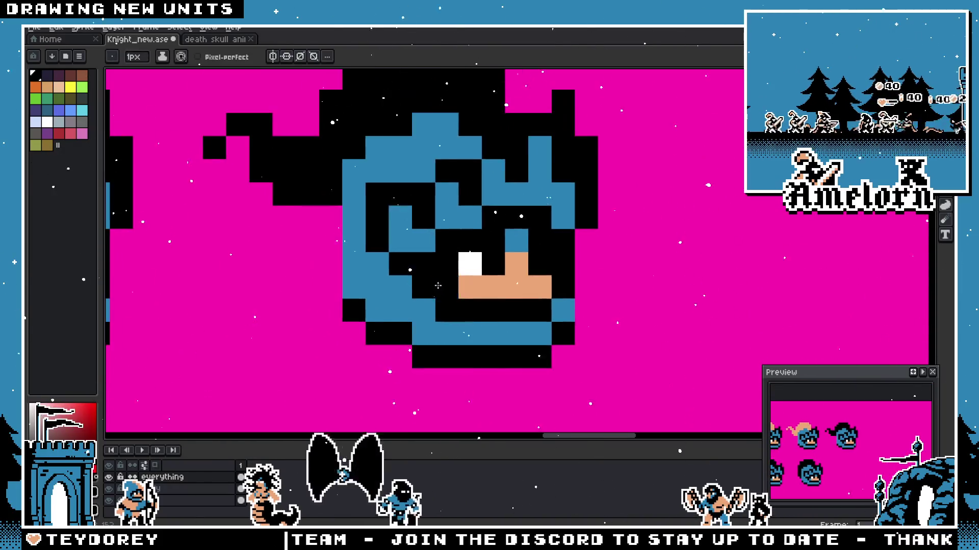
pyautogui.scroll(-1, 440, 287)
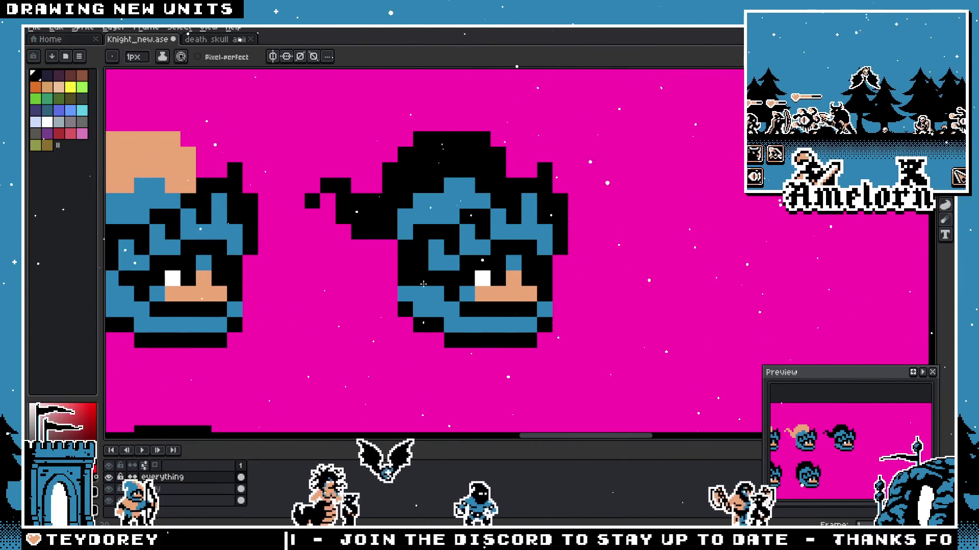
pyautogui.scroll(-3, 412, 295)
pyautogui.scroll(-1, 387, 319)
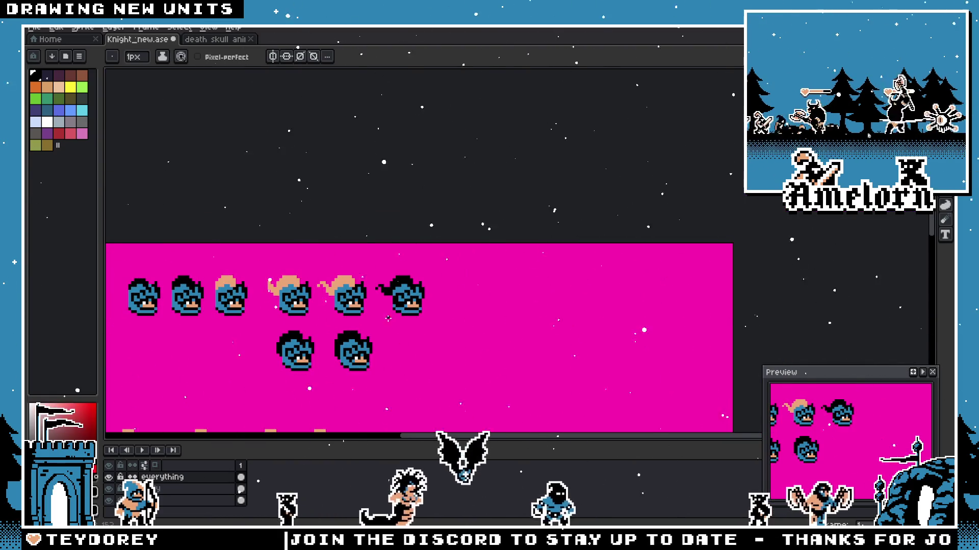
pyautogui.scroll(3, 387, 318)
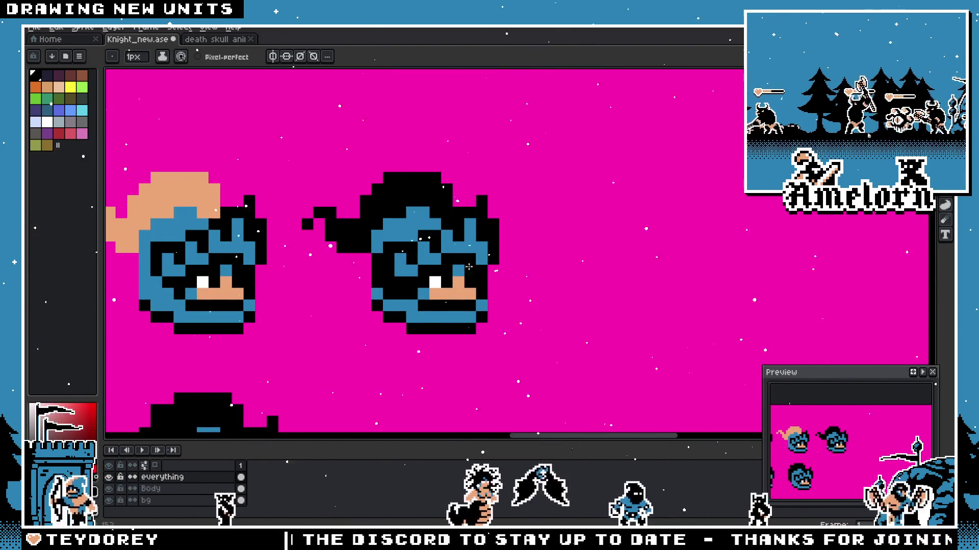
pyautogui.scroll(-3, 461, 266)
pyautogui.scroll(4, 429, 258)
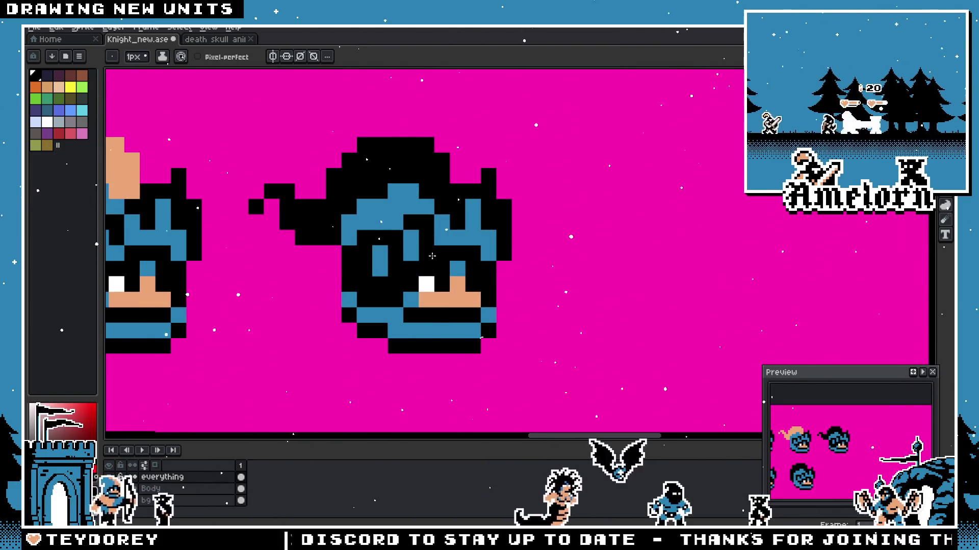
pyautogui.scroll(-3, 428, 258)
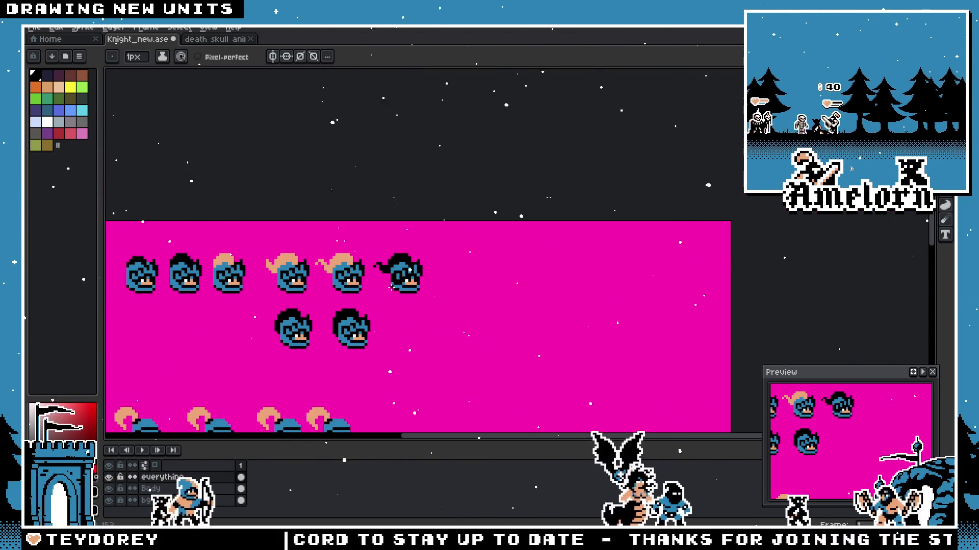
pyautogui.scroll(3, 394, 282)
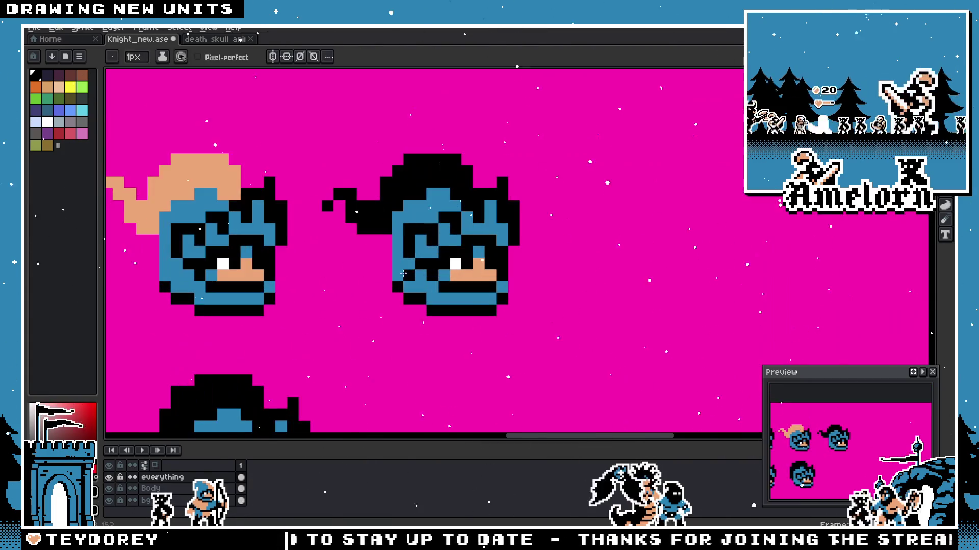
pyautogui.scroll(-2, 401, 265)
pyautogui.scroll(-1, 401, 265)
pyautogui.scroll(3, 394, 278)
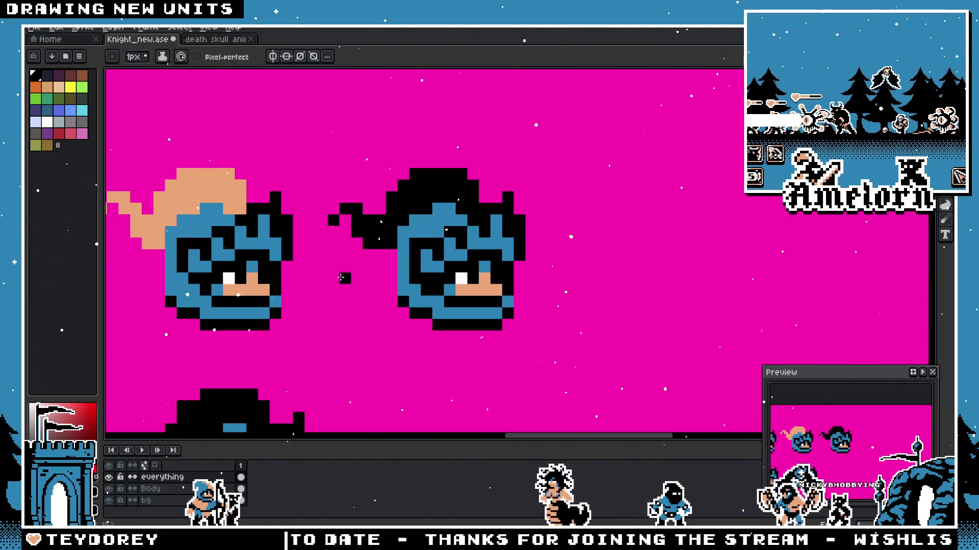
pyautogui.scroll(-3, 359, 283)
pyautogui.scroll(3, 359, 282)
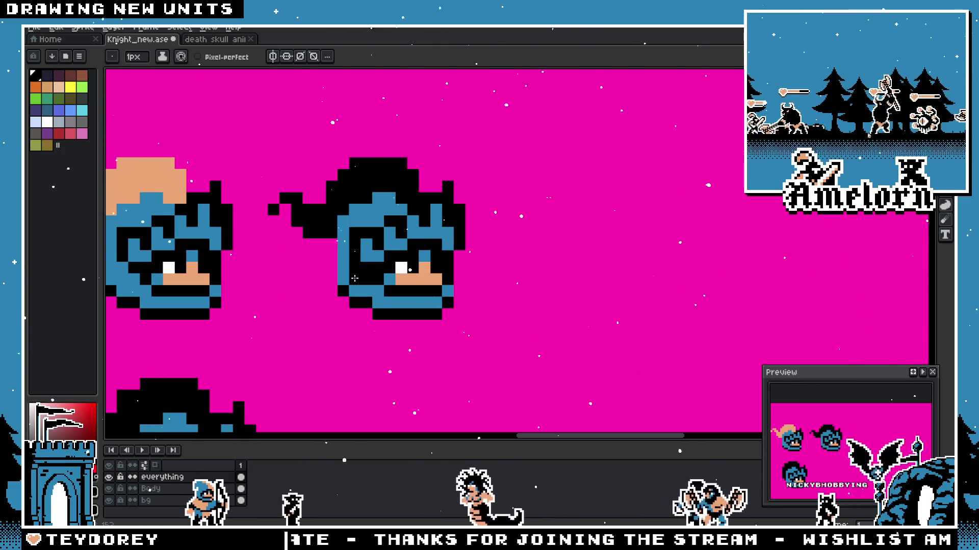
pyautogui.scroll(-1, 343, 287)
pyautogui.scroll(-2, 344, 287)
pyautogui.scroll(3, 349, 263)
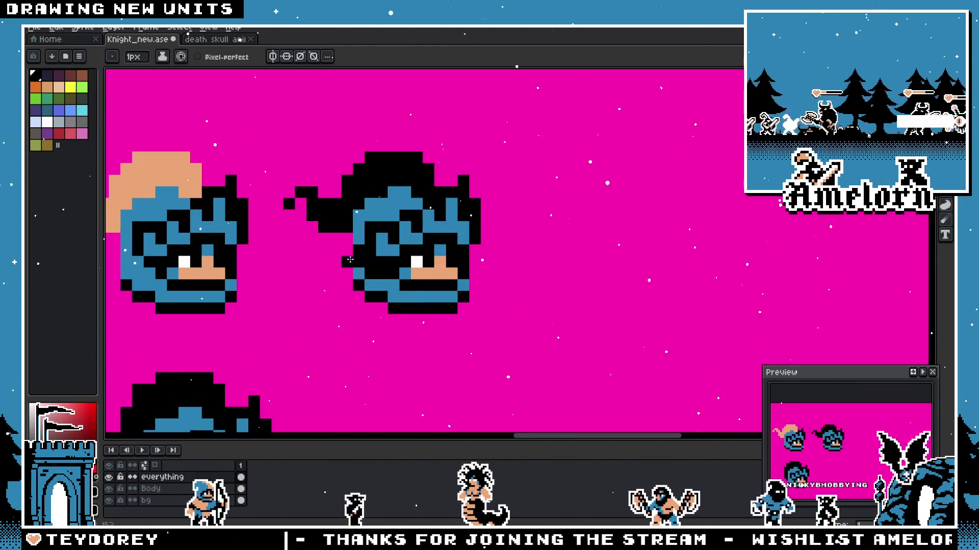
pyautogui.scroll(-2, 355, 242)
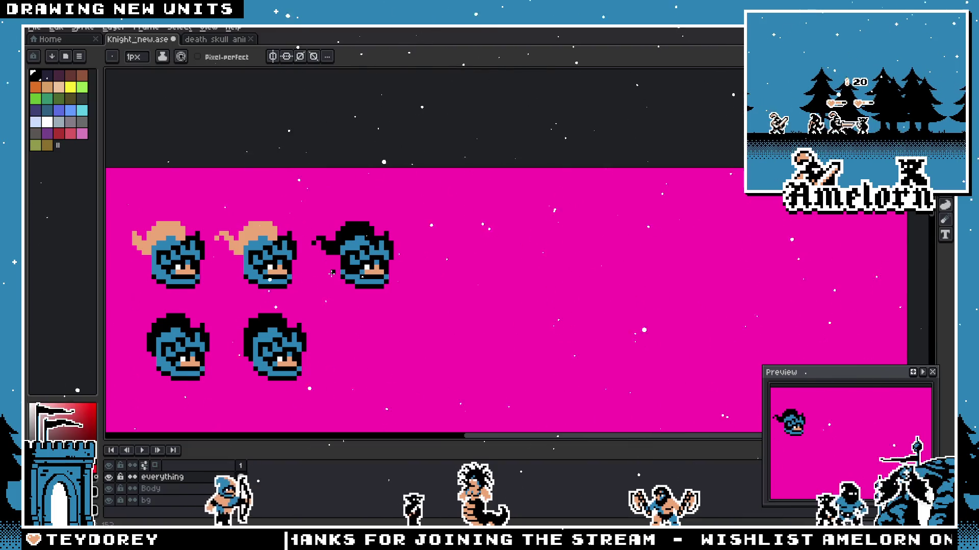
# Step: Look over the knight heads, then bring up the itch.io medieval helmets pixel tutorial
pyautogui.press('v')
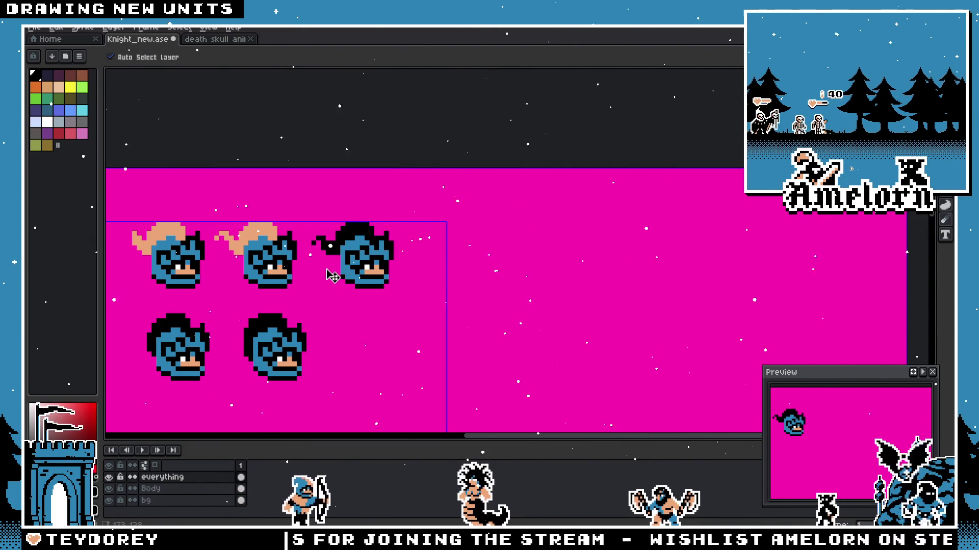
pyautogui.press('b')
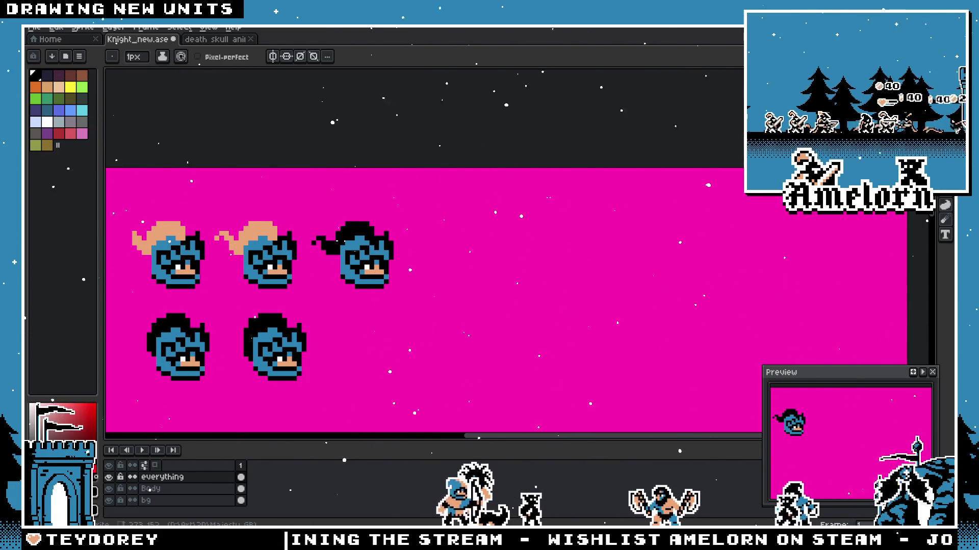
pyautogui.hotkey('alt', 'Tab')
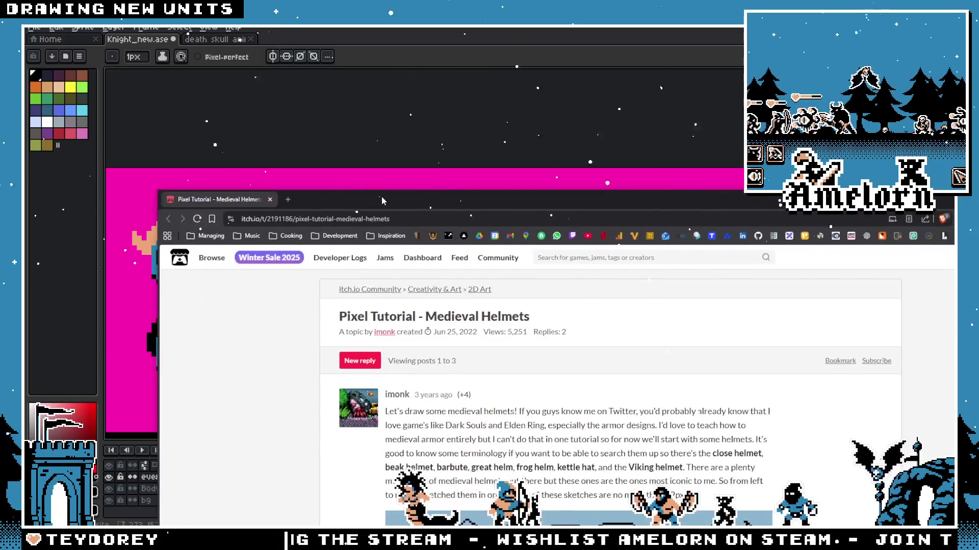
pyautogui.scroll(-2, 434, 287)
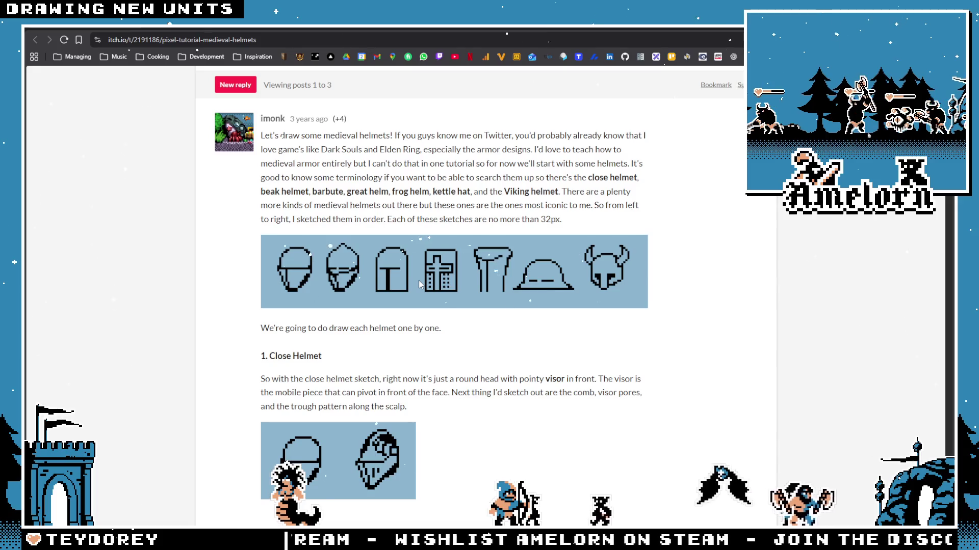
pyautogui.scroll(-1, 509, 253)
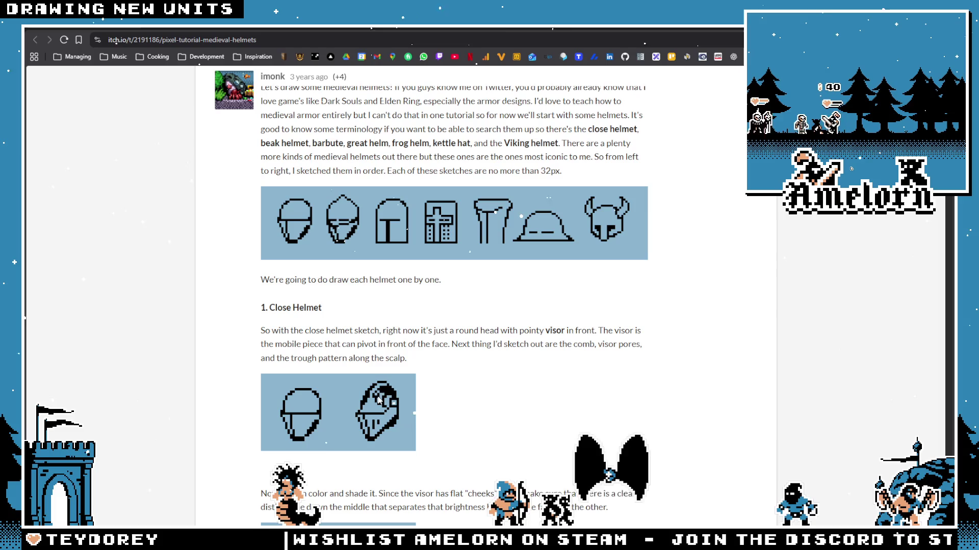
pyautogui.scroll(-1, 318, 321)
pyautogui.scroll(-1, 317, 321)
pyautogui.scroll(-2, 320, 324)
pyautogui.scroll(3, 321, 326)
pyautogui.scroll(2, 306, 367)
pyautogui.scroll(-4, 298, 386)
pyautogui.scroll(-2, 295, 379)
pyautogui.scroll(-2, 292, 367)
pyautogui.scroll(-2, 291, 366)
pyautogui.scroll(-1, 291, 359)
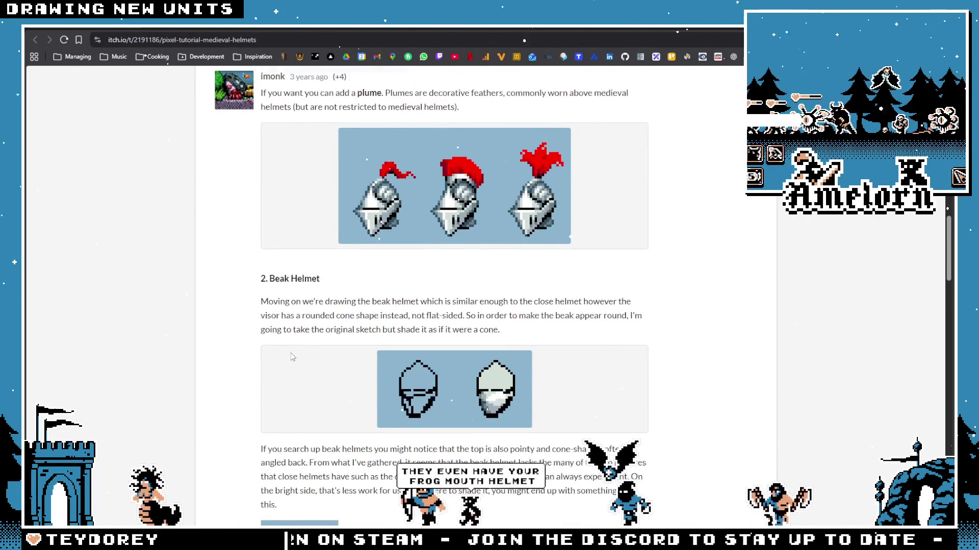
pyautogui.scroll(-1, 291, 353)
pyautogui.scroll(-4, 290, 354)
pyautogui.scroll(-3, 292, 357)
pyautogui.scroll(-2, 295, 349)
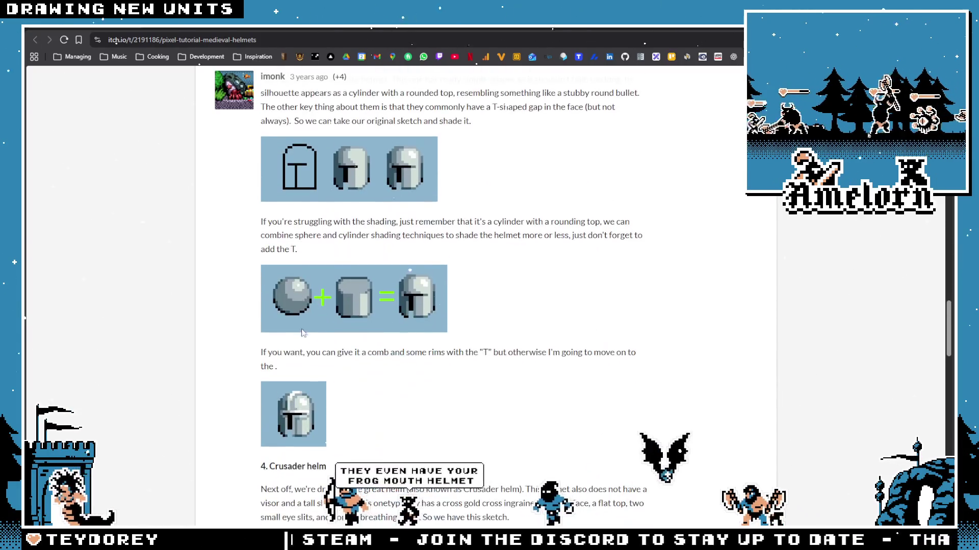
pyautogui.scroll(-3, 300, 341)
pyautogui.scroll(-4, 305, 334)
pyautogui.scroll(-3, 306, 325)
pyautogui.scroll(-2, 367, 298)
pyautogui.scroll(-1, 429, 262)
pyautogui.scroll(1, 452, 304)
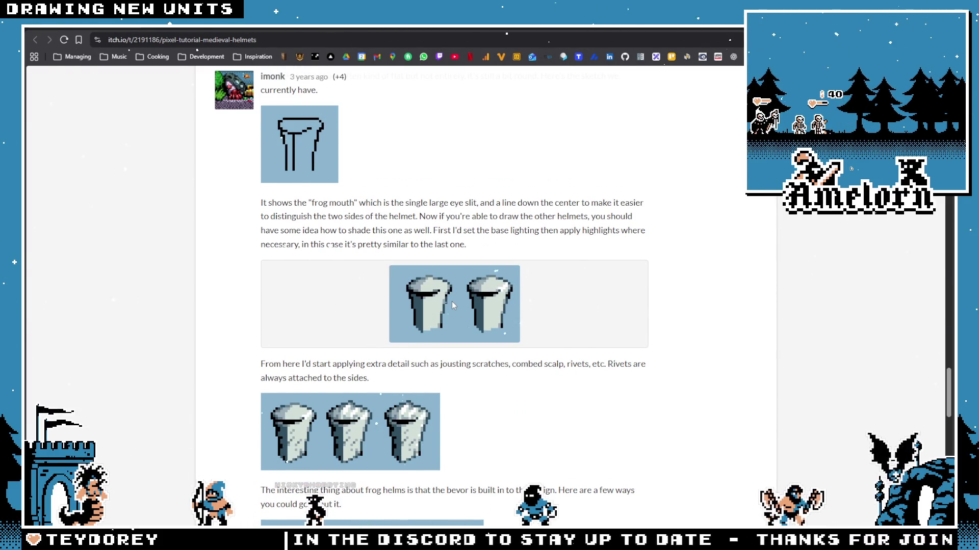
pyautogui.scroll(-2, 452, 302)
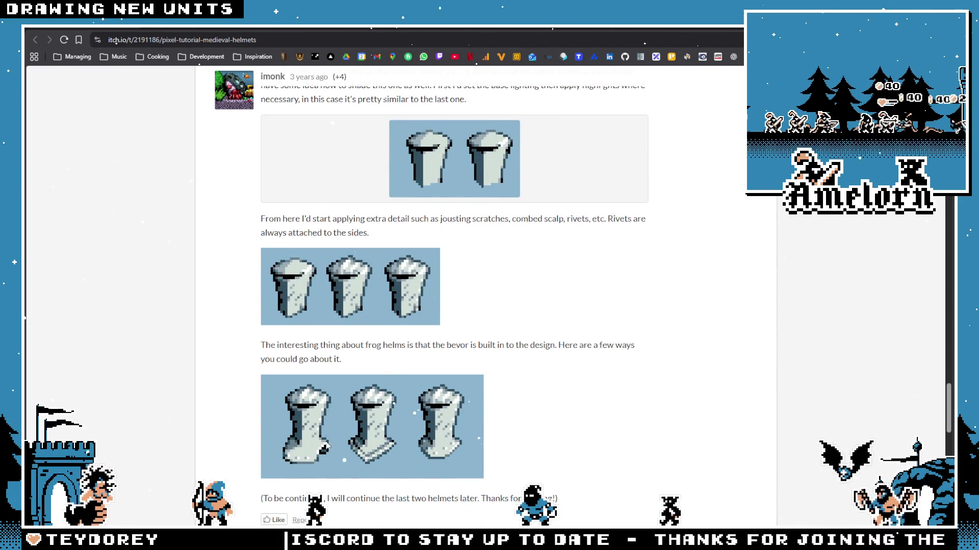
pyautogui.scroll(-1, 362, 386)
pyautogui.scroll(-2, 363, 386)
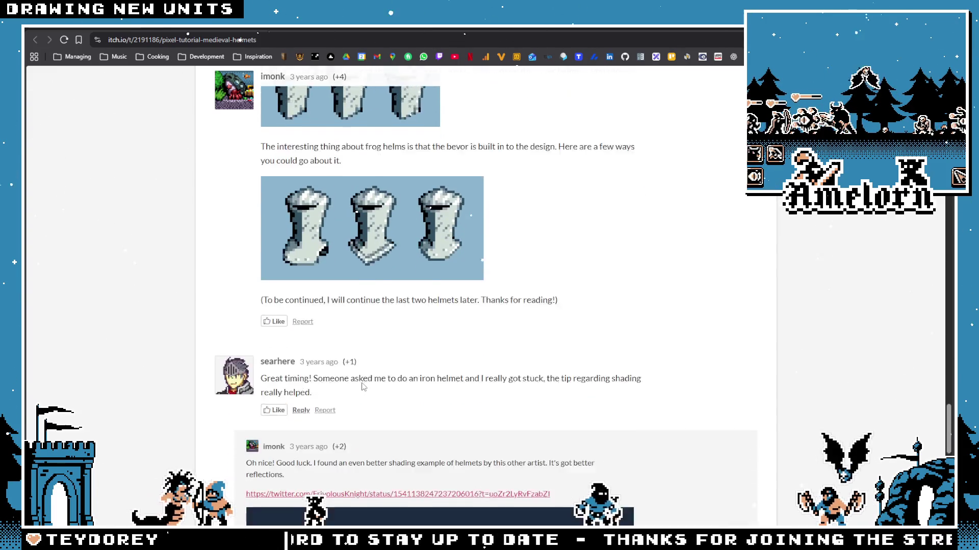
pyautogui.scroll(3, 362, 386)
pyautogui.scroll(2, 365, 378)
pyautogui.scroll(1, 366, 370)
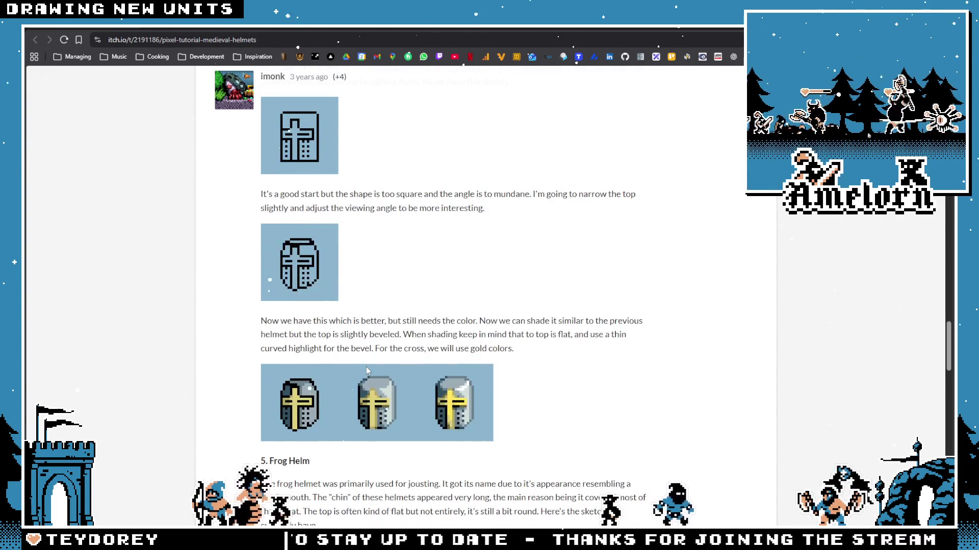
pyautogui.scroll(4, 366, 370)
pyautogui.scroll(2, 406, 398)
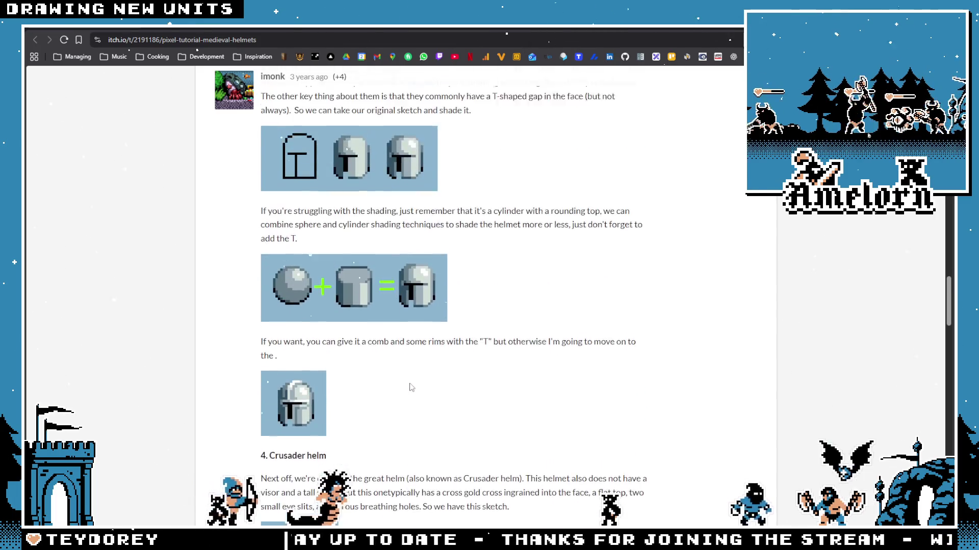
pyautogui.scroll(2, 283, 436)
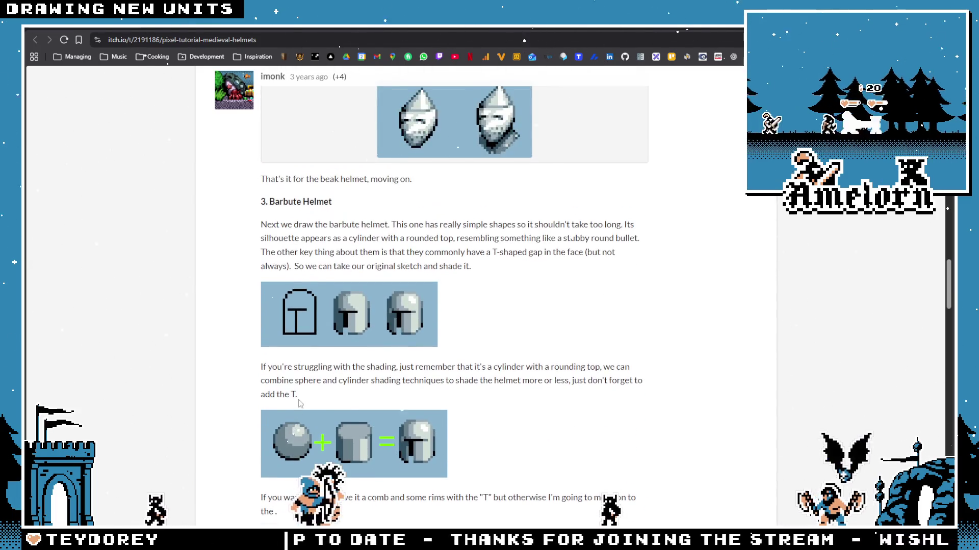
pyautogui.scroll(2, 325, 271)
pyautogui.scroll(2, 352, 315)
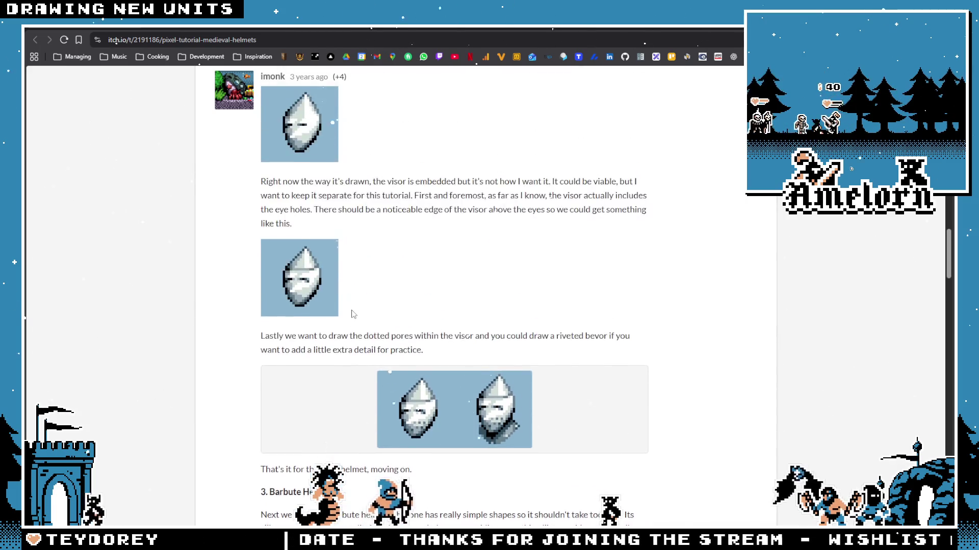
pyautogui.scroll(1, 353, 315)
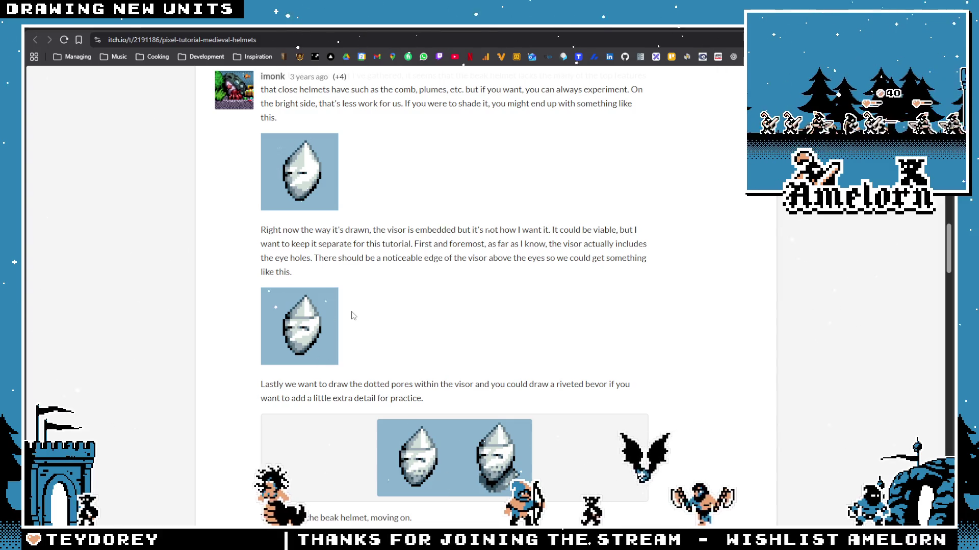
pyautogui.scroll(-2, 359, 327)
pyautogui.scroll(-4, 365, 233)
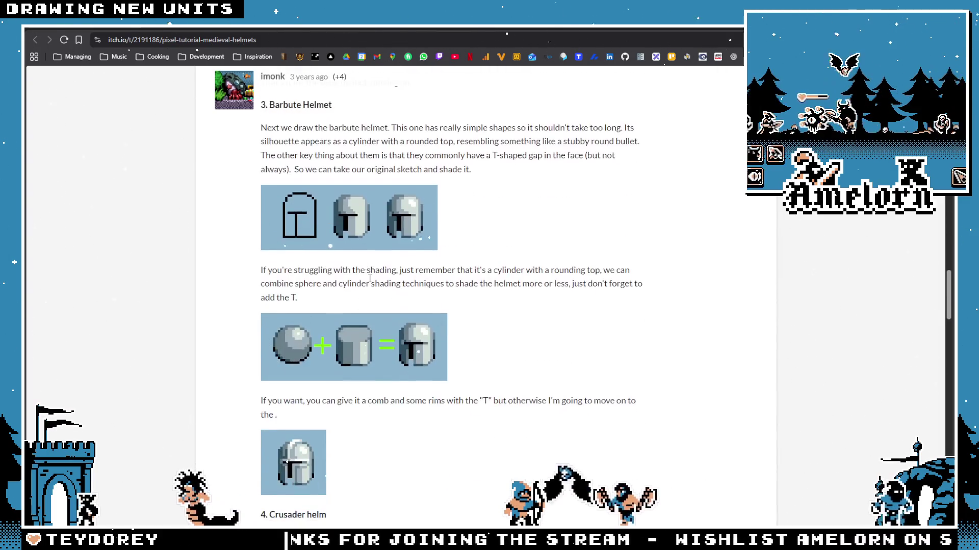
pyautogui.scroll(2, 365, 236)
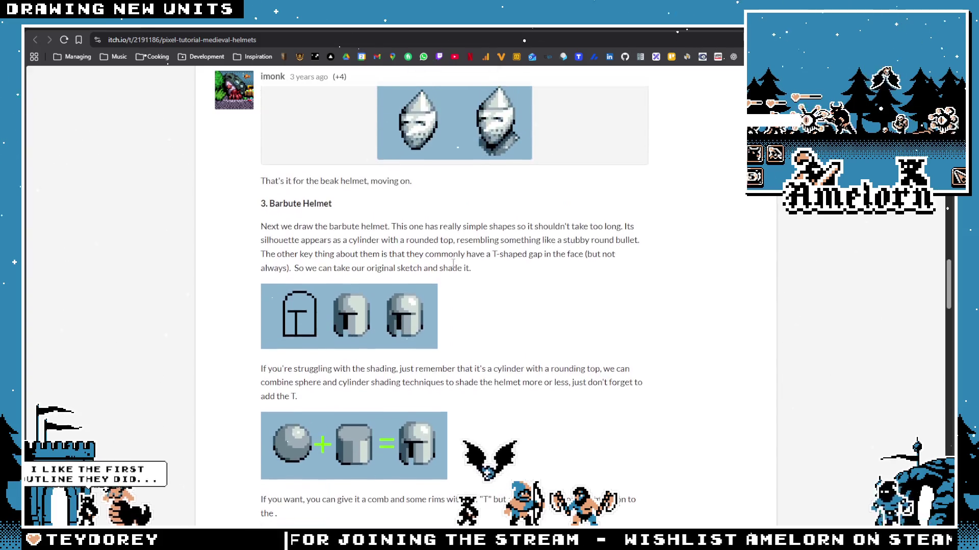
pyautogui.scroll(-5, 427, 304)
pyautogui.scroll(-2, 432, 314)
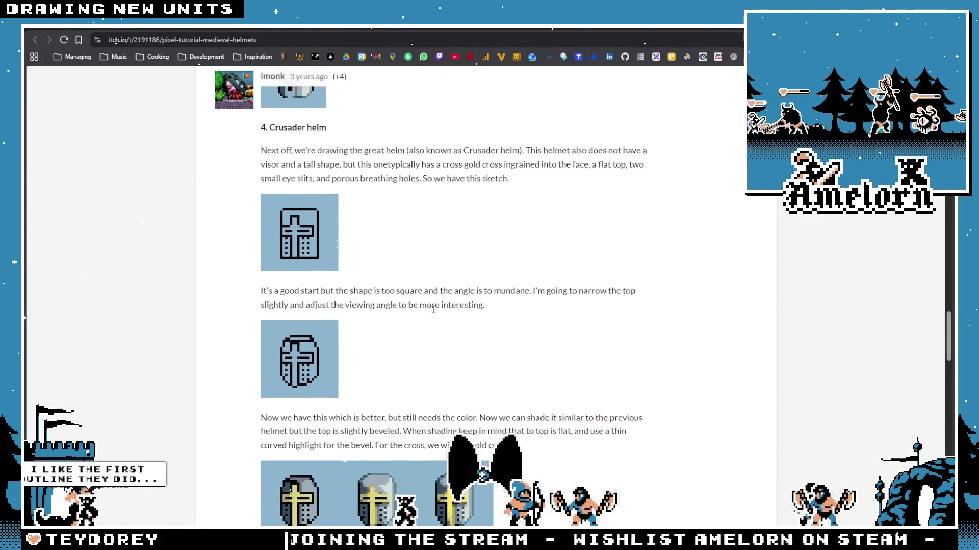
pyautogui.scroll(-3, 420, 313)
pyautogui.scroll(-4, 417, 307)
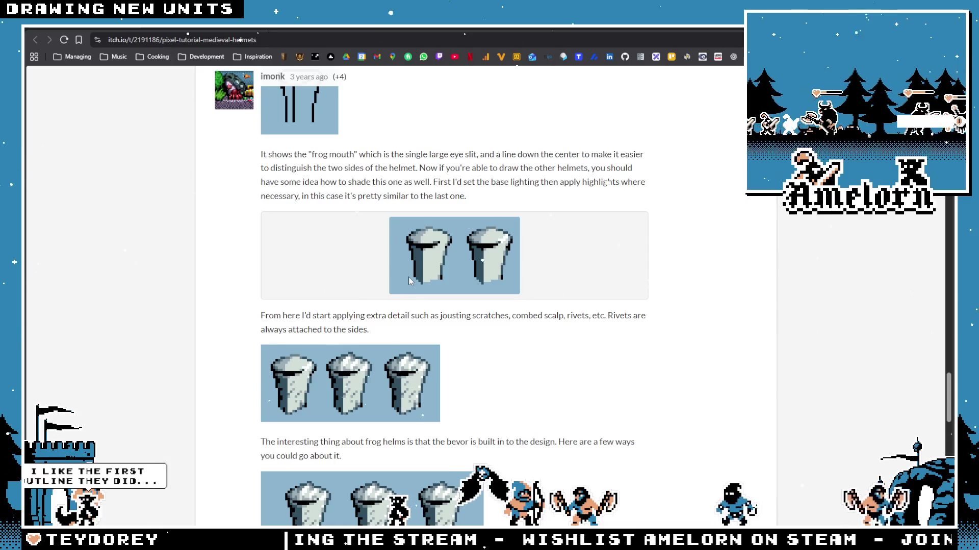
pyautogui.scroll(1, 309, 216)
pyautogui.scroll(1, 310, 217)
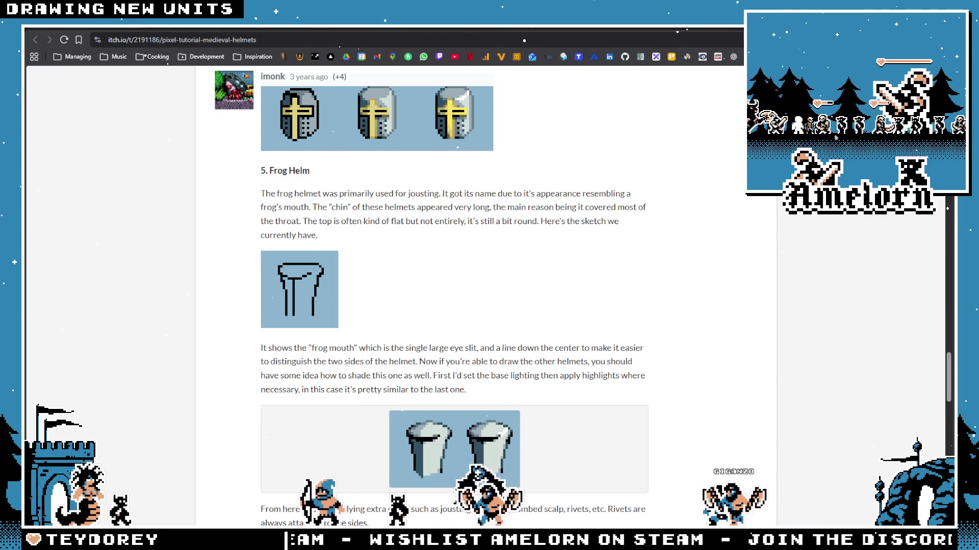
# Step: Leave the frog helm tutorial section for the Wikipedia Bascinet article
pyautogui.hotkey('alt', 'Tab')
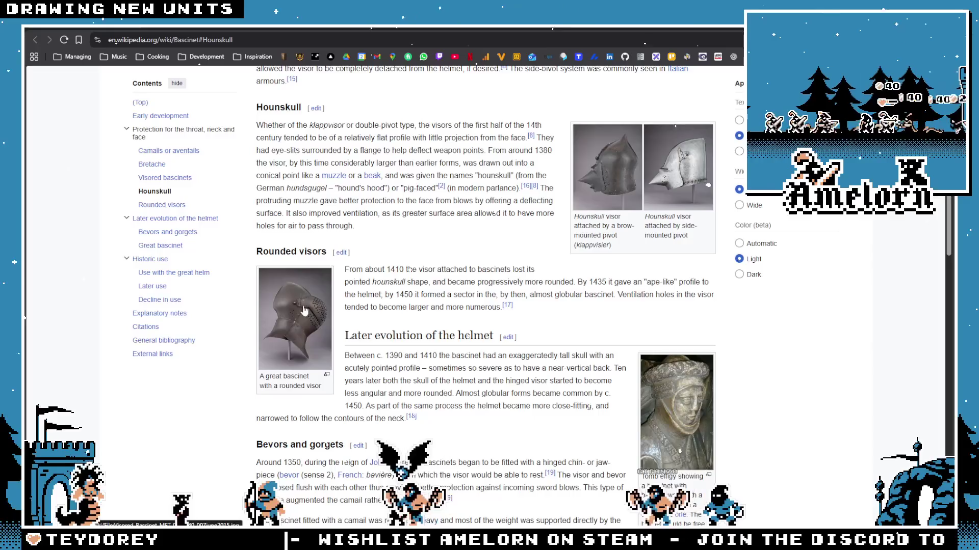
pyautogui.scroll(-1, 303, 317)
pyautogui.scroll(2, 562, 291)
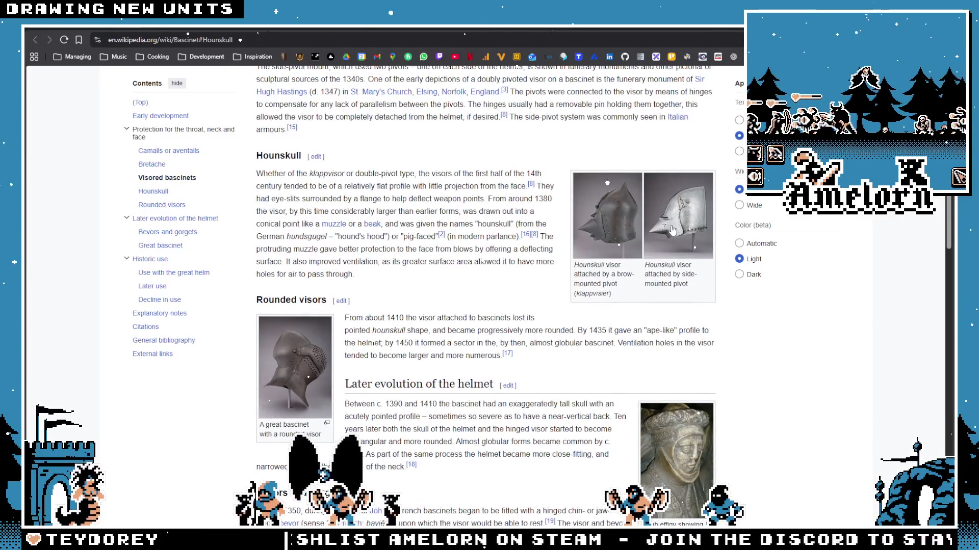
# Step: Study the enlarged hounskull visor photos in Wikipedia's media viewer
pyautogui.click(621, 219)
pyautogui.press('Right')
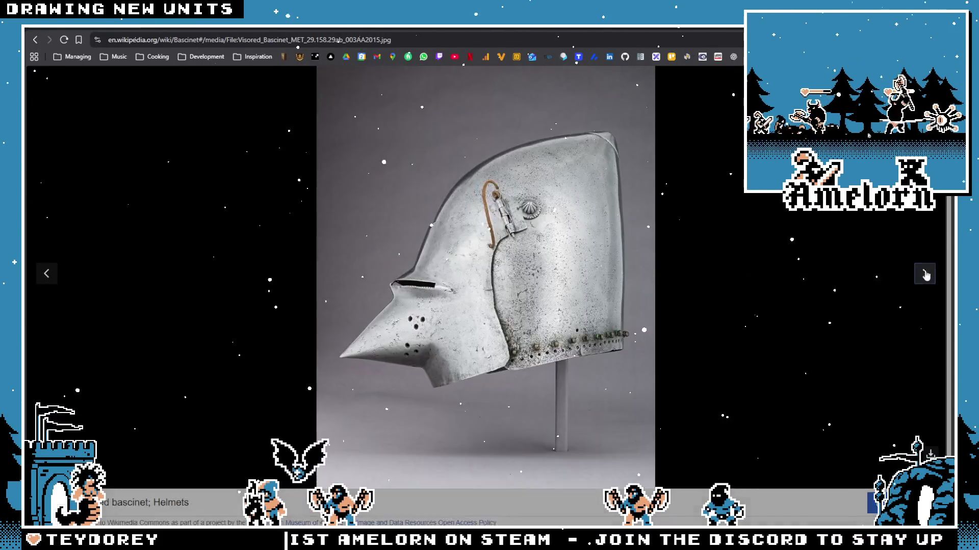
pyautogui.click(48, 275)
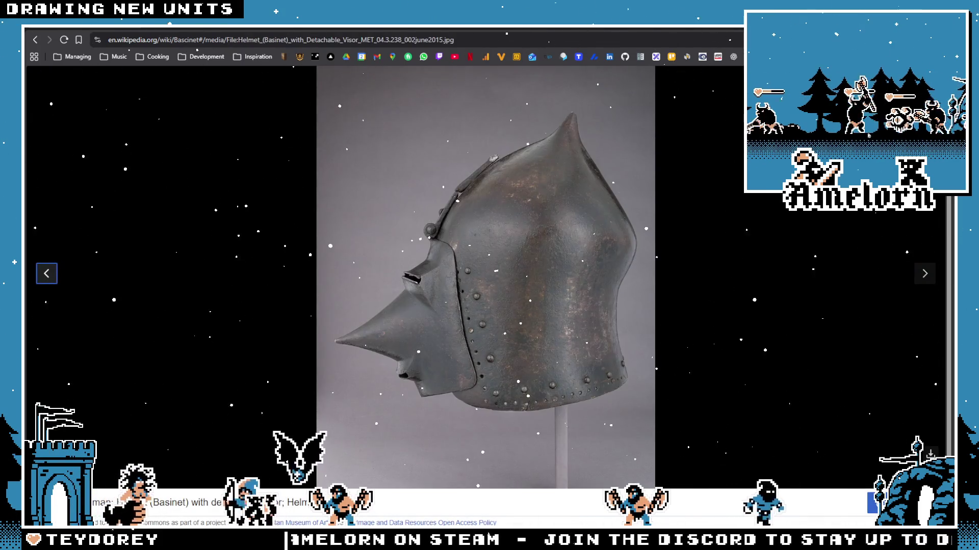
pyautogui.press('Escape')
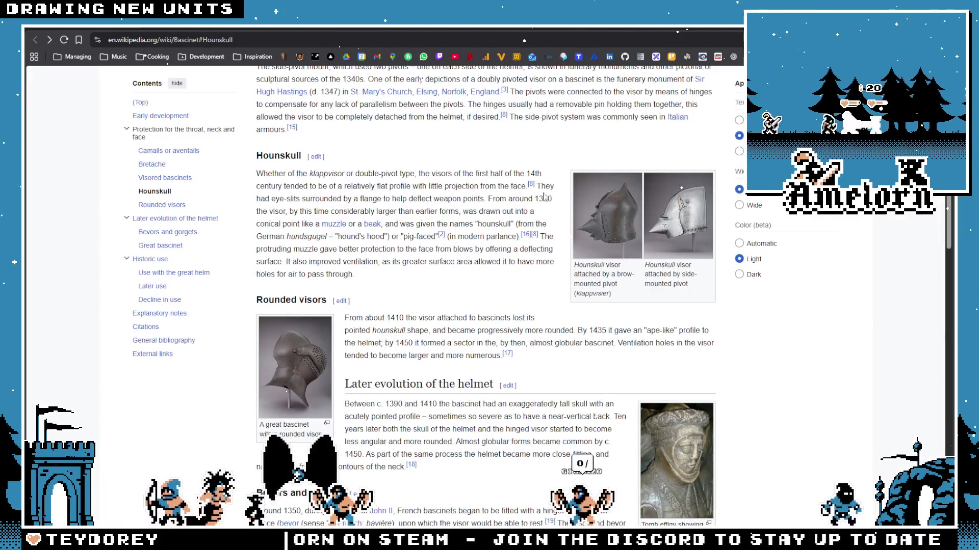
# Step: Flip between the side-pivot, detachable-visor and visored bascinet photos, then return to Aseprite
pyautogui.click(682, 226)
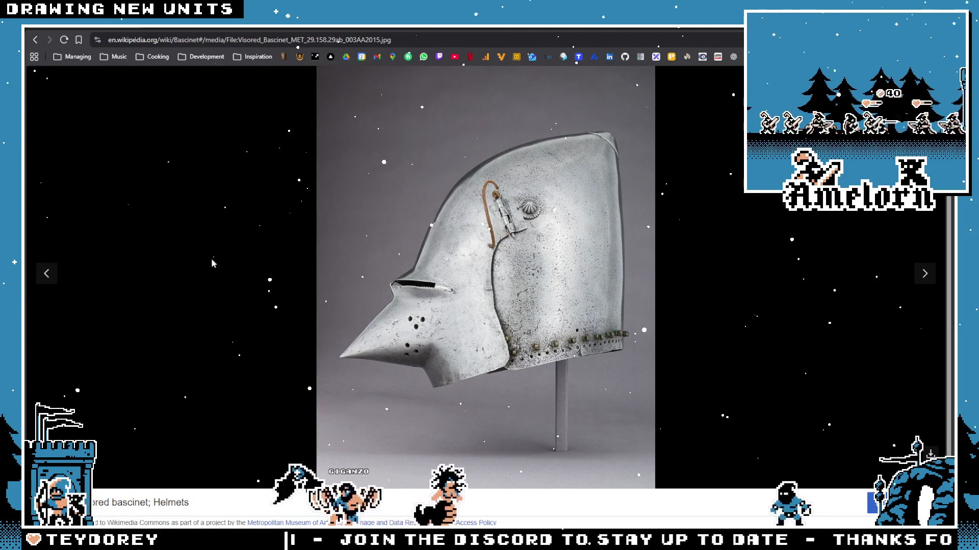
pyautogui.click(47, 274)
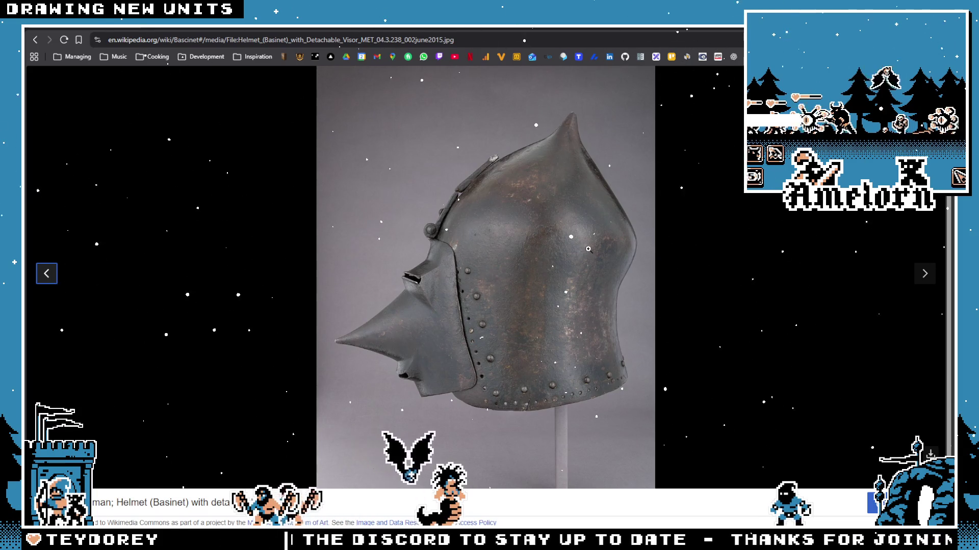
pyautogui.click(921, 274)
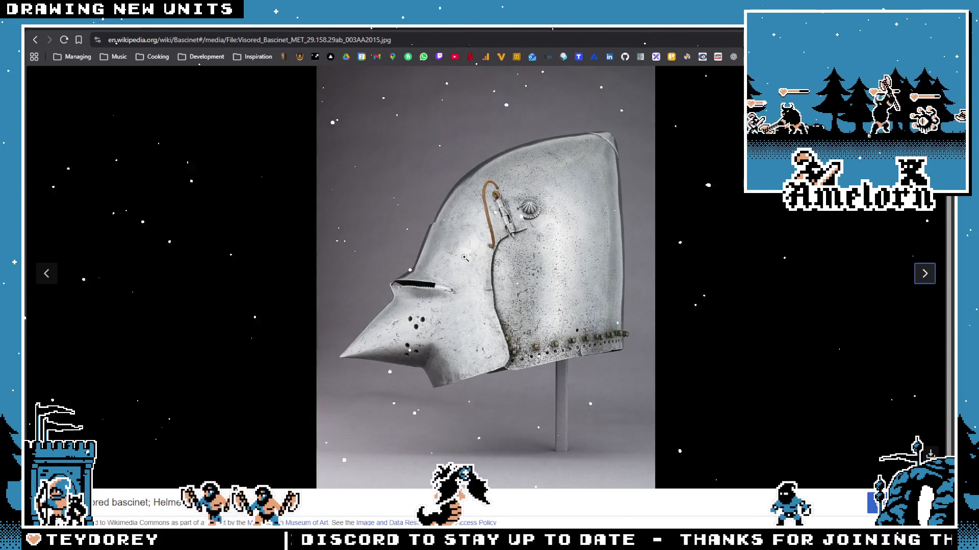
pyautogui.click(47, 273)
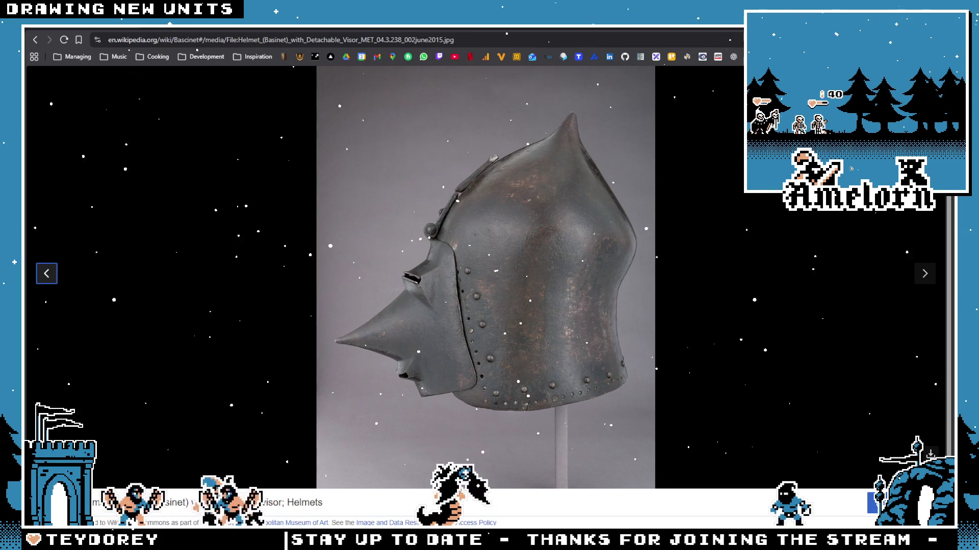
pyautogui.press('Escape')
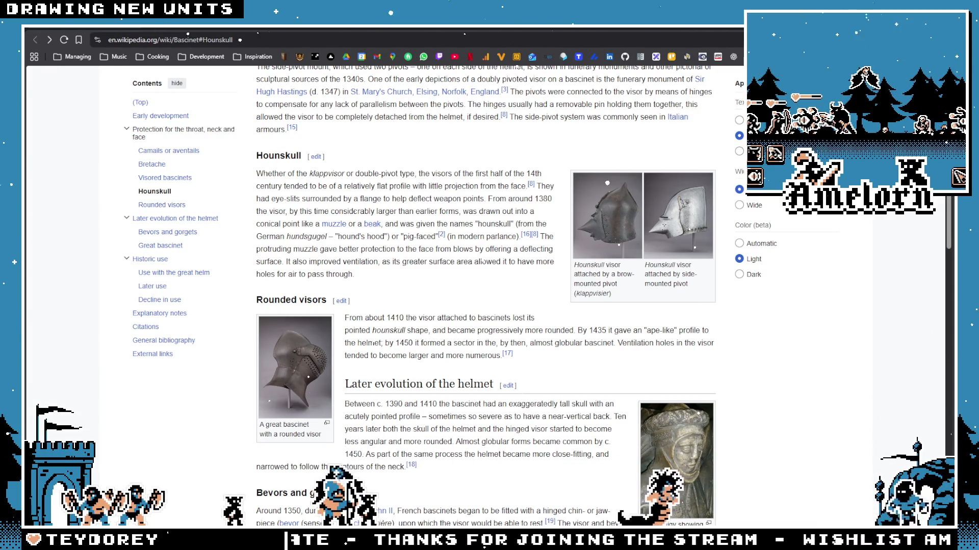
pyautogui.hotkey('alt', 'Tab')
pyautogui.scroll(-1, 341, 350)
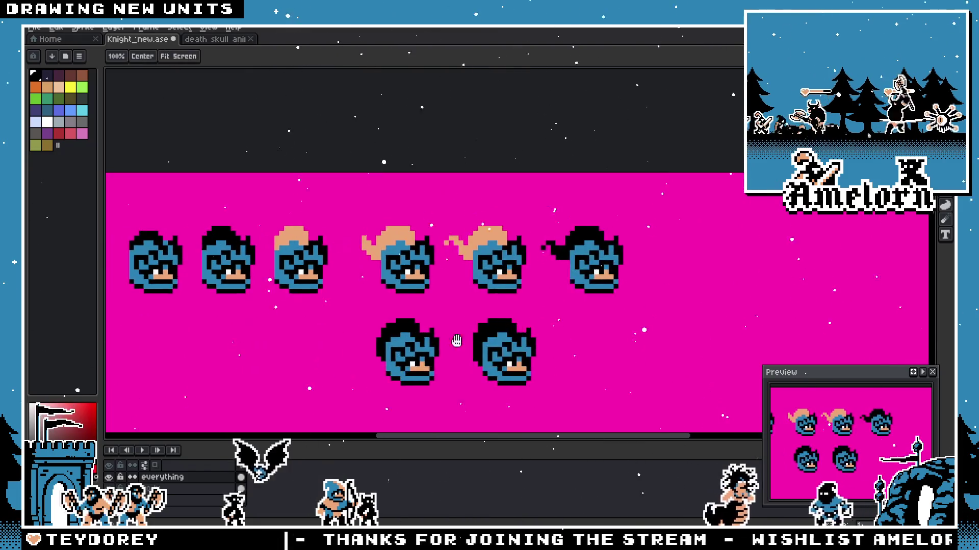
pyautogui.scroll(-1, 342, 350)
pyautogui.scroll(-1, 367, 337)
pyautogui.scroll(2, 392, 330)
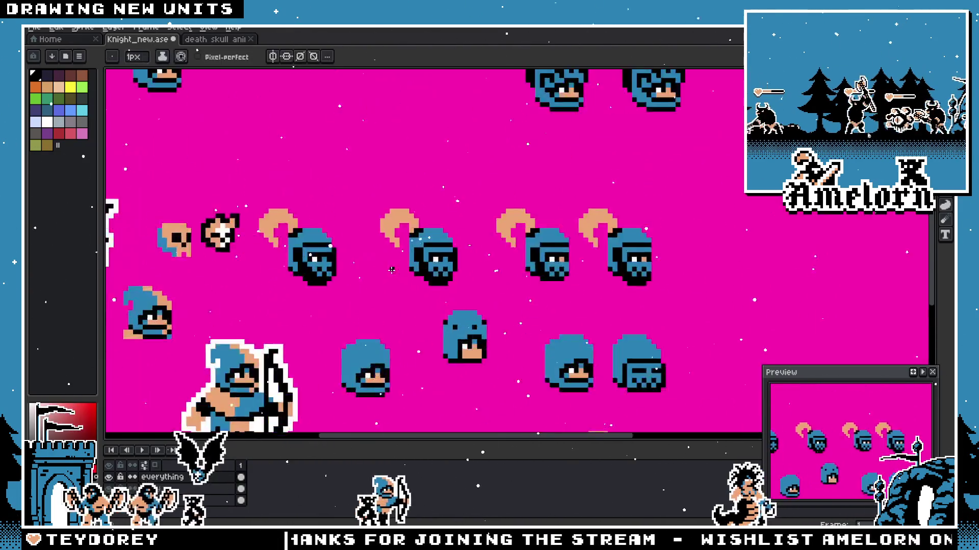
pyautogui.scroll(2, 446, 256)
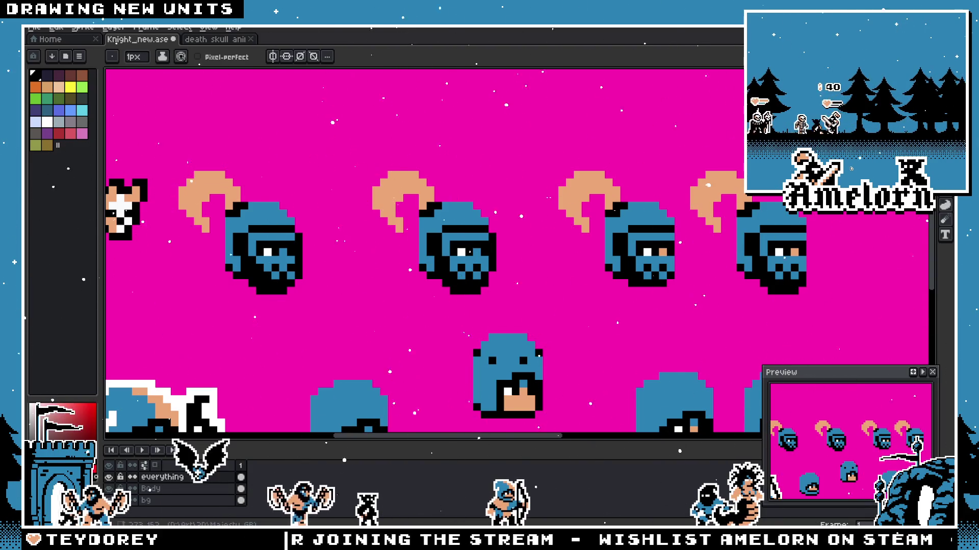
# Step: Return to the Bascinet article and enlarge the rounded-visor bascinet photo
pyautogui.hotkey('alt', 'Tab')
pyautogui.scroll(-1, 298, 232)
pyautogui.scroll(-1, 298, 232)
pyautogui.click(299, 231)
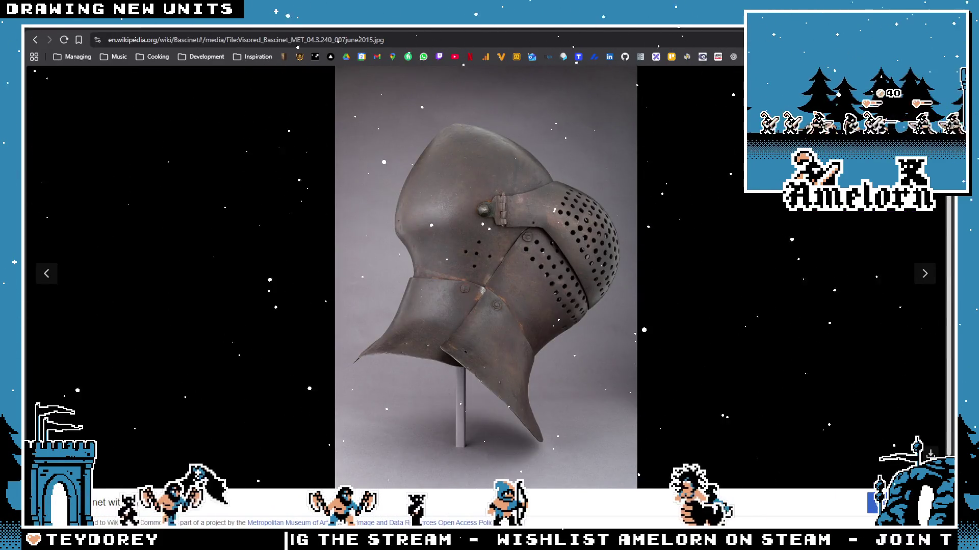
# Step: View the bascinet engraving and the late-period great bascinet image, then return to Aseprite
pyautogui.press('Right')
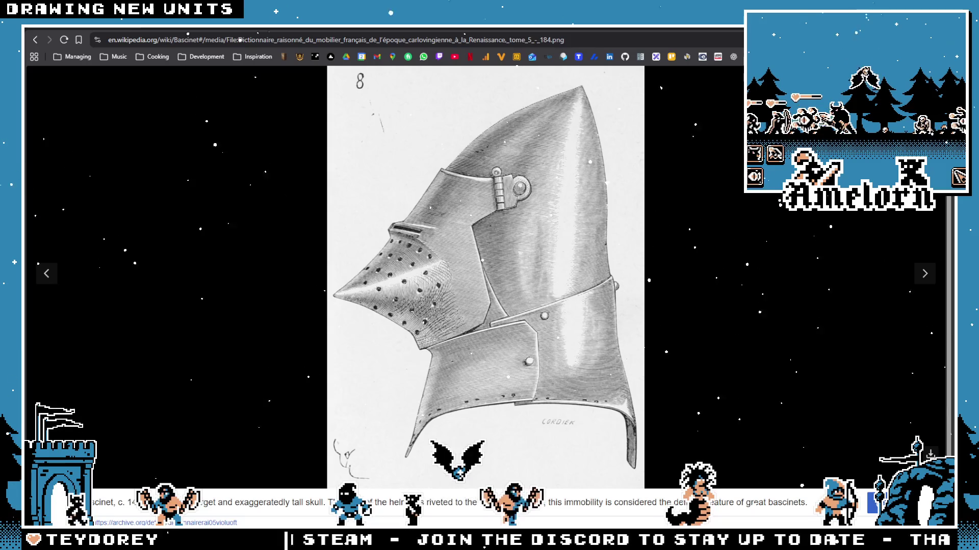
pyautogui.press('Escape')
pyautogui.scroll(-3, 401, 264)
pyautogui.scroll(-1, 401, 264)
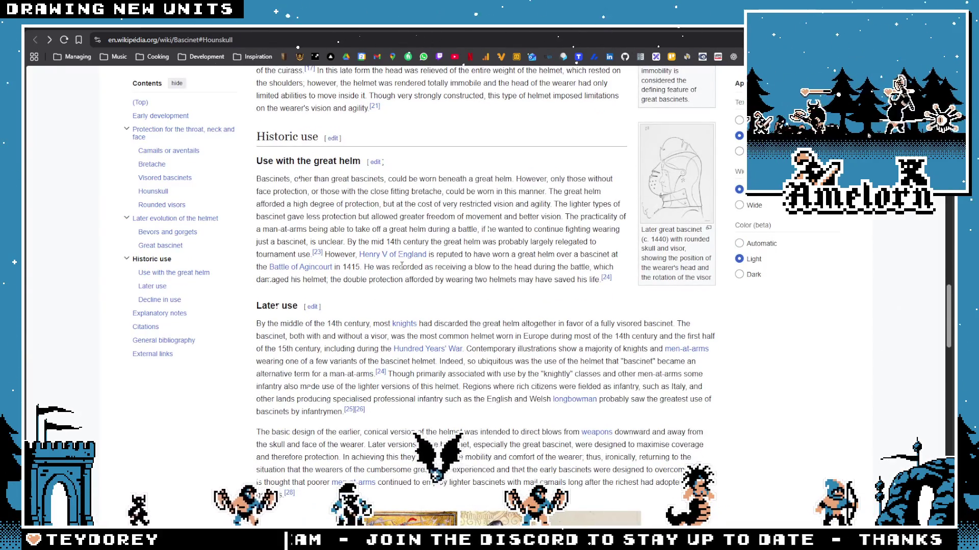
pyautogui.scroll(-3, 401, 265)
pyautogui.scroll(-1, 576, 272)
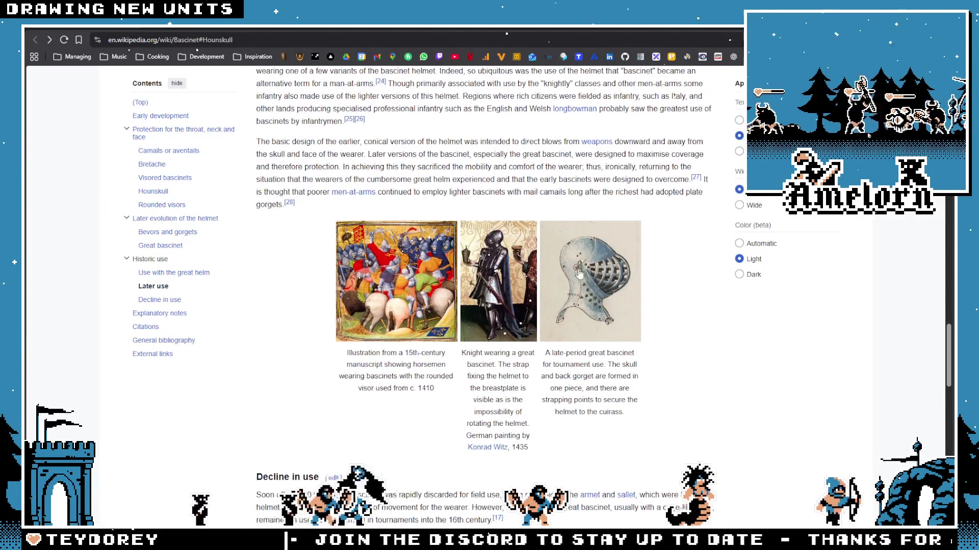
pyautogui.click(576, 273)
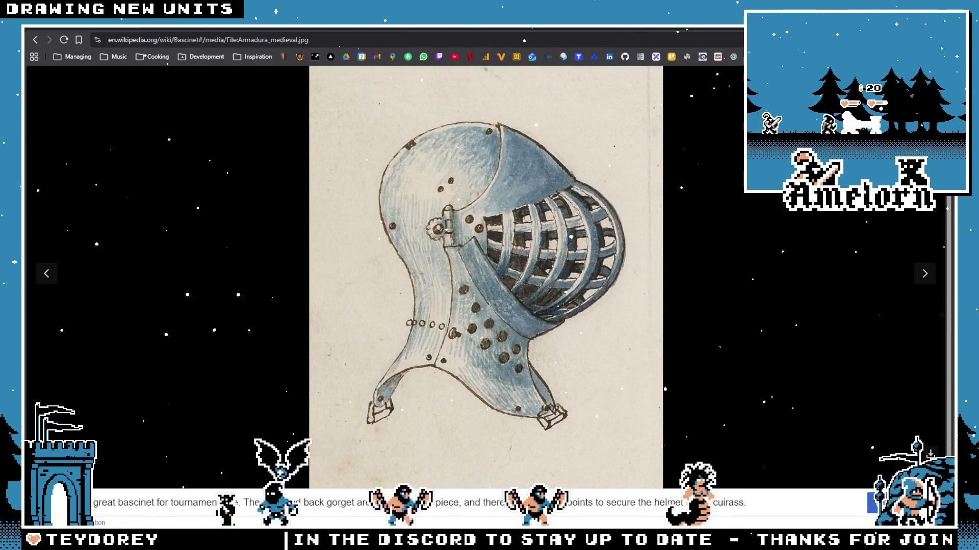
pyautogui.press('Escape')
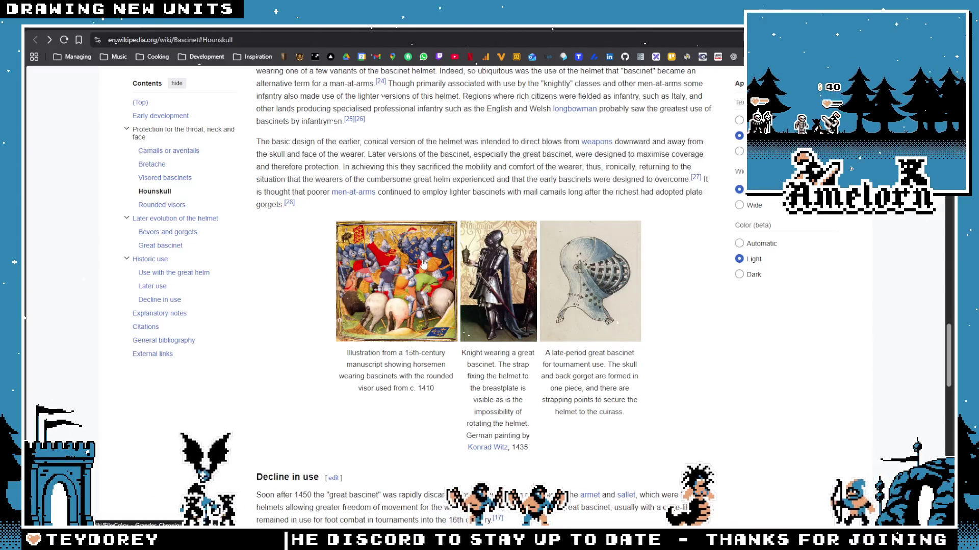
pyautogui.scroll(-3, 422, 264)
pyautogui.hotkey('alt', 'Tab')
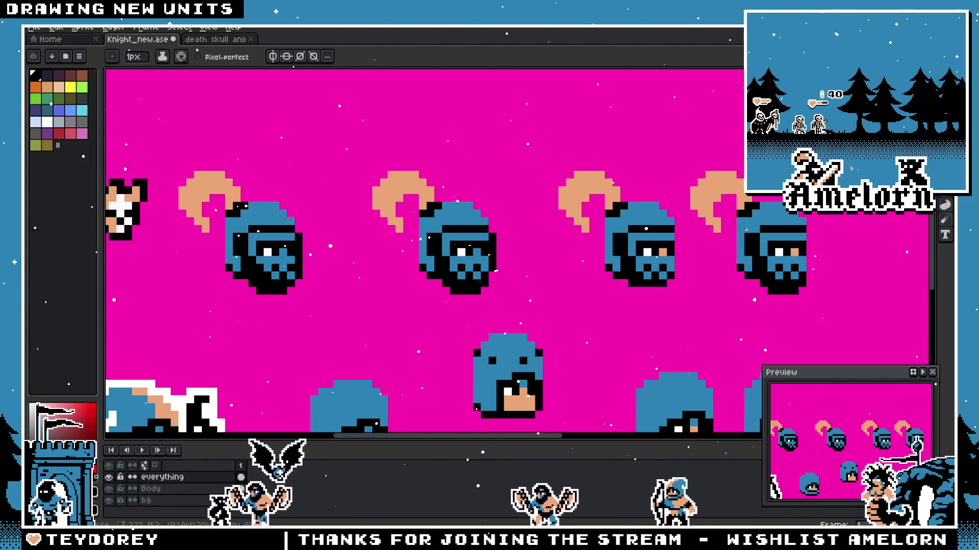
pyautogui.scroll(-2, 538, 277)
pyautogui.scroll(-2, 538, 276)
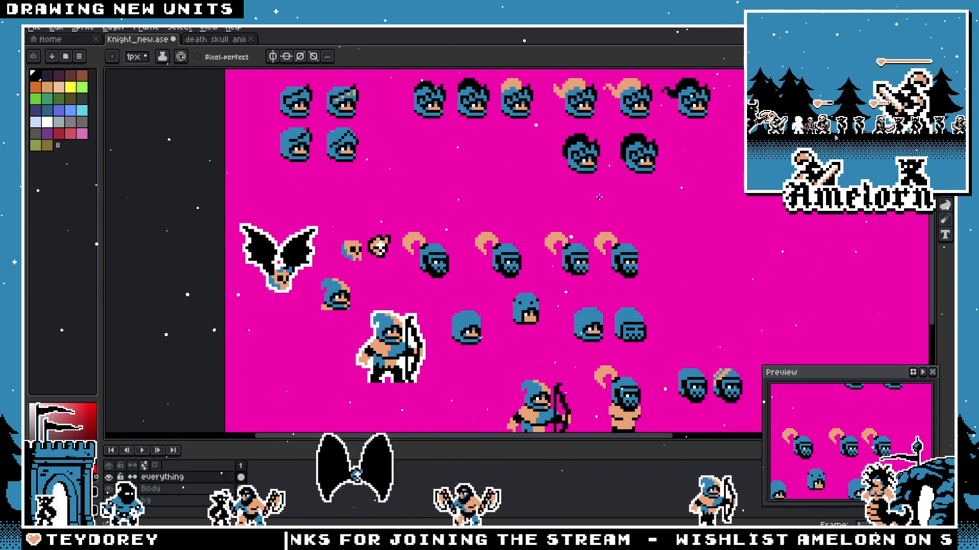
pyautogui.scroll(1, 531, 219)
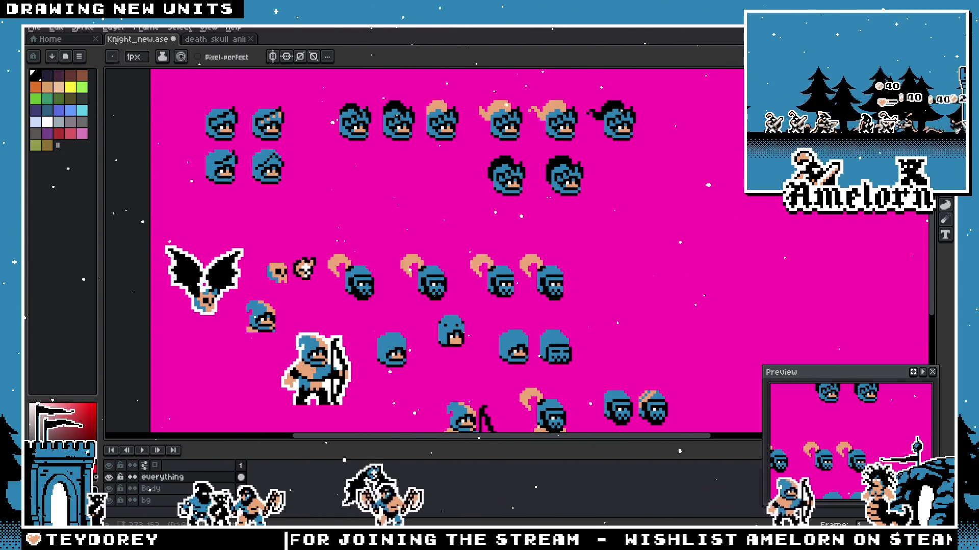
# Step: Marquee-select the left visored helmet and drag it up toward the black-haired heads
pyautogui.press('m')
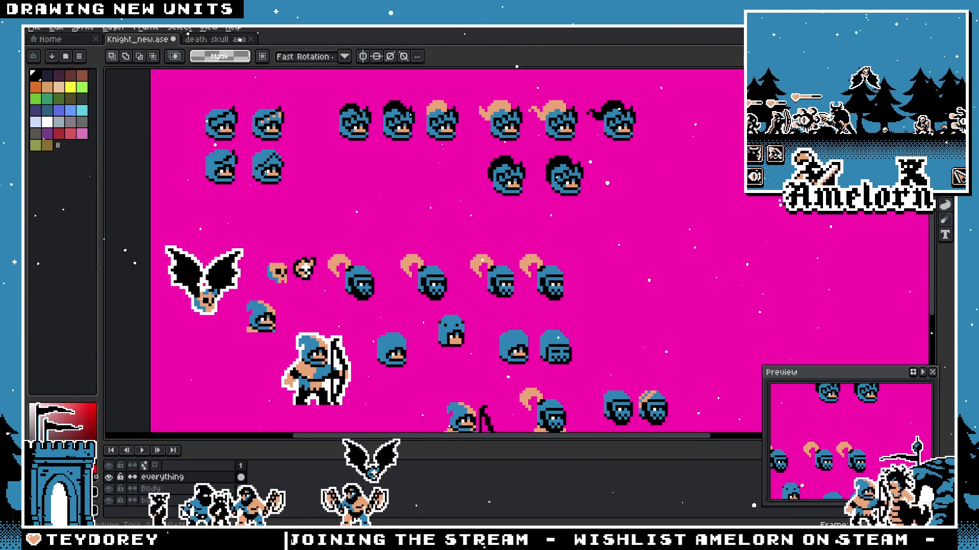
pyautogui.scroll(1, 550, 329)
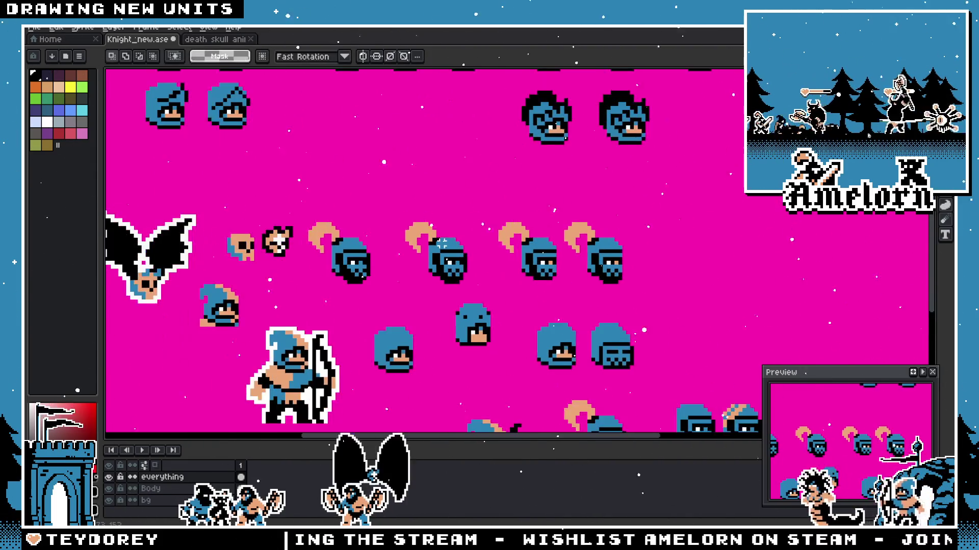
pyautogui.moveTo(410, 221); pyautogui.dragTo(323, 301)
pyautogui.scroll(1, 389, 242)
pyautogui.moveTo(486, 328); pyautogui.dragTo(475, 296)
pyautogui.scroll(-2, 475, 296)
pyautogui.scroll(2, 535, 261)
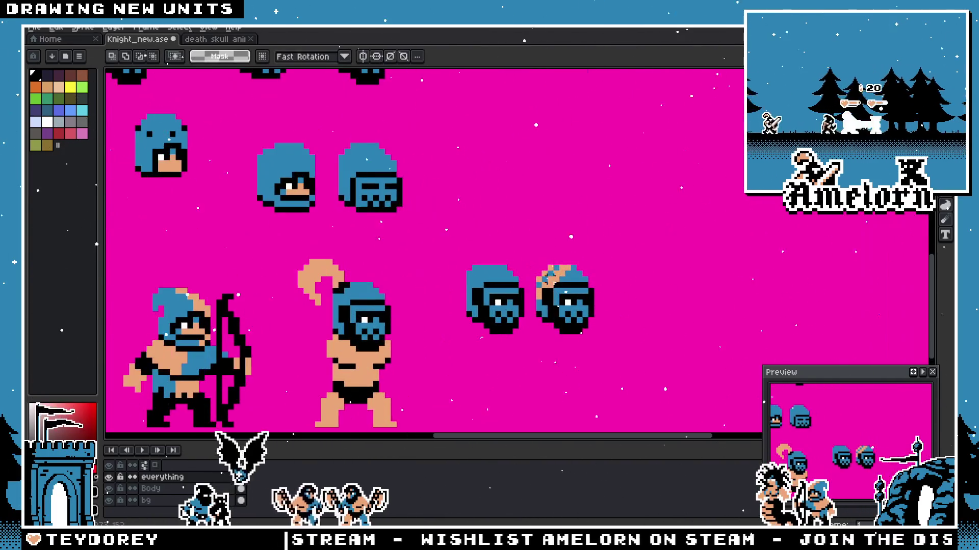
pyautogui.moveTo(532, 252); pyautogui.dragTo(448, 349)
pyautogui.moveTo(501, 306)
pyautogui.mouseDown()
pyautogui.moveTo(493, 316)
pyautogui.moveTo(462, 253)
pyautogui.mouseUp()
pyautogui.scroll(3, 493, 316)
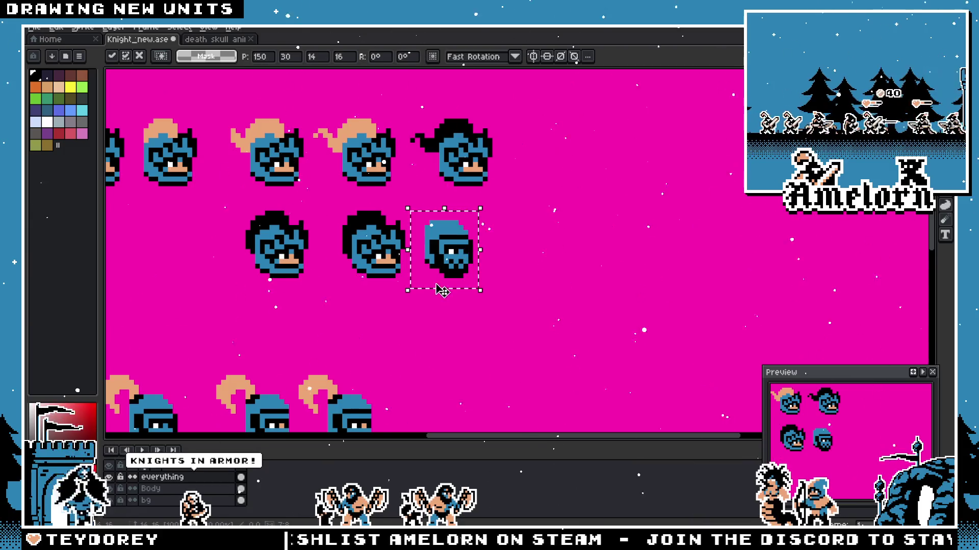
# Step: Nudge the visored helmet slightly left, drop it beside the black-haired heads, and clear the selection
pyautogui.moveTo(454, 258); pyautogui.dragTo(444, 259)
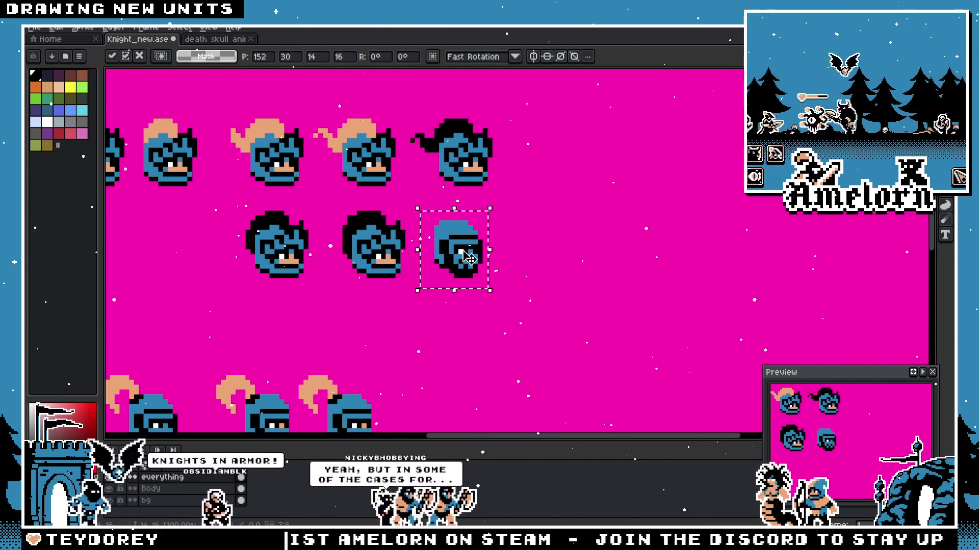
pyautogui.press('Return')
pyautogui.scroll(1, 409, 214)
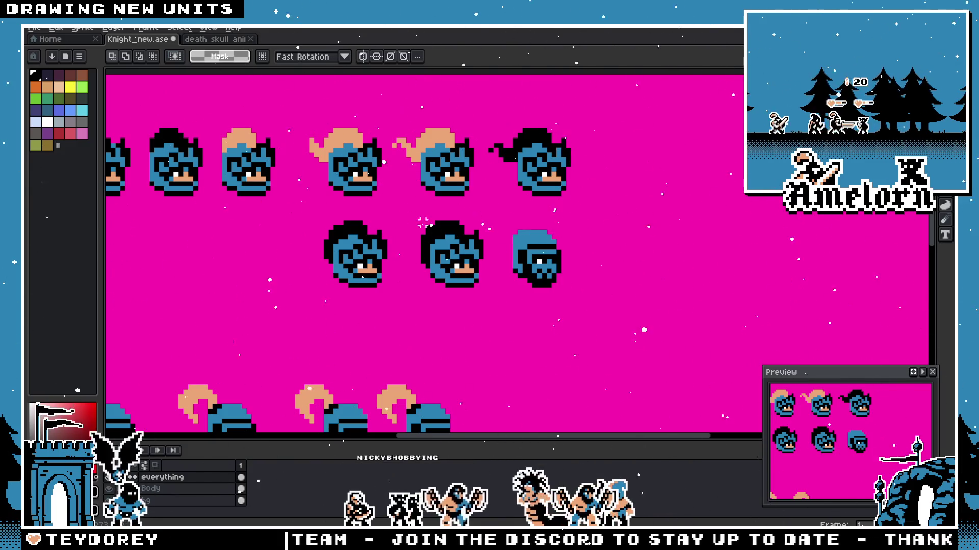
pyautogui.moveTo(587, 218); pyautogui.dragTo(480, 305)
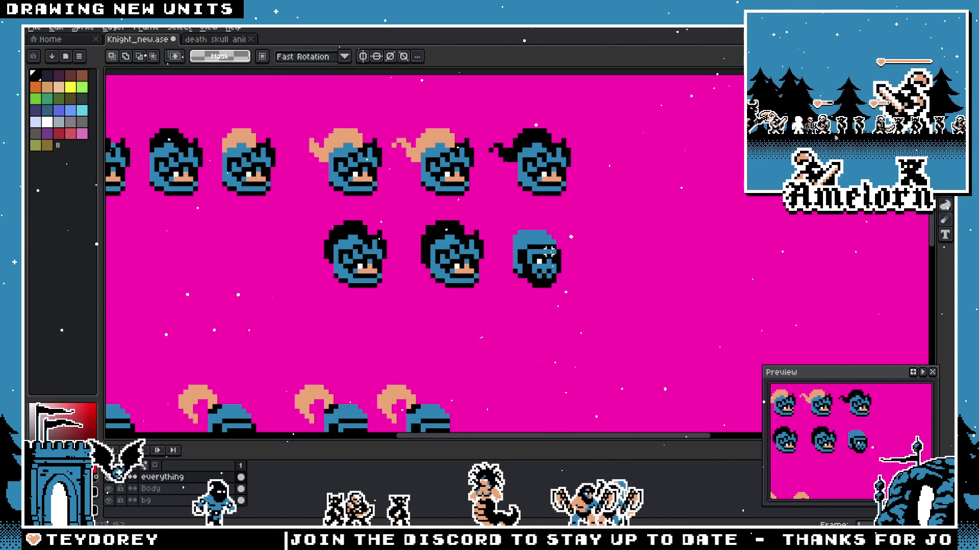
pyautogui.hotkey('ctrl', 'd')
pyautogui.scroll(-1, 444, 324)
pyautogui.scroll(-1, 398, 317)
pyautogui.scroll(1, 405, 286)
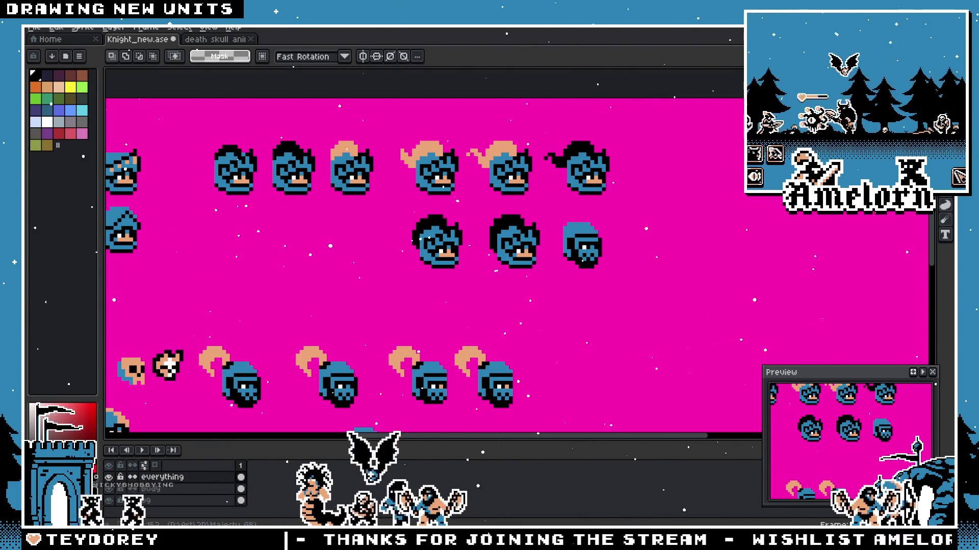
pyautogui.scroll(2, 475, 221)
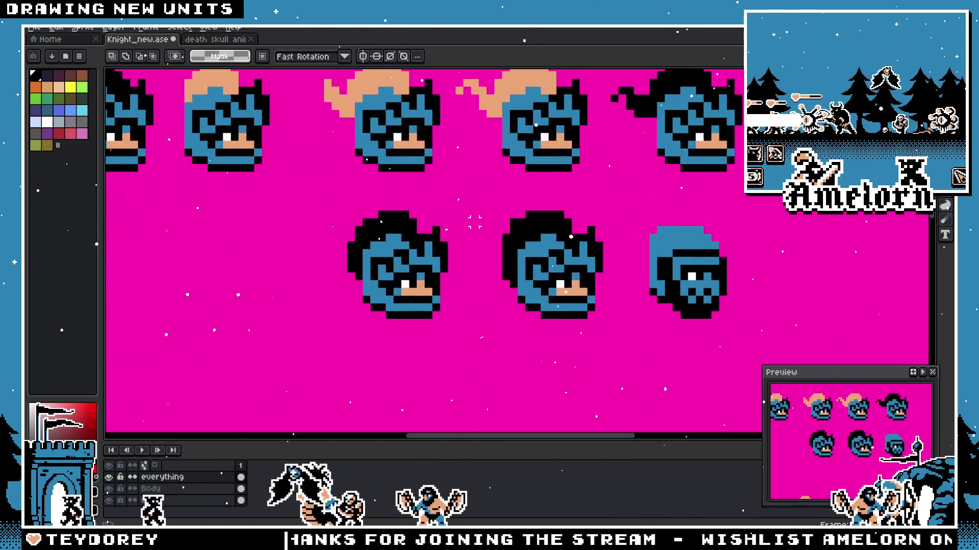
# Step: Marquee-select one of the lower knight heads on the sheet
pyautogui.moveTo(621, 195); pyautogui.dragTo(477, 359)
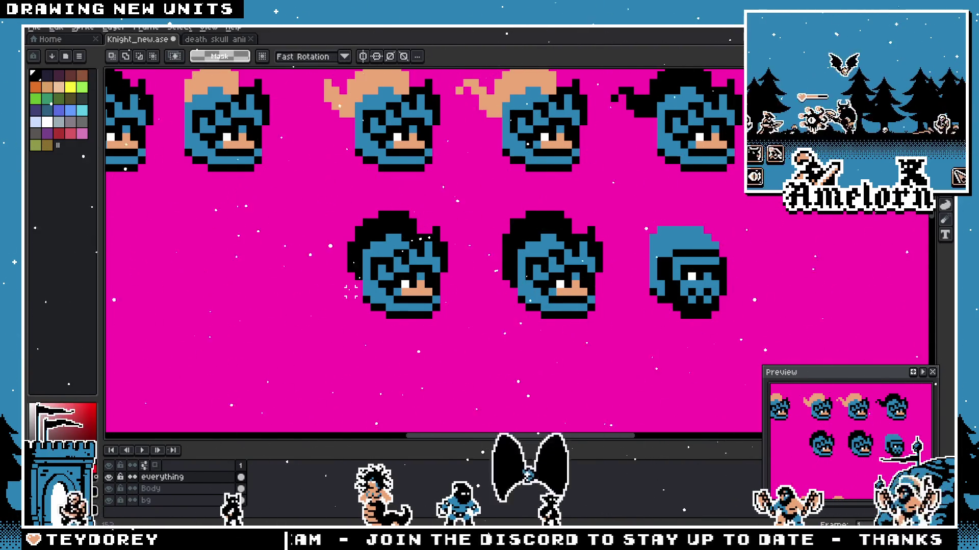
pyautogui.scroll(1, 599, 217)
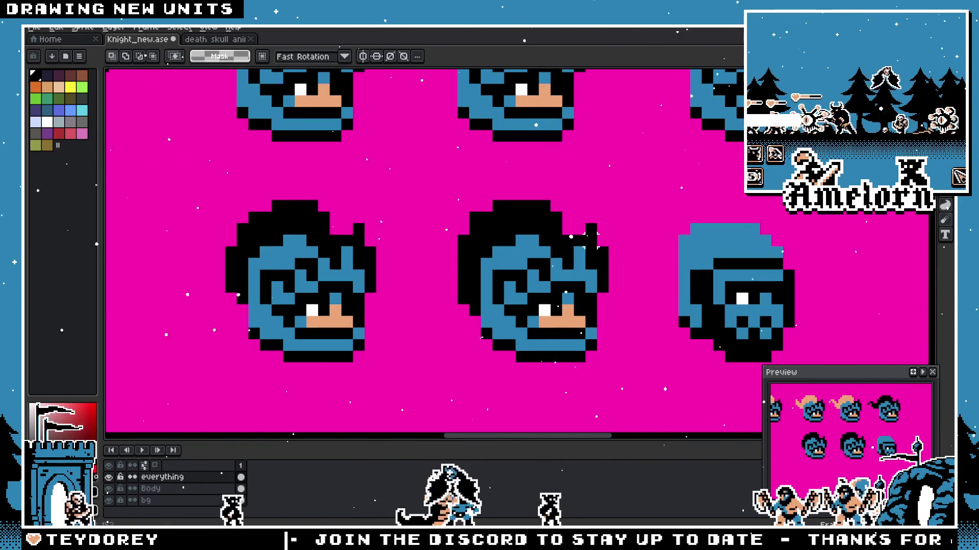
pyautogui.scroll(-1, 574, 221)
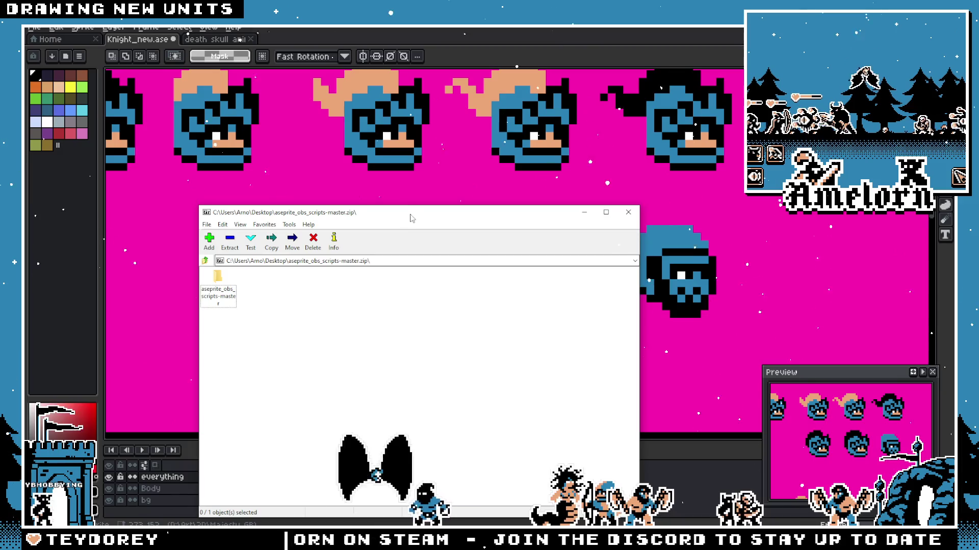
# Step: Close the 7-Zip OBS scripts archive and bring up Aseprite's File menu for the scripts list
pyautogui.hotkey('alt', 'F4')
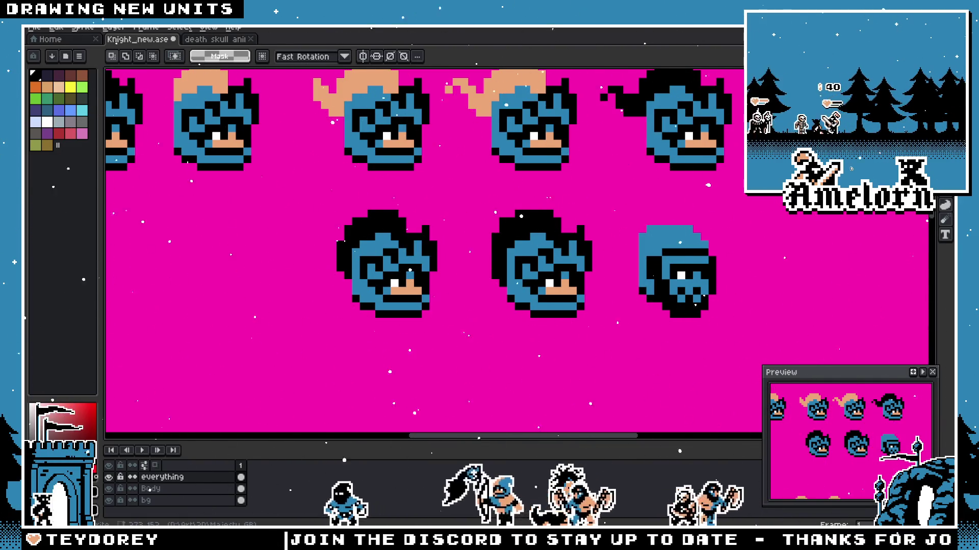
pyautogui.click(35, 27)
pyautogui.moveTo(49, 148)
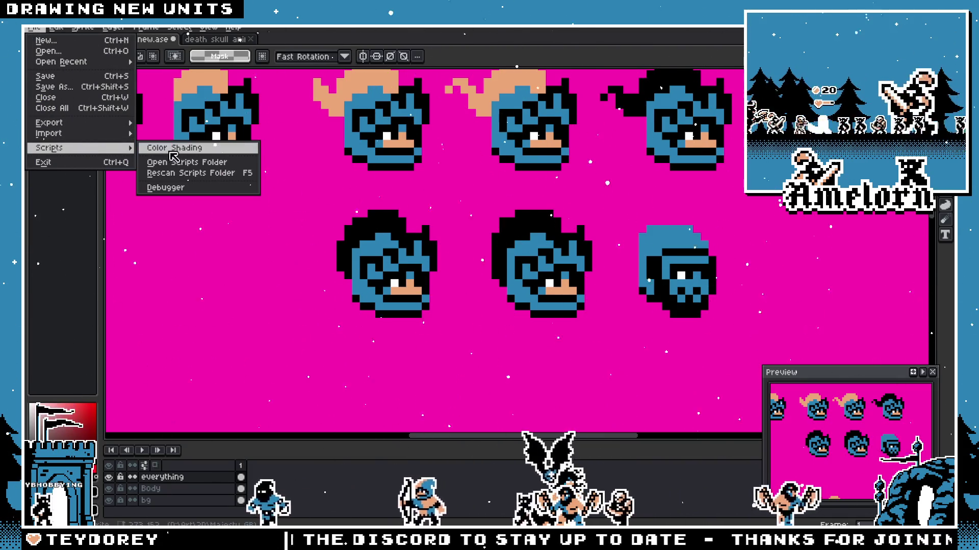
# Step: Open the Aseprite scripts folder, then start a new 22-by-18 RGB sprite
pyautogui.click(189, 162)
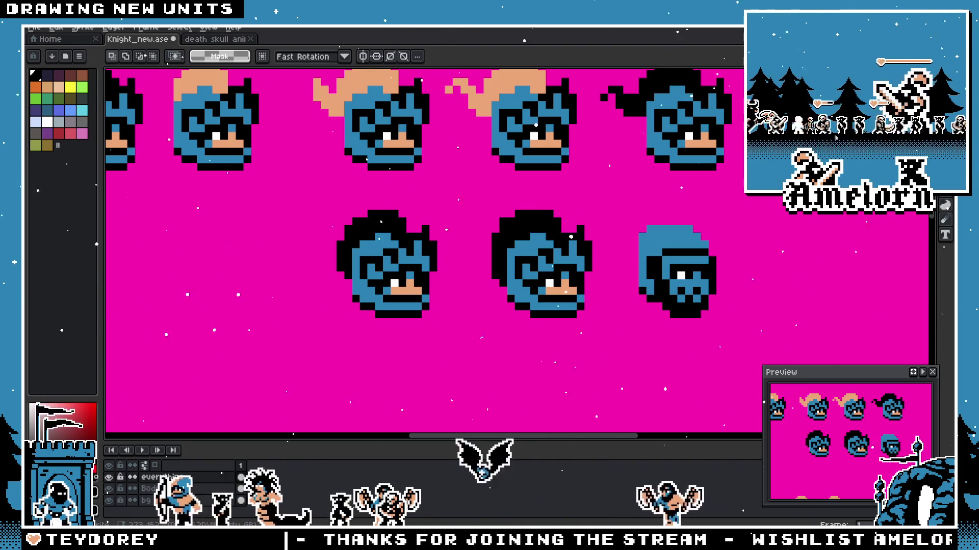
pyautogui.click(34, 28)
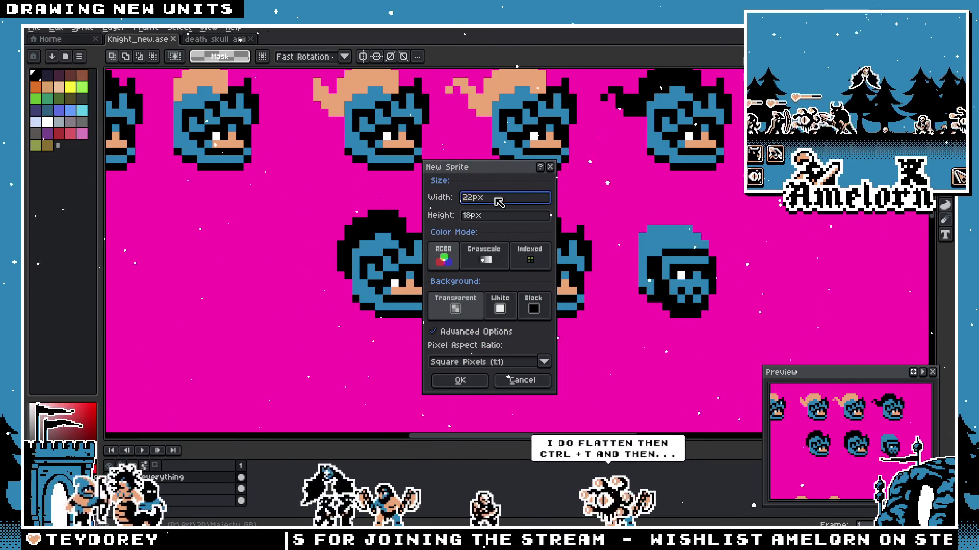
# Step: Create the blank sprite and rescan the scripts folder so the OBS flatten script appears
pyautogui.press('Return')
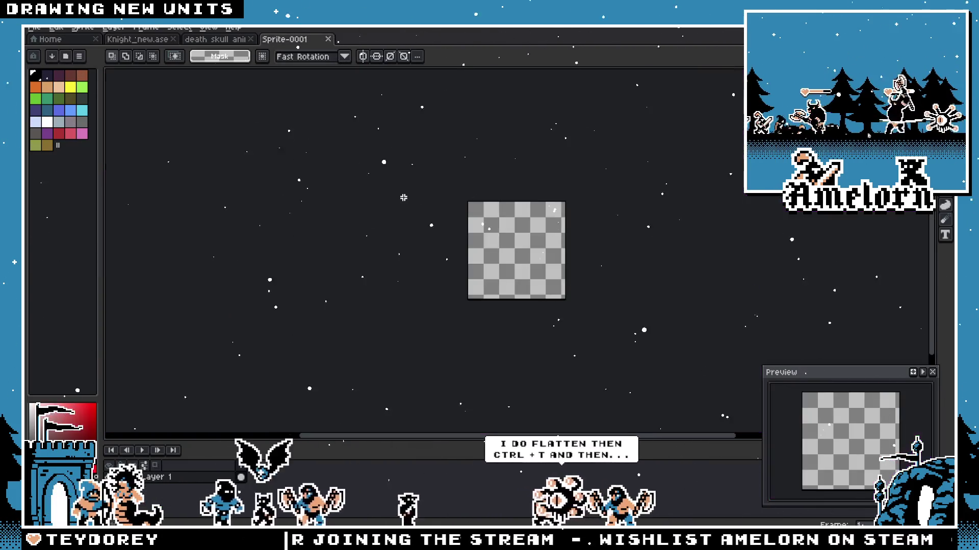
pyautogui.scroll(5, 623, 225)
pyautogui.click(33, 28)
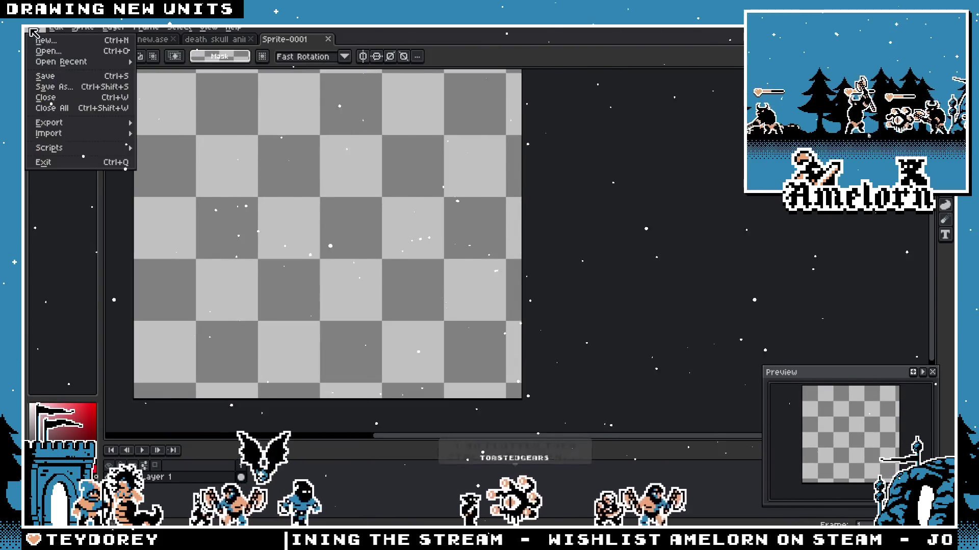
pyautogui.moveTo(49, 148)
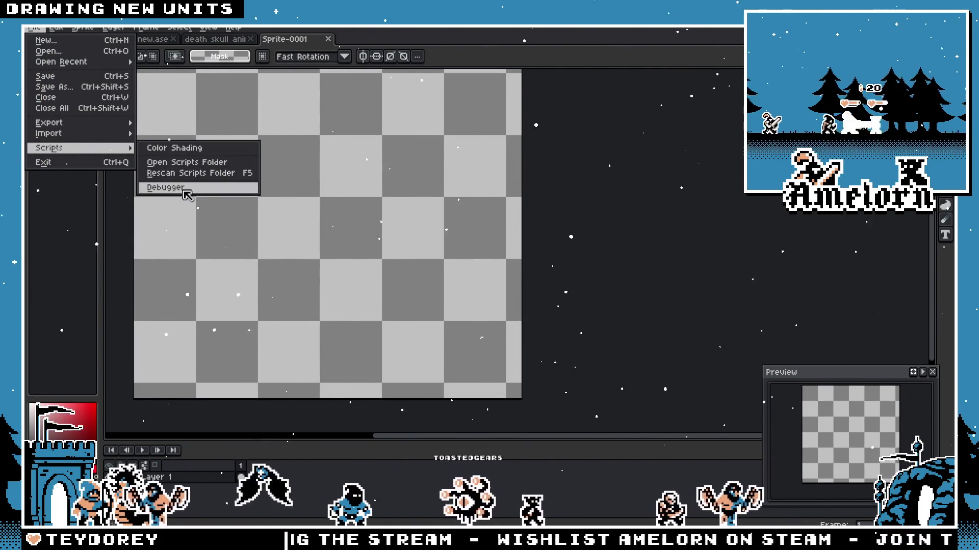
pyautogui.click(192, 174)
pyautogui.click(33, 28)
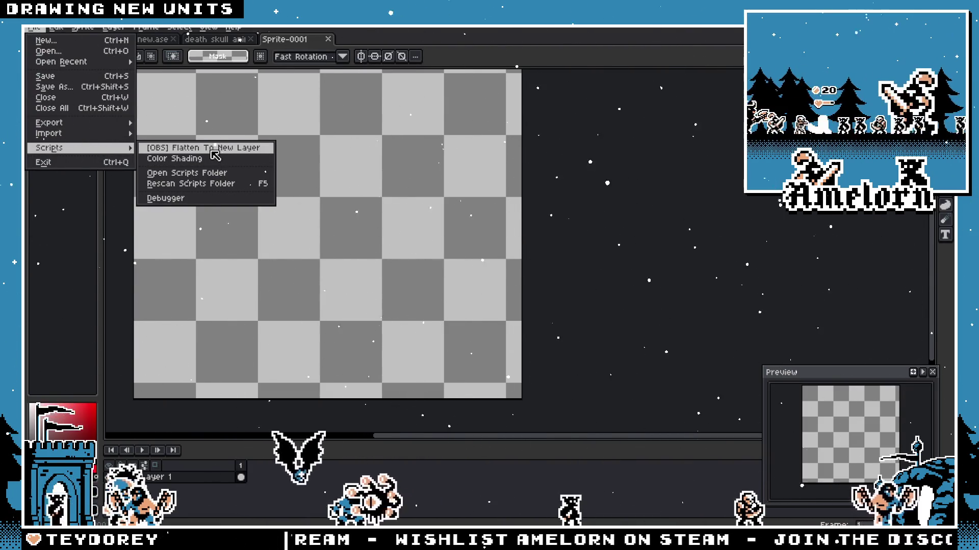
pyautogui.click(213, 149)
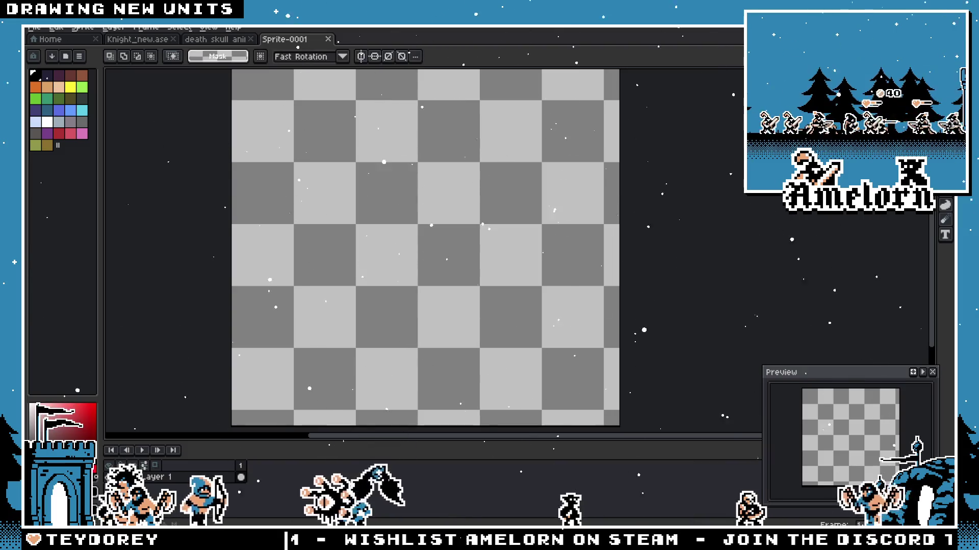
pyautogui.scroll(1, 338, 175)
pyautogui.scroll(1, 328, 179)
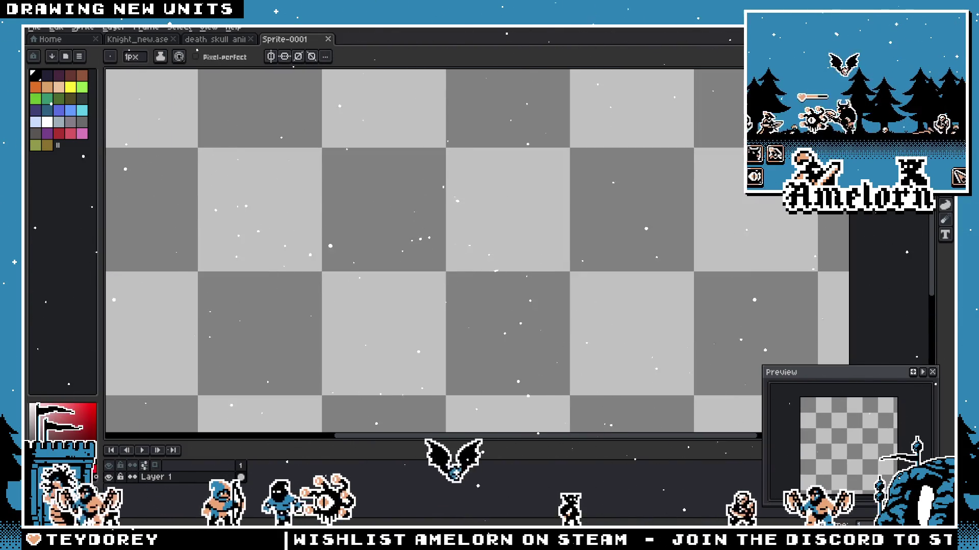
# Step: Switch to the filled-ellipse tool, then the move tool, ready to draw on the new sprite
pyautogui.click(946, 203)
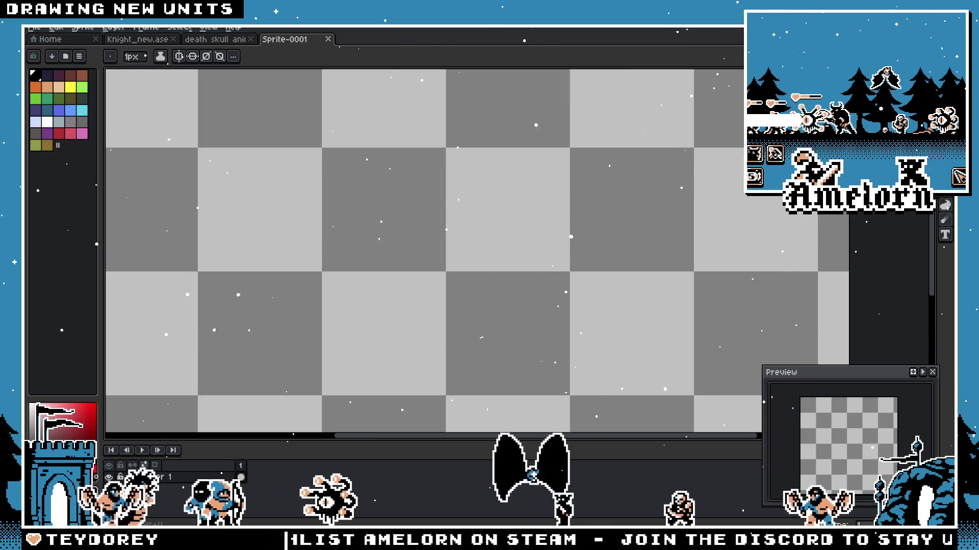
pyautogui.press('v')
# Step: Draw a black filled circle and a red filled square overlapping it on the canvas
pyautogui.press('b')
pyautogui.moveTo(276, 141); pyautogui.dragTo(375, 241)
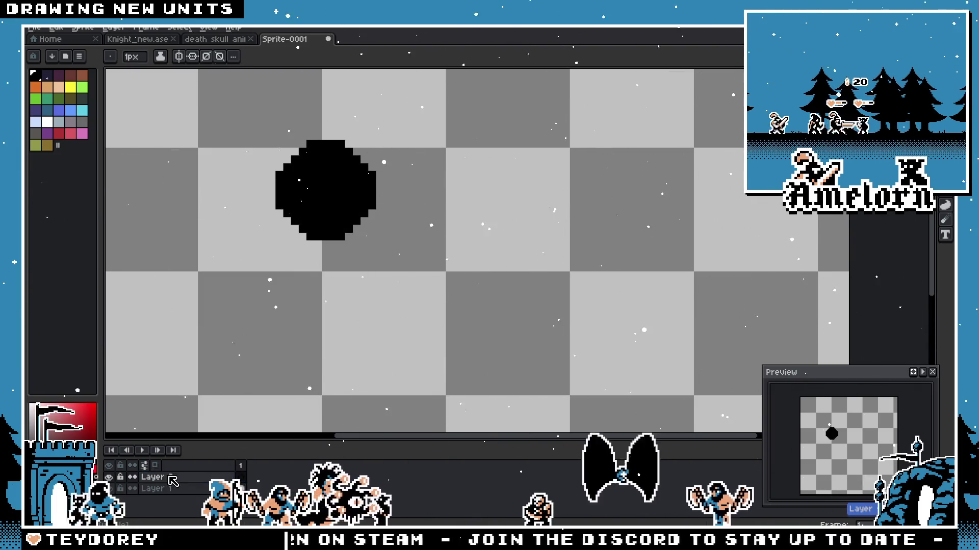
pyautogui.hotkey('shift', 'u')
pyautogui.click(58, 134)
pyautogui.moveTo(291, 116); pyautogui.dragTo(375, 202)
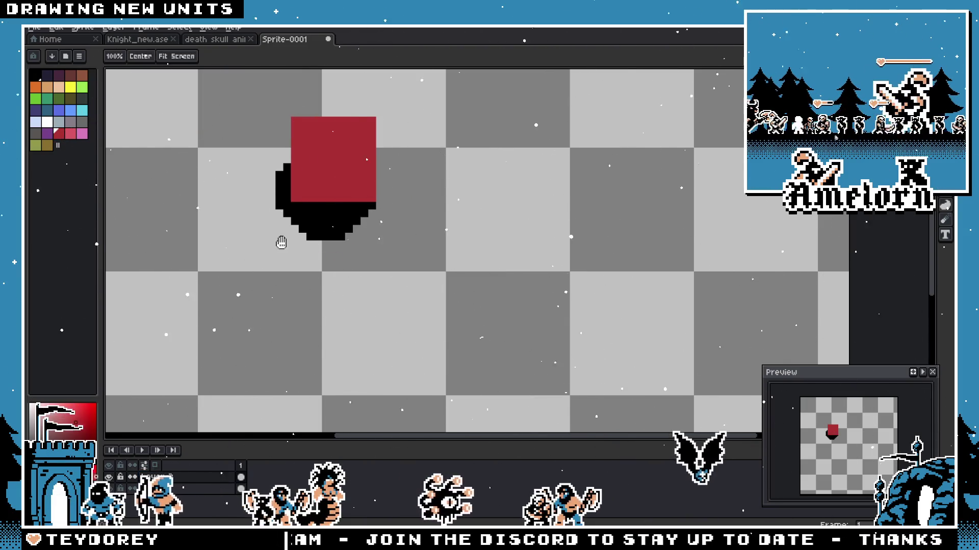
pyautogui.moveTo(281, 242); pyautogui.dragTo(394, 294)
pyautogui.press('m')
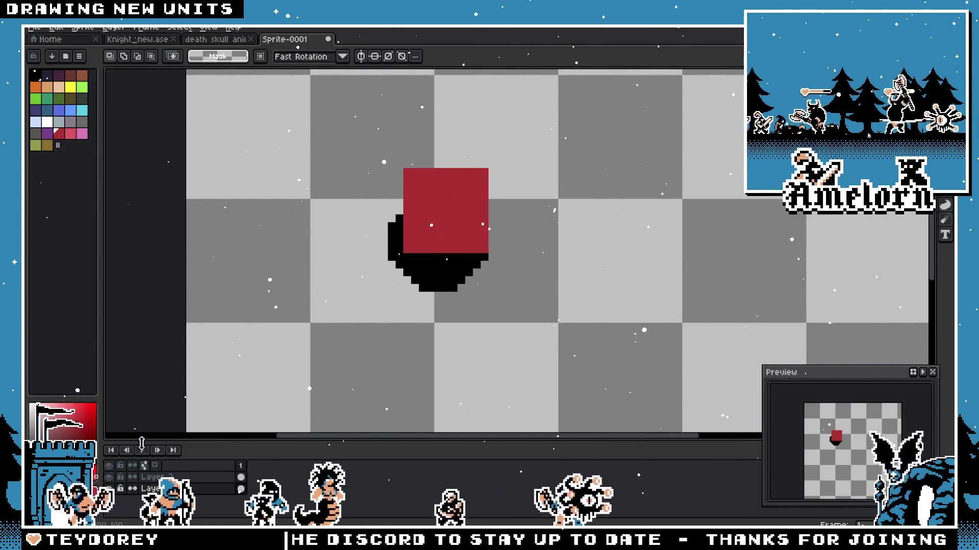
# Step: Run the [OBS] Flatten to Layer script, which proposes a new layer named 'outlineboy'
pyautogui.click(34, 28)
pyautogui.moveTo(49, 148)
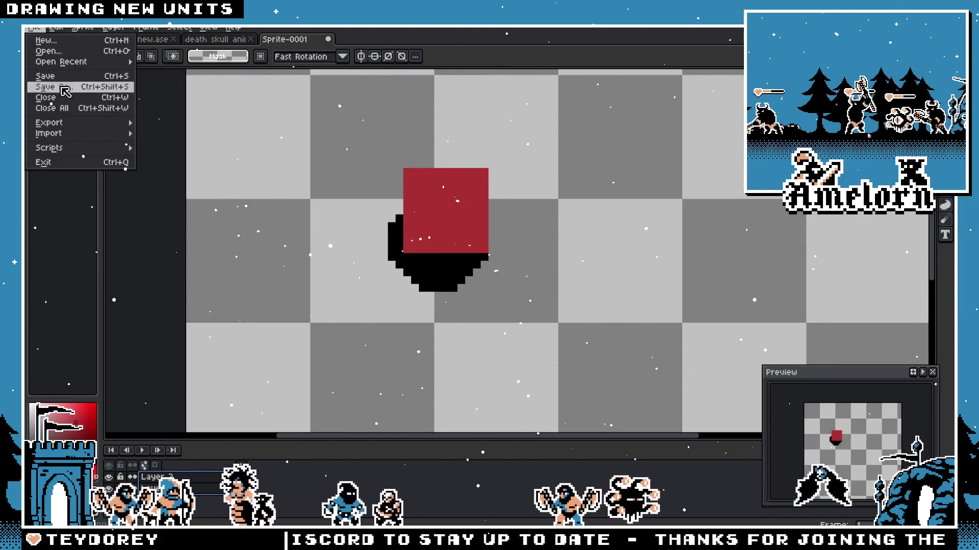
pyautogui.click(183, 148)
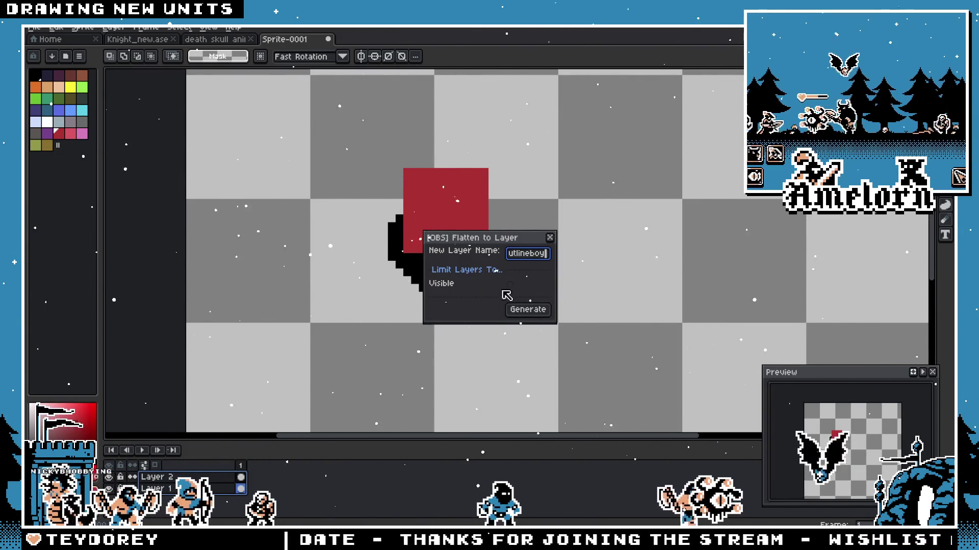
# Step: Generate the flattened 'outlineboy' layer, then apply a white Outline effect to the selected sprite
pyautogui.click(528, 310)
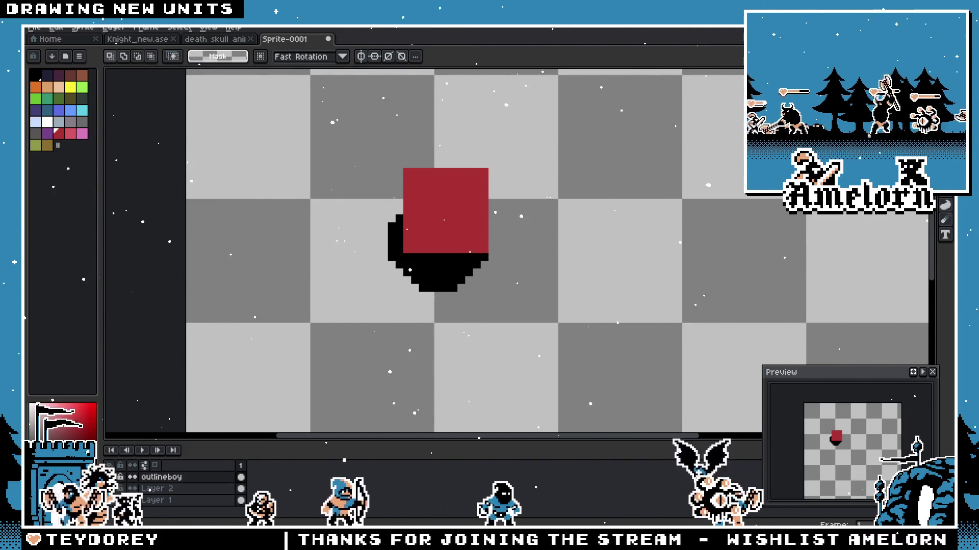
pyautogui.moveTo(300, 158); pyautogui.dragTo(607, 356)
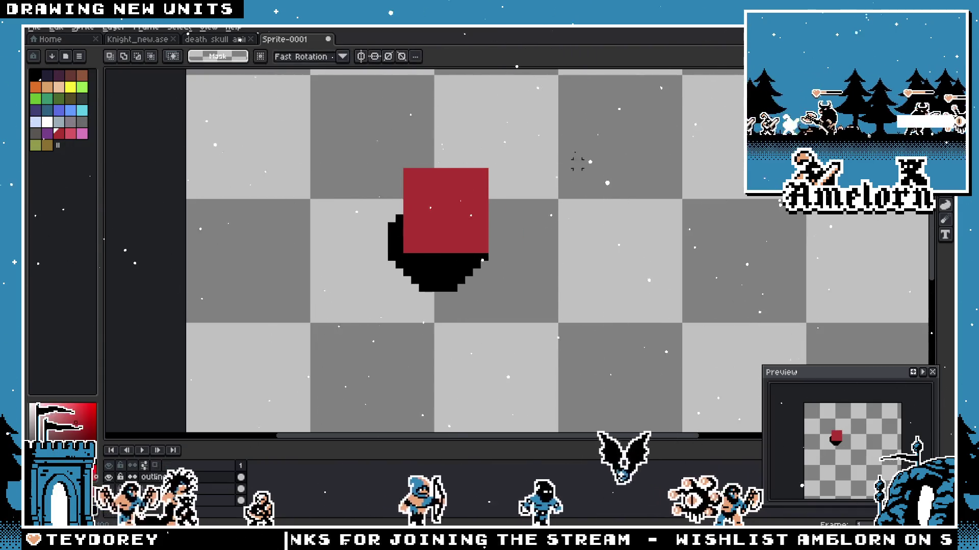
pyautogui.hotkey('shift', 'o')
pyautogui.click(719, 222)
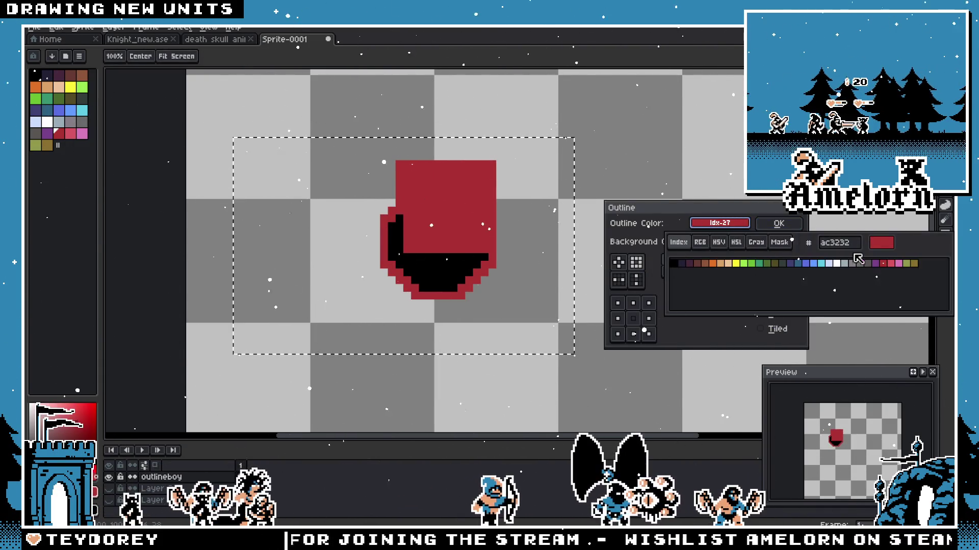
pyautogui.click(836, 263)
pyautogui.click(778, 223)
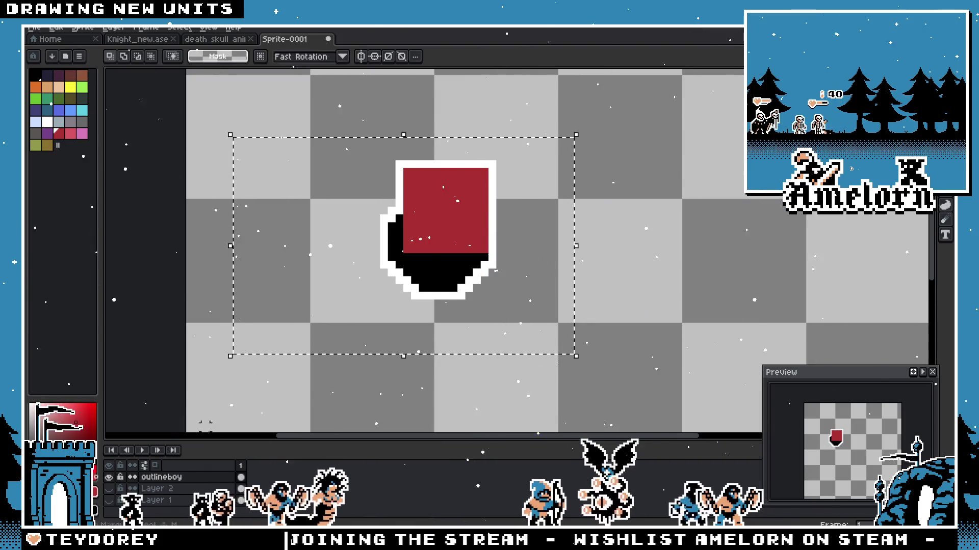
pyautogui.click(181, 495)
# Step: Make the outlineboy layer active and undo the white outline, leaving the drawing unoutlined
pyautogui.click(161, 477)
pyautogui.hotkey('ctrl', 'd')
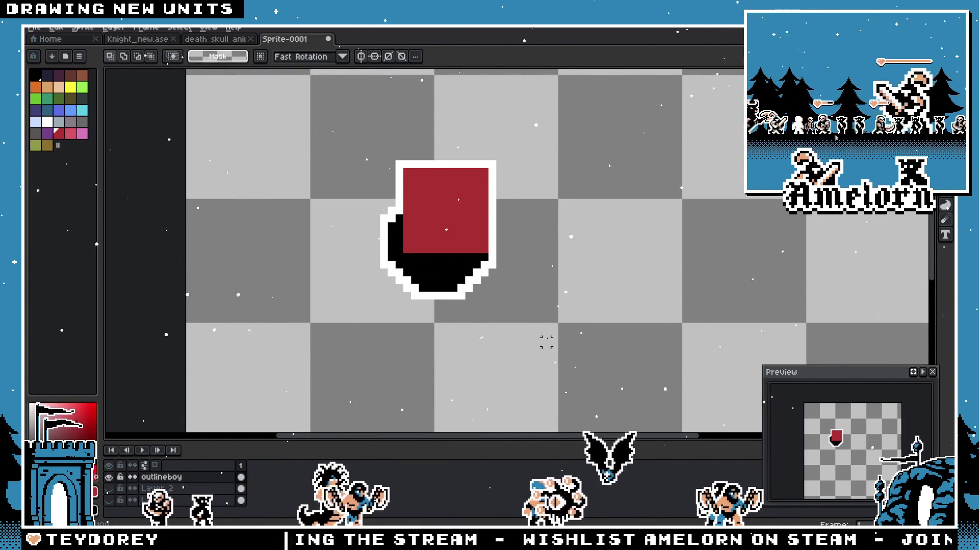
pyautogui.scroll(-3, 535, 332)
pyautogui.scroll(2, 458, 365)
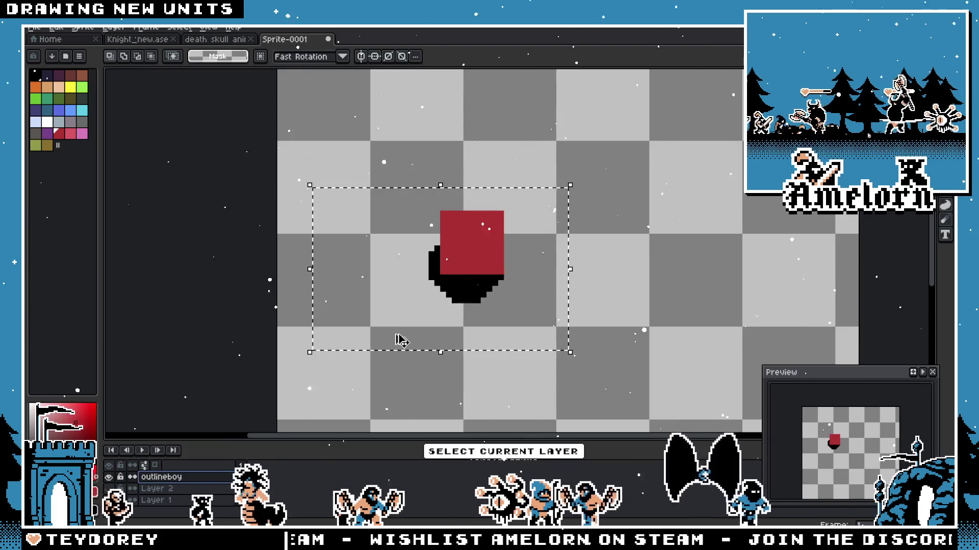
pyautogui.moveTo(397, 339); pyautogui.dragTo(622, 284)
pyautogui.hotkey('ctrl', 'z')
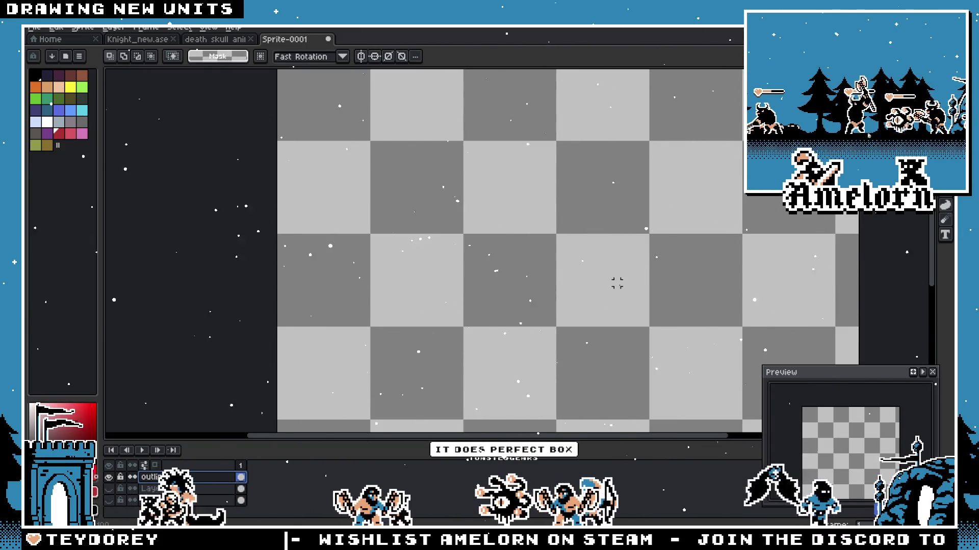
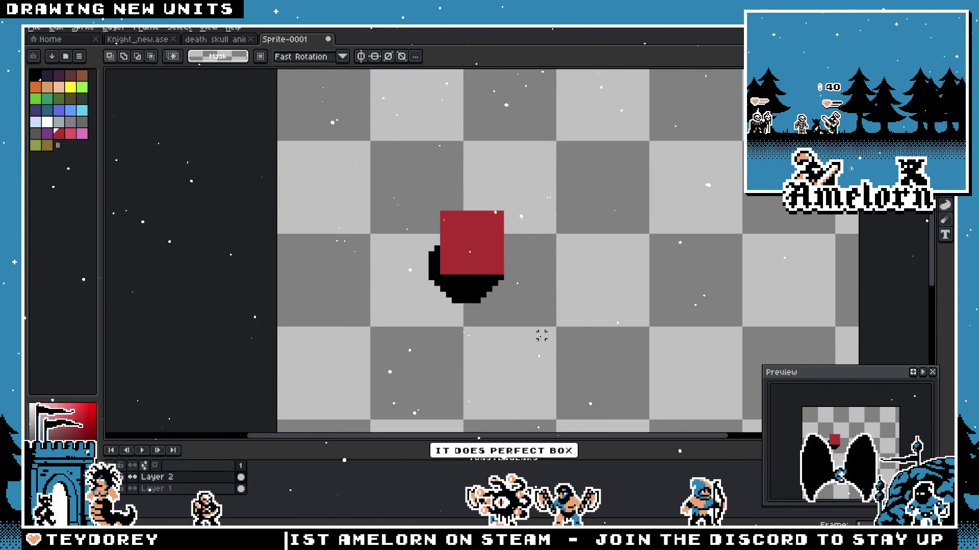
pyautogui.scroll(1, 470, 339)
# Step: Run the Flatten To New Layer script to create a trial merged Flattened layer
pyautogui.click(35, 29)
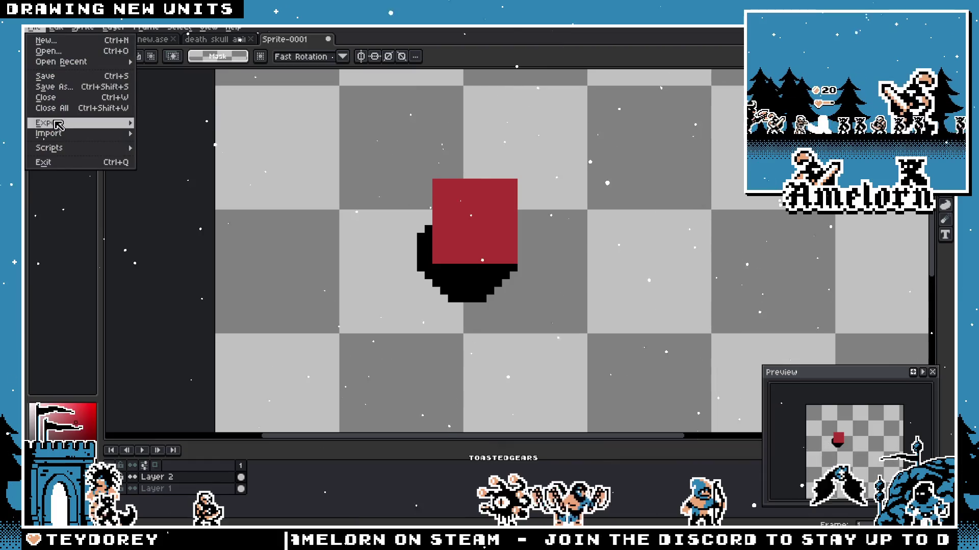
pyautogui.moveTo(49, 148)
pyautogui.click(188, 150)
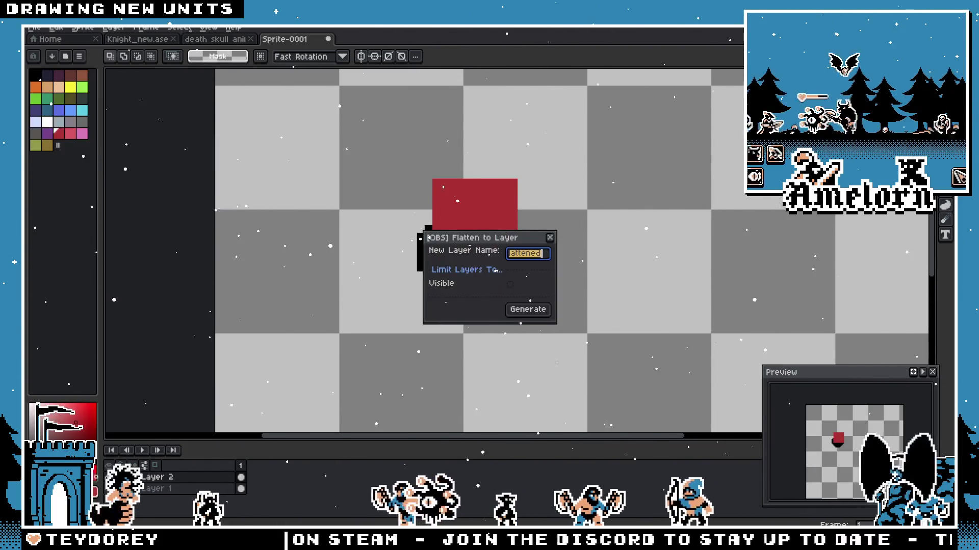
pyautogui.click(527, 309)
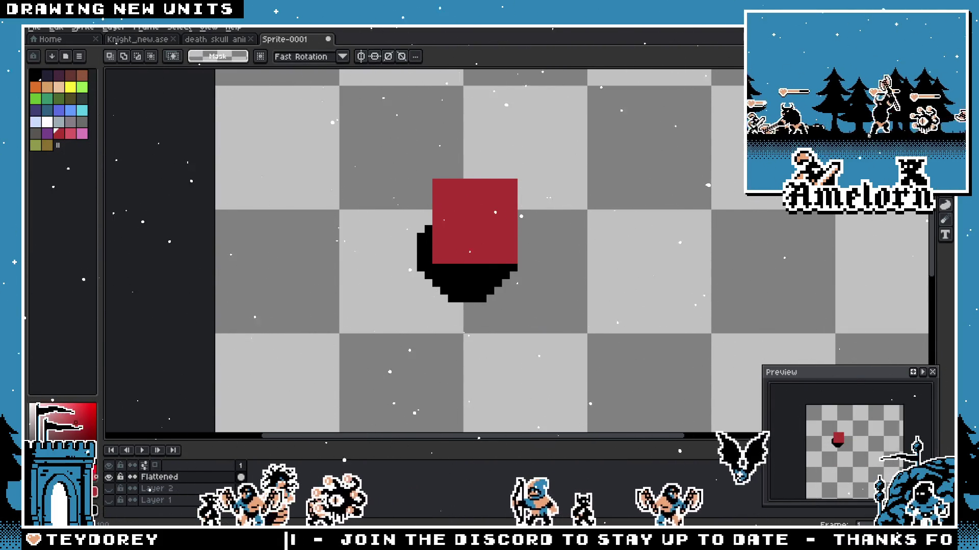
# Step: Undo the trial Flattened layer, stepping through history to restore the red square and black shape
pyautogui.moveTo(628, 145); pyautogui.dragTo(338, 358)
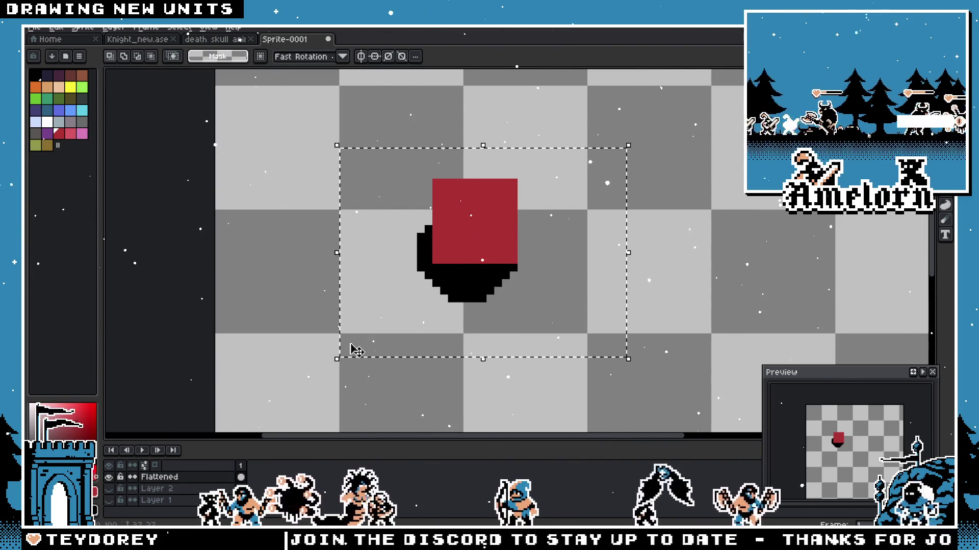
pyautogui.hotkey('ctrl', 'd')
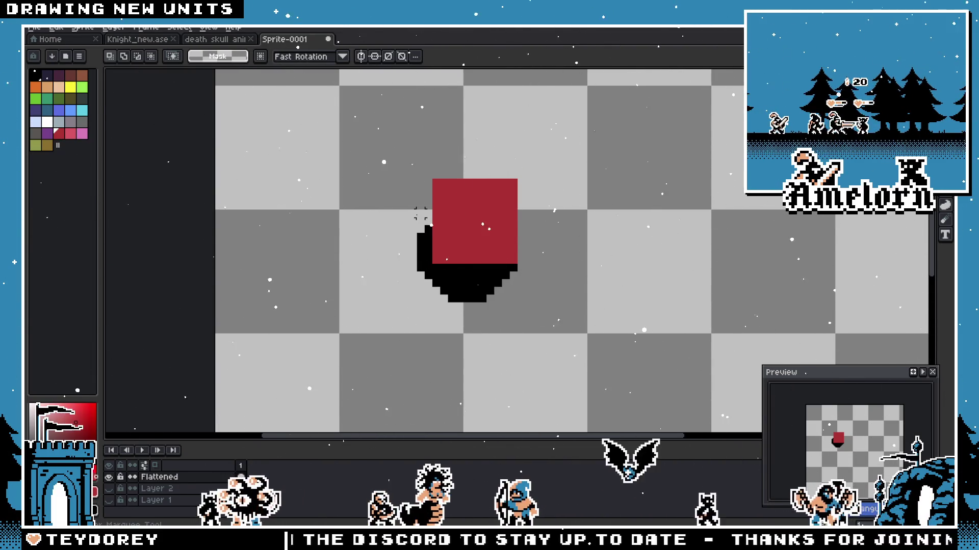
pyautogui.hotkey('ctrl', 'z')
pyautogui.hotkey('ctrl', 'z')
pyautogui.hotkey('ctrl', 'y')
pyautogui.hotkey('ctrl', 'z')
pyautogui.hotkey('ctrl', 'y')
pyautogui.hotkey('ctrl', 'y')
# Step: Add a new empty Layer 3 below Layer 1 and ready the Paint Bucket
pyautogui.rightClick(177, 494)
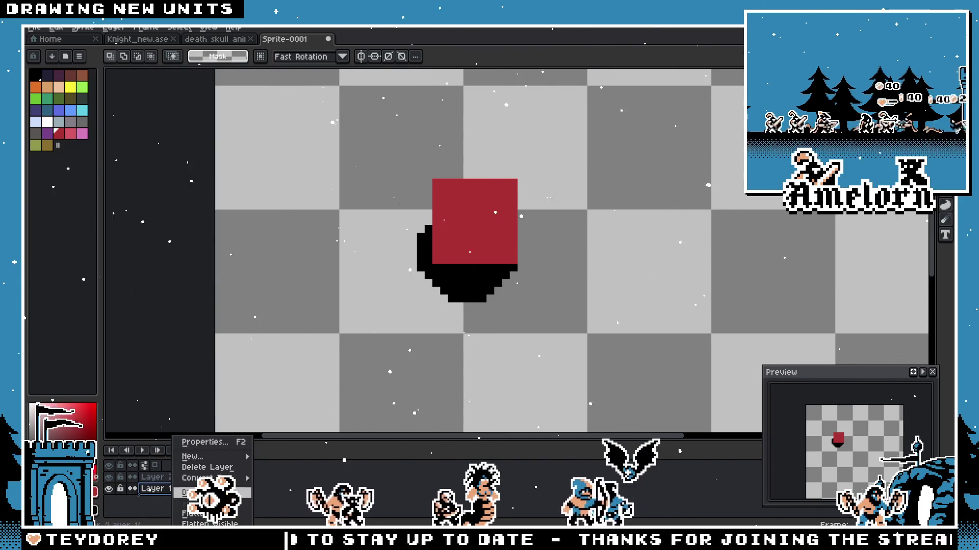
pyautogui.moveTo(193, 456)
pyautogui.click(283, 456)
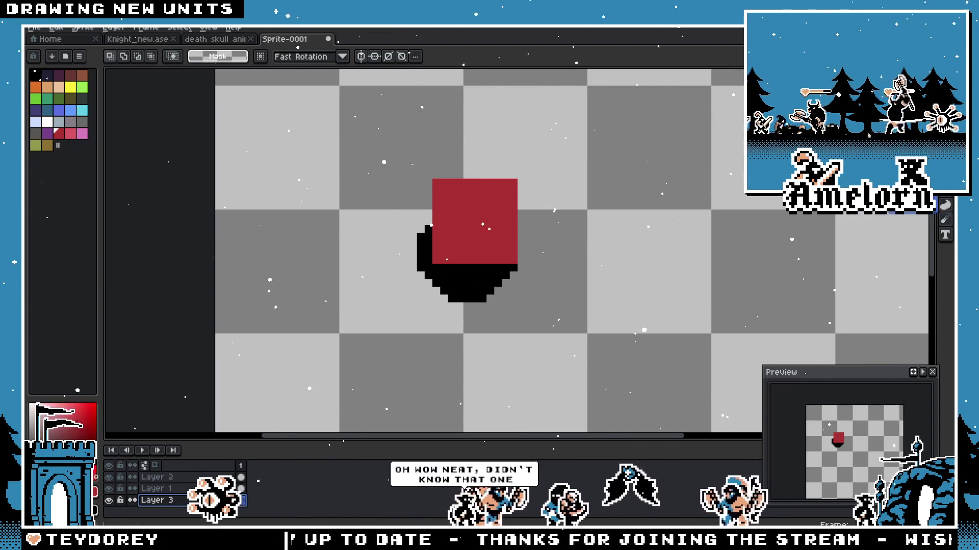
pyautogui.press('g')
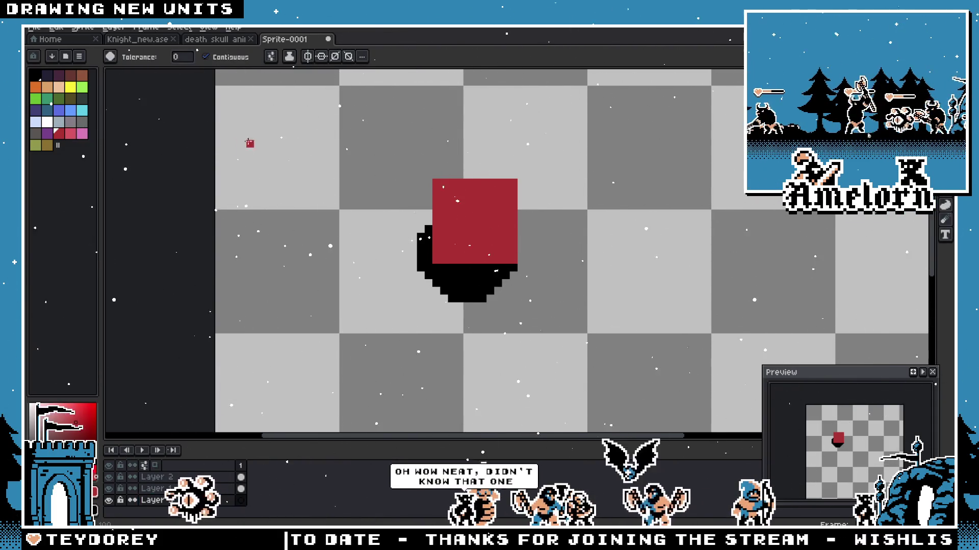
# Step: Fill Layer 3 with solid pink behind the red square and black circle
pyautogui.click(613, 159)
pyautogui.scroll(-2, 286, 220)
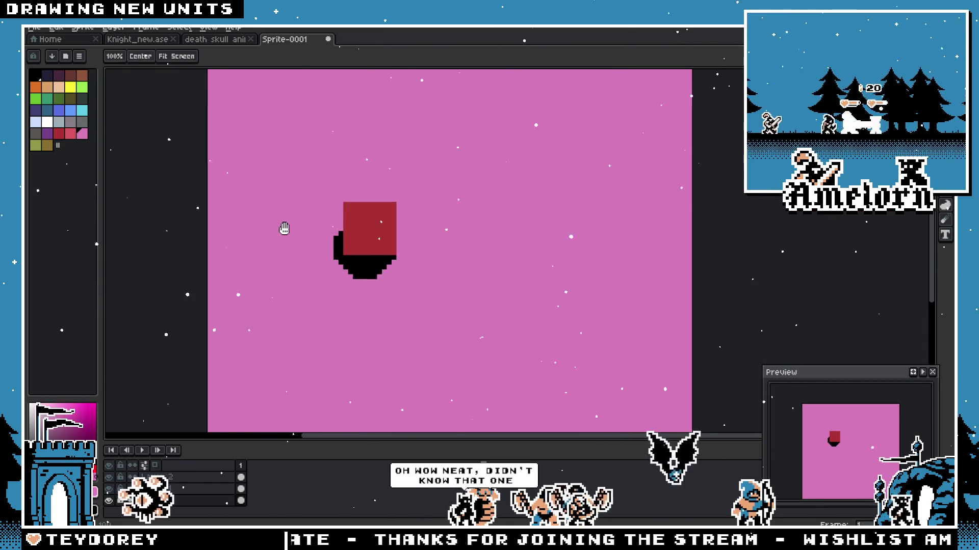
pyautogui.scroll(1, 306, 237)
pyautogui.press('space')
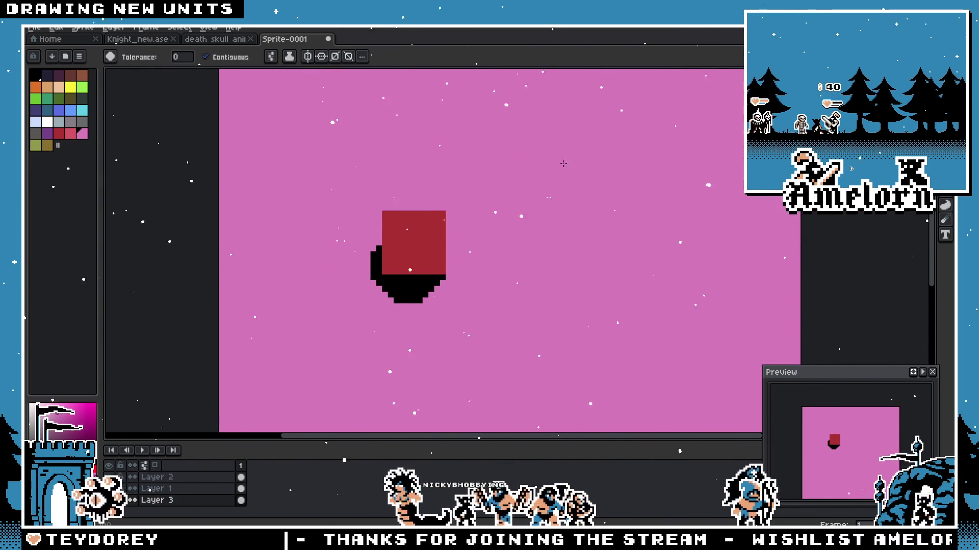
pyautogui.press('m')
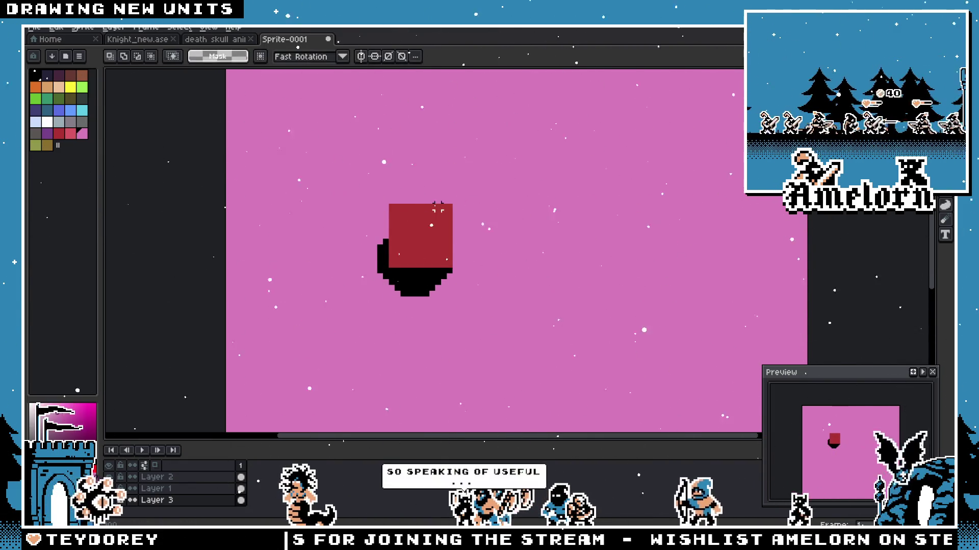
pyautogui.scroll(1, 374, 196)
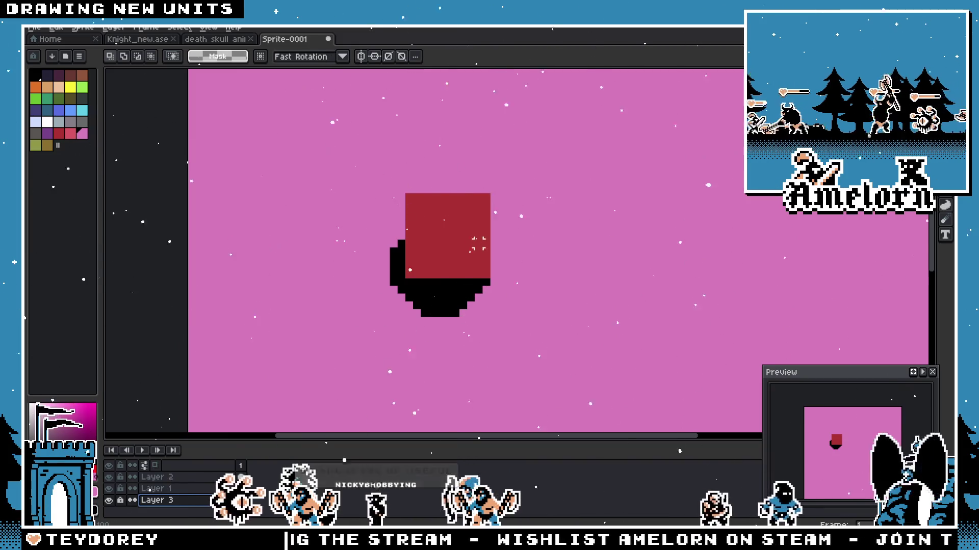
# Step: Hide the pink background Layer 3 so only the red and black shapes are visible
pyautogui.click(34, 27)
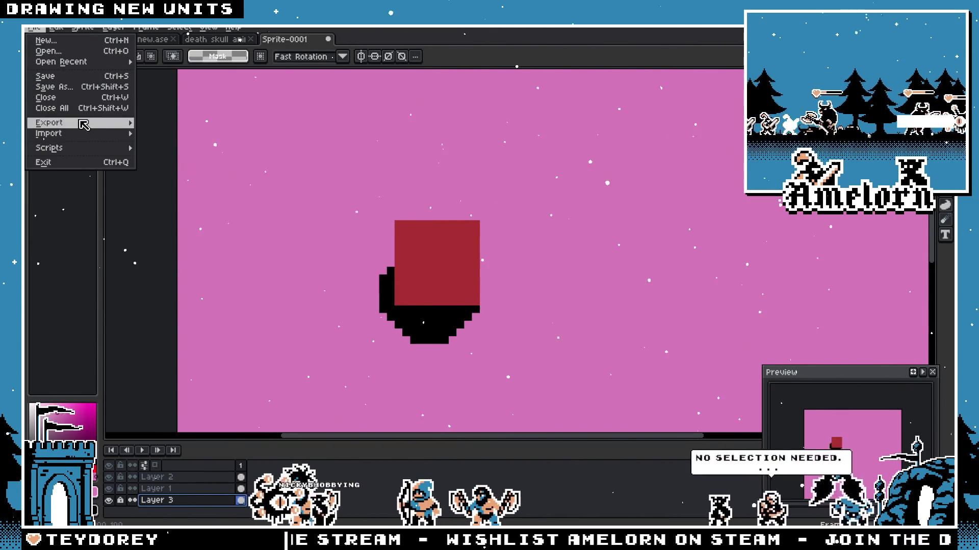
pyautogui.press('Escape')
pyautogui.click(108, 488)
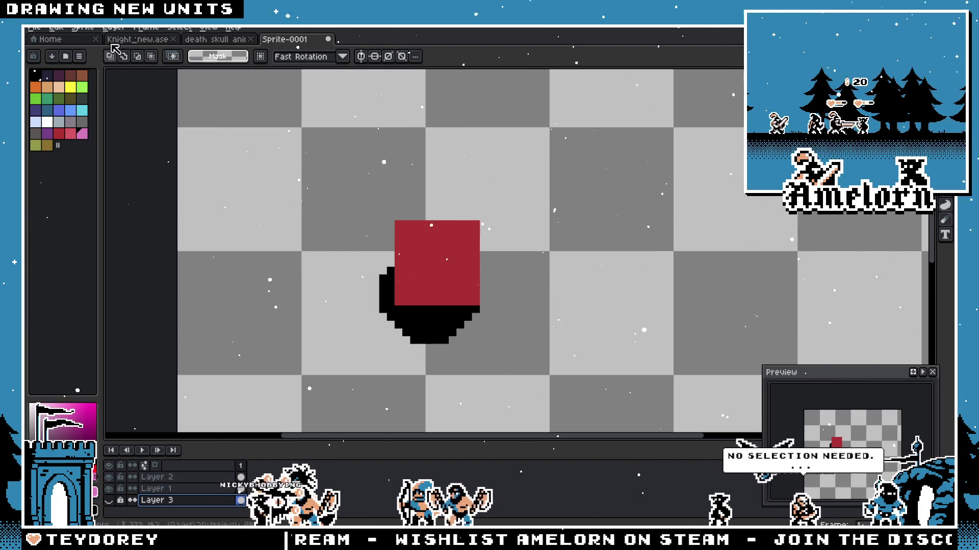
# Step: Generate a Flattened layer from the visible layers and select the whole sprite
pyautogui.click(34, 27)
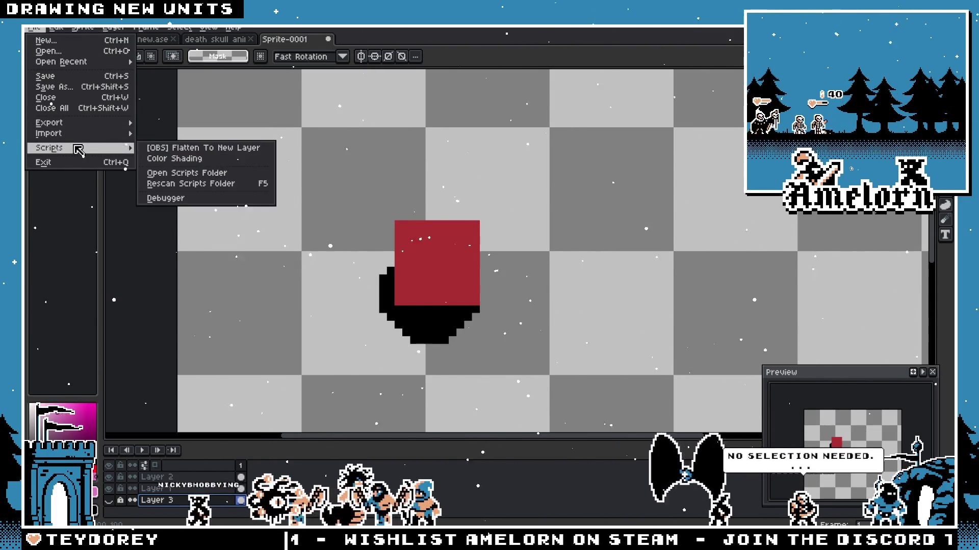
pyautogui.click(202, 147)
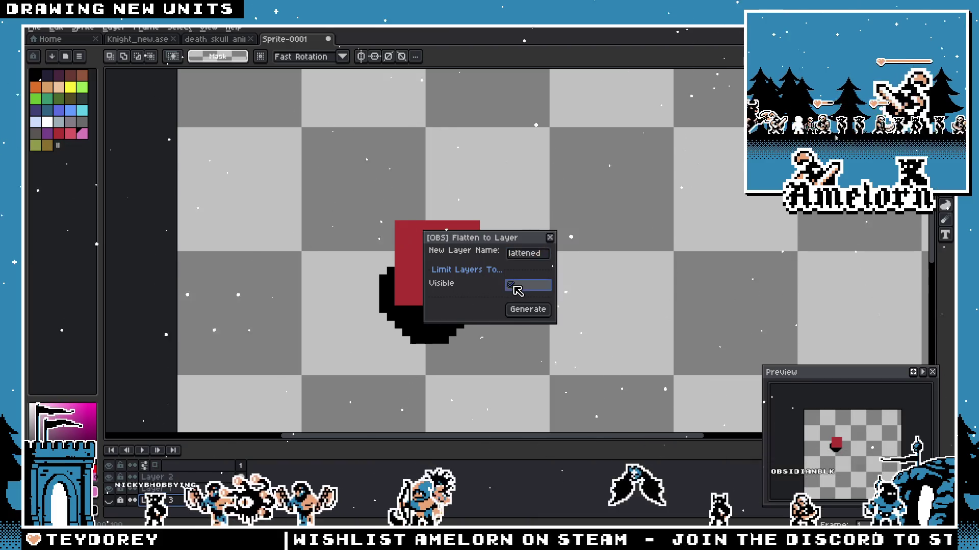
pyautogui.click(527, 310)
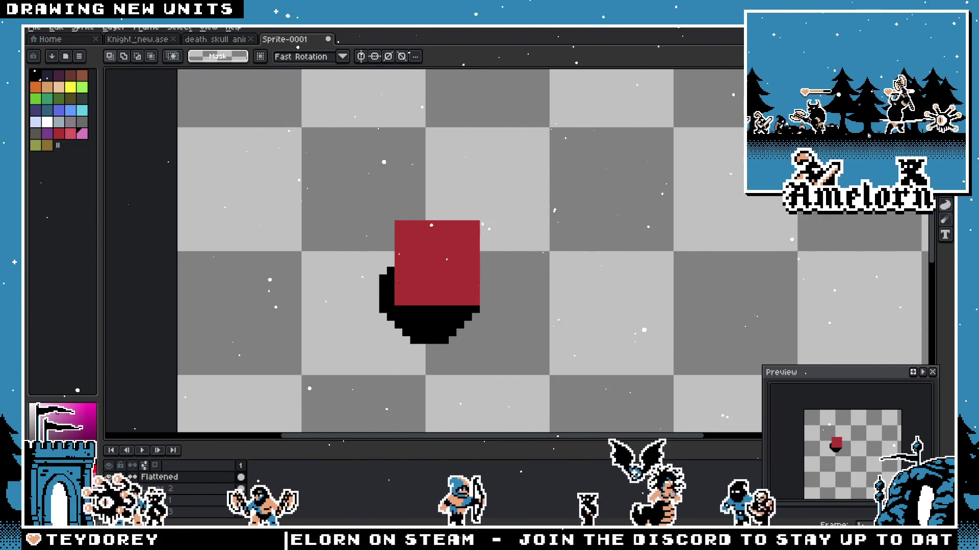
pyautogui.scroll(-1, 313, 350)
pyautogui.moveTo(520, 190); pyautogui.dragTo(318, 344)
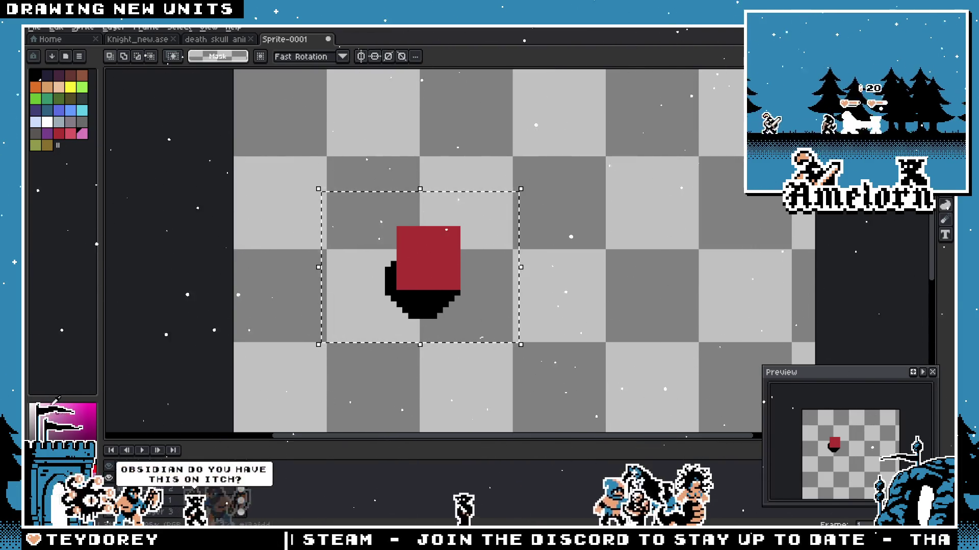
pyautogui.hotkey('shift', 'o')
pyautogui.click(719, 223)
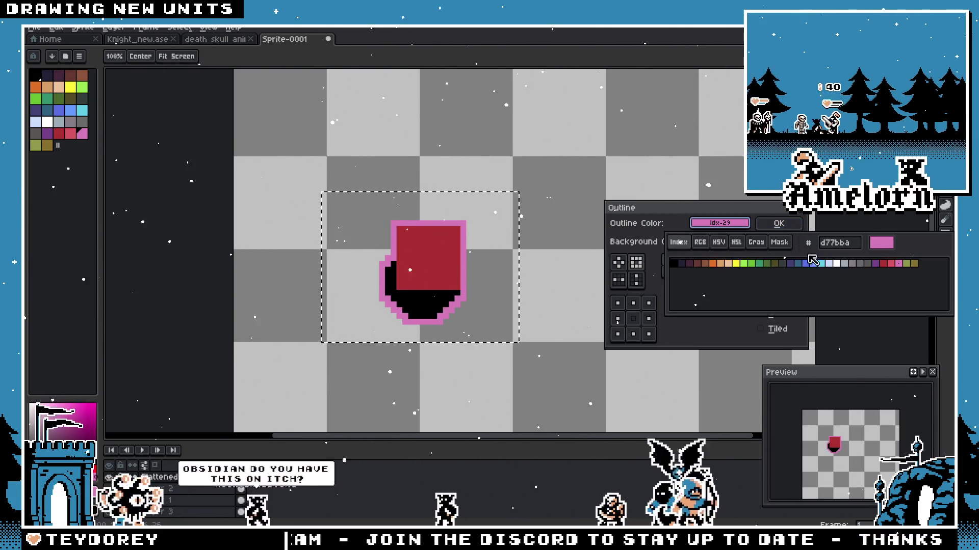
pyautogui.click(836, 264)
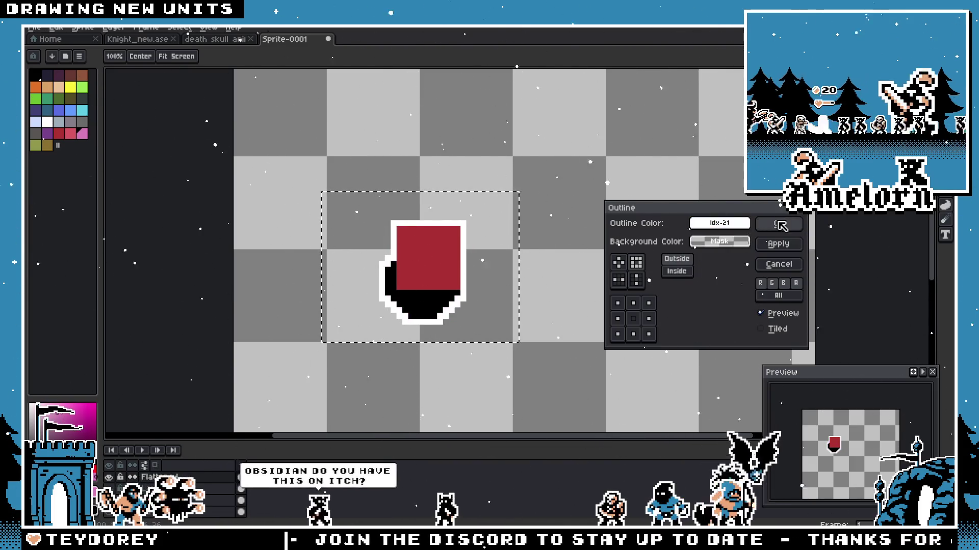
pyautogui.click(781, 226)
pyautogui.hotkey('ctrl', 'd')
pyautogui.scroll(1, 505, 234)
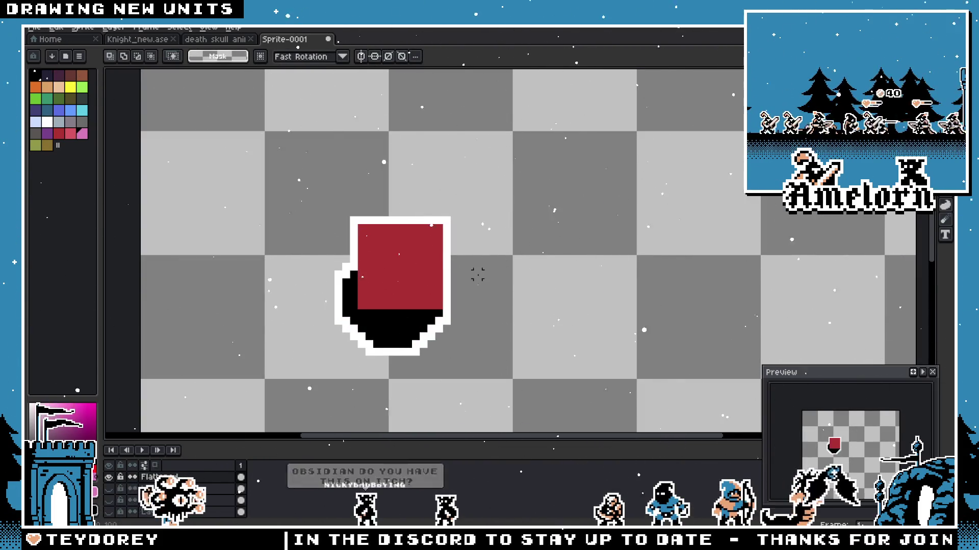
pyautogui.moveTo(477, 275); pyautogui.dragTo(512, 271)
pyautogui.scroll(-1, 513, 271)
pyautogui.scroll(1, 513, 272)
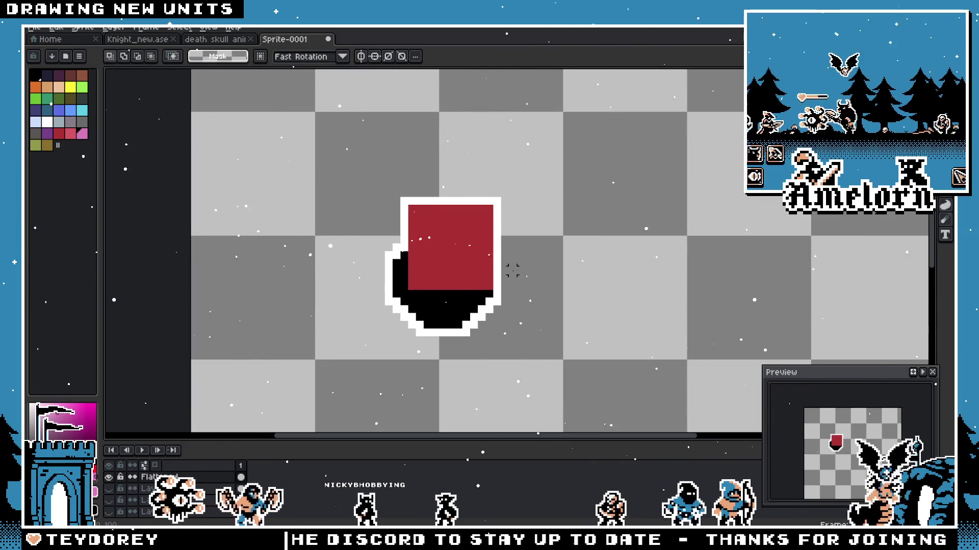
pyautogui.scroll(-1, 498, 269)
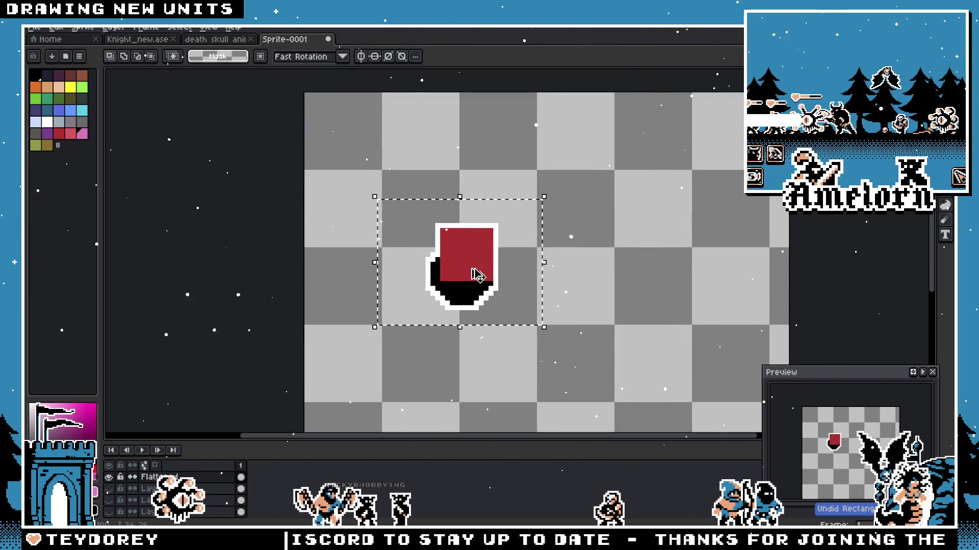
pyautogui.hotkey('ctrl', 'z')
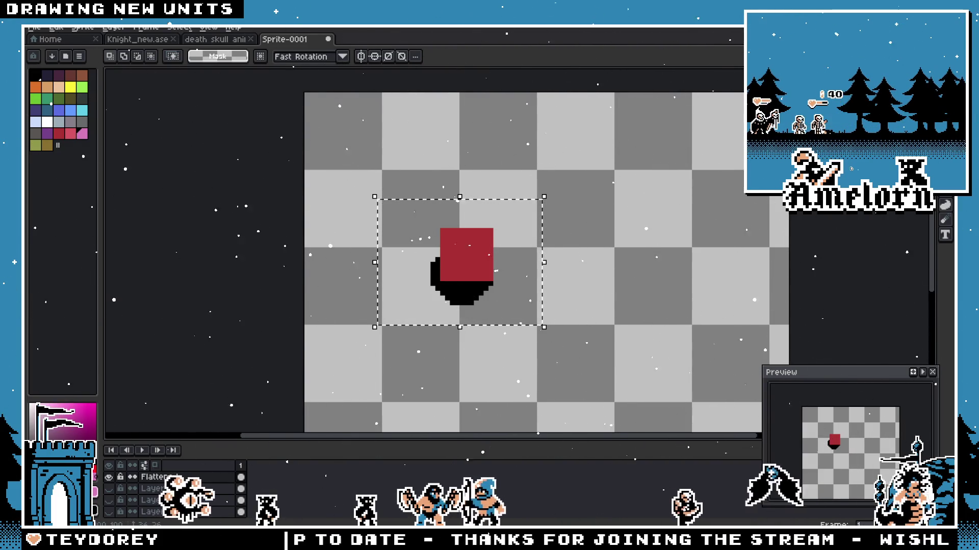
pyautogui.scroll(2, 485, 236)
pyautogui.scroll(-1, 469, 257)
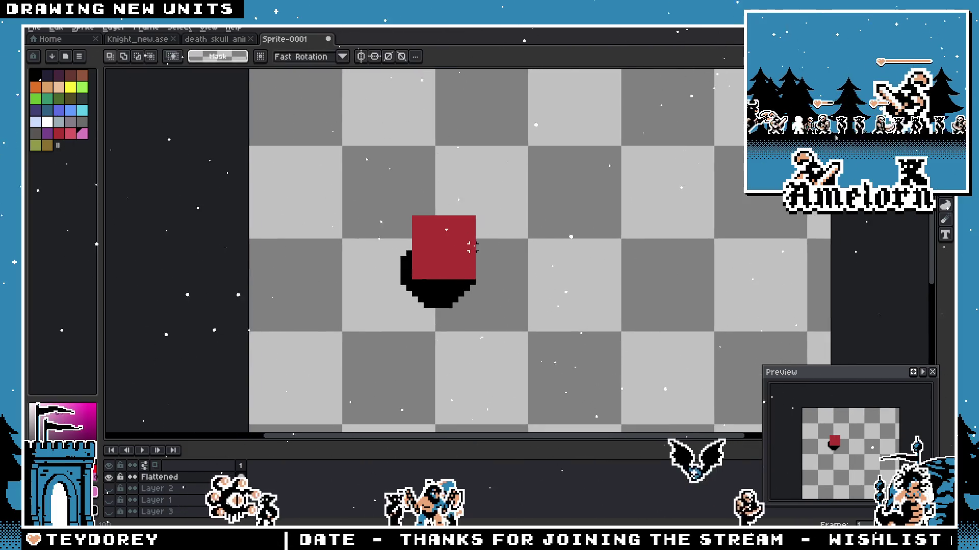
pyautogui.scroll(-1, 458, 260)
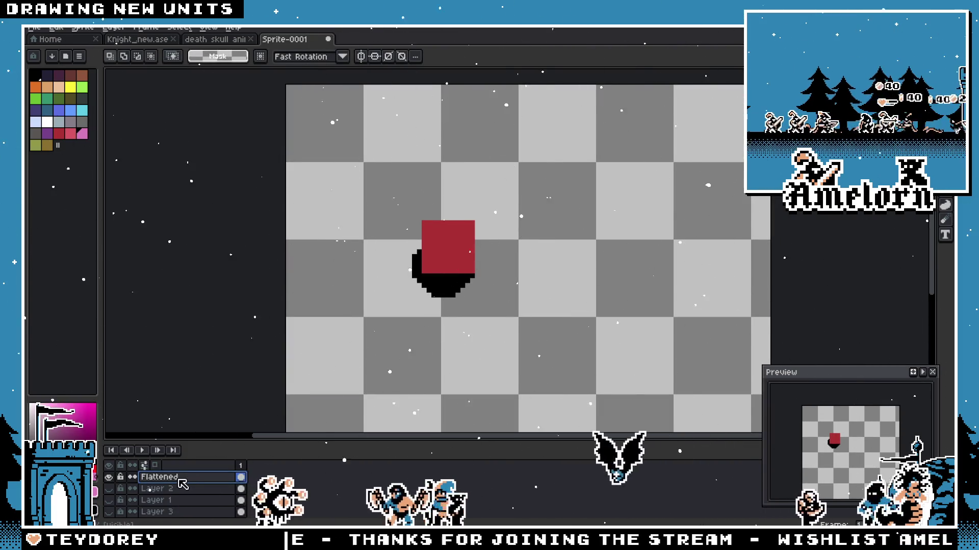
# Step: Undo the Flattened layer and shift the red square left onto the black circle
pyautogui.hotkey('ctrl', 'z')
pyautogui.hotkey('ctrl', 'z')
pyautogui.scroll(1, 443, 348)
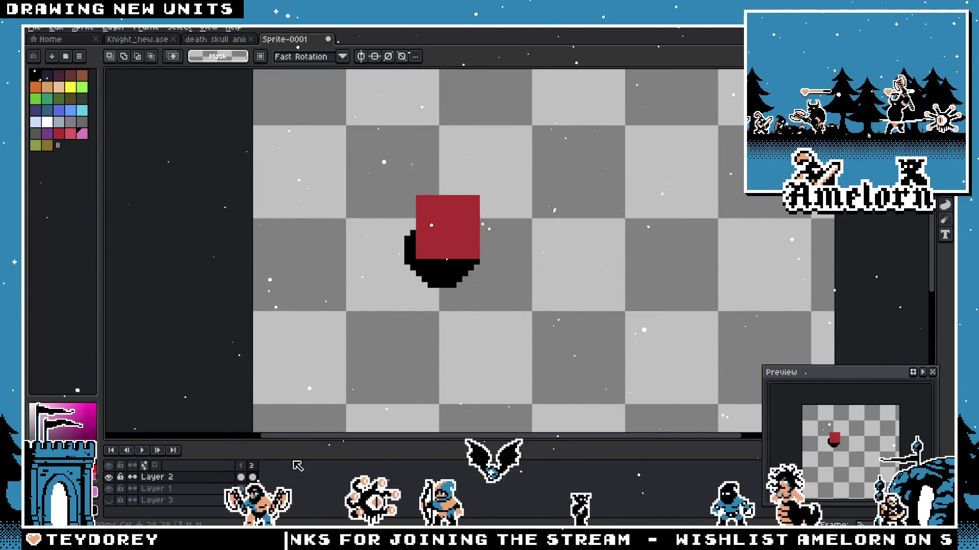
pyautogui.hotkey('ctrl', 'shift', 'd')
pyautogui.moveTo(450, 255); pyautogui.dragTo(409, 255)
pyautogui.hotkey('ctrl', 'd')
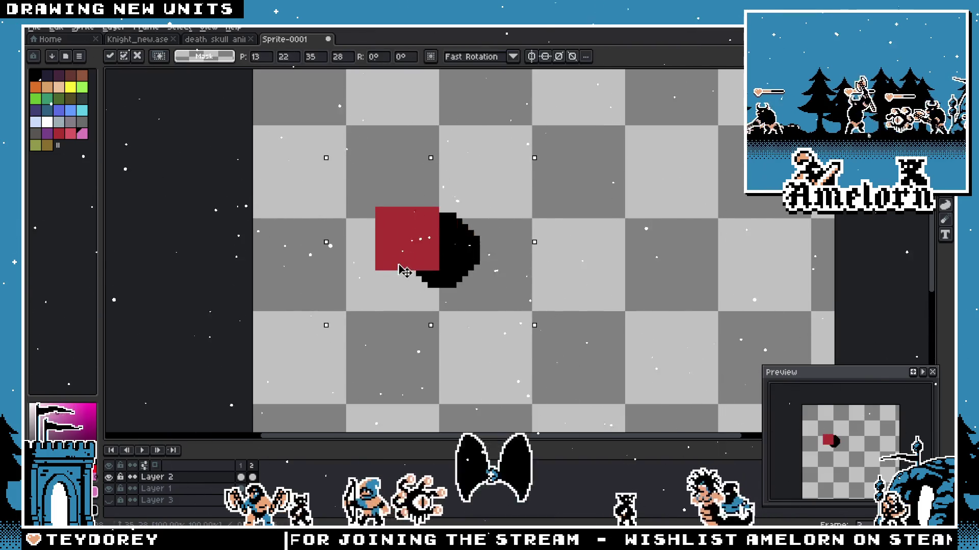
pyautogui.press('+')
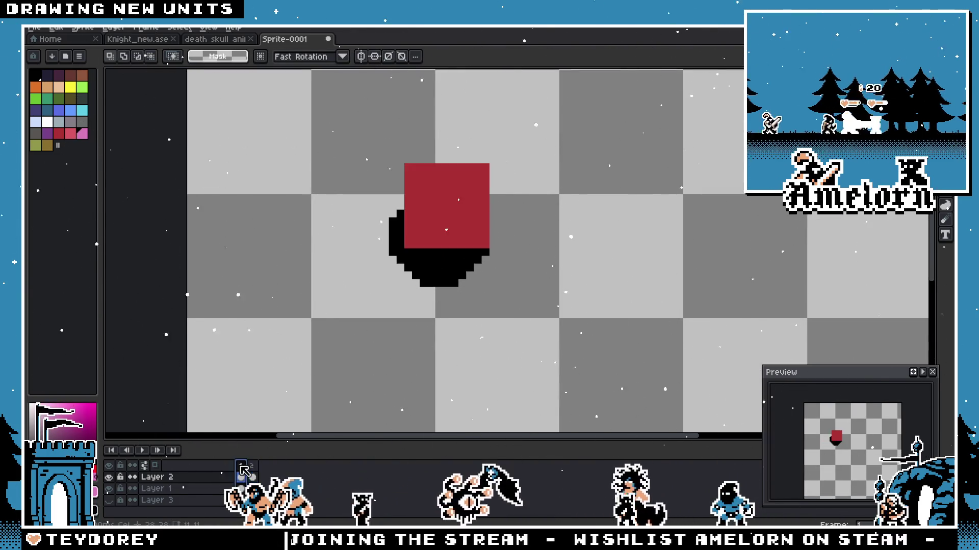
pyautogui.scroll(-1, 525, 258)
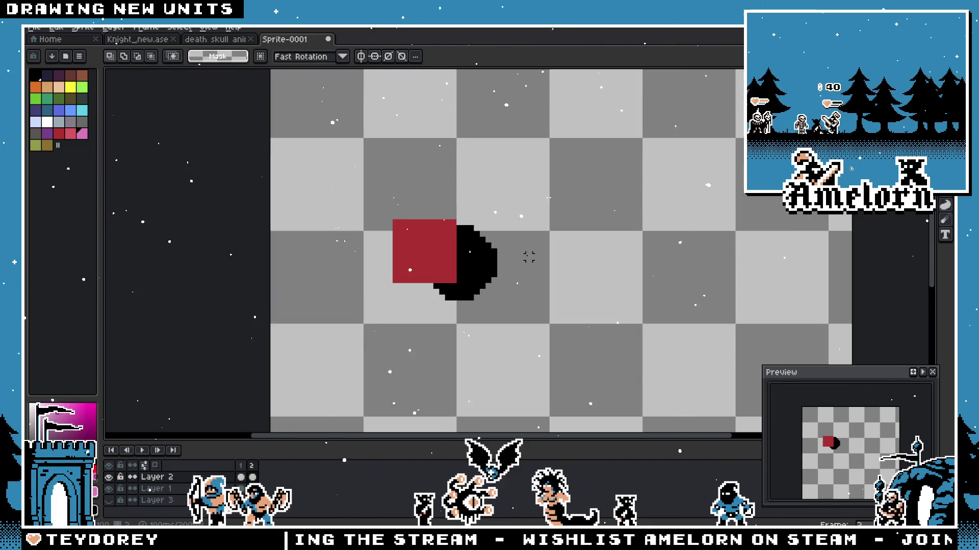
# Step: Generate a Flattened layer named Flattened from the visible layers
pyautogui.click(34, 27)
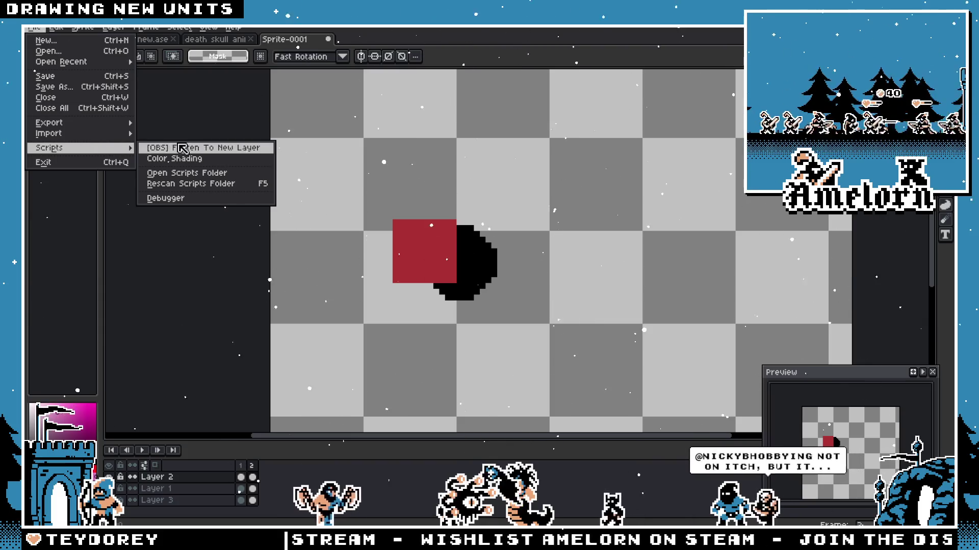
pyautogui.moveTo(49, 148)
pyautogui.click(180, 146)
pyautogui.click(517, 287)
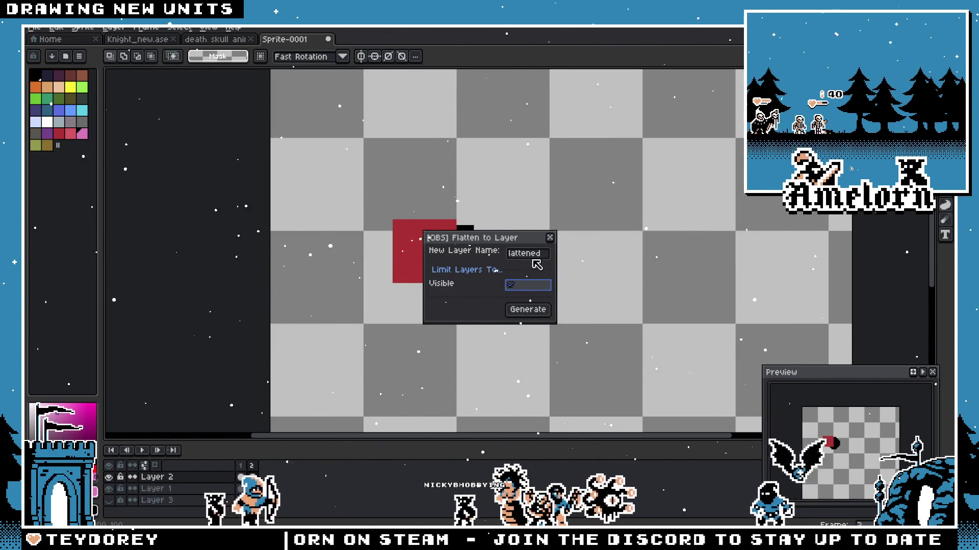
pyautogui.click(530, 309)
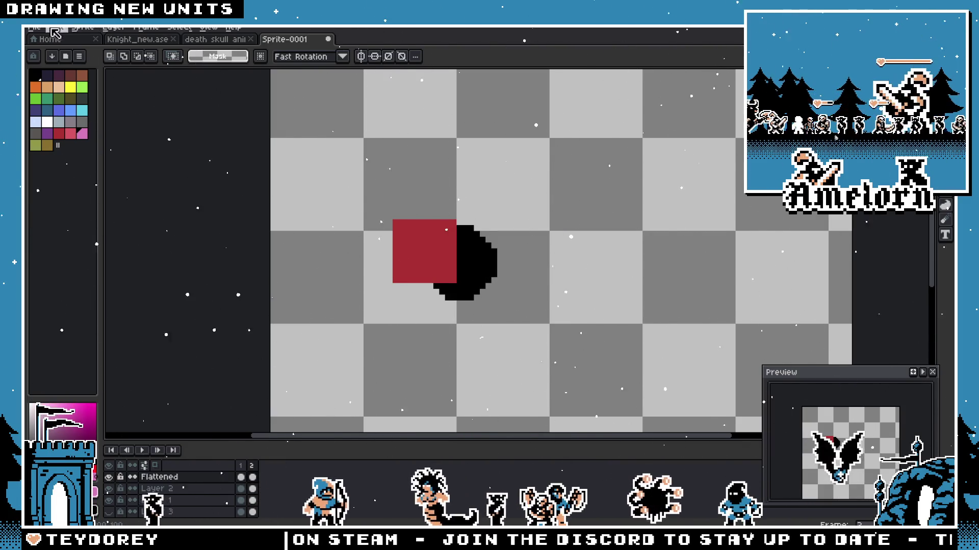
# Step: Run the flatten script a second time and confirm the repeat request
pyautogui.click(34, 27)
pyautogui.click(165, 150)
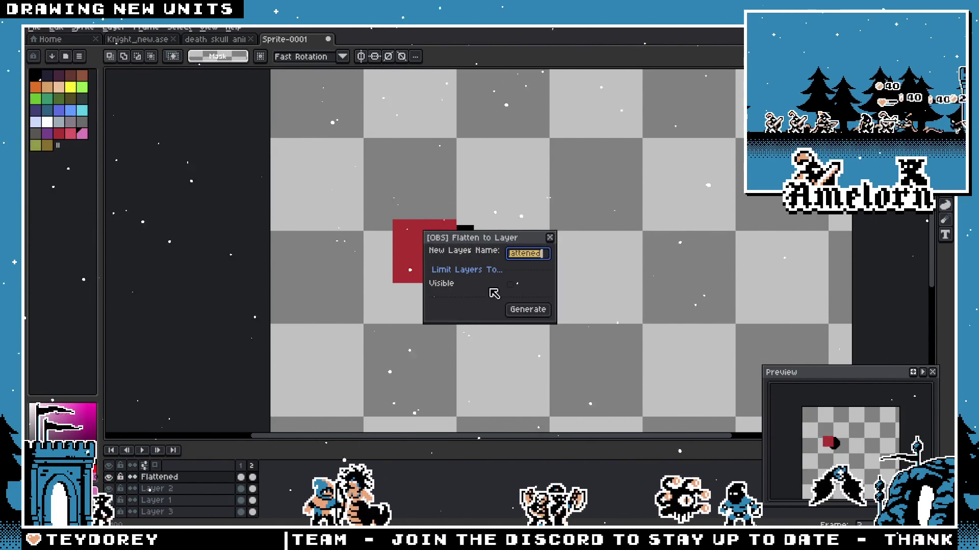
pyautogui.click(551, 239)
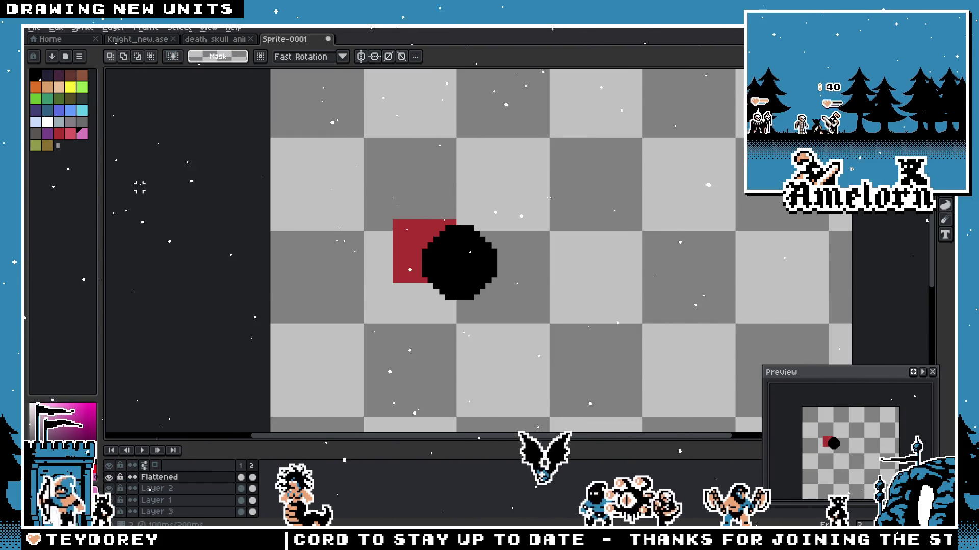
# Step: Preview and apply a pink outline around the whole sprite, then cancel the reopened settings
pyautogui.hotkey('shift', 'o')
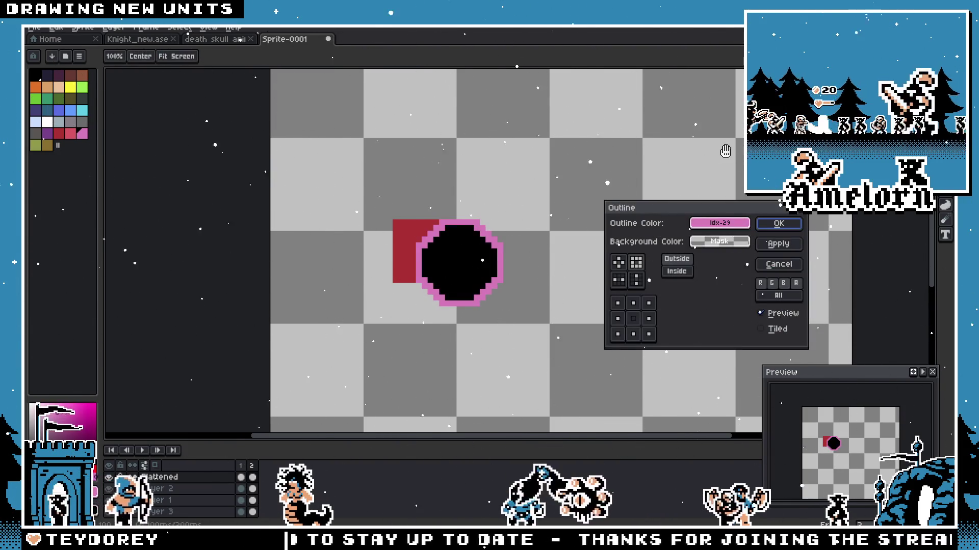
pyautogui.click(779, 264)
pyautogui.hotkey('shift', 'o')
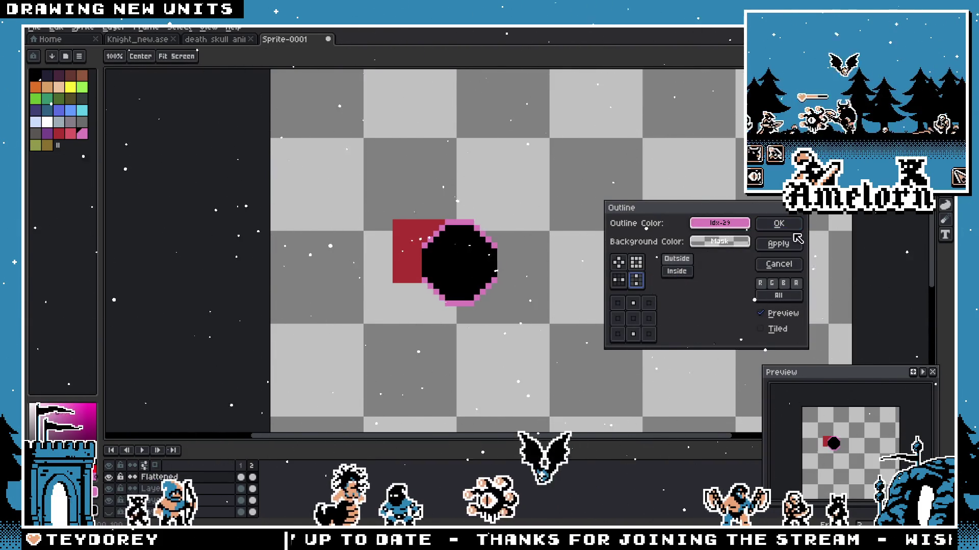
pyautogui.press('Return')
pyautogui.hotkey('shift', 'o')
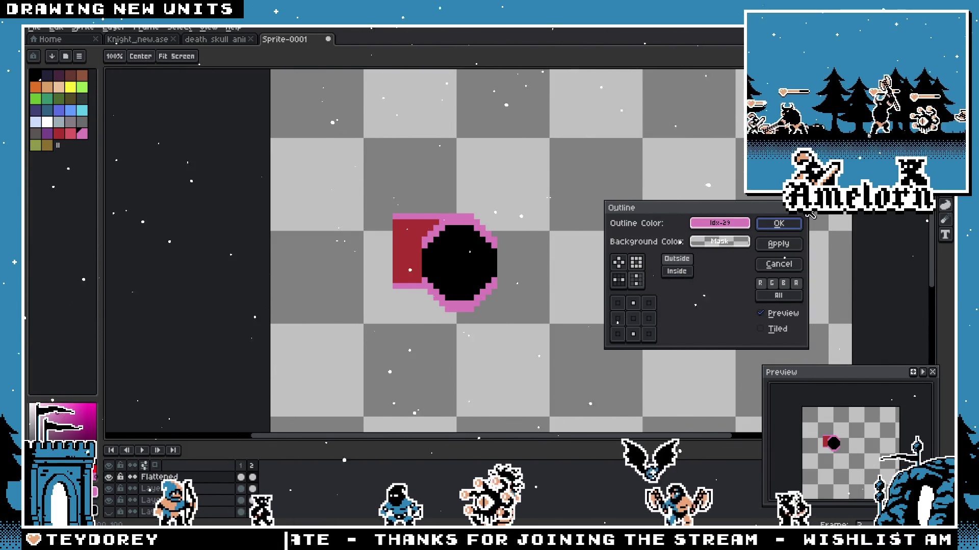
pyautogui.press('Escape')
# Step: Try square, thicker and thinner outline patterns on the sprite, cancelling the last preview
pyautogui.hotkey('shift', 'o')
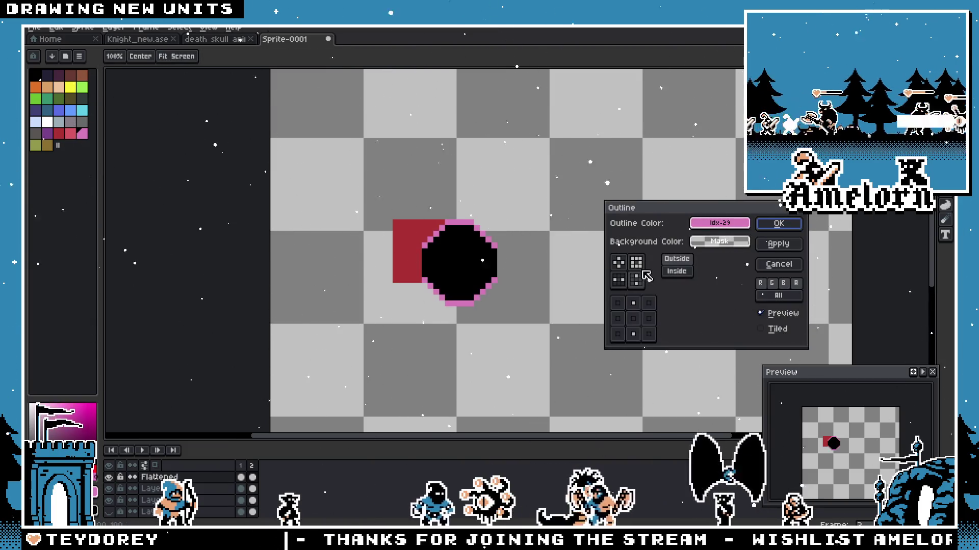
pyautogui.click(635, 261)
pyautogui.press('Escape')
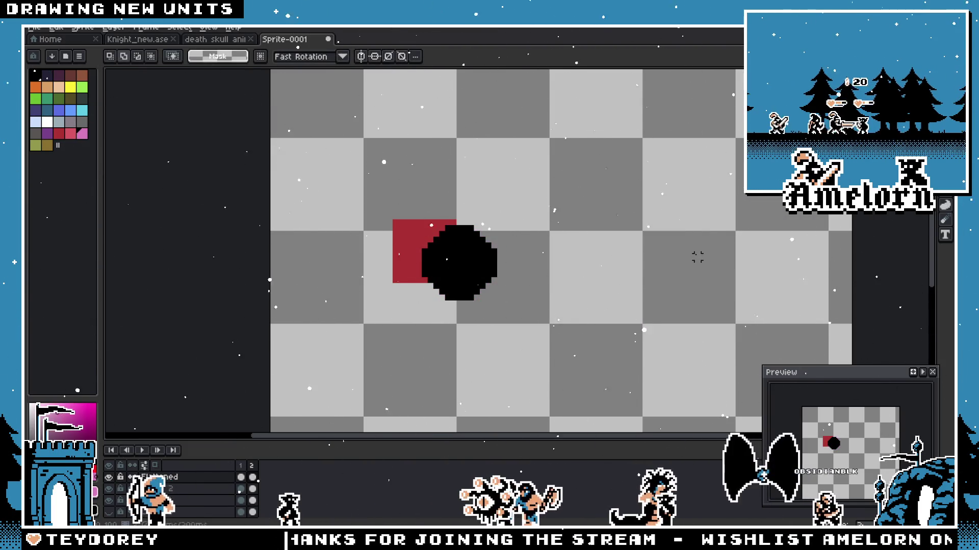
pyautogui.hotkey('shift', 'o')
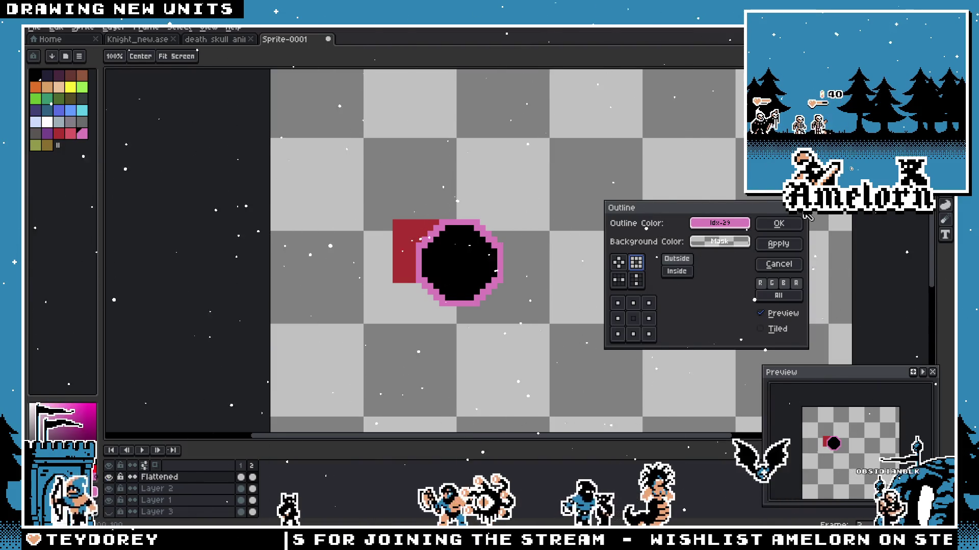
pyautogui.click(778, 222)
pyautogui.hotkey('shift', 'o')
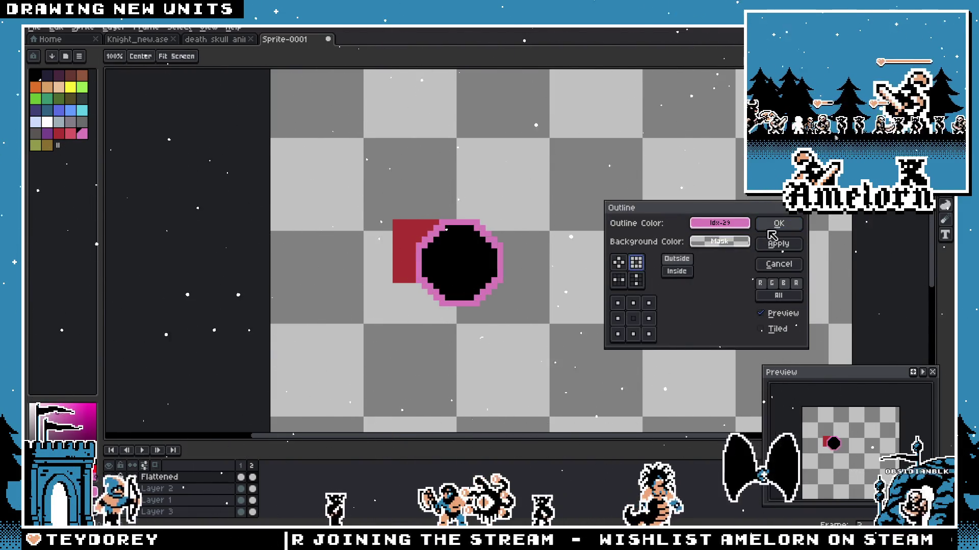
pyautogui.click(780, 227)
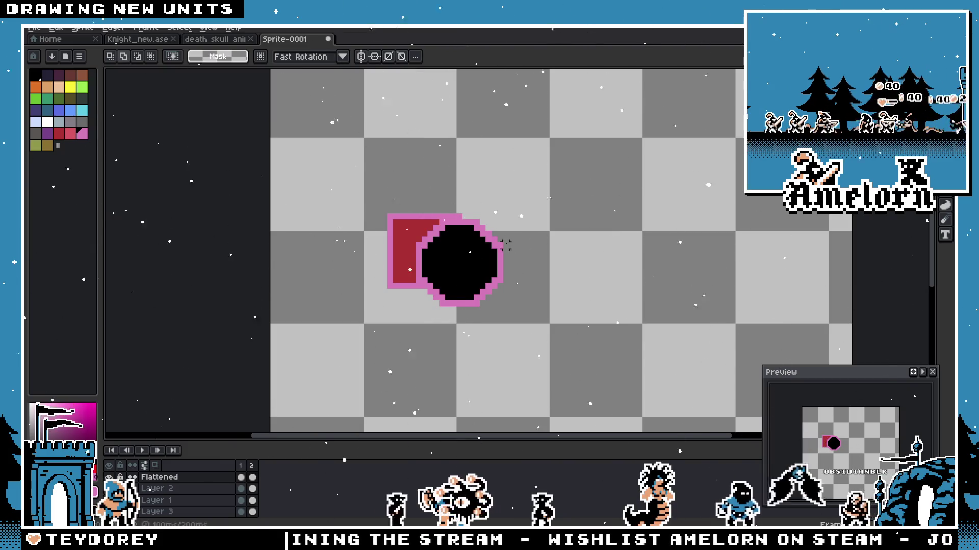
pyautogui.hotkey('shift', 'o')
pyautogui.click(637, 279)
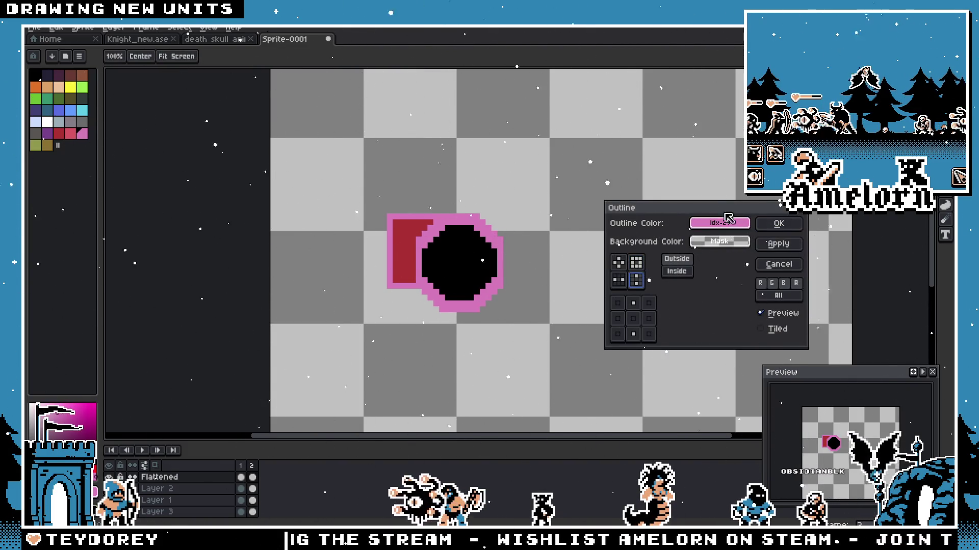
pyautogui.press('Escape')
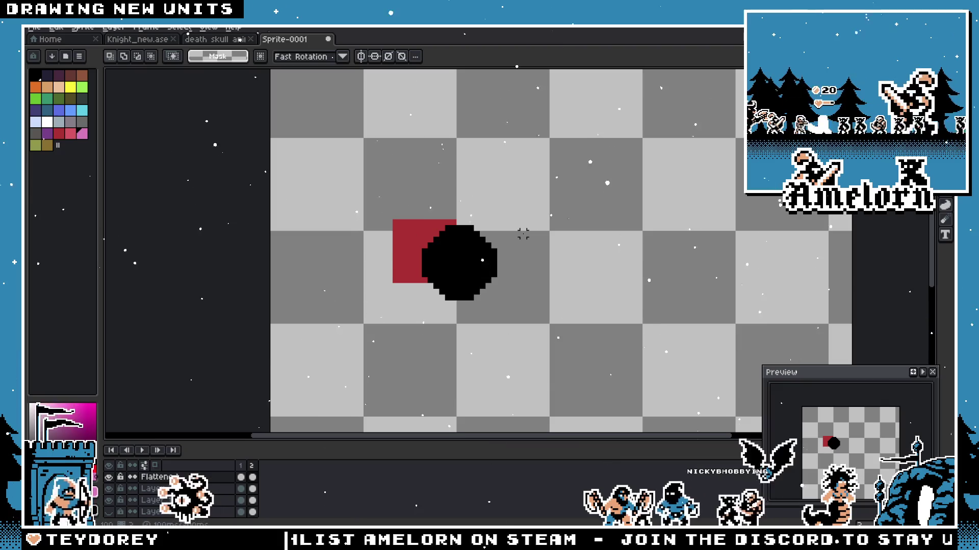
# Step: Select the black blob and apply round and thinner pink outlines to it alone
pyautogui.moveTo(546, 201); pyautogui.dragTo(416, 306)
pyautogui.click(569, 194)
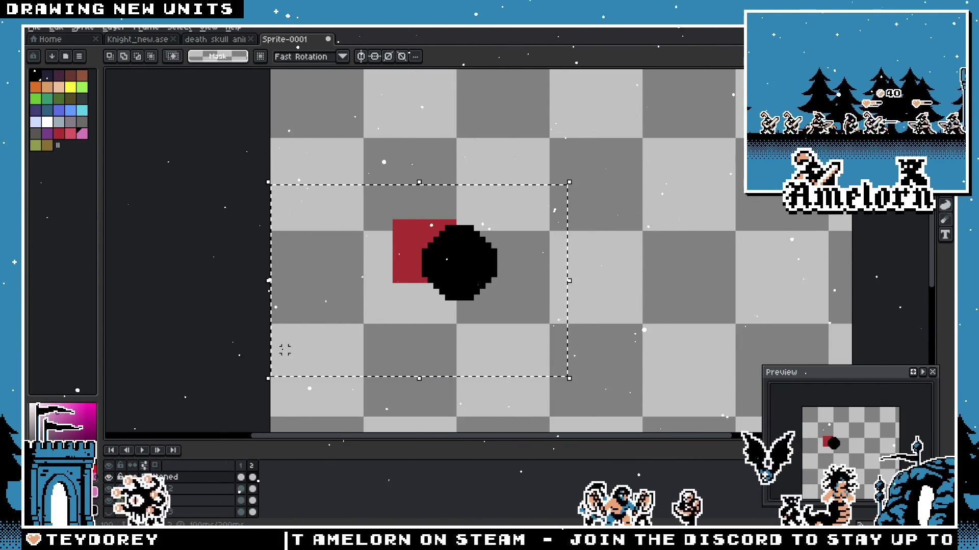
pyautogui.hotkey('shift', 'o')
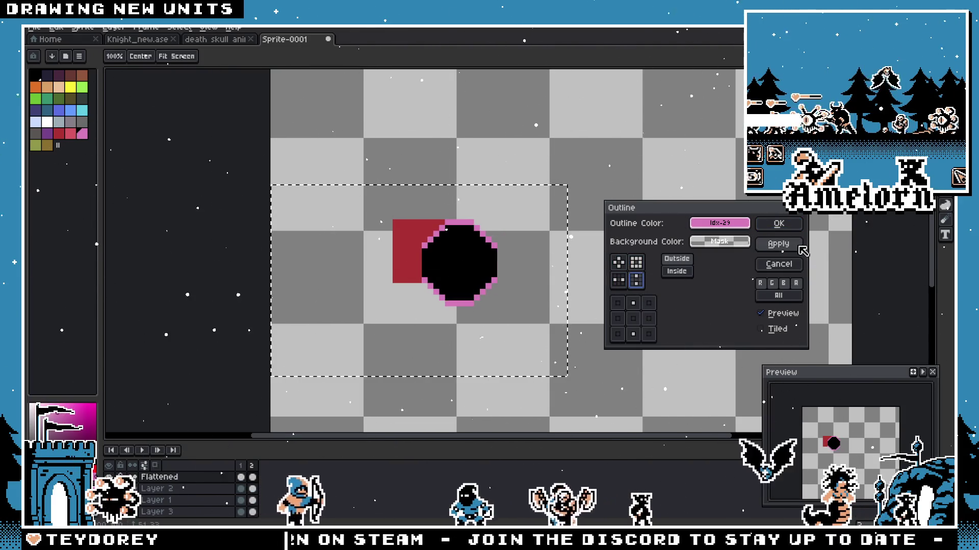
pyautogui.press('Escape')
pyautogui.hotkey('shift', 'o')
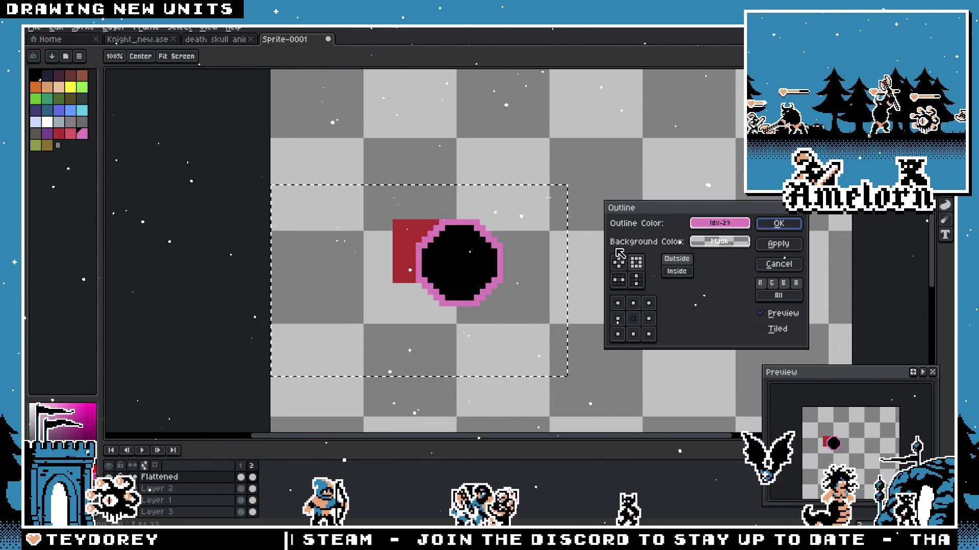
pyautogui.click(617, 263)
pyautogui.press('Return')
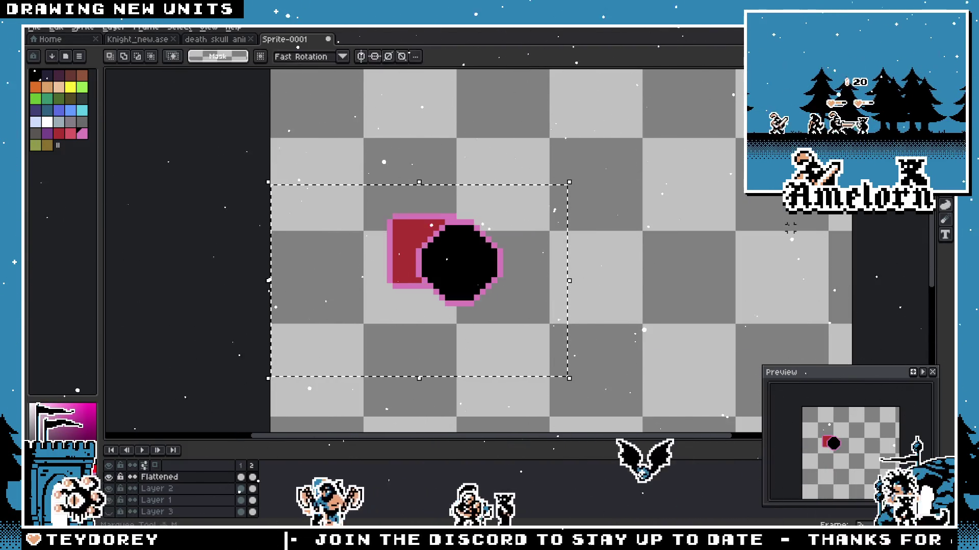
pyautogui.hotkey('shift', 'o')
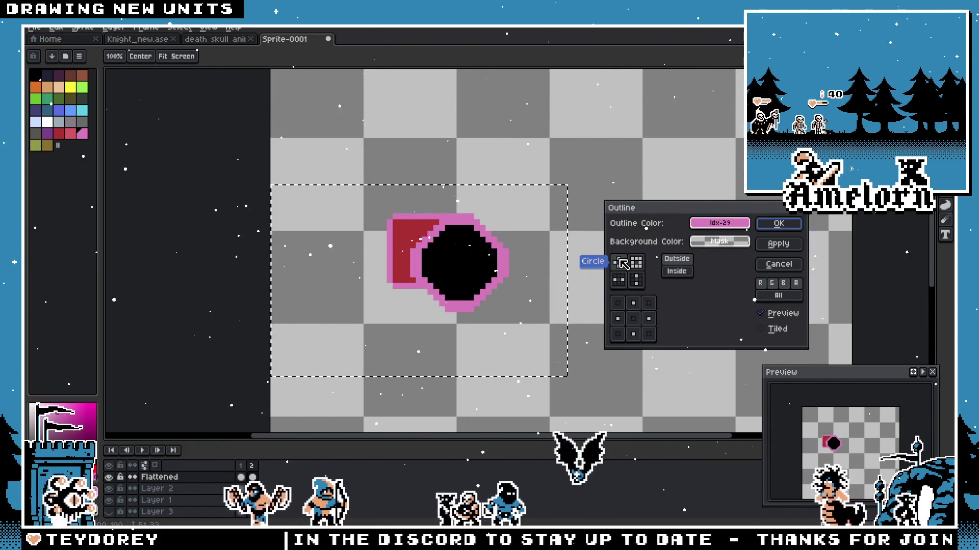
pyautogui.click(636, 281)
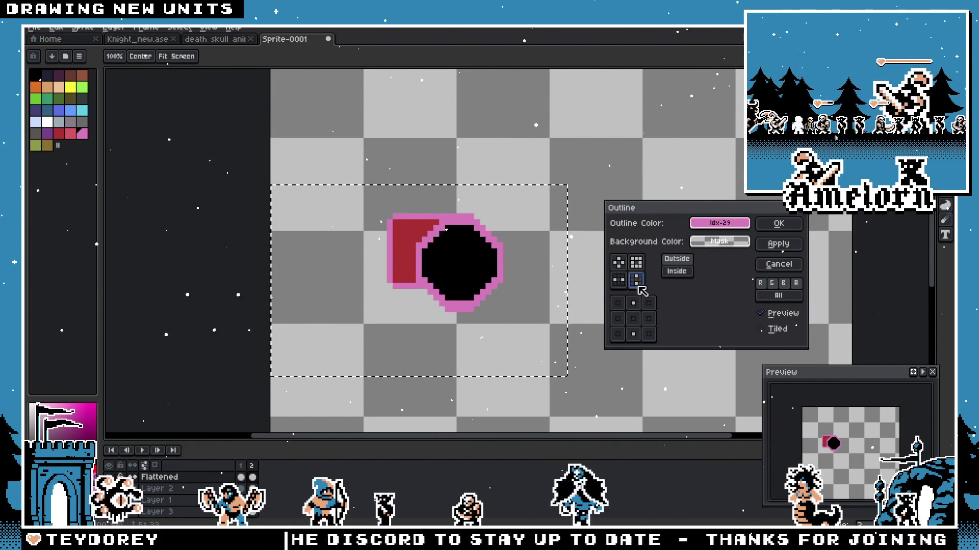
pyautogui.press('Return')
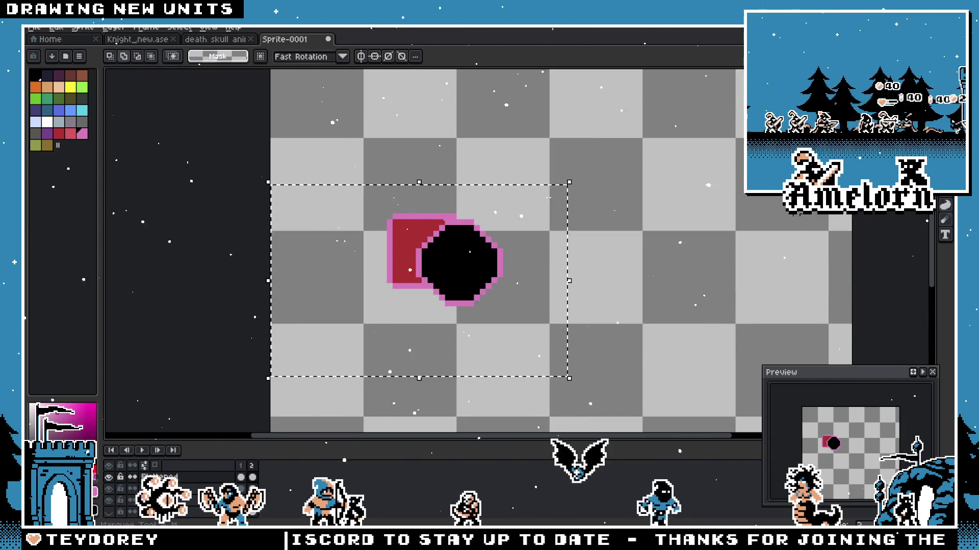
# Step: Reopen the outline settings once more and dismiss the effect
pyautogui.hotkey('shift', 'o')
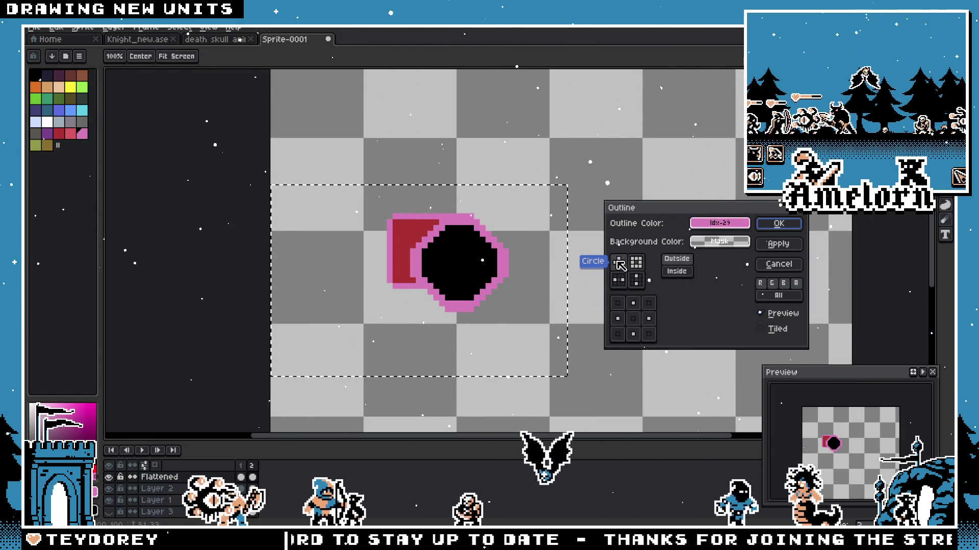
pyautogui.click(782, 225)
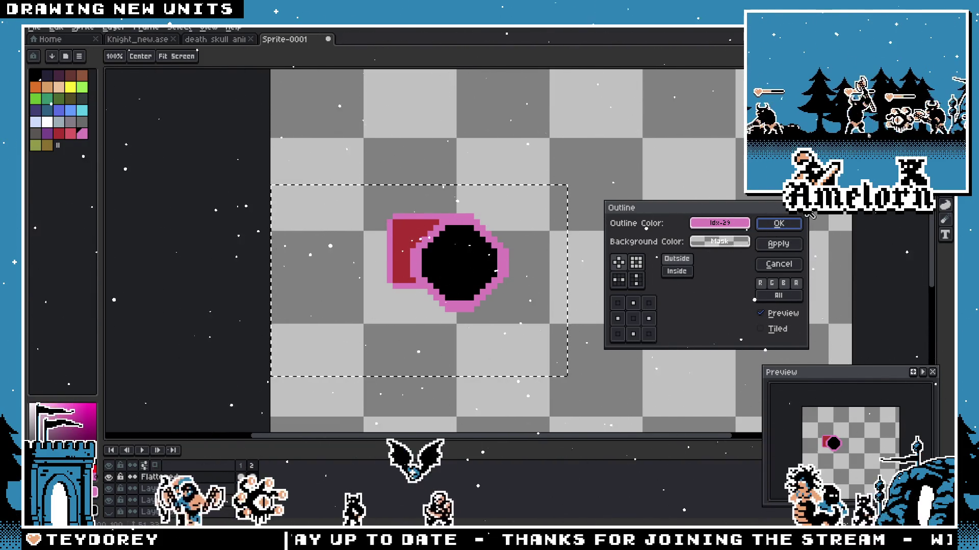
pyautogui.click(781, 227)
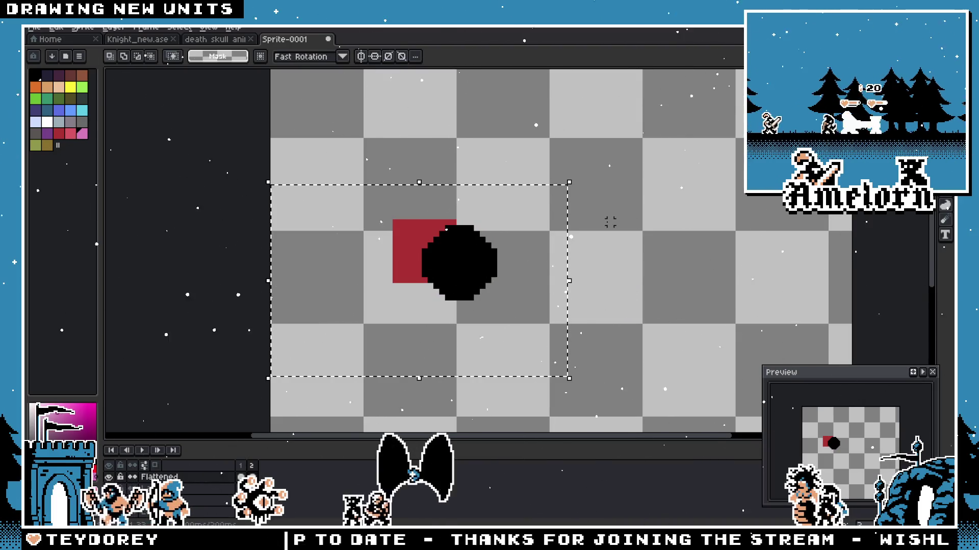
# Step: Step back and forth through history until the outline and Flattened layer are removed
pyautogui.hotkey('ctrl', 'z')
pyautogui.hotkey('ctrl', 'y')
pyautogui.hotkey('ctrl', 'z')
pyautogui.hotkey('ctrl', 'z')
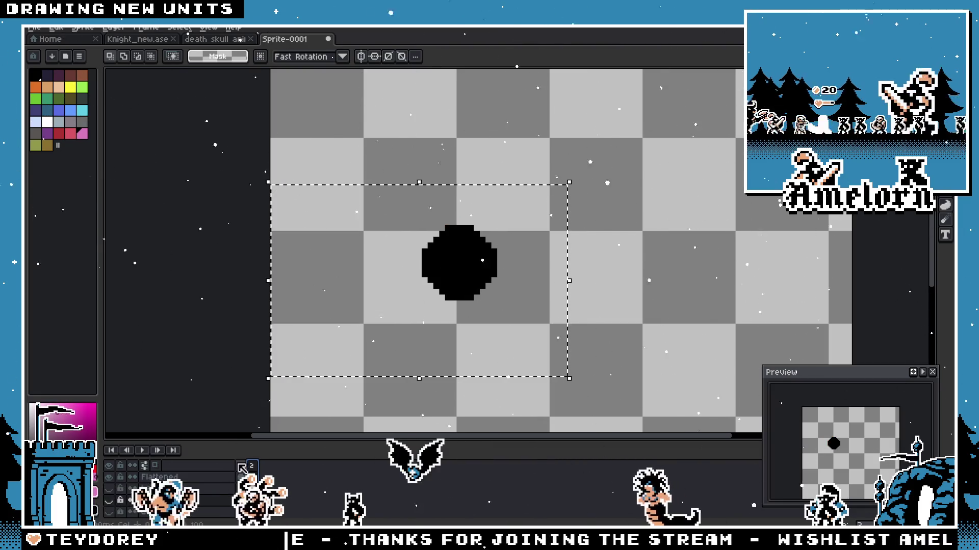
pyautogui.hotkey('ctrl', 'y')
pyautogui.hotkey('ctrl', 'z')
pyautogui.hotkey('ctrl', 'y')
pyautogui.hotkey('ctrl', 'z')
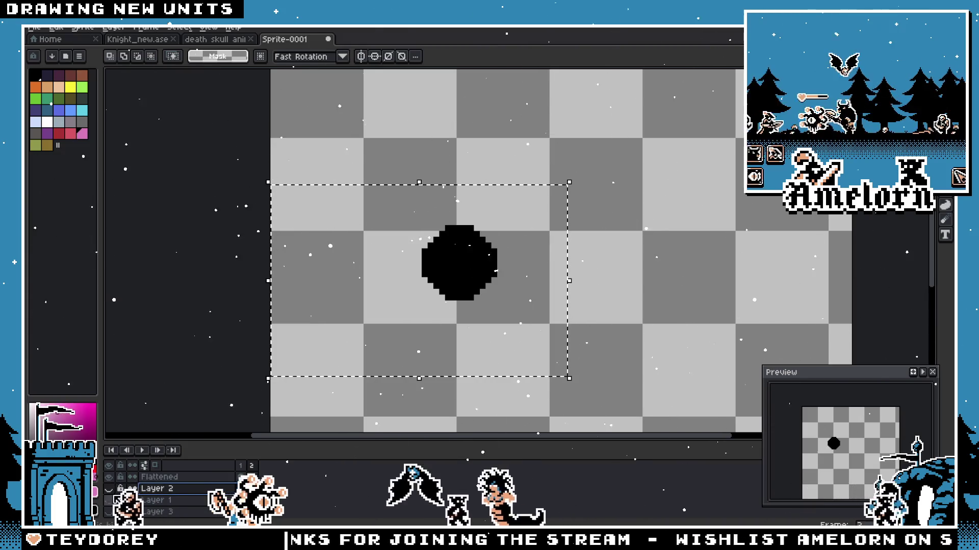
pyautogui.hotkey('ctrl', 'y')
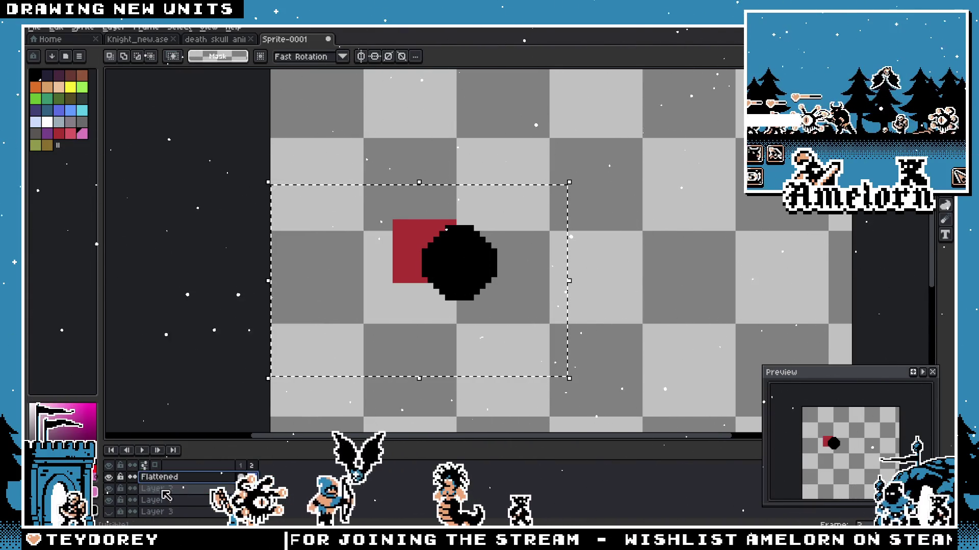
pyautogui.hotkey('ctrl', 'y')
pyautogui.hotkey('ctrl', 'z')
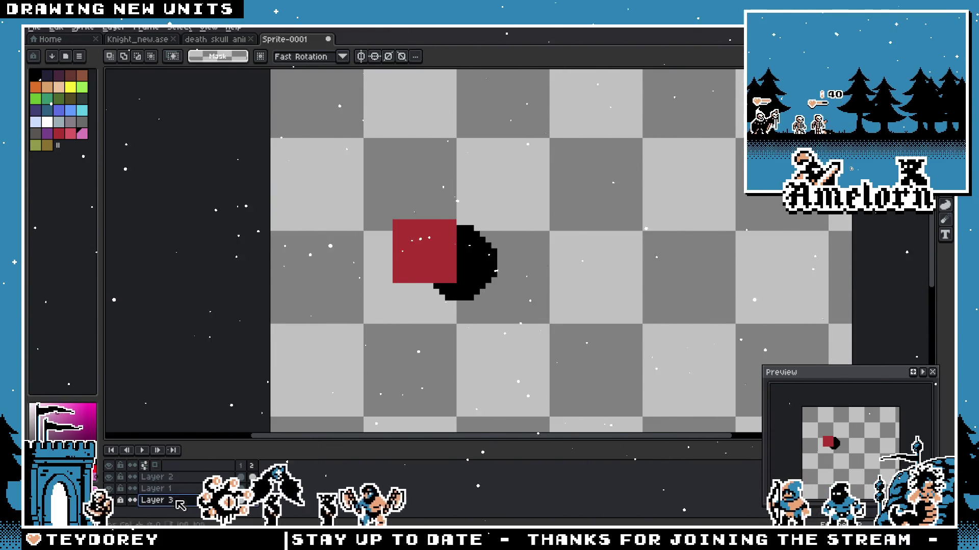
# Step: Make Layer 1 active and return to the first animation frame
pyautogui.press('Up')
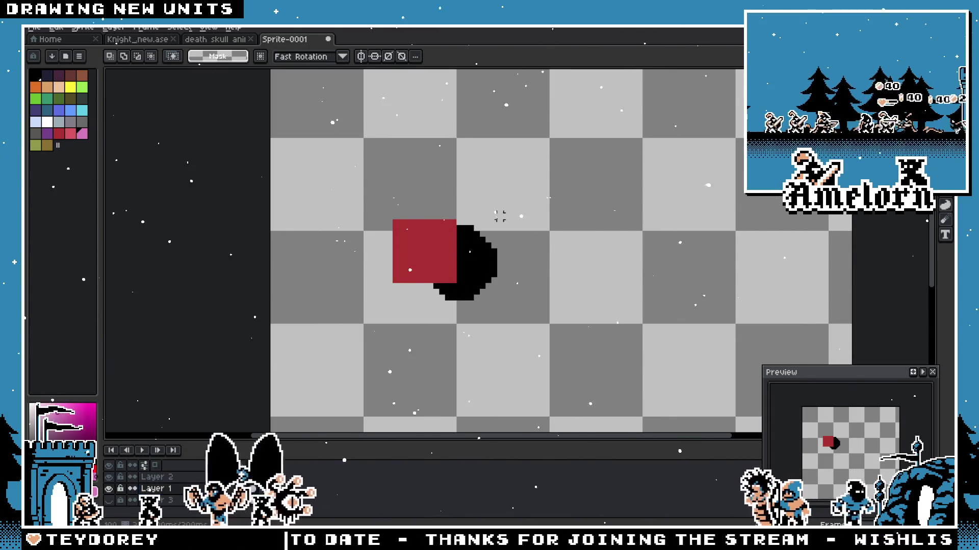
pyautogui.click(253, 475)
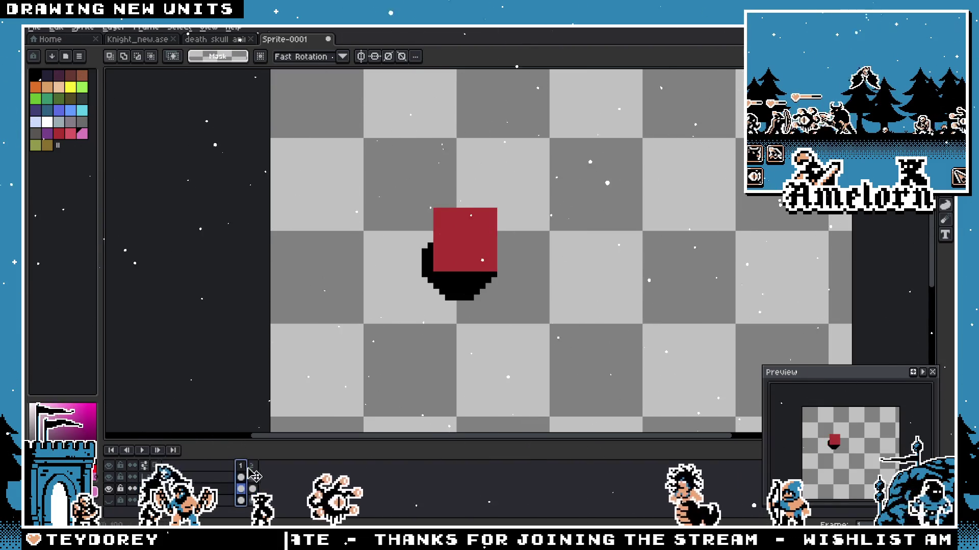
# Step: Generate a Flattened layer from visible layers, then activate Layer 3 and briefly select the canvas
pyautogui.click(34, 31)
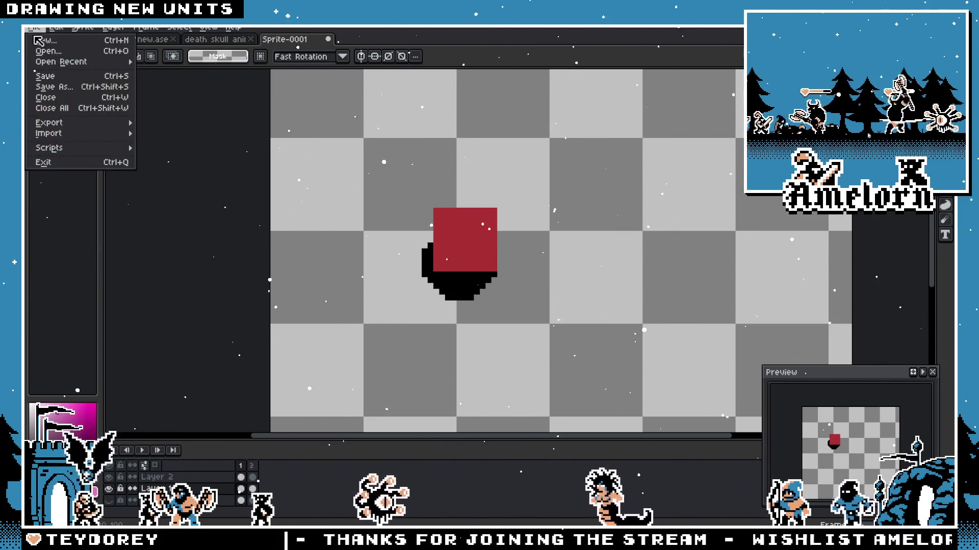
pyautogui.moveTo(49, 148)
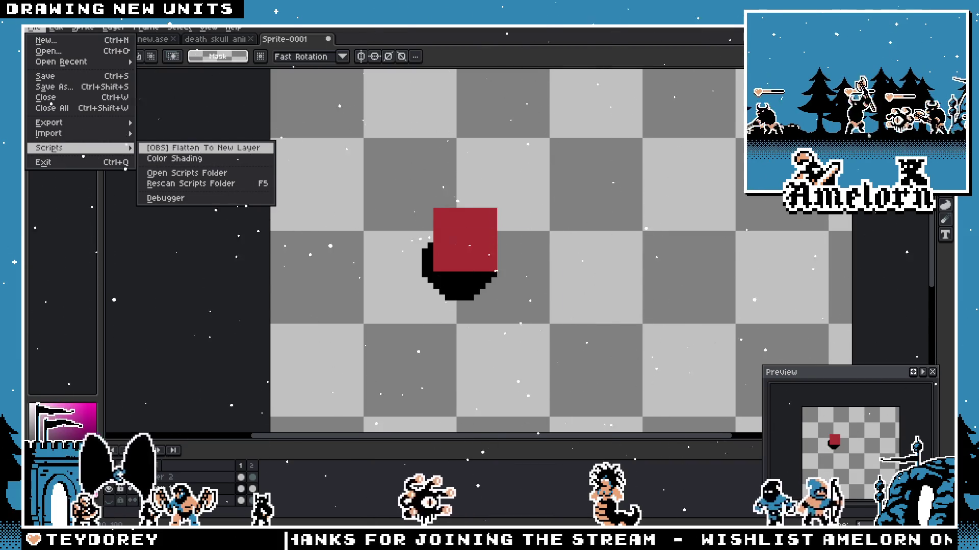
pyautogui.click(195, 152)
pyautogui.click(527, 310)
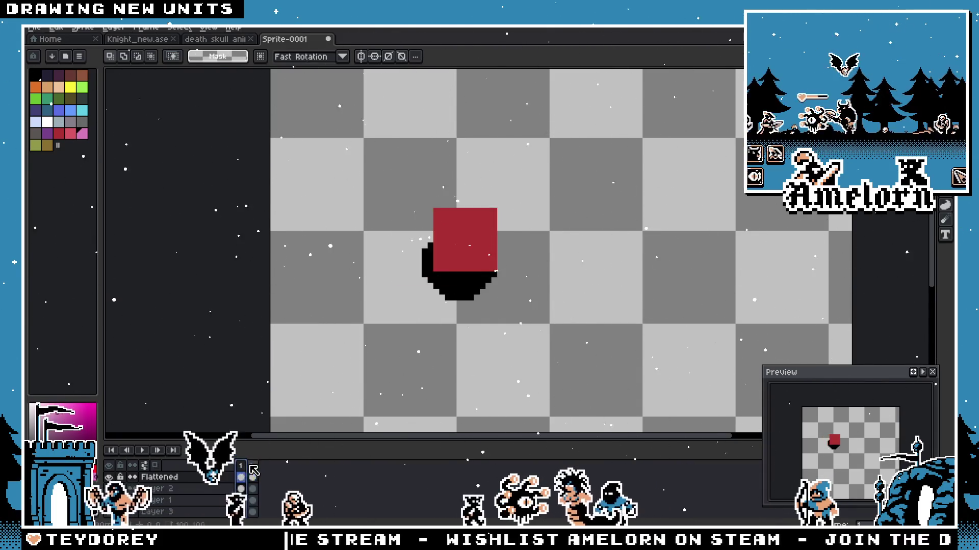
pyautogui.click(156, 511)
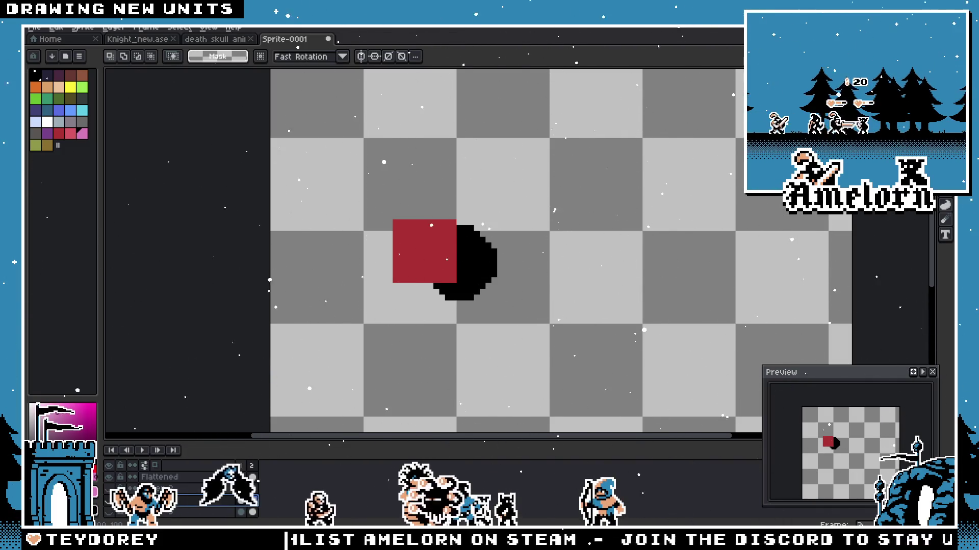
pyautogui.hotkey('ctrl', 'shift', 'd')
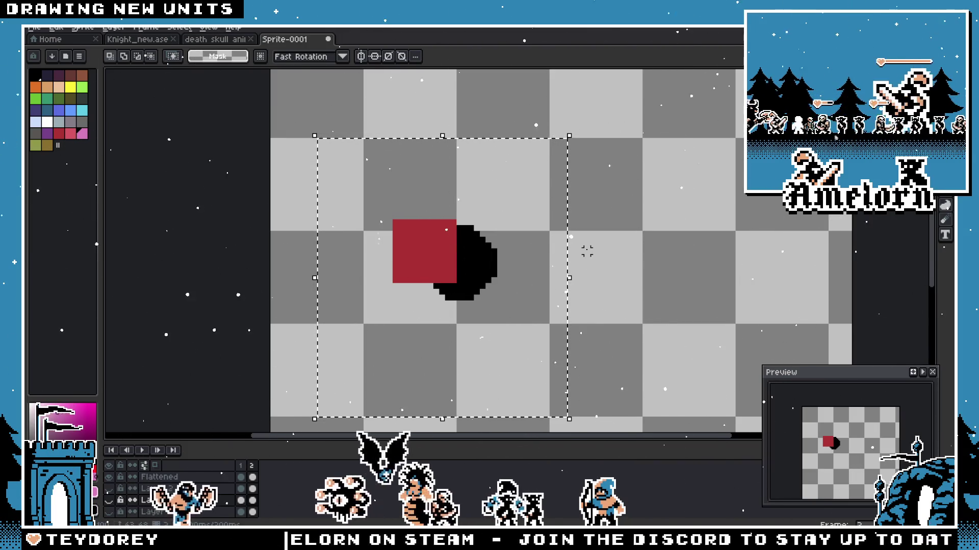
pyautogui.hotkey('ctrl', 'd')
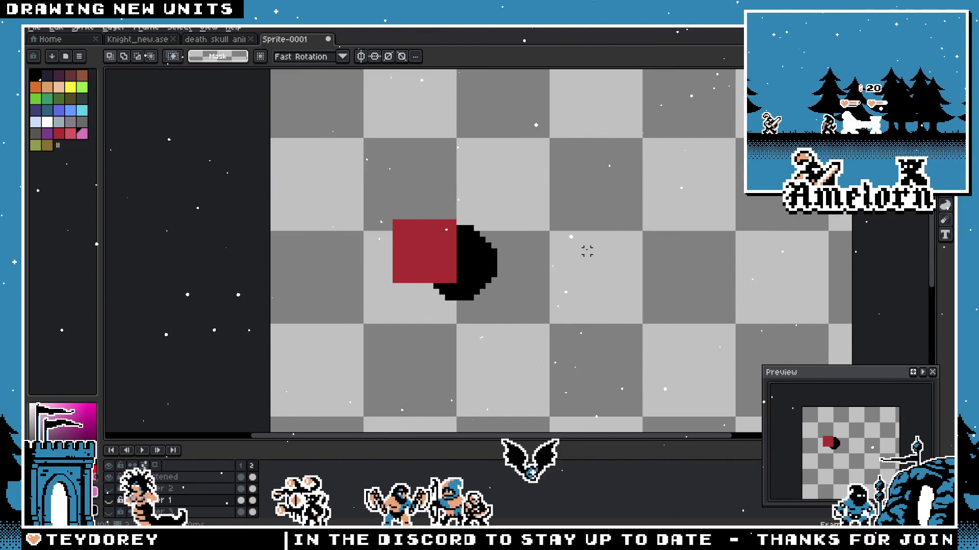
# Step: Generate another Flattened layer and begin closing the test sprite
pyautogui.click(34, 28)
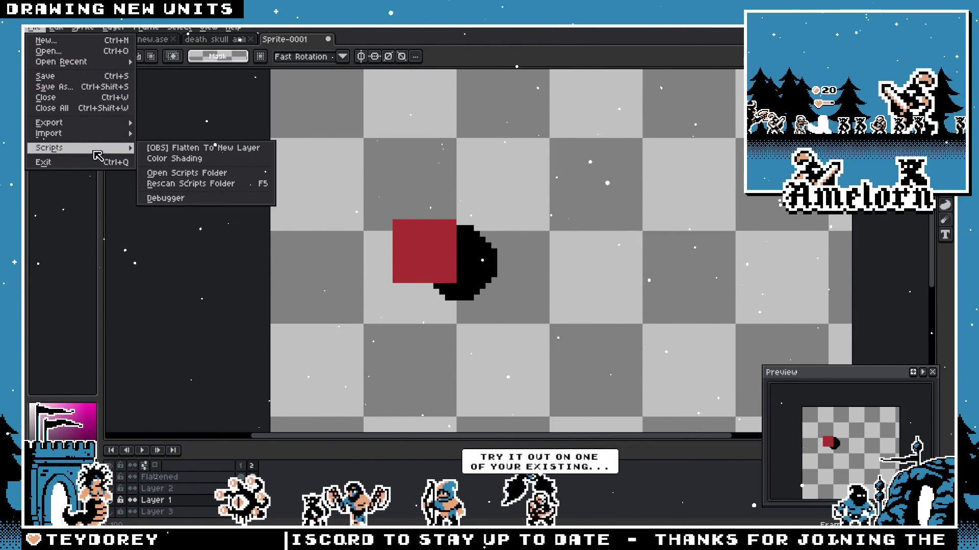
pyautogui.click(200, 151)
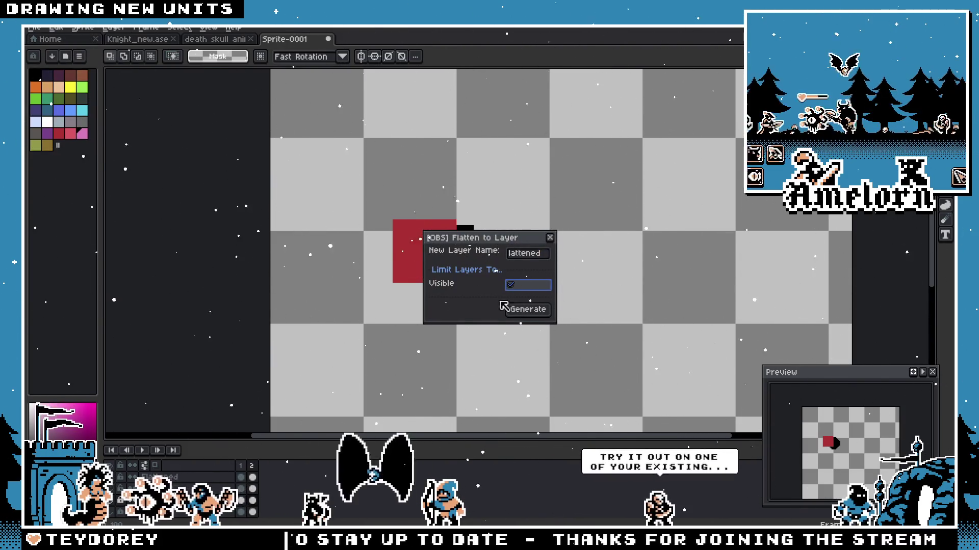
pyautogui.click(520, 309)
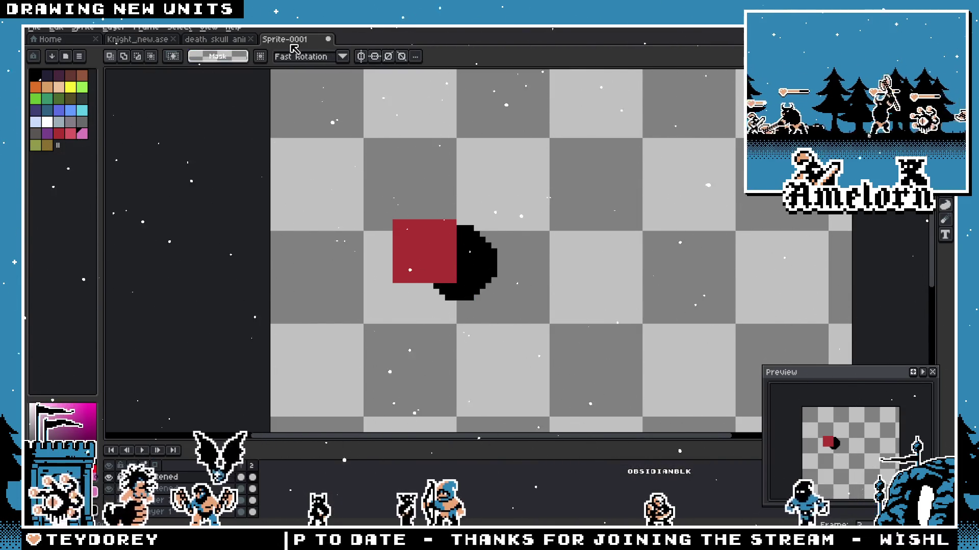
pyautogui.hotkey('ctrl', 'w')
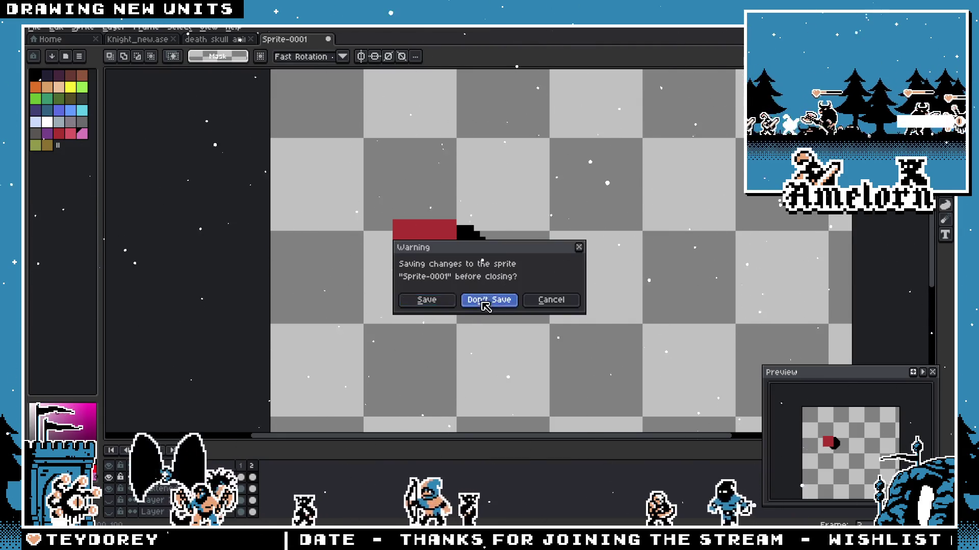
# Step: Close the test and death skull sprites unsaved, open ranger_new_anim.aseprite and hide its magenta Background layer
pyautogui.click(483, 300)
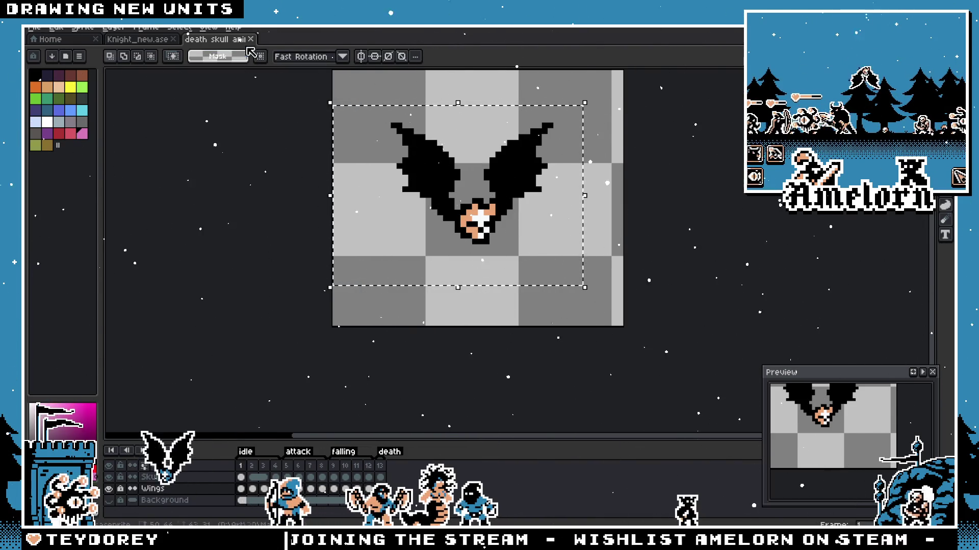
pyautogui.click(251, 38)
pyautogui.click(34, 27)
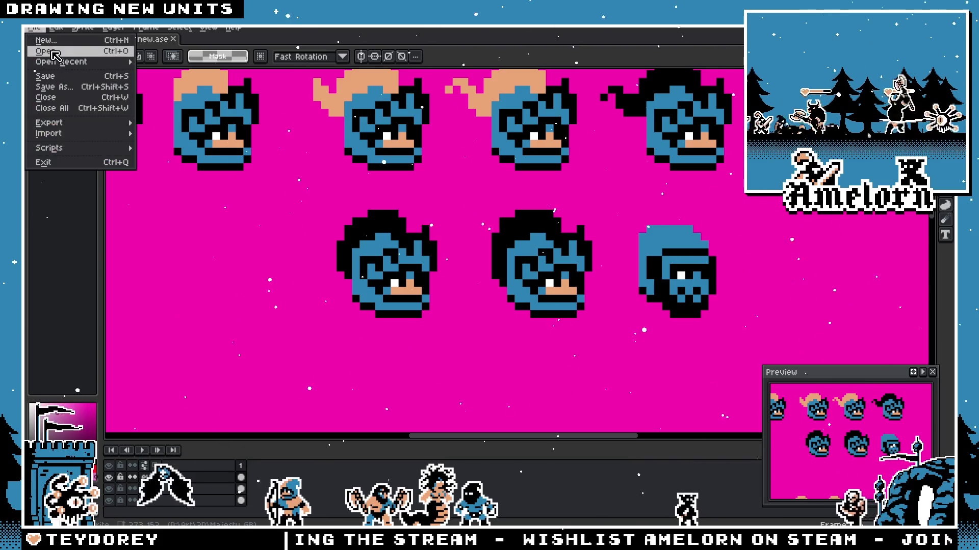
pyautogui.click(39, 52)
pyautogui.scroll(-5, 512, 309)
pyautogui.scroll(-5, 512, 309)
pyautogui.scroll(-10, 511, 309)
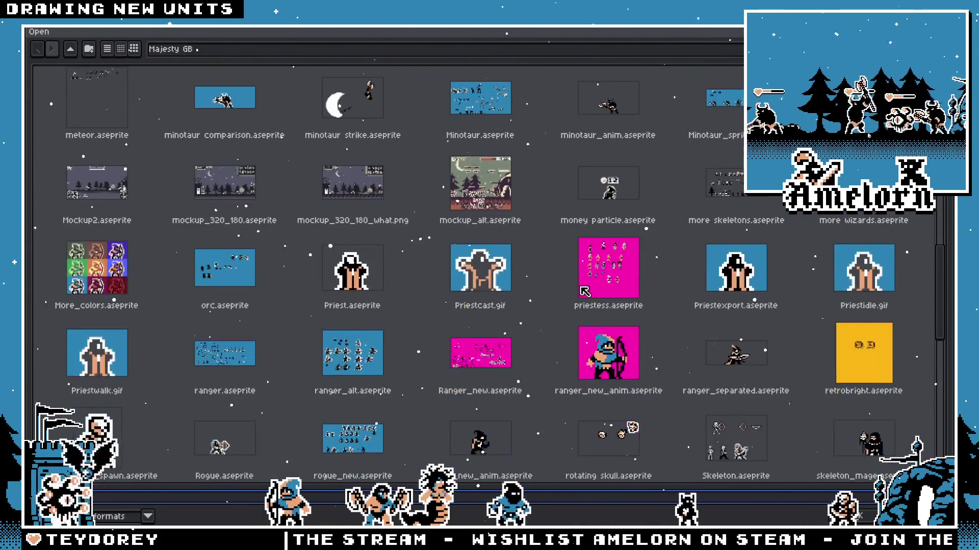
pyautogui.doubleClick(606, 205)
pyautogui.scroll(2, 521, 250)
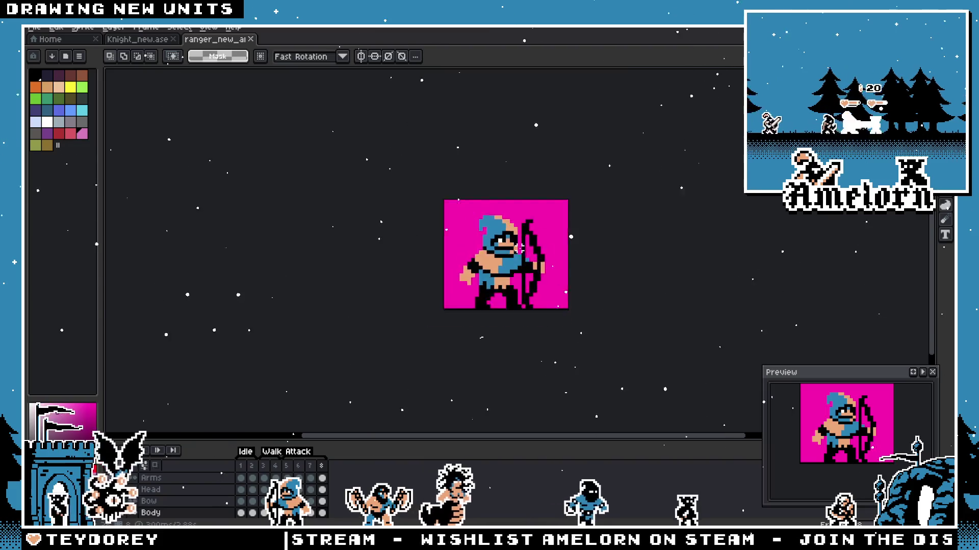
pyautogui.scroll(3, 521, 250)
pyautogui.scroll(-2, 521, 250)
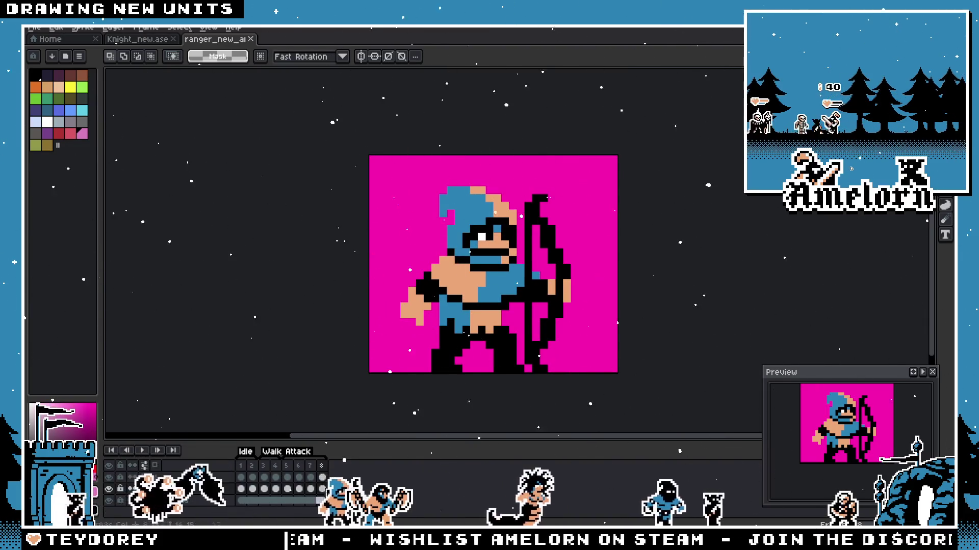
pyautogui.click(566, 361)
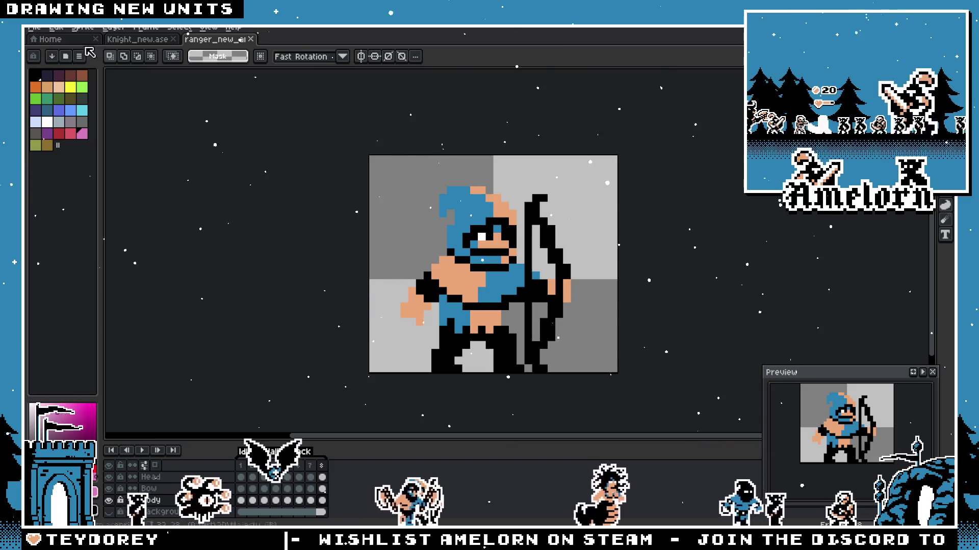
# Step: Generate a Flattened layer from the archer's visible layers and enlarge the layer list
pyautogui.click(34, 28)
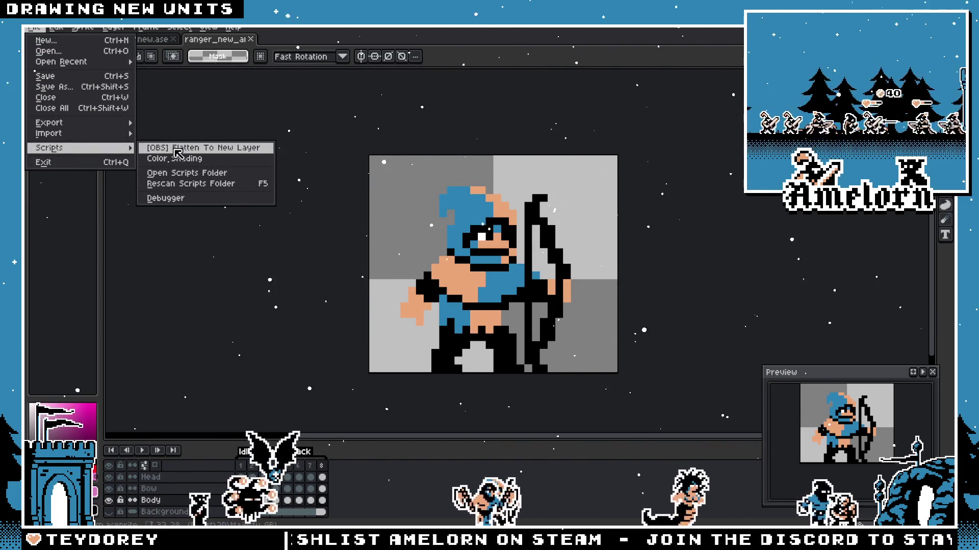
pyautogui.click(203, 148)
pyautogui.press('Tab')
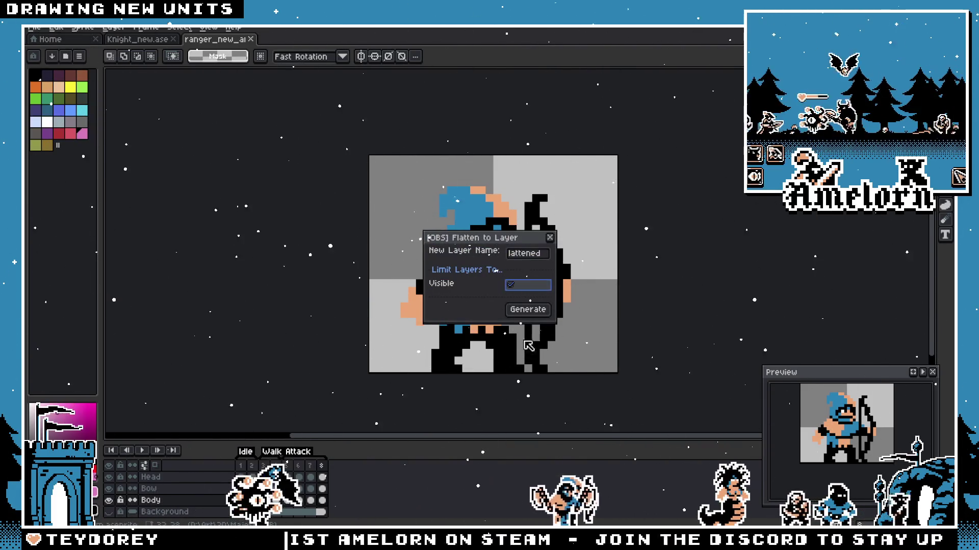
pyautogui.press('Return')
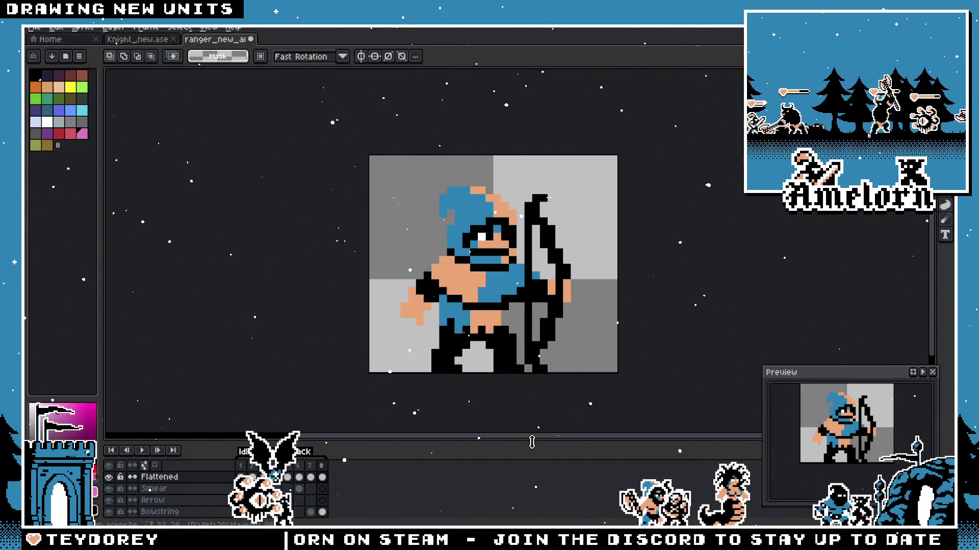
pyautogui.moveTo(532, 442); pyautogui.dragTo(531, 403)
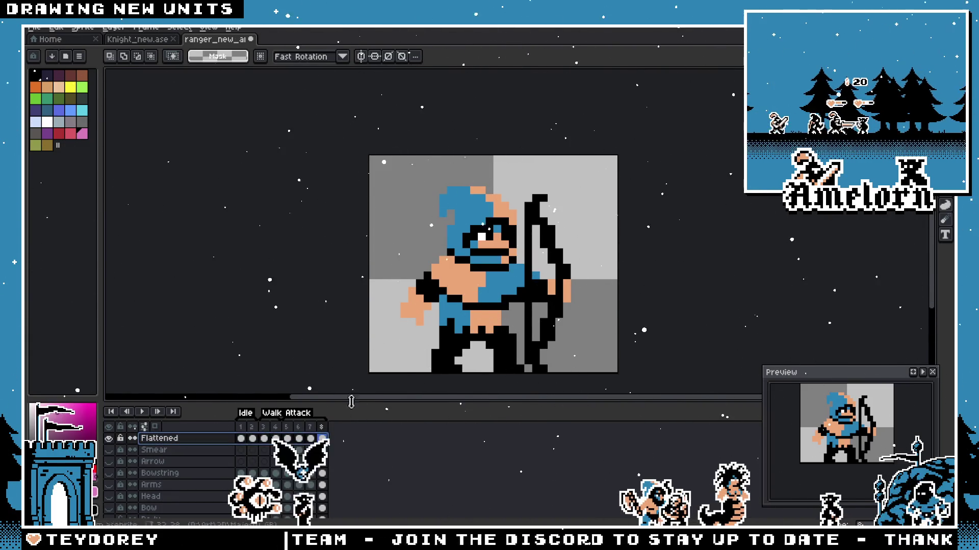
# Step: Apply a white outline around the whole archer, return to frame 1 and play the animation
pyautogui.hotkey('ctrl', 'a')
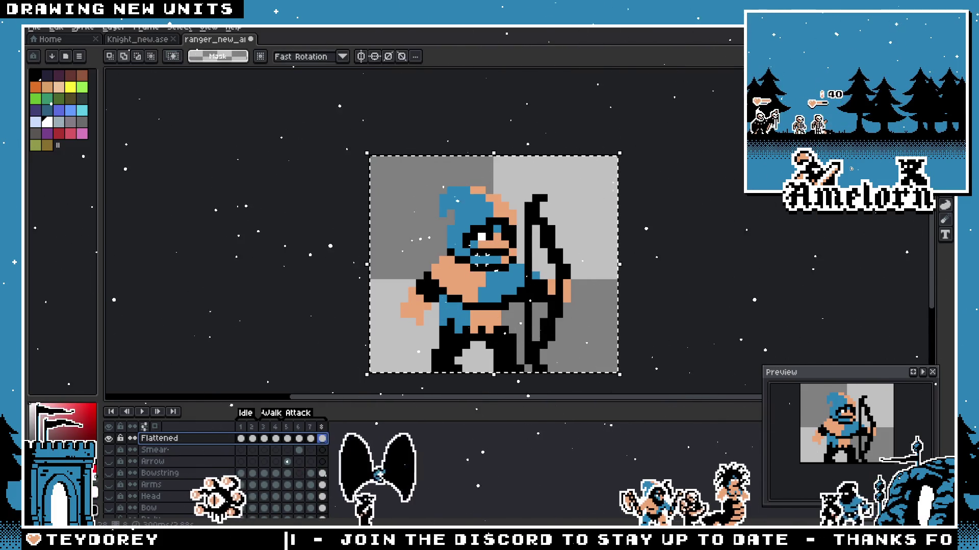
pyautogui.hotkey('shift', 'o')
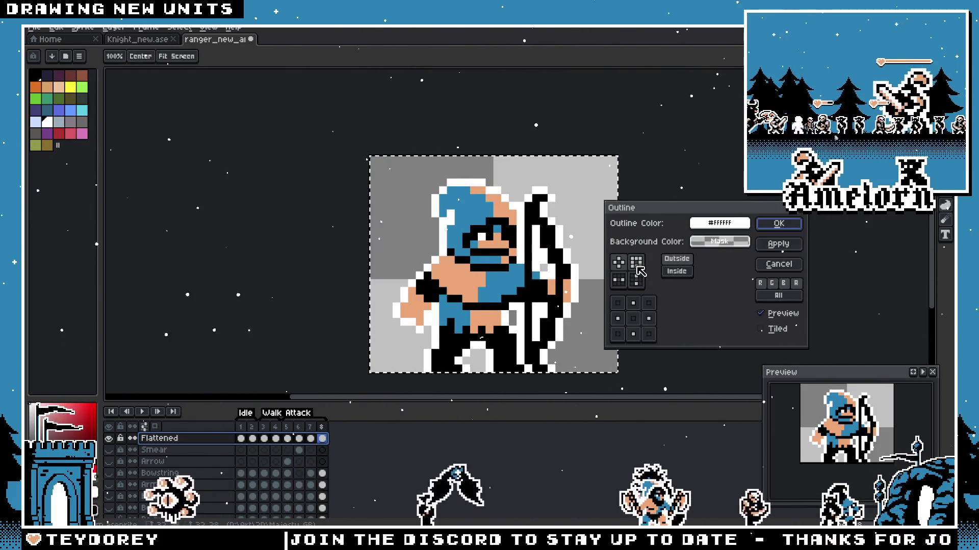
pyautogui.click(779, 223)
pyautogui.press('Home')
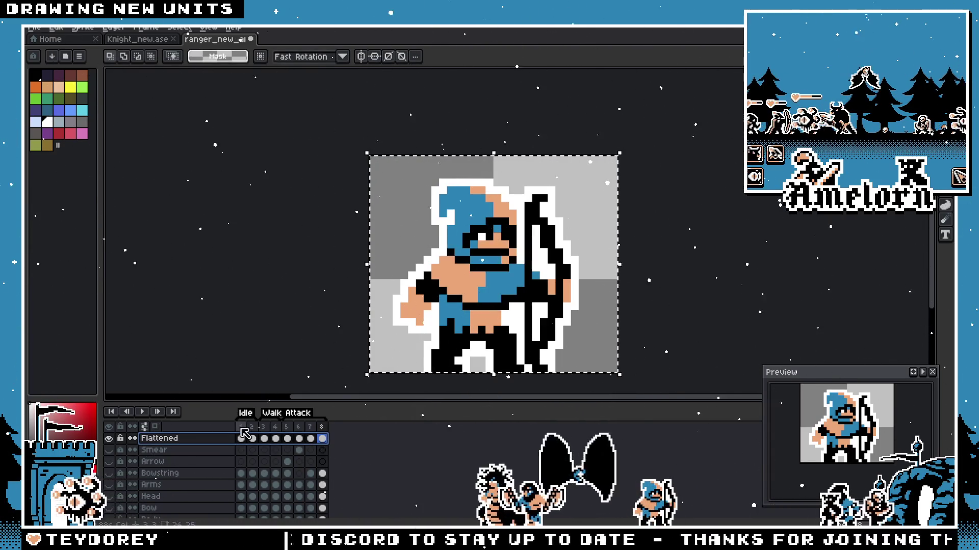
pyautogui.hotkey('ctrl', 'd')
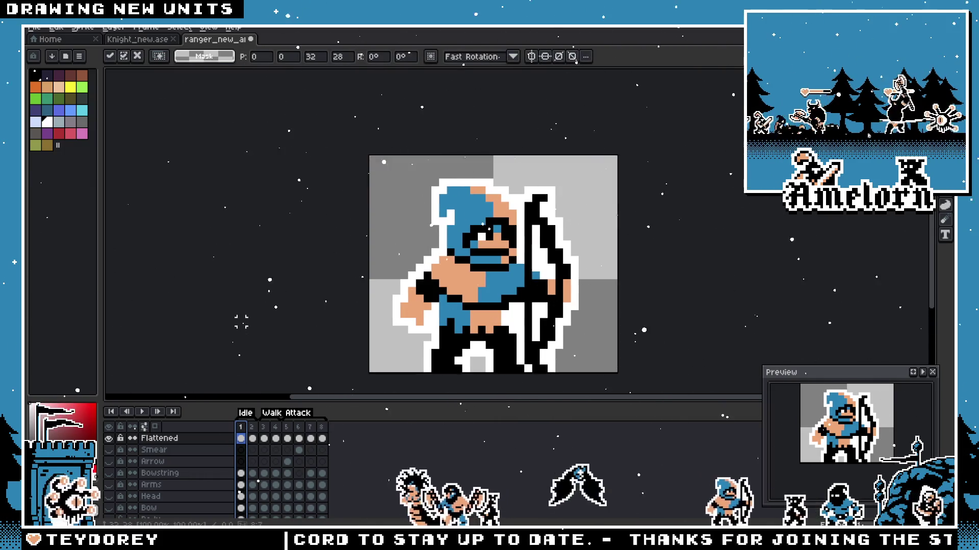
pyautogui.press('Return')
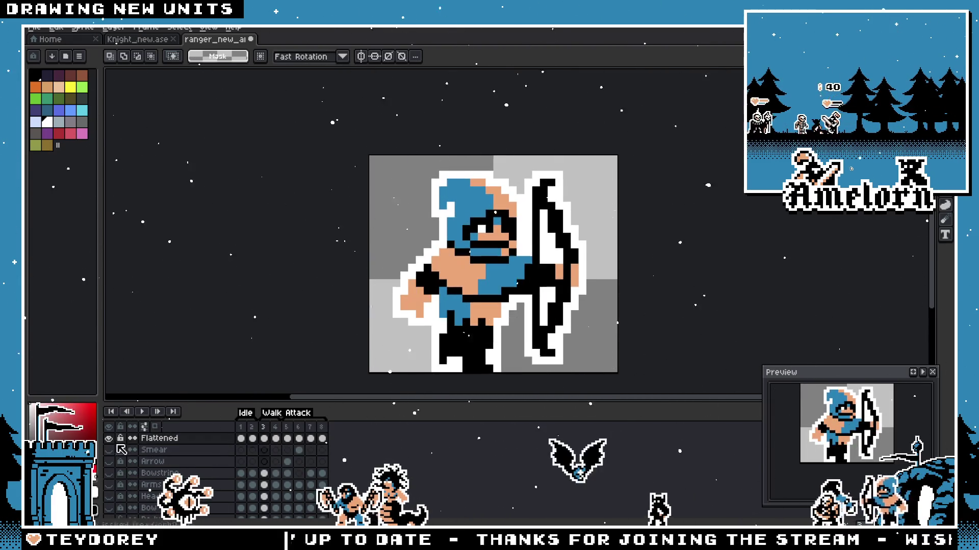
# Step: Toggle the Flattened layer's visibility, then select and delete it so Smear tops the stack
pyautogui.click(110, 438)
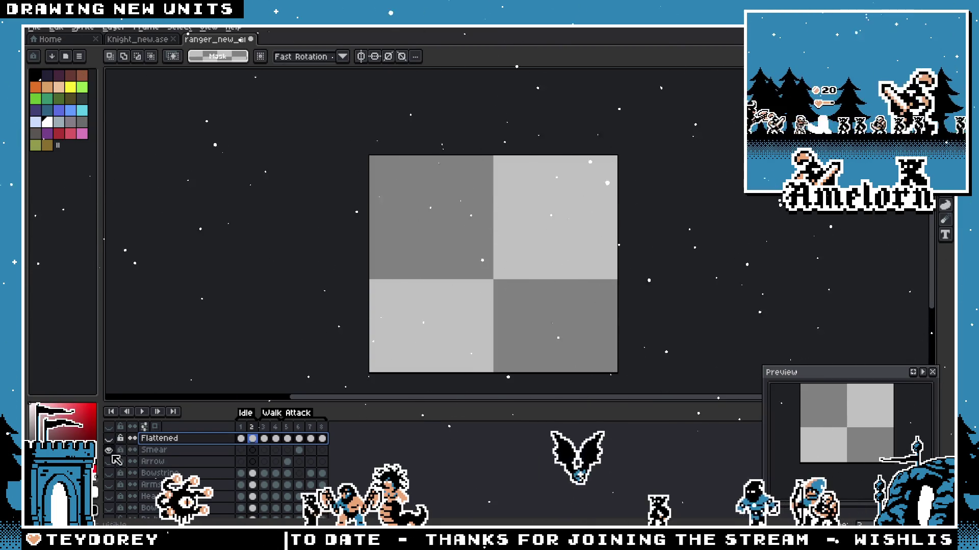
pyautogui.click(109, 439)
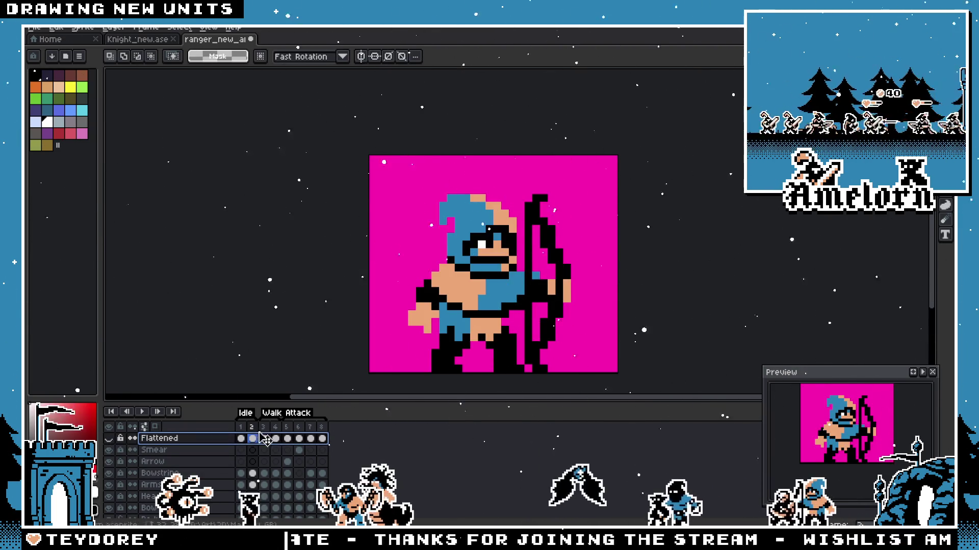
pyautogui.click(253, 427)
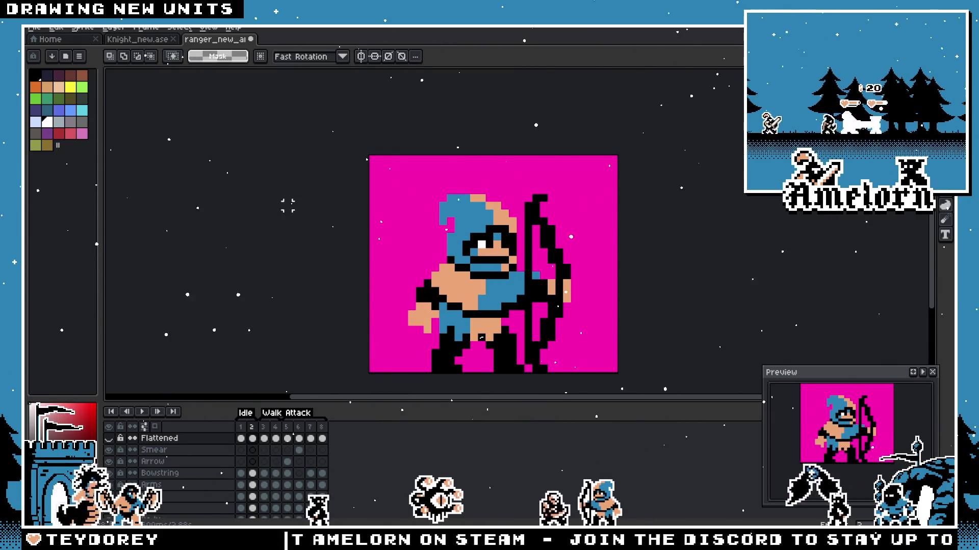
pyautogui.click(157, 438)
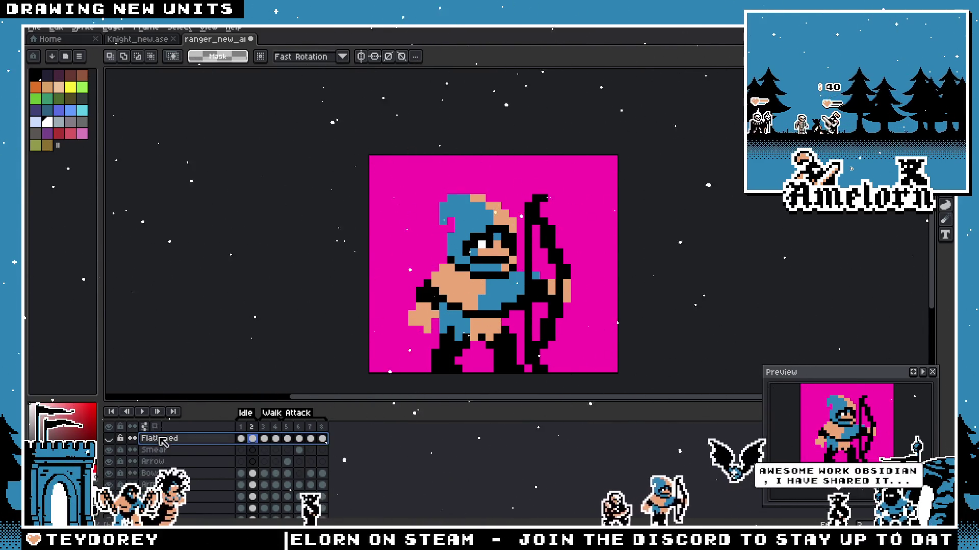
pyautogui.hotkey('ctrl', 'z')
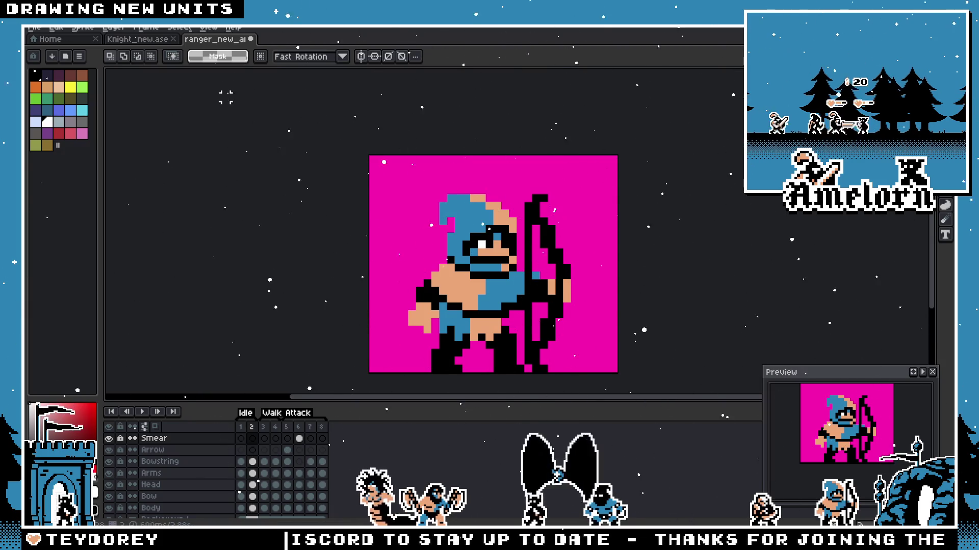
# Step: Close the ranger_new_anim file with Ctrl+W, discarding its changes
pyautogui.hotkey('ctrl', 'w')
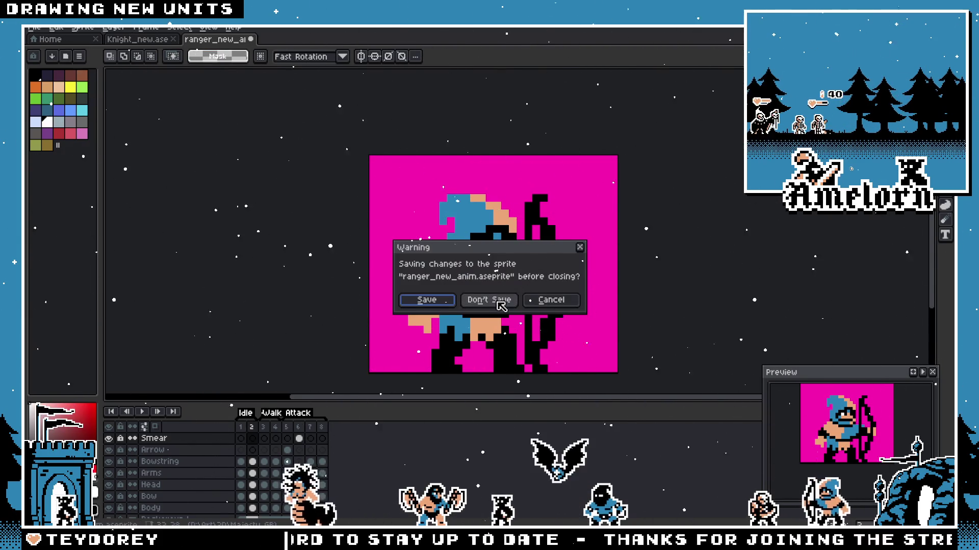
pyautogui.click(501, 299)
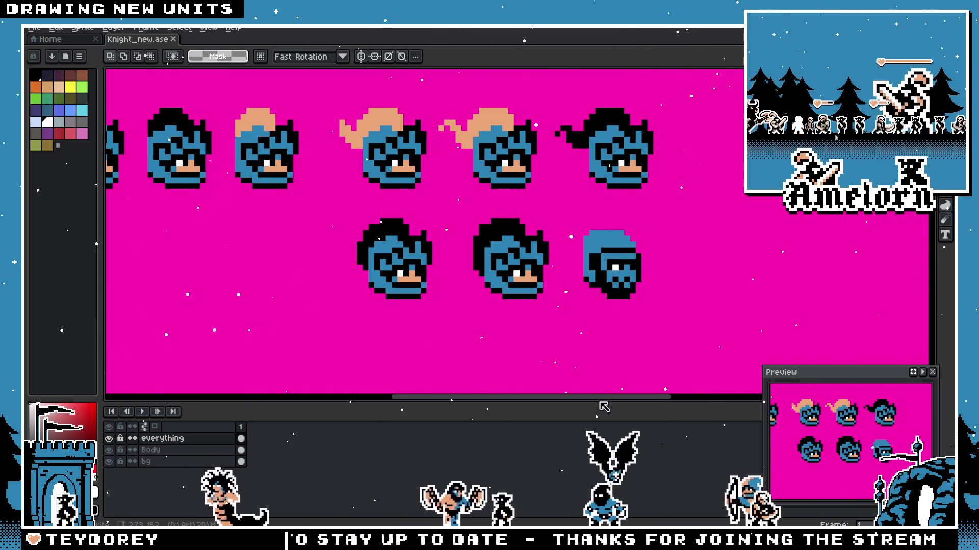
# Step: Shrink the timeline to enlarge the canvas, pan the head sheet, and bring up Export Sprite Sheet
pyautogui.moveTo(649, 405); pyautogui.dragTo(648, 440)
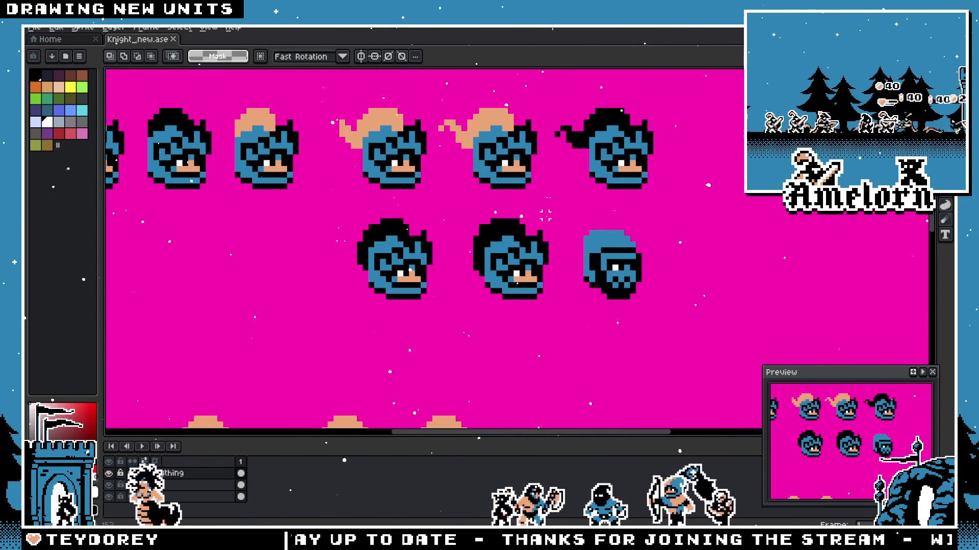
pyautogui.moveTo(663, 197); pyautogui.dragTo(680, 232)
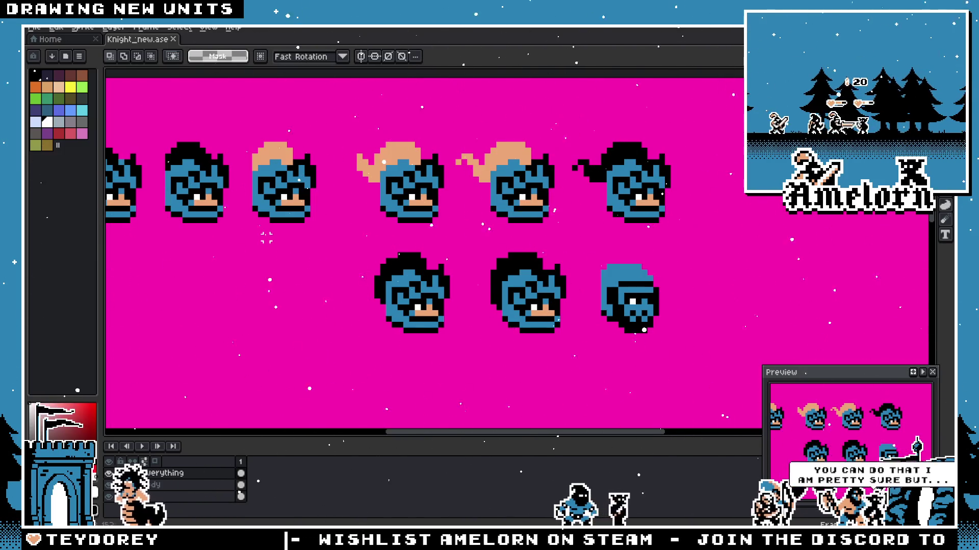
pyautogui.scroll(-1, 519, 198)
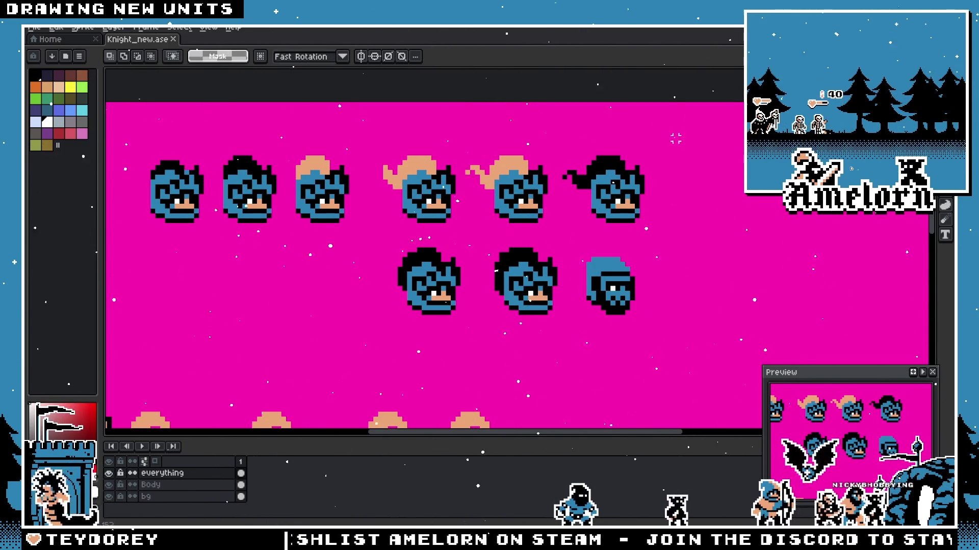
pyautogui.moveTo(690, 132); pyautogui.dragTo(376, 323)
pyautogui.hotkey('ctrl', 'e')
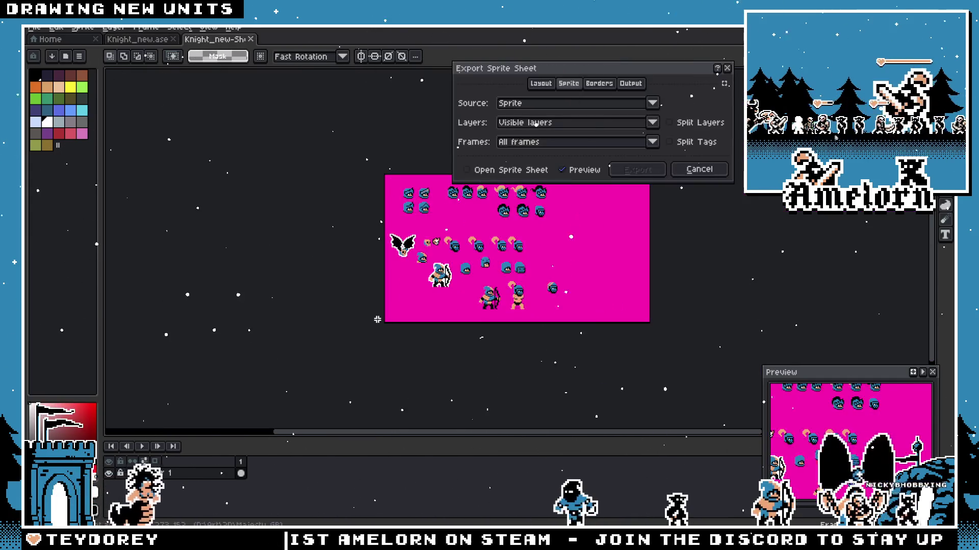
# Step: Cancel the sprite sheet export and close the Home tab, leaving only the knight head sheet open
pyautogui.click(698, 170)
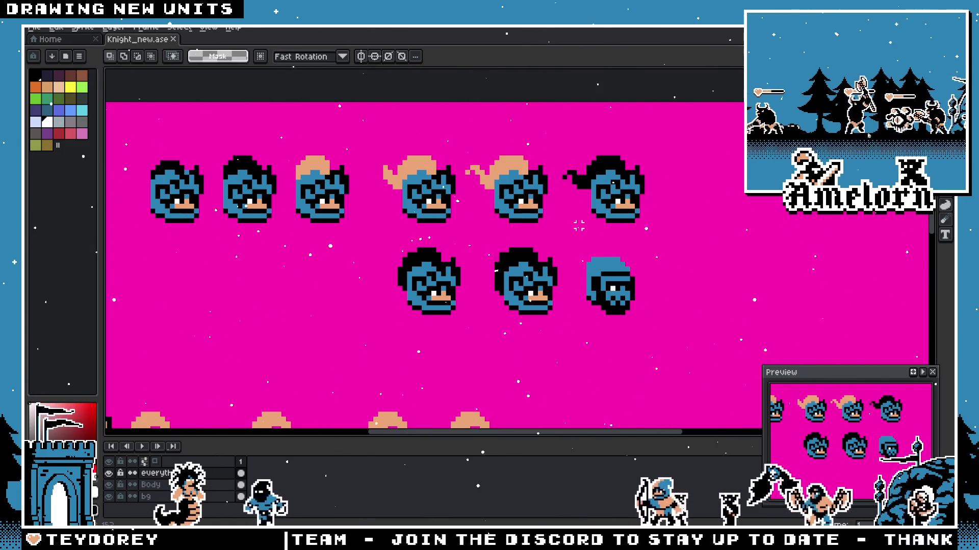
pyautogui.scroll(-1, 579, 226)
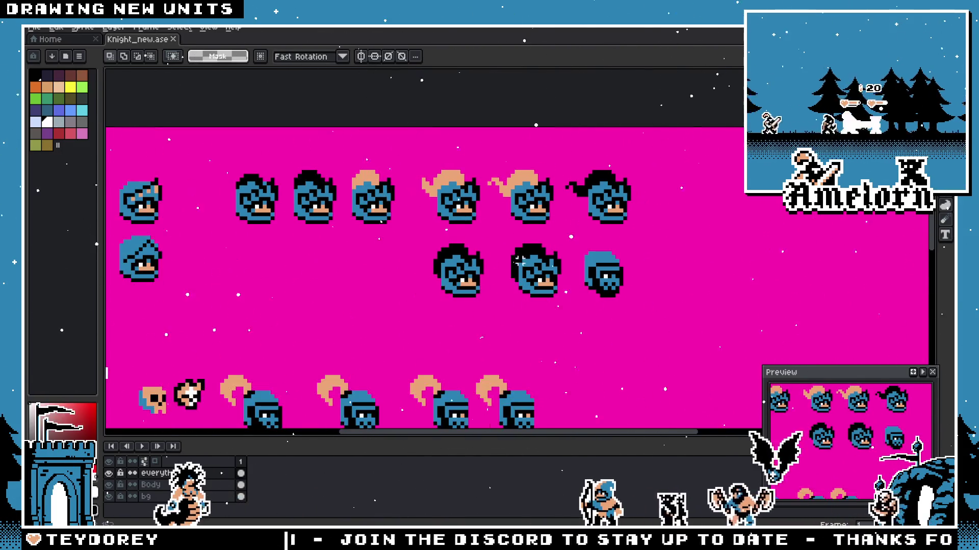
pyautogui.moveTo(551, 216)
pyautogui.mouseDown()
pyautogui.moveTo(555, 232)
pyautogui.moveTo(599, 250)
pyautogui.mouseUp()
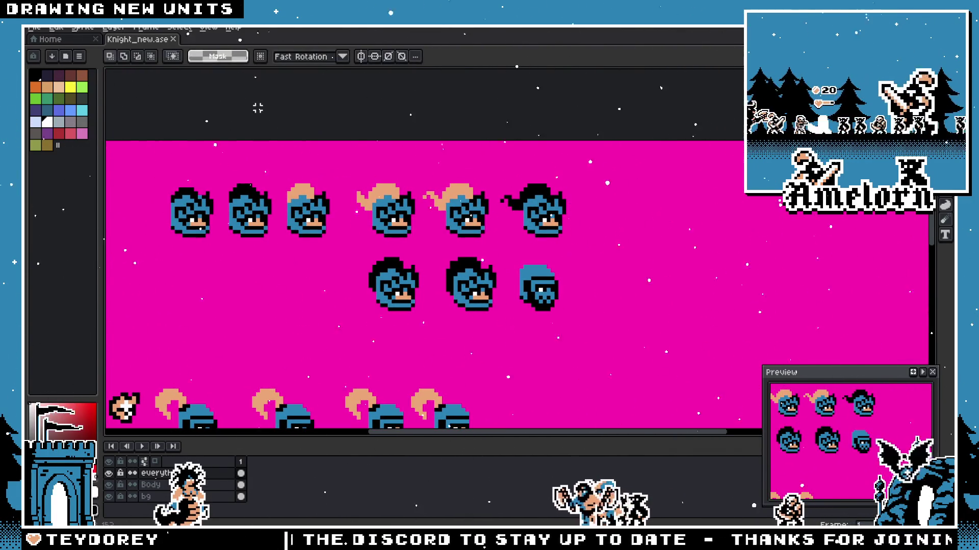
pyautogui.scroll(1, 490, 235)
pyautogui.click(95, 39)
pyautogui.moveTo(495, 237); pyautogui.dragTo(400, 225)
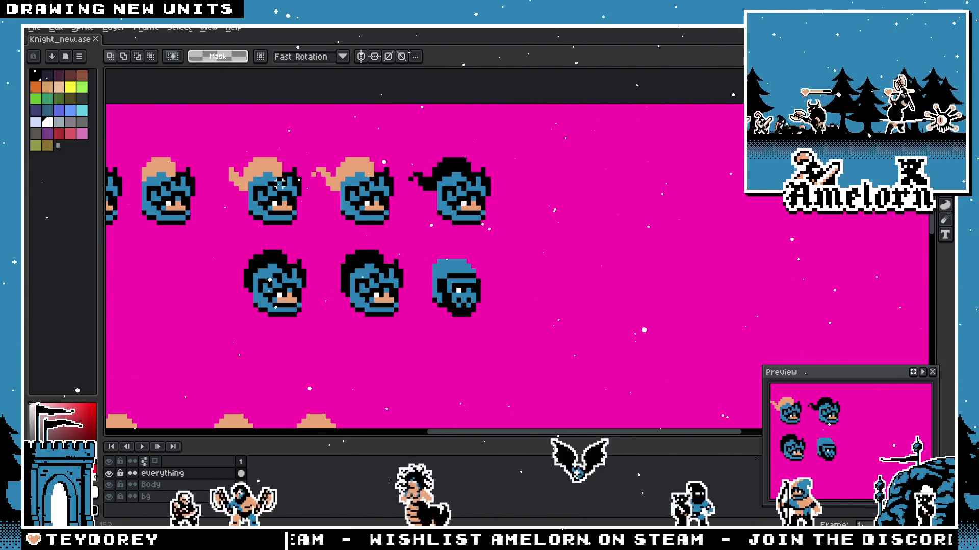
pyautogui.moveTo(462, 223); pyautogui.dragTo(523, 222)
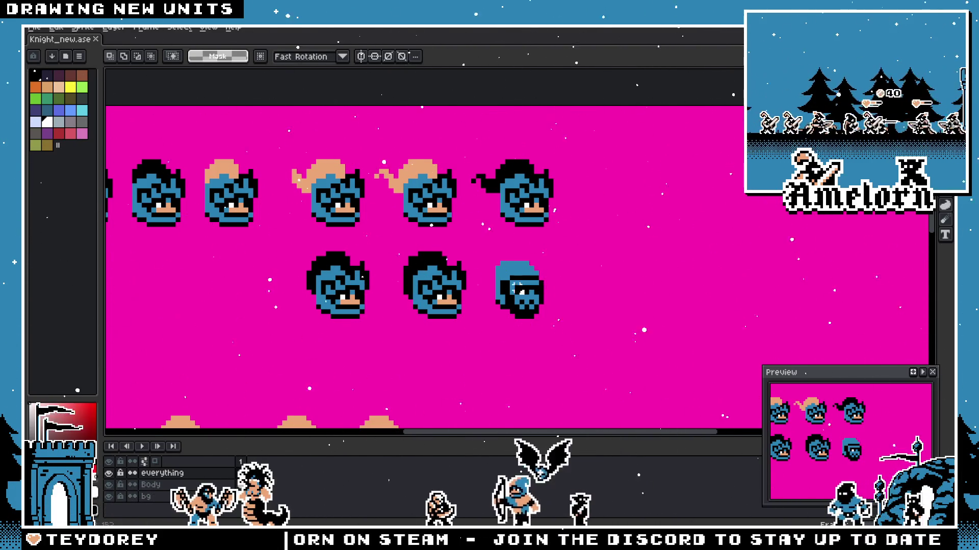
pyautogui.scroll(1, 529, 289)
# Step: Marquee the helmet knight head and move it down to the lower rows, committing the move
pyautogui.moveTo(643, 243); pyautogui.dragTo(561, 339)
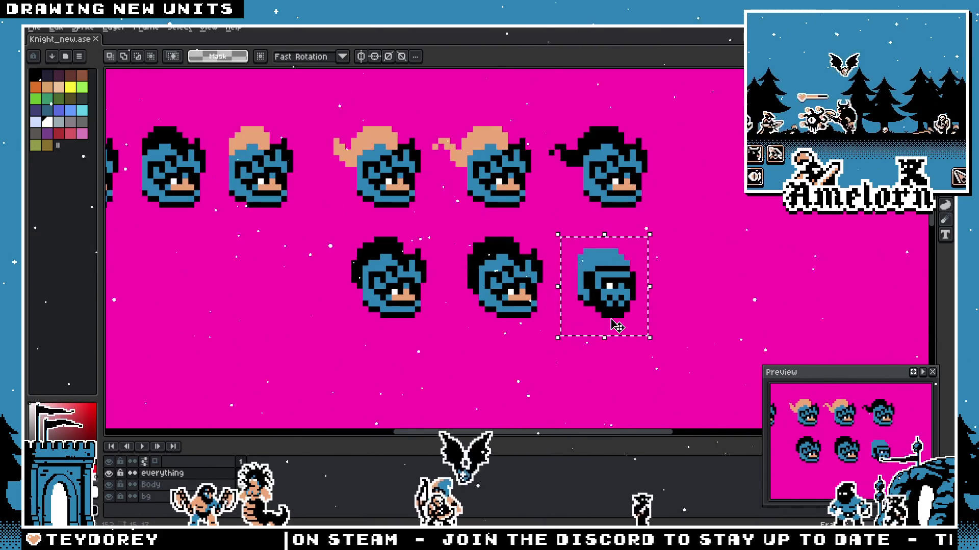
pyautogui.scroll(-1, 617, 326)
pyautogui.scroll(-1, 617, 327)
pyautogui.scroll(2, 614, 250)
pyautogui.hotkey('ctrl', 'd')
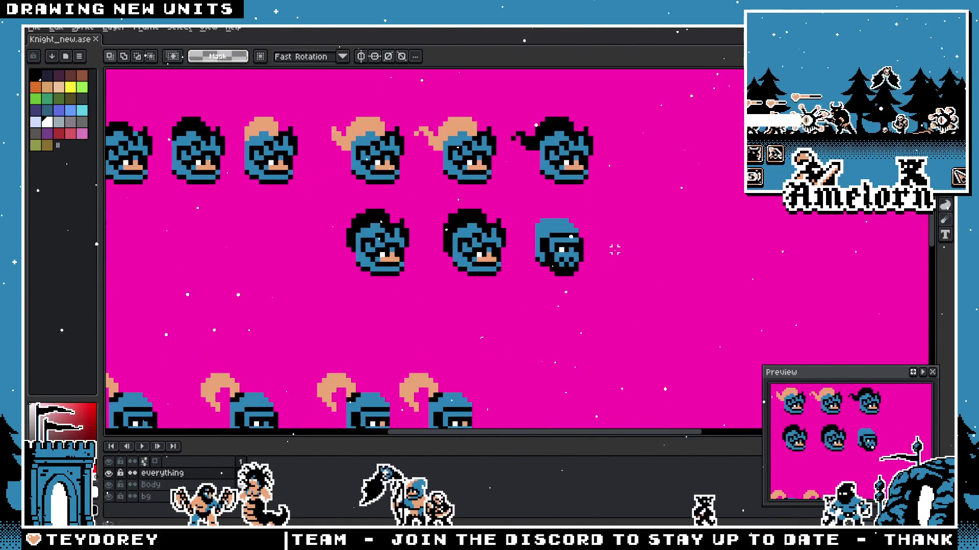
pyautogui.moveTo(678, 151); pyautogui.dragTo(583, 220)
pyautogui.hotkey('ctrl', 'd')
pyautogui.scroll(1, 654, 244)
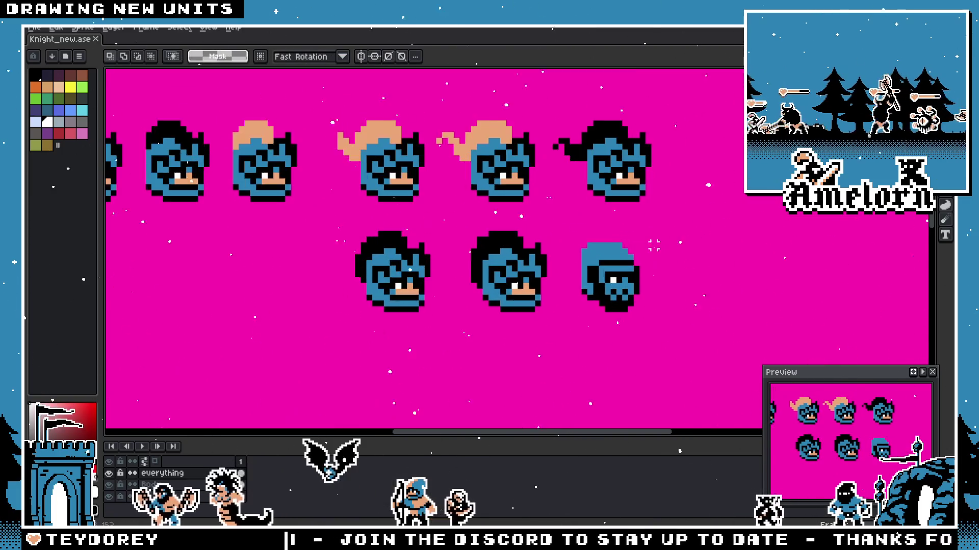
pyautogui.scroll(-1, 654, 245)
pyautogui.scroll(2, 614, 279)
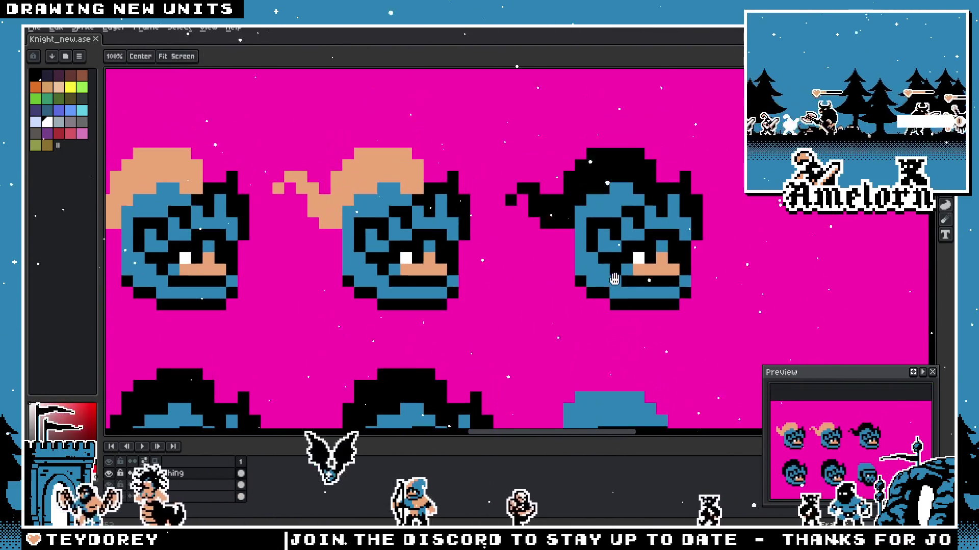
pyautogui.scroll(-2, 614, 279)
pyautogui.moveTo(629, 249); pyautogui.dragTo(539, 346)
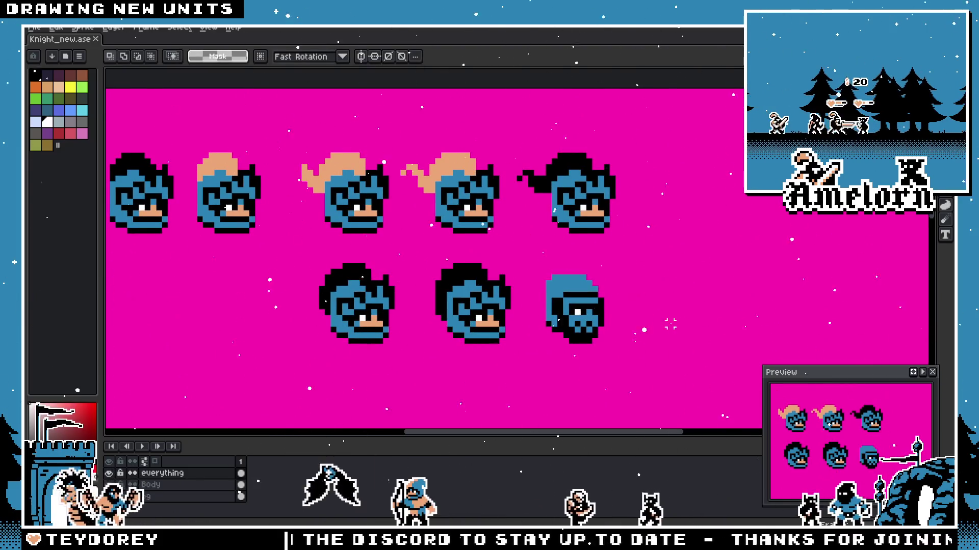
pyautogui.scroll(-3, 675, 324)
pyautogui.scroll(2, 537, 232)
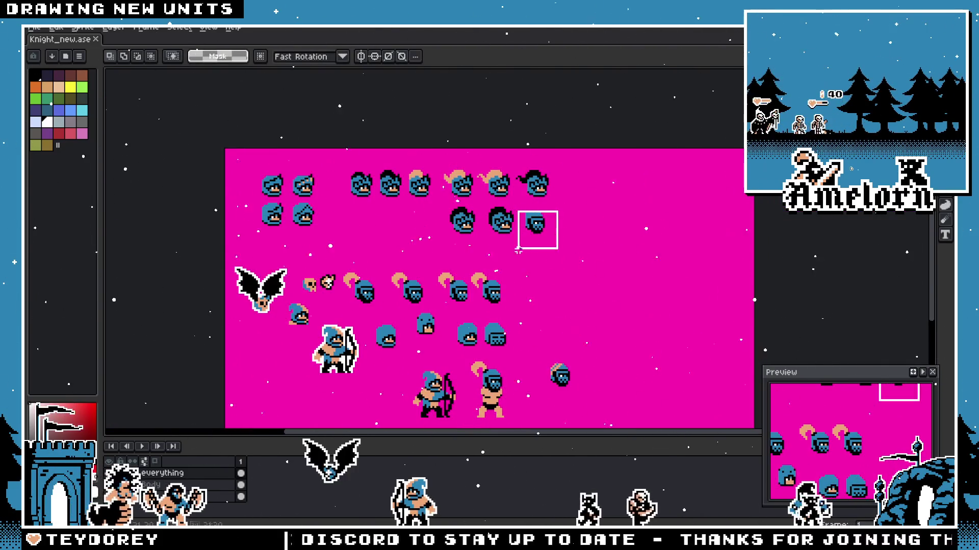
pyautogui.moveTo(540, 230); pyautogui.dragTo(541, 386)
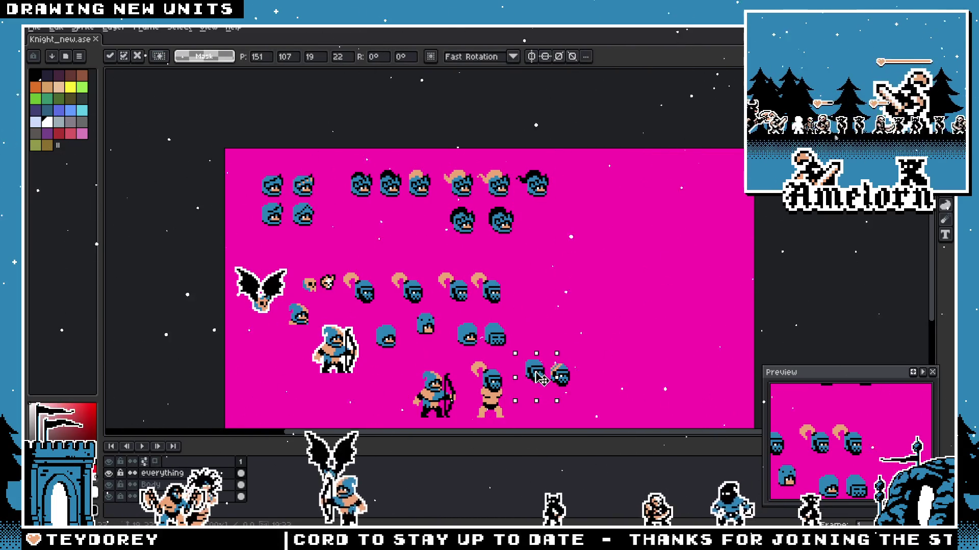
pyautogui.press('Return')
pyautogui.scroll(2, 540, 354)
pyautogui.scroll(1, 497, 321)
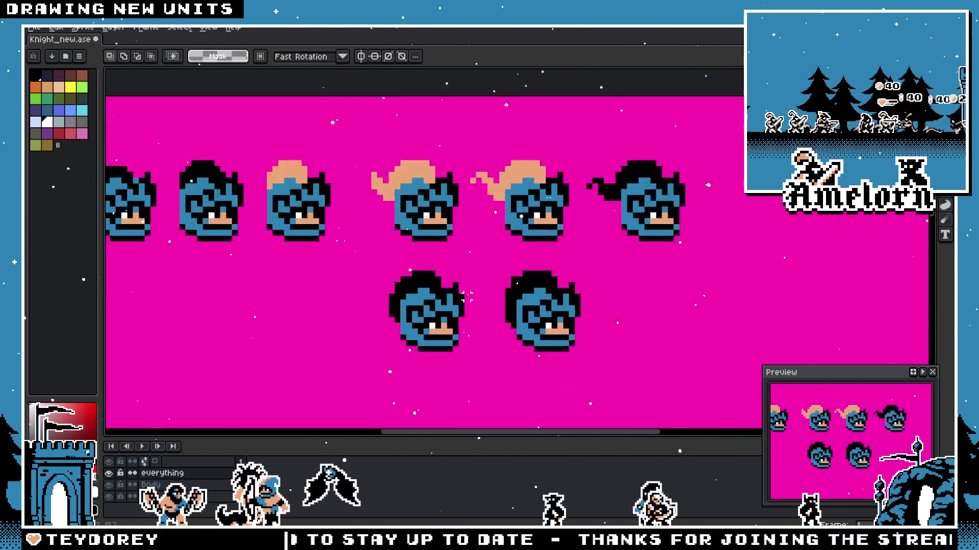
pyautogui.scroll(1, 468, 295)
pyautogui.scroll(1, 437, 280)
pyautogui.hscroll(2, 472, 287)
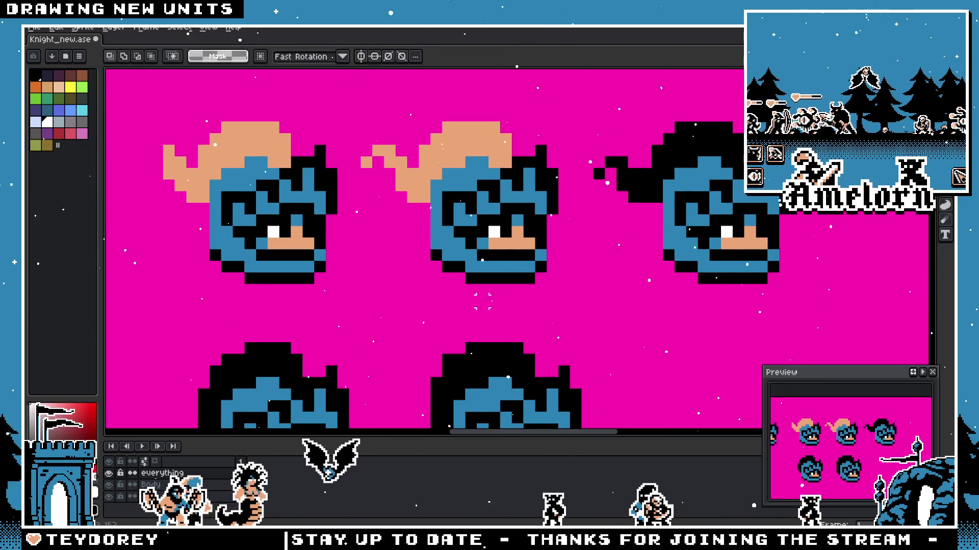
pyautogui.hscroll(3, 467, 285)
pyautogui.scroll(1, 459, 284)
pyautogui.scroll(1, 459, 285)
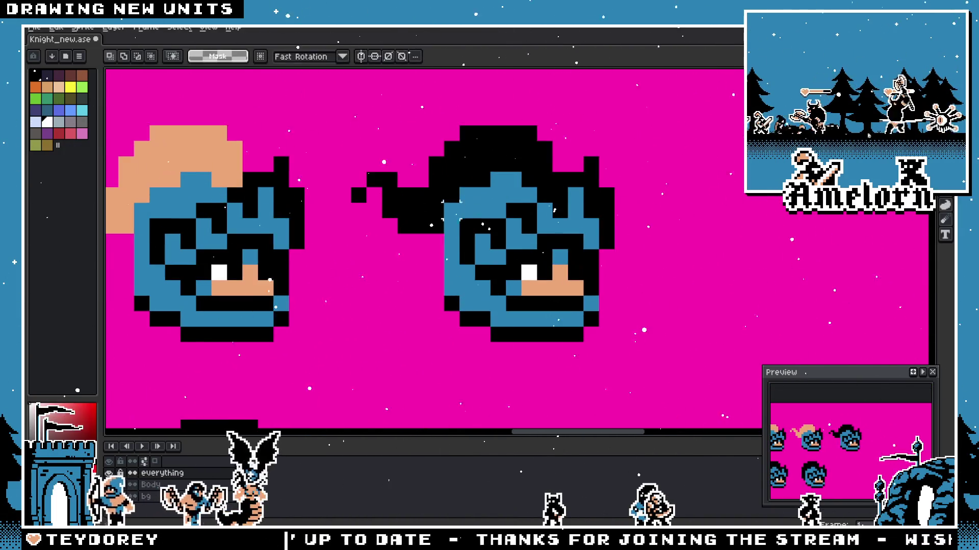
# Step: Marquee the black-haired head and drag a copy of it to the right beside the original
pyautogui.press('b')
pyautogui.scroll(3, 376, 255)
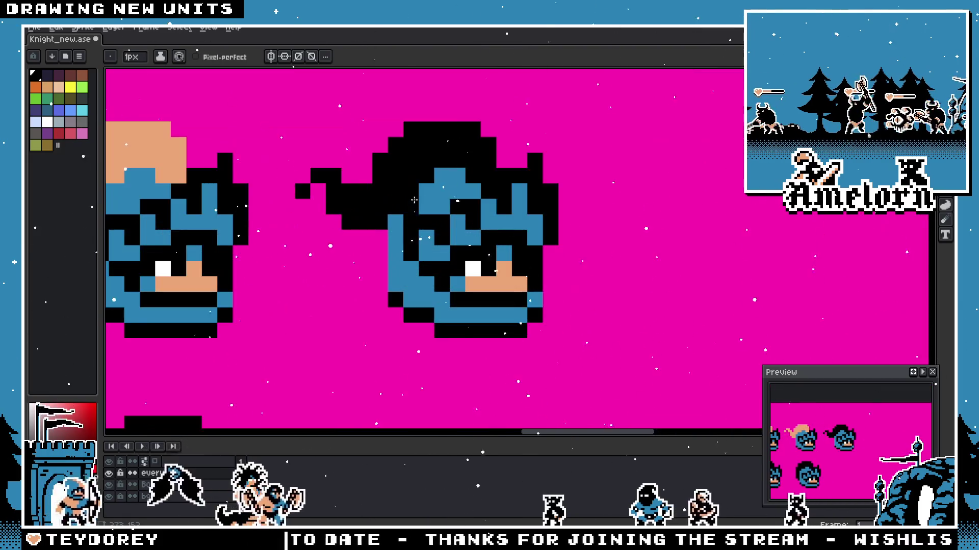
pyautogui.scroll(-2, 376, 205)
pyautogui.scroll(2, 385, 183)
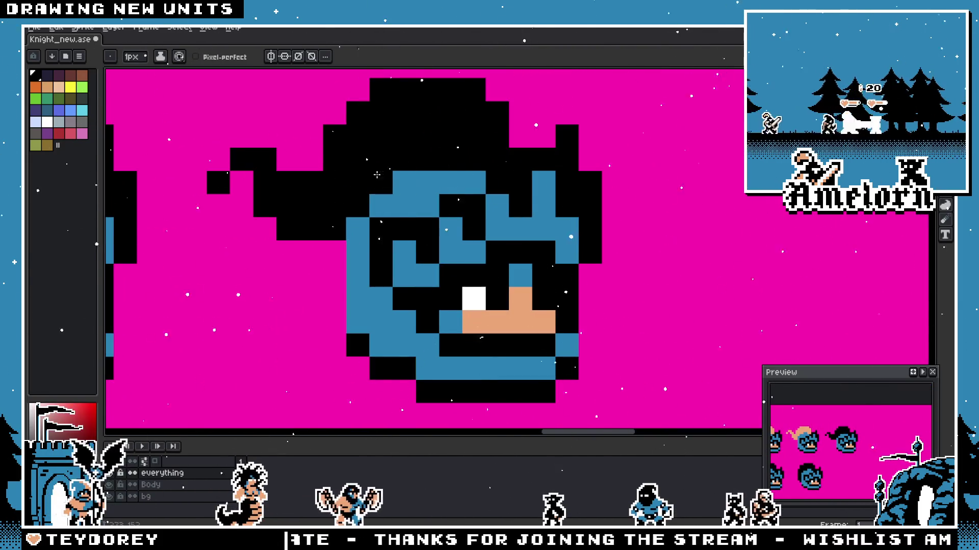
pyautogui.scroll(-3, 386, 174)
pyautogui.scroll(1, 325, 211)
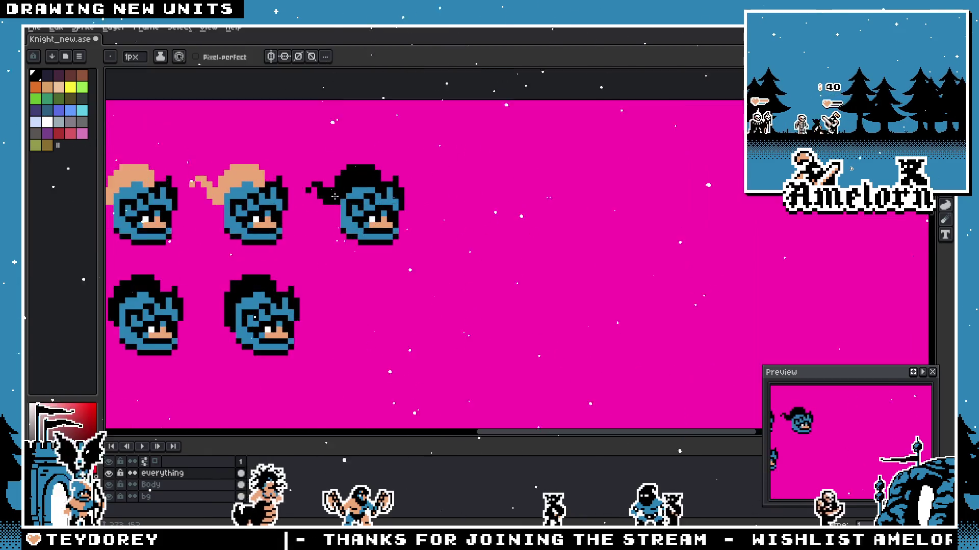
pyautogui.scroll(1, 344, 215)
pyautogui.scroll(-2, 360, 222)
pyautogui.scroll(3, 376, 232)
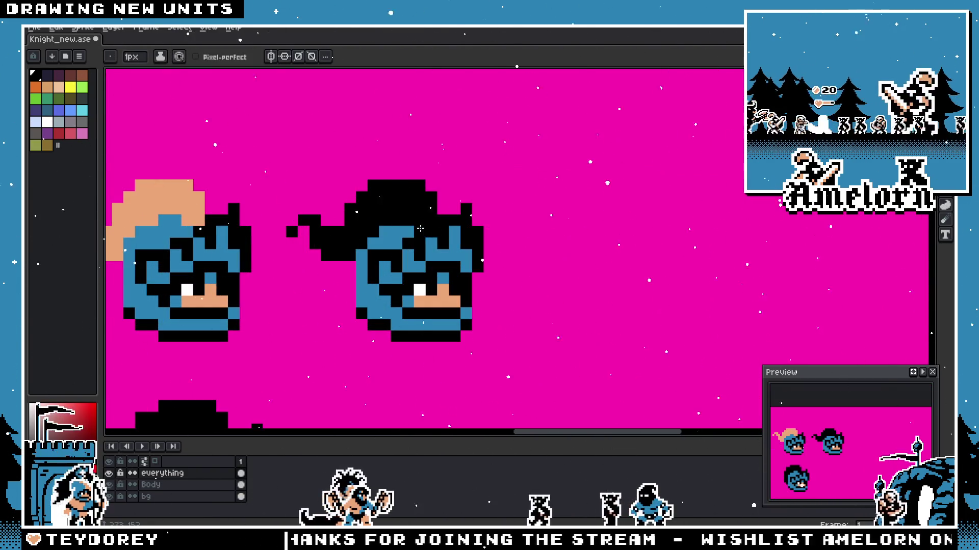
pyautogui.scroll(-1, 419, 228)
pyautogui.scroll(-1, 368, 231)
pyautogui.scroll(-1, 320, 237)
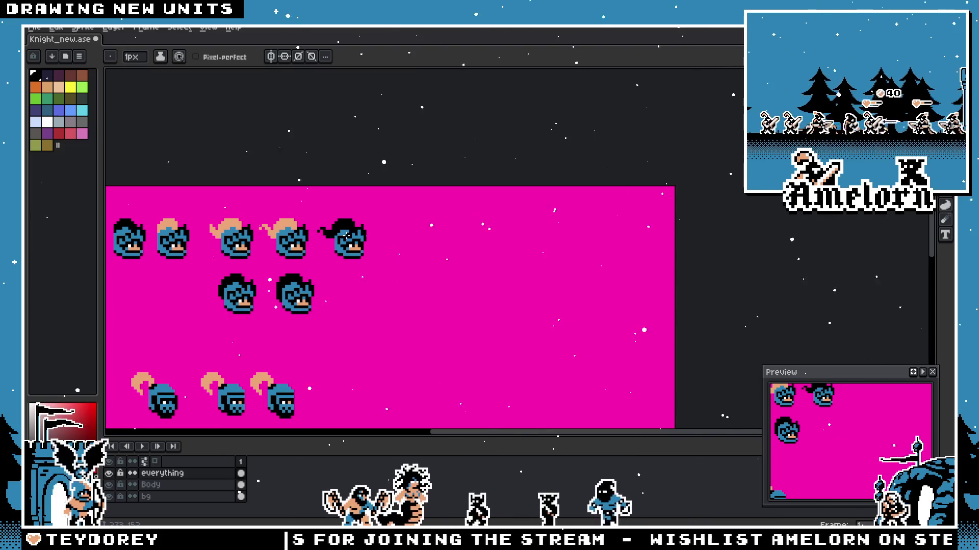
pyautogui.scroll(1, 337, 260)
pyautogui.scroll(1, 340, 271)
pyautogui.scroll(1, 346, 289)
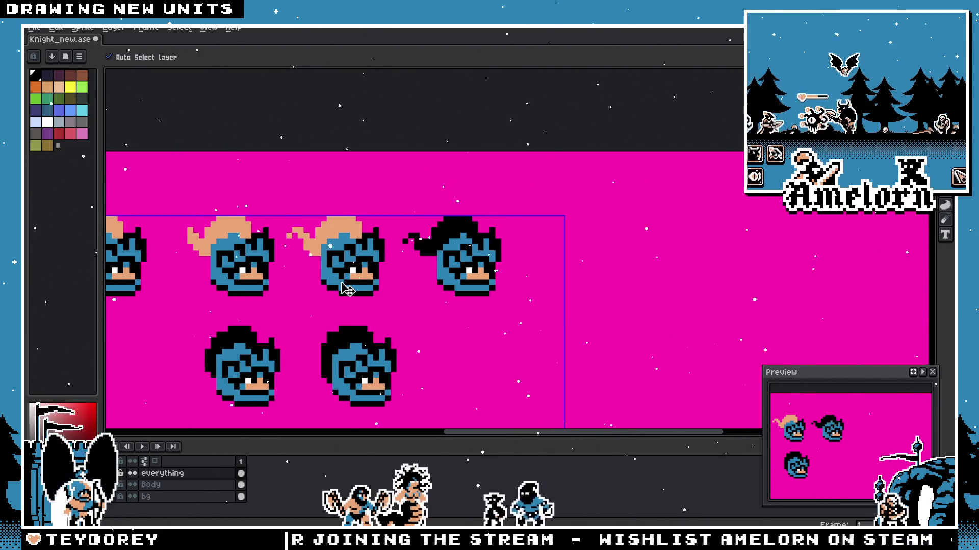
pyautogui.press('m')
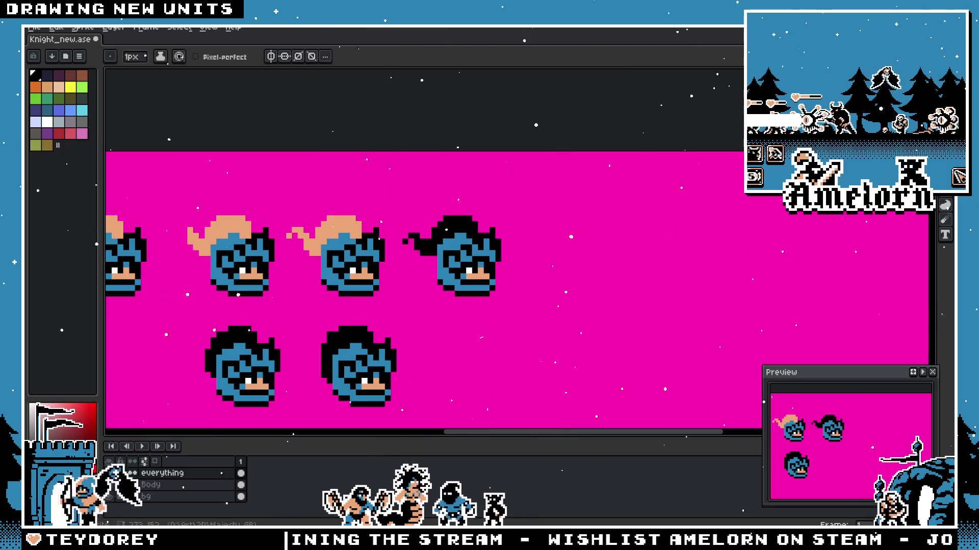
pyautogui.moveTo(544, 196); pyautogui.dragTo(400, 300)
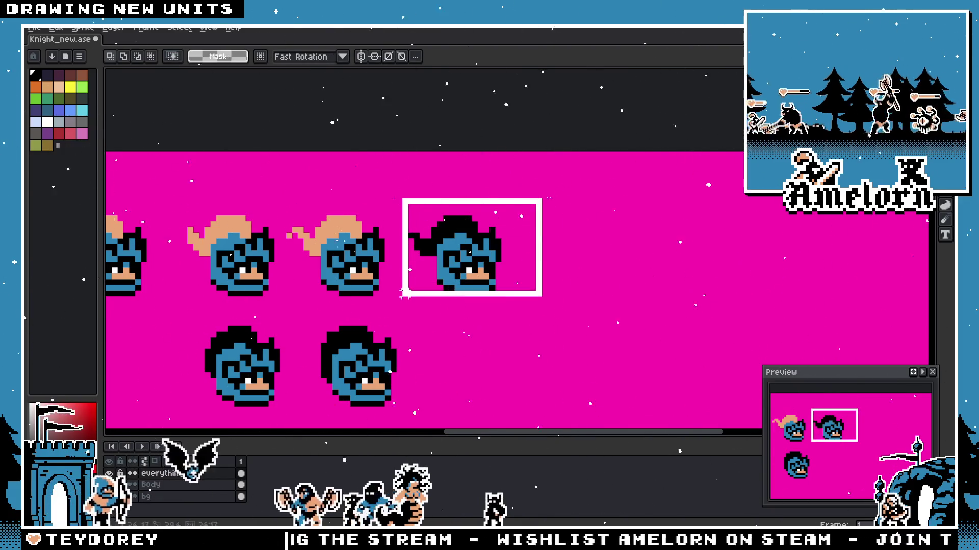
pyautogui.keyDown('ctrl'); pyautogui.moveTo(487, 285); pyautogui.dragTo(618, 285); pyautogui.keyUp('ctrl')
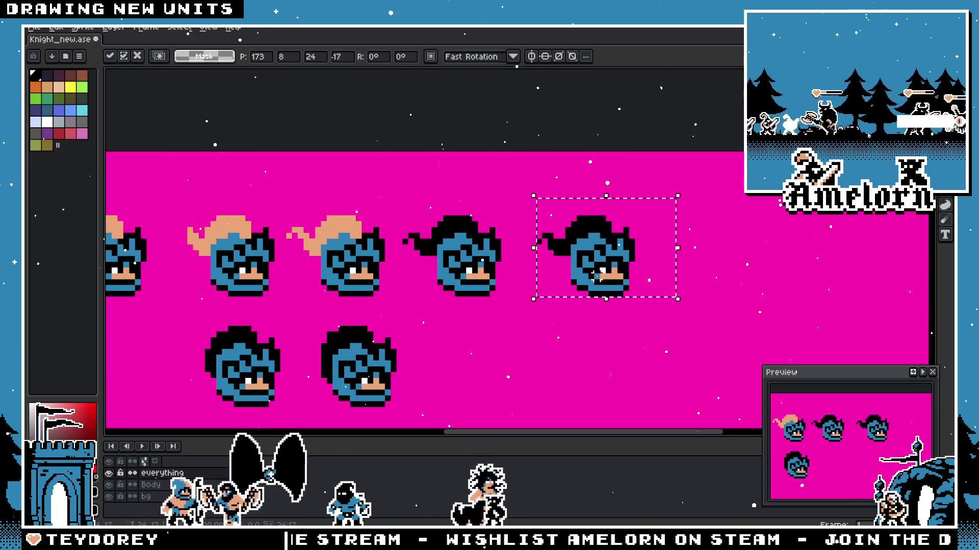
pyautogui.scroll(2, 688, 215)
pyautogui.scroll(1, 524, 225)
# Step: Rework the copied head's black ponytail pixels with pencil and eraser
pyautogui.press('b')
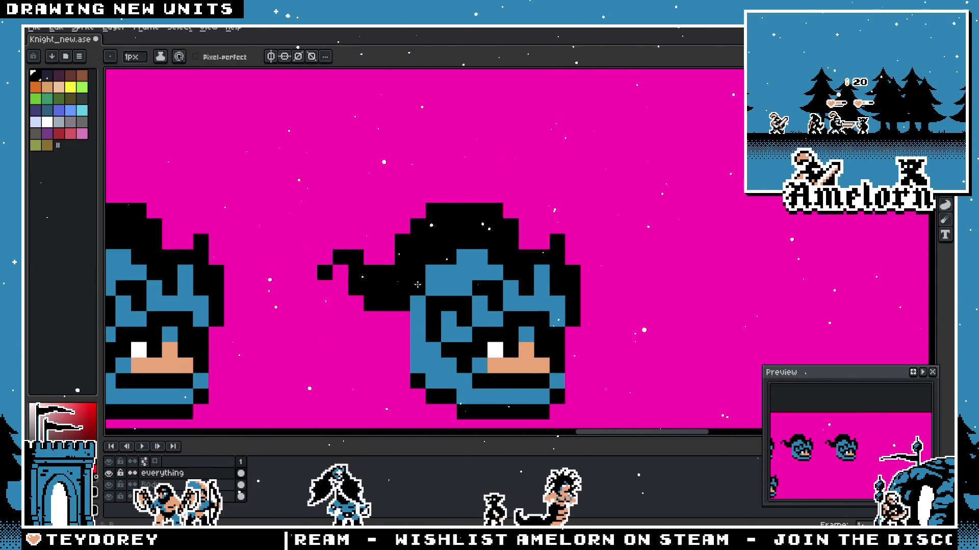
pyautogui.scroll(-2, 497, 270)
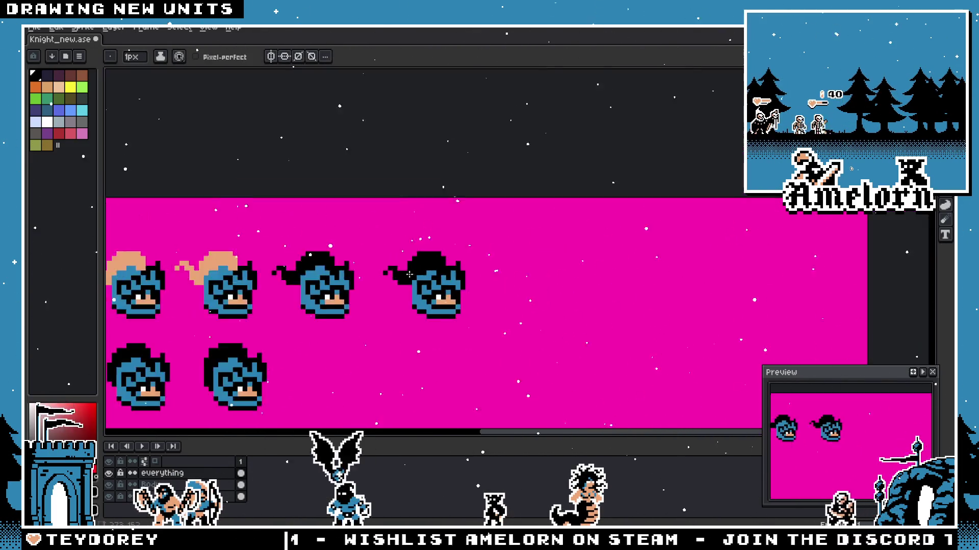
pyautogui.scroll(-2, 497, 269)
pyautogui.scroll(1, 353, 285)
pyautogui.scroll(2, 354, 285)
pyautogui.scroll(-2, 459, 291)
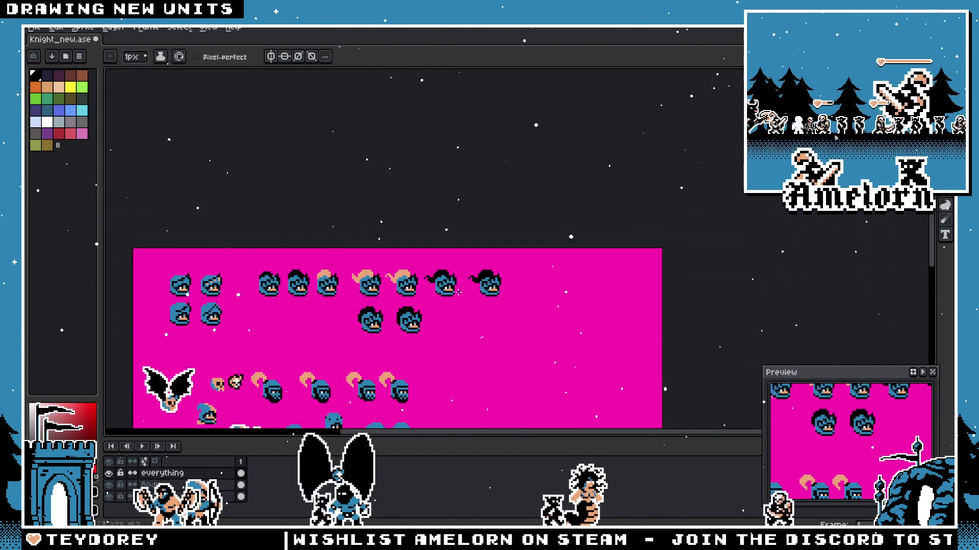
pyautogui.scroll(1, 453, 290)
pyautogui.scroll(1, 475, 265)
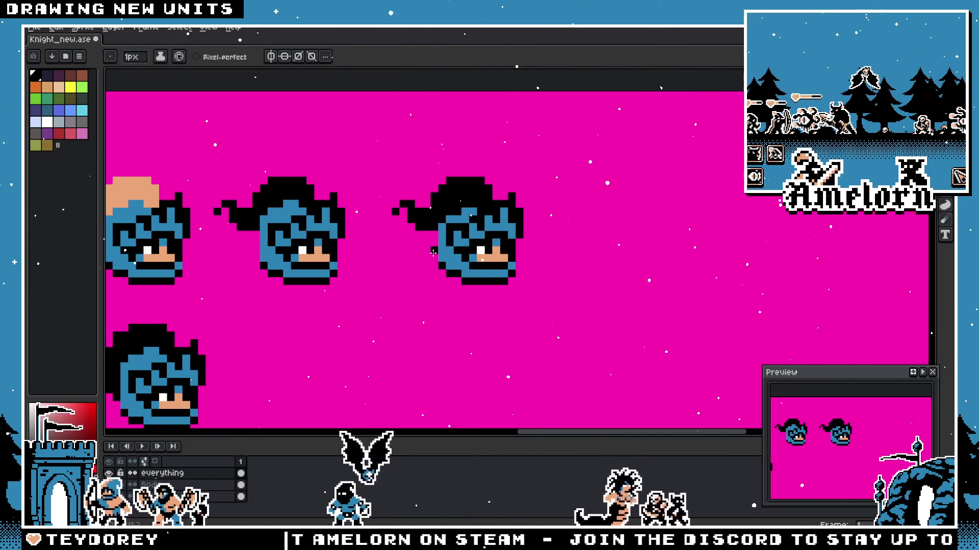
pyautogui.scroll(-3, 433, 250)
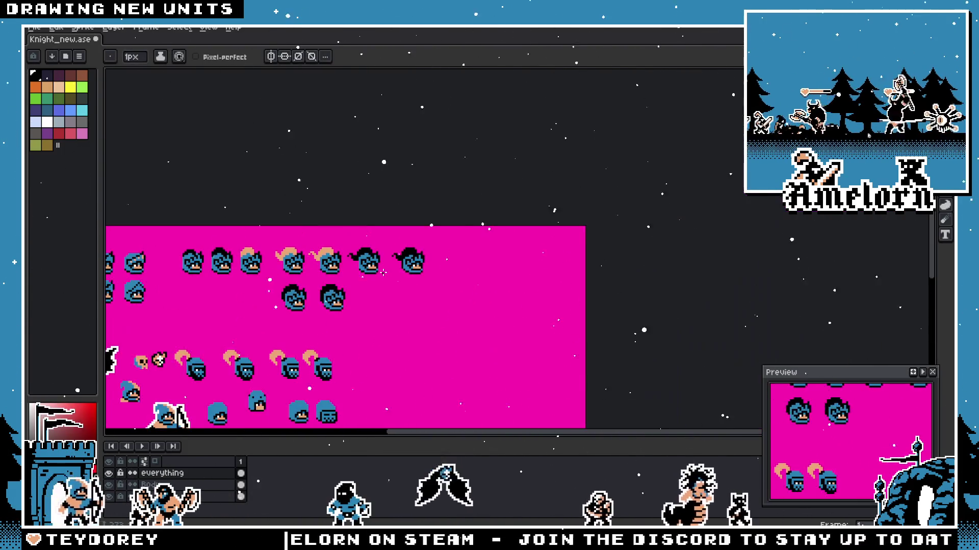
pyautogui.scroll(1, 383, 273)
pyautogui.scroll(2, 414, 253)
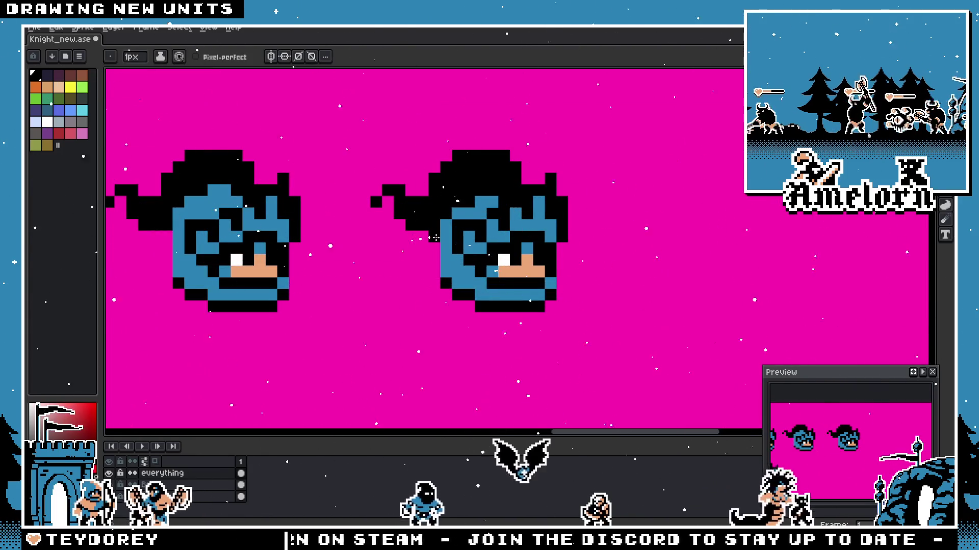
pyautogui.scroll(-1, 412, 260)
pyautogui.scroll(-2, 384, 296)
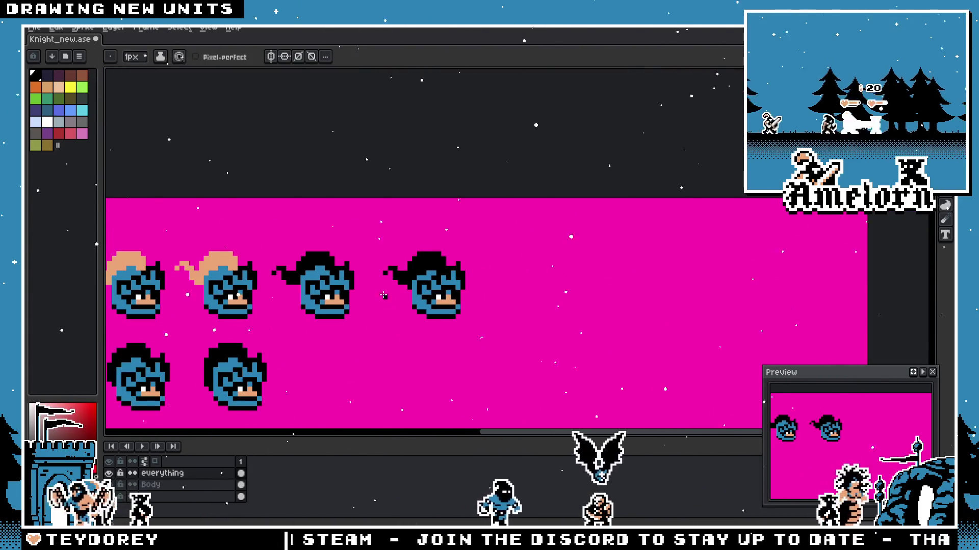
pyautogui.scroll(2, 384, 296)
pyautogui.scroll(-2, 384, 297)
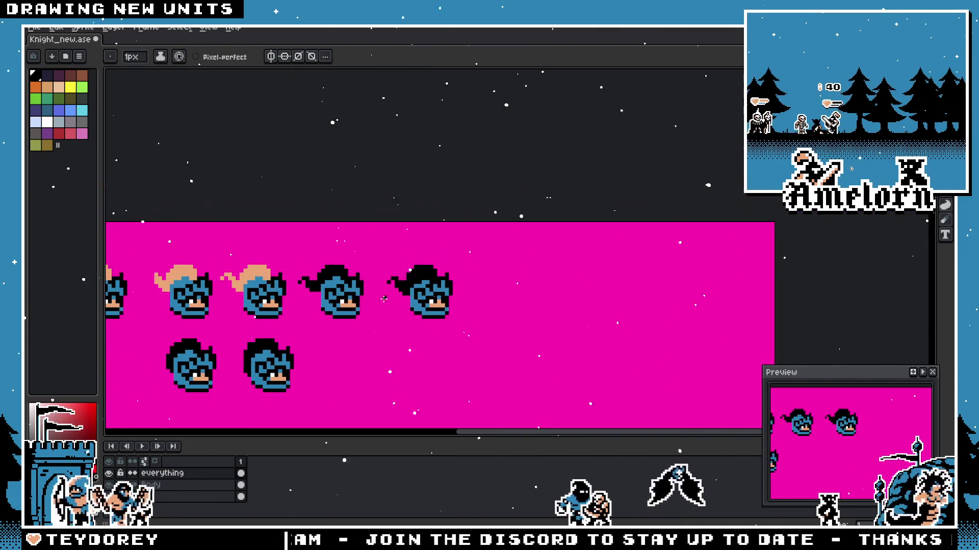
pyautogui.scroll(1, 376, 301)
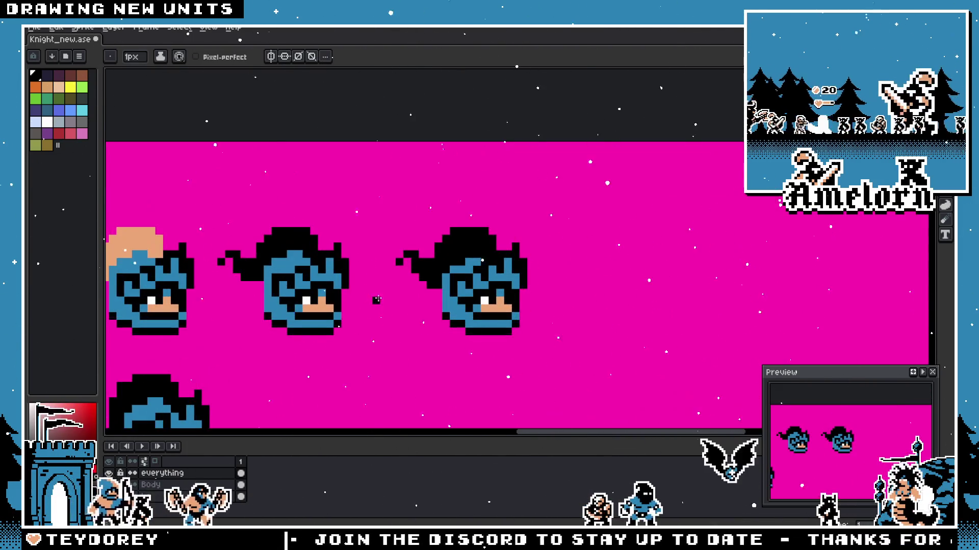
pyautogui.scroll(1, 429, 279)
pyautogui.scroll(-2, 465, 274)
pyautogui.scroll(1, 467, 277)
pyautogui.scroll(1, 467, 278)
pyautogui.press('e')
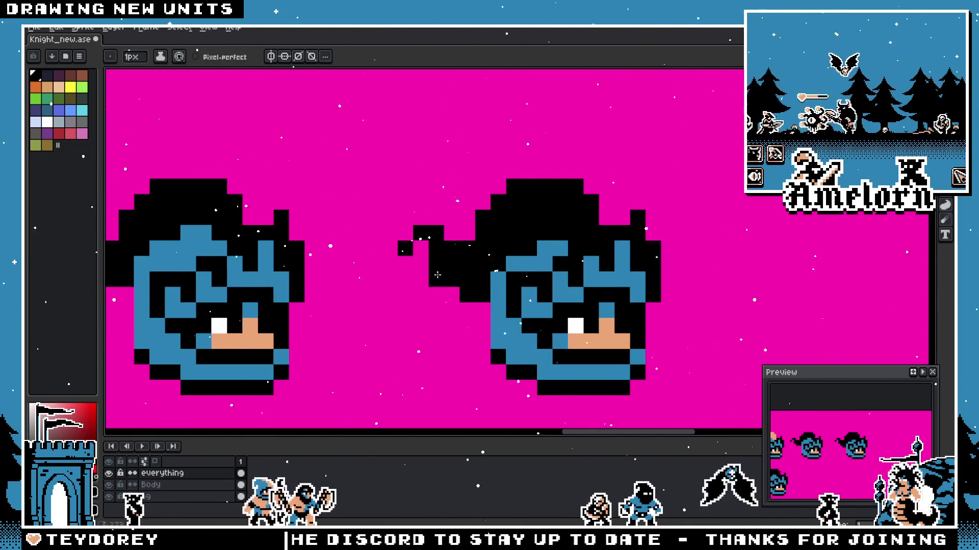
pyautogui.scroll(-1, 436, 279)
pyautogui.scroll(-1, 418, 291)
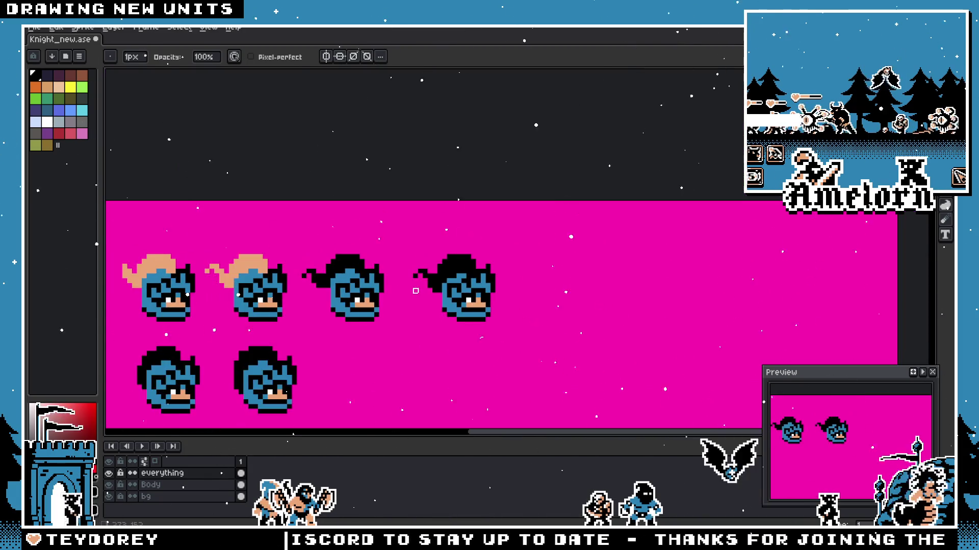
pyautogui.scroll(1, 416, 290)
pyautogui.scroll(1, 428, 263)
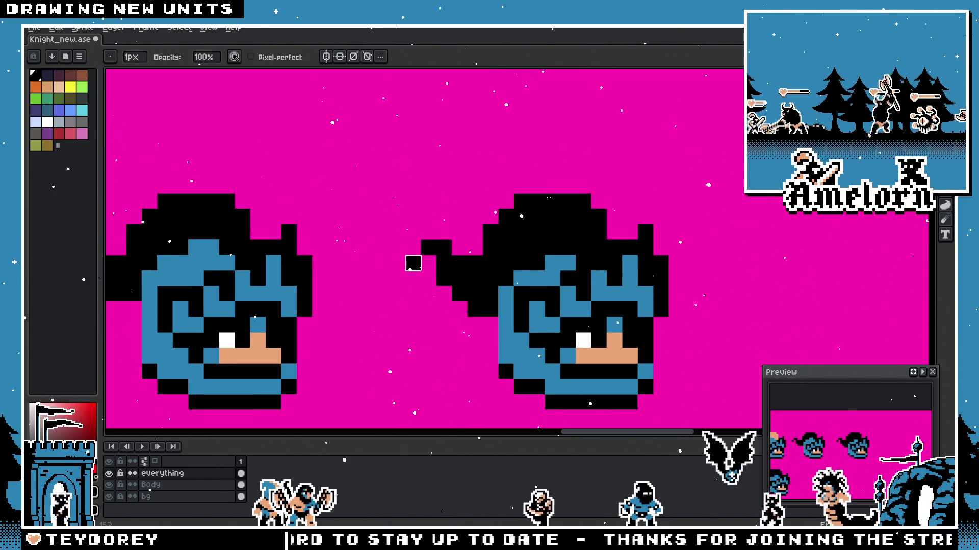
pyautogui.scroll(-1, 429, 247)
pyautogui.scroll(1, 389, 233)
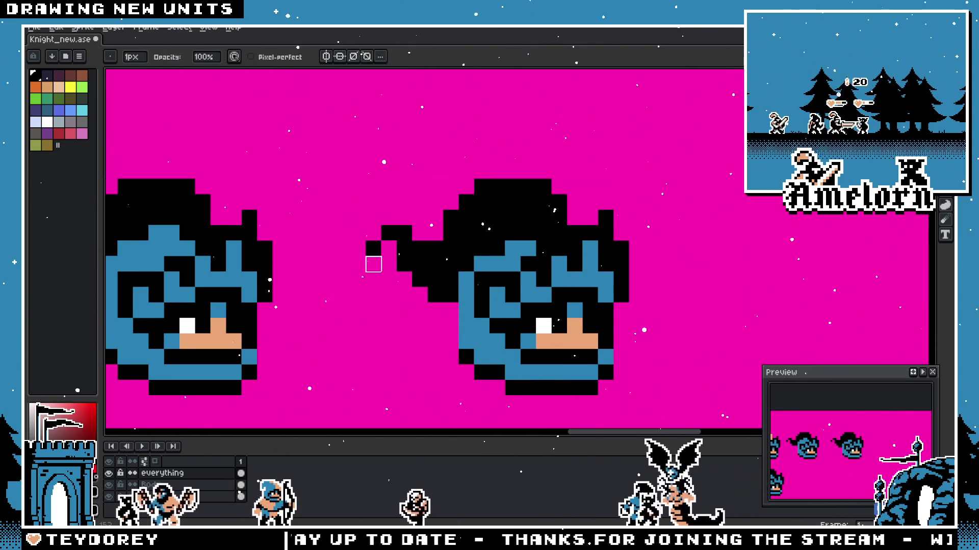
pyautogui.scroll(-3, 375, 263)
pyautogui.moveTo(329, 279); pyautogui.dragTo(519, 258)
pyautogui.scroll(1, 520, 259)
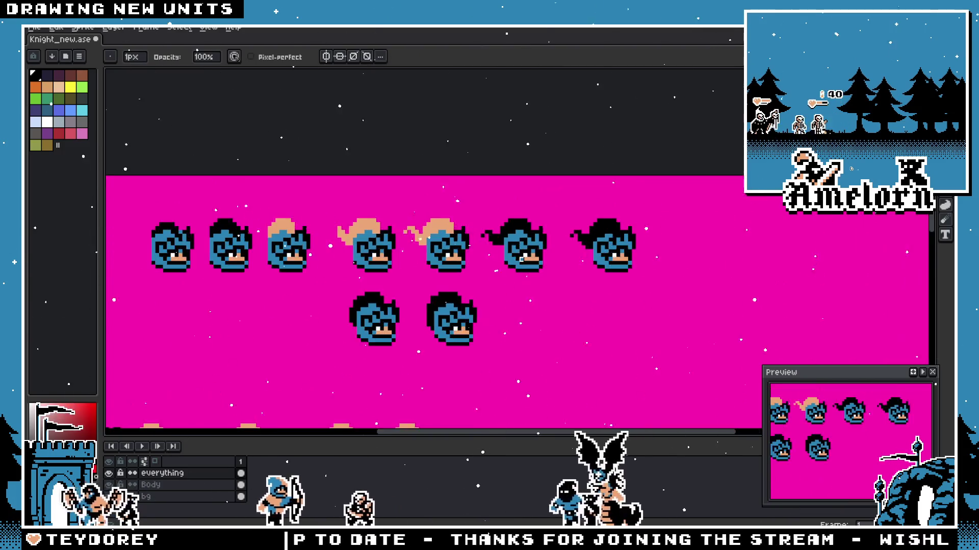
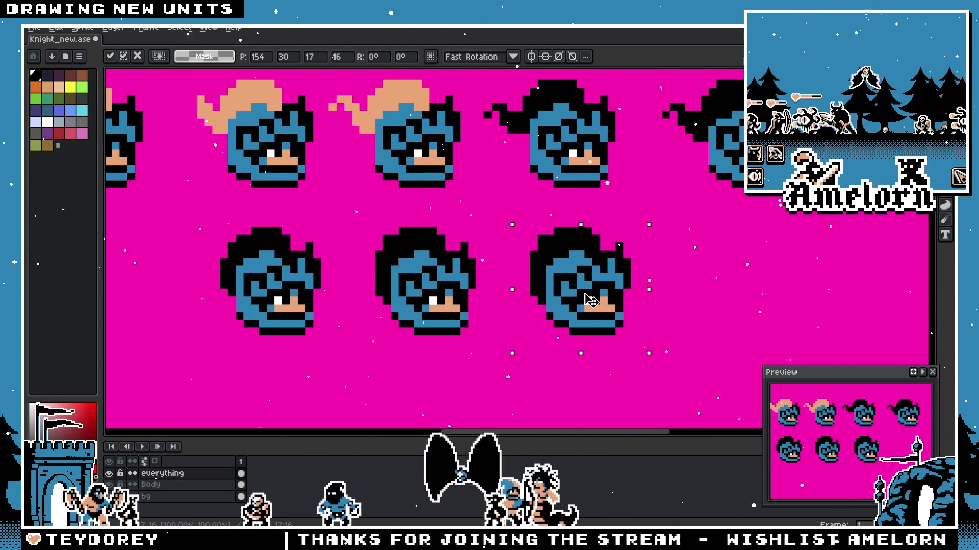
pyautogui.scroll(1, 589, 273)
# Step: Add black hair pixels on top of the second-row helmeted heads with pencil and eyedropper
pyautogui.press('b')
pyautogui.scroll(-3, 516, 314)
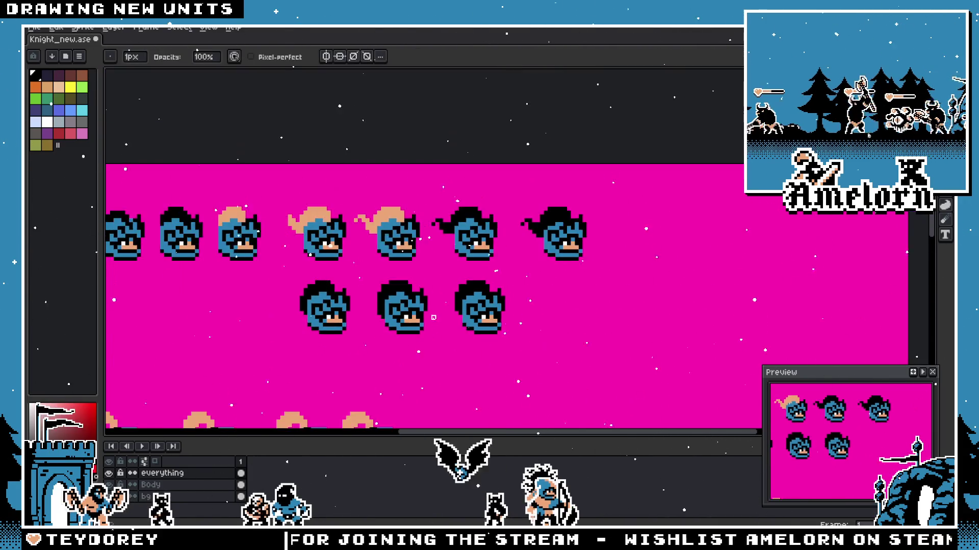
pyautogui.scroll(1, 450, 322)
pyautogui.scroll(2, 461, 300)
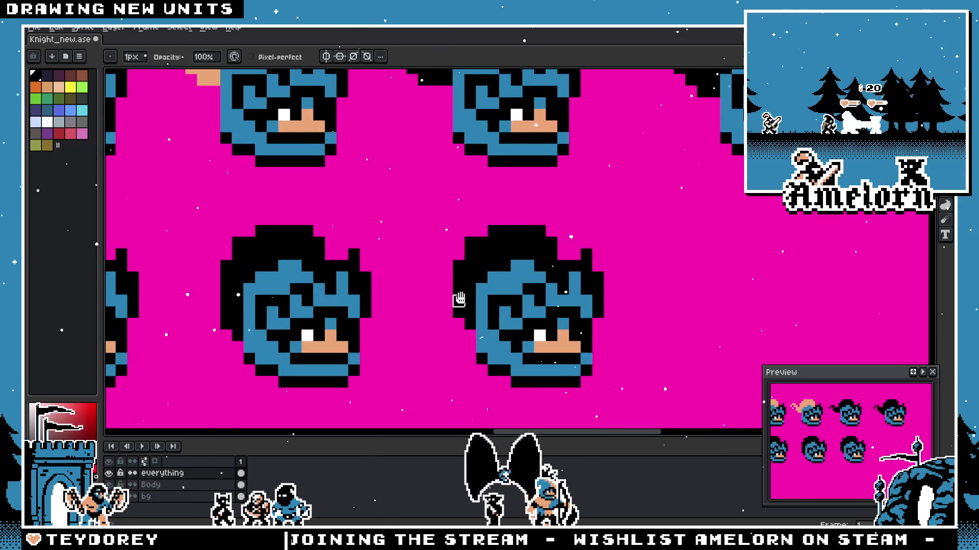
pyautogui.press('e')
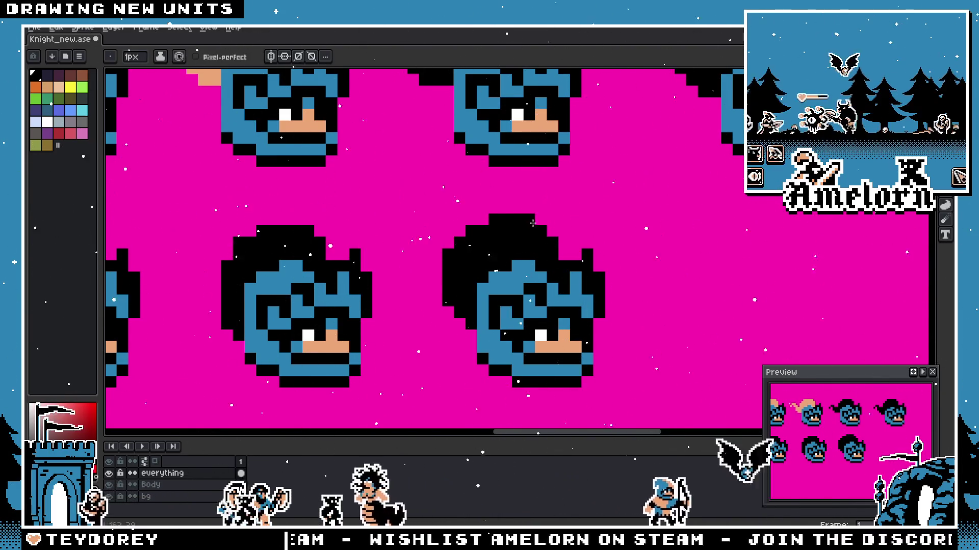
pyautogui.scroll(-3, 486, 227)
pyautogui.scroll(3, 497, 280)
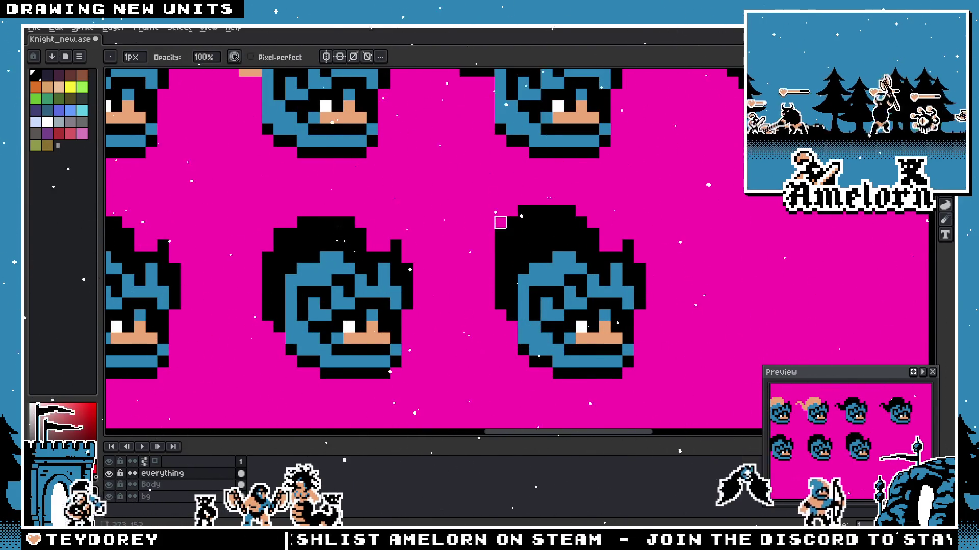
pyautogui.scroll(-3, 628, 211)
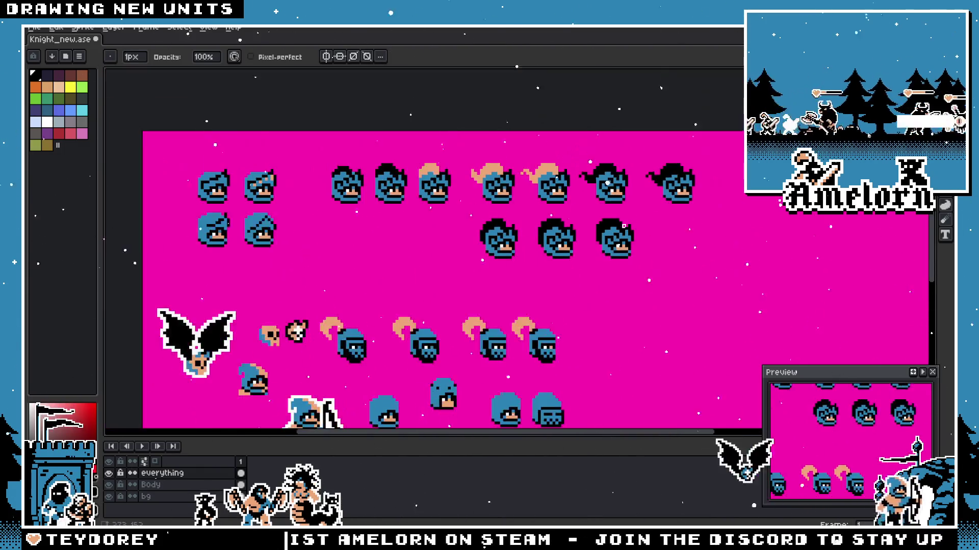
pyautogui.scroll(2, 632, 226)
pyautogui.scroll(1, 540, 221)
pyautogui.scroll(1, 549, 217)
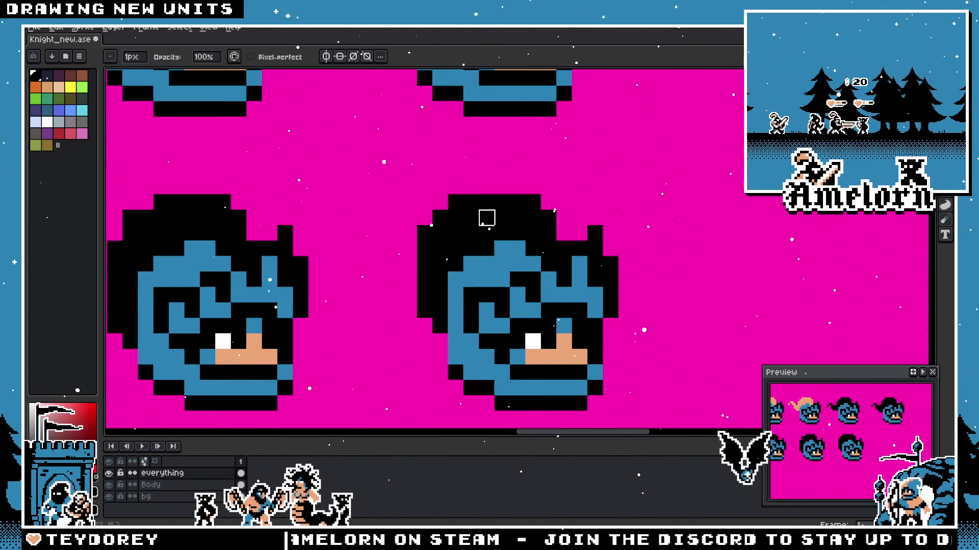
pyautogui.moveTo(362, 248); pyautogui.dragTo(428, 252)
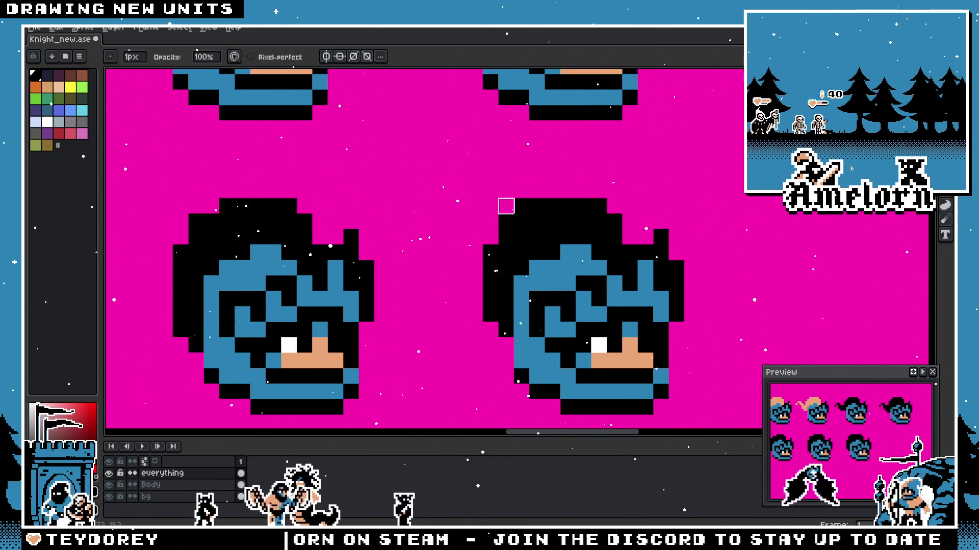
pyautogui.scroll(-1, 416, 253)
pyautogui.scroll(-2, 415, 254)
pyautogui.scroll(2, 436, 245)
pyautogui.press('alt')
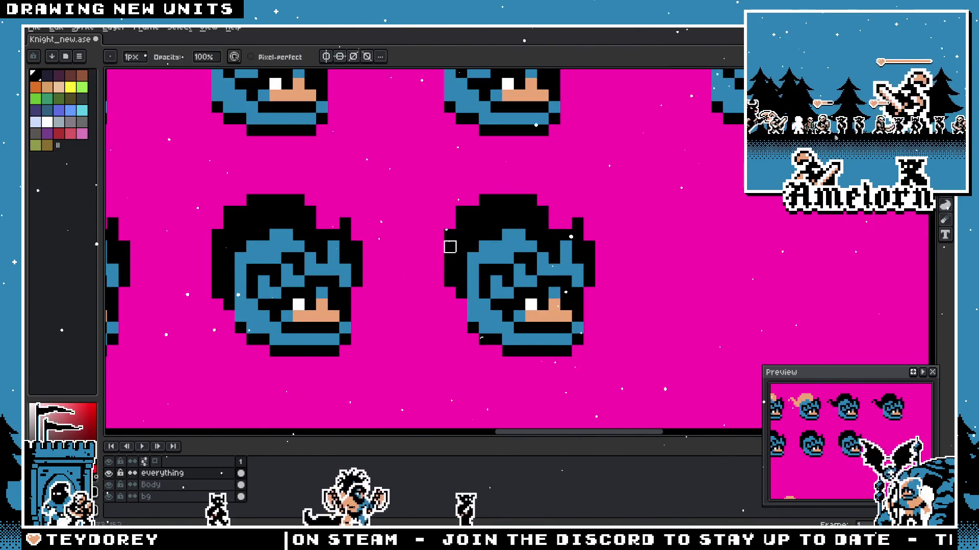
pyautogui.press('alt')
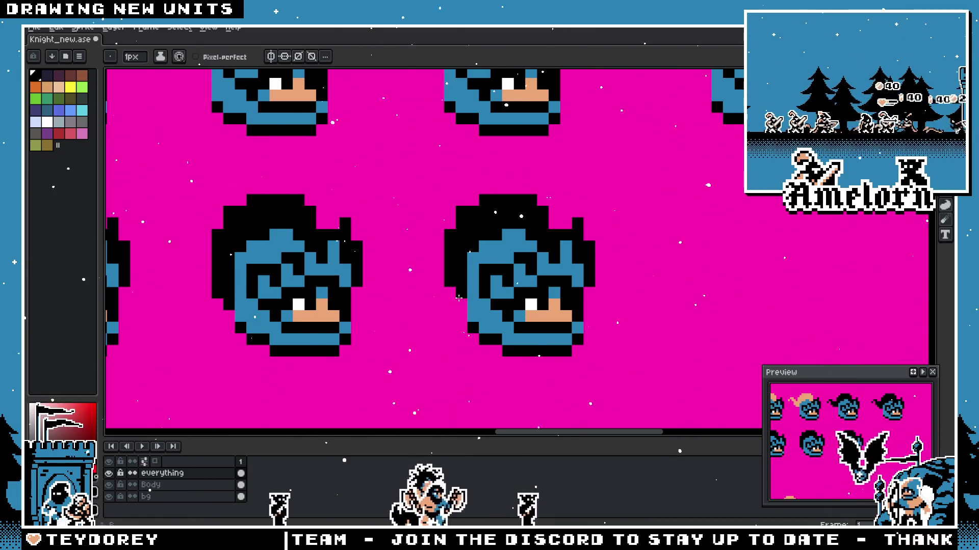
pyautogui.scroll(-2, 411, 278)
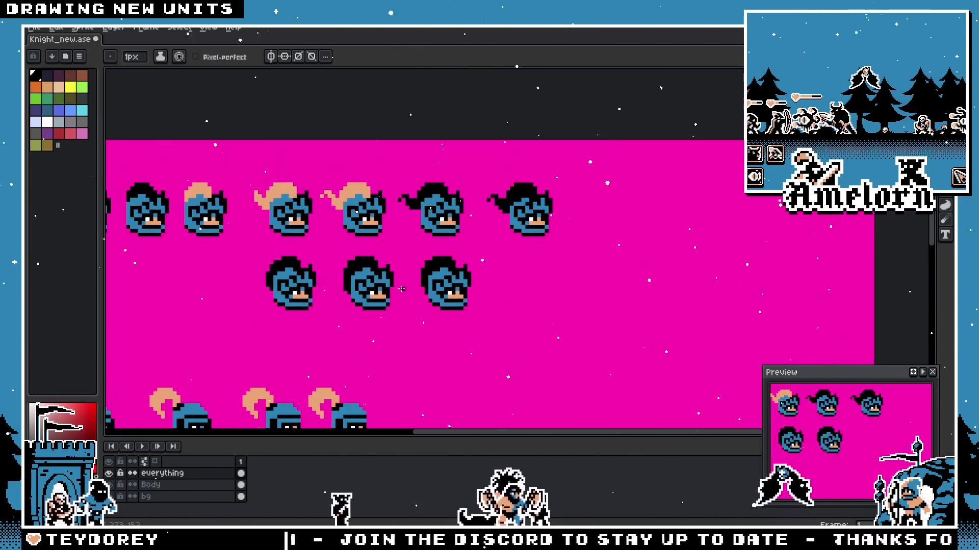
pyautogui.scroll(-1, 401, 289)
pyautogui.scroll(1, 389, 282)
pyautogui.scroll(1, 405, 280)
pyautogui.scroll(1, 421, 278)
pyautogui.scroll(1, 442, 277)
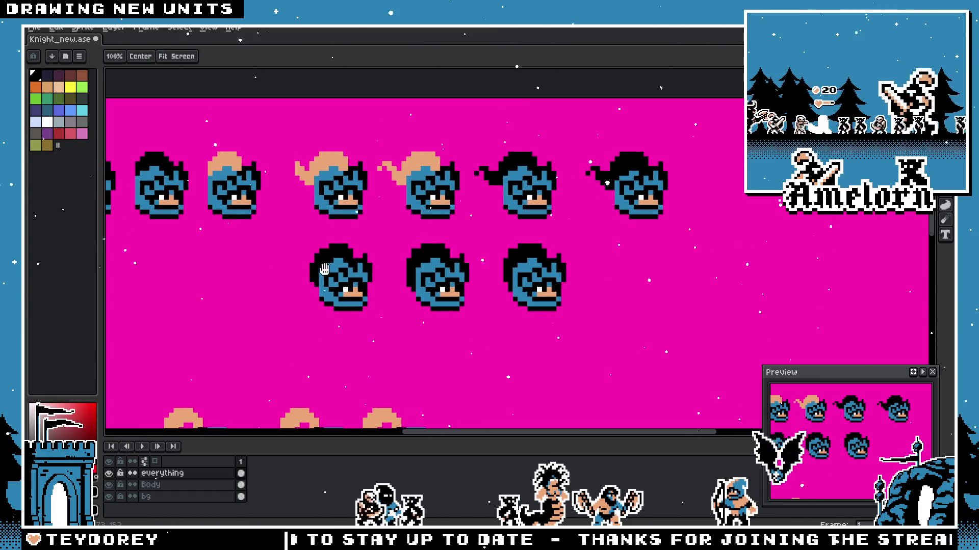
# Step: Move the bald body beside the heads and the blue archer next to it
pyautogui.moveTo(387, 339); pyautogui.dragTo(409, 240)
pyautogui.scroll(-1, 408, 240)
pyautogui.scroll(-1, 404, 243)
pyautogui.scroll(1, 344, 306)
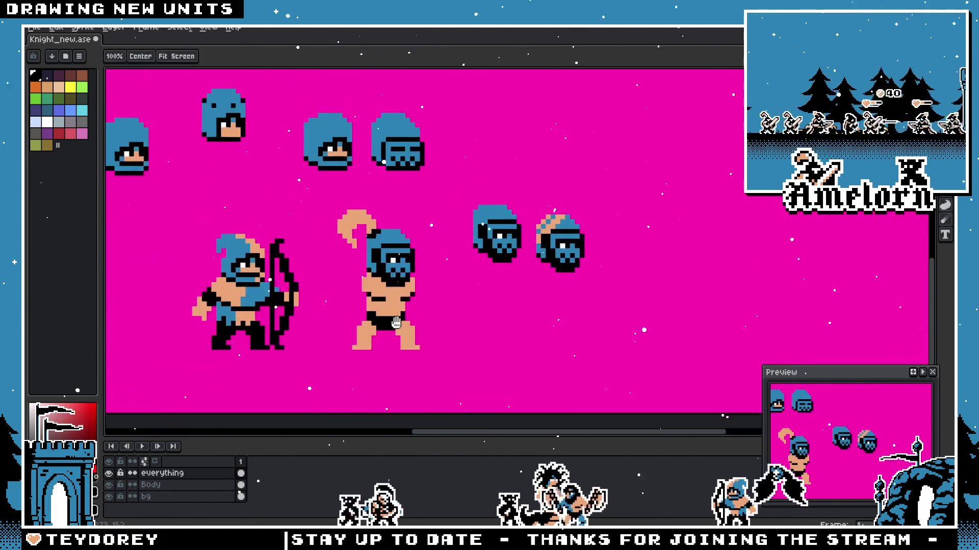
pyautogui.moveTo(389, 350); pyautogui.dragTo(533, 321)
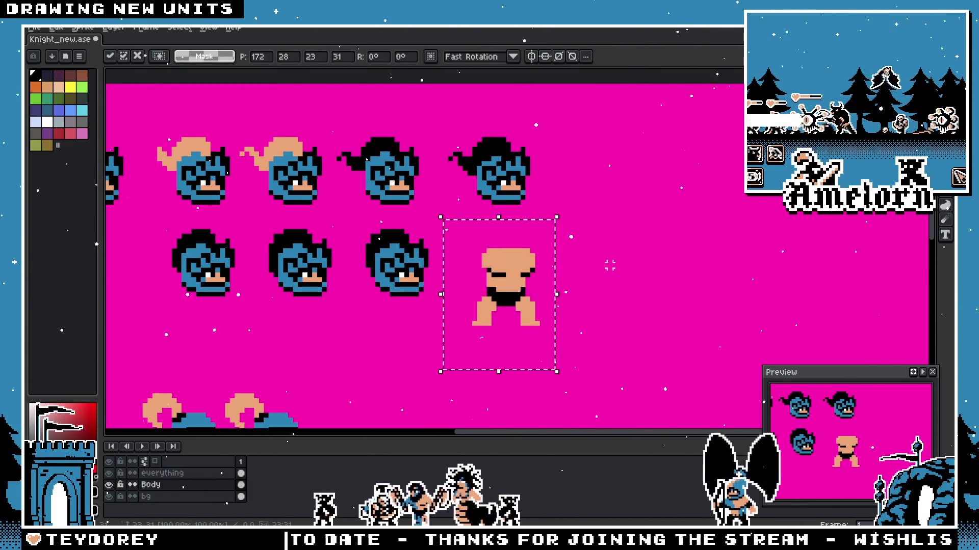
pyautogui.hotkey('ctrl', 'd')
pyautogui.scroll(1, 495, 248)
pyautogui.scroll(-1, 495, 247)
pyautogui.scroll(1, 496, 247)
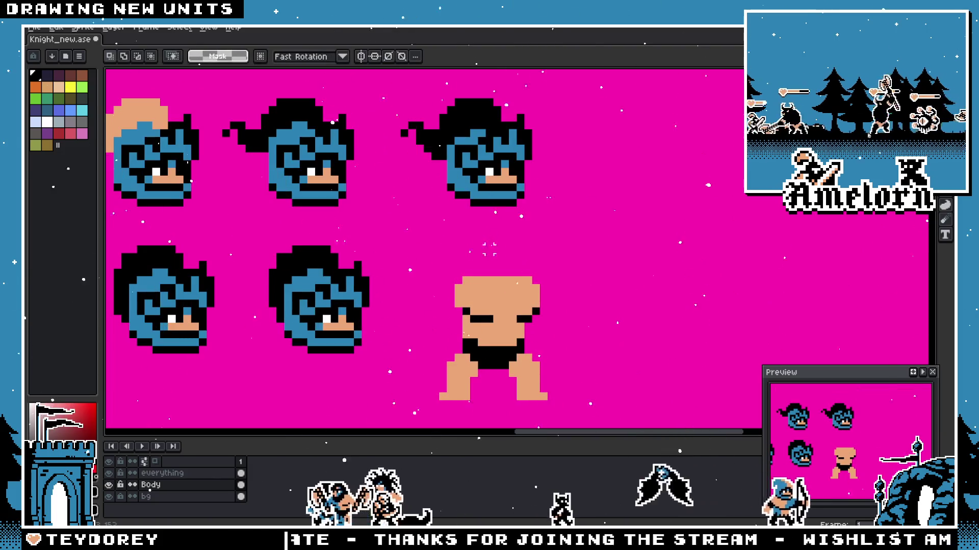
pyautogui.scroll(1, 507, 230)
pyautogui.scroll(1, 537, 329)
pyautogui.scroll(-1, 537, 329)
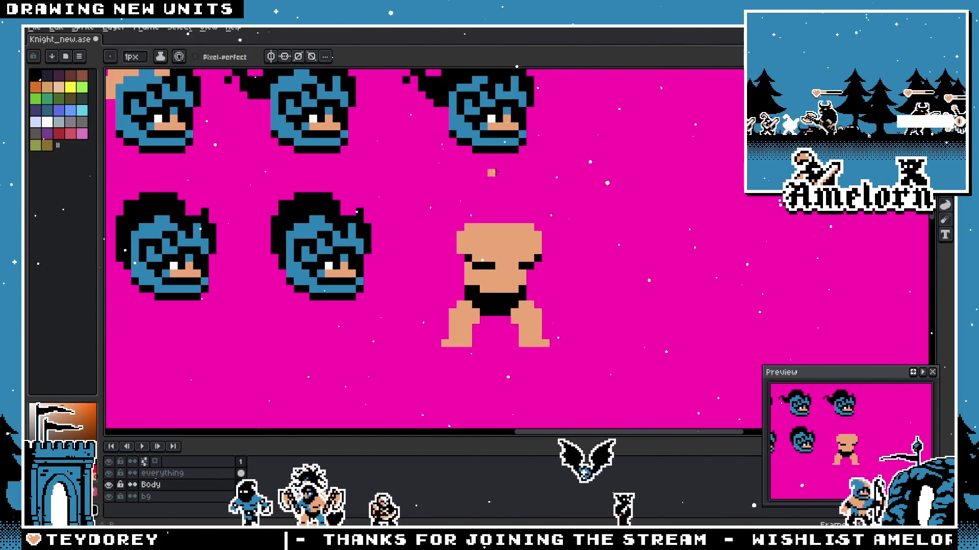
pyautogui.scroll(-1, 486, 250)
pyautogui.hotkey('alt', 'Up')
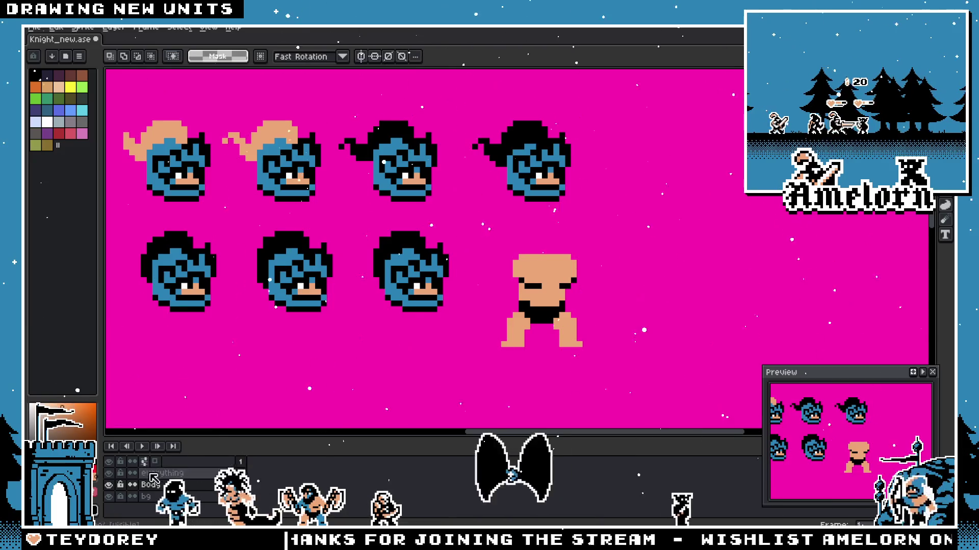
pyautogui.moveTo(590, 107); pyautogui.dragTo(458, 204)
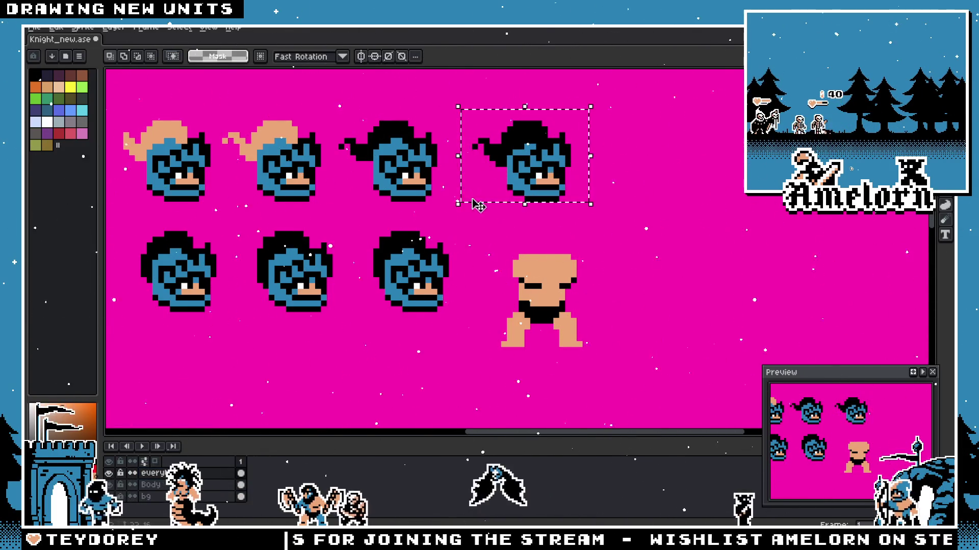
pyautogui.scroll(-2, 470, 280)
pyautogui.scroll(1, 387, 303)
pyautogui.scroll(1, 387, 303)
pyautogui.moveTo(364, 372)
pyautogui.mouseDown()
pyautogui.moveTo(586, 226)
pyautogui.moveTo(583, 217)
pyautogui.mouseUp()
pyautogui.scroll(-1, 585, 225)
pyautogui.scroll(1, 585, 226)
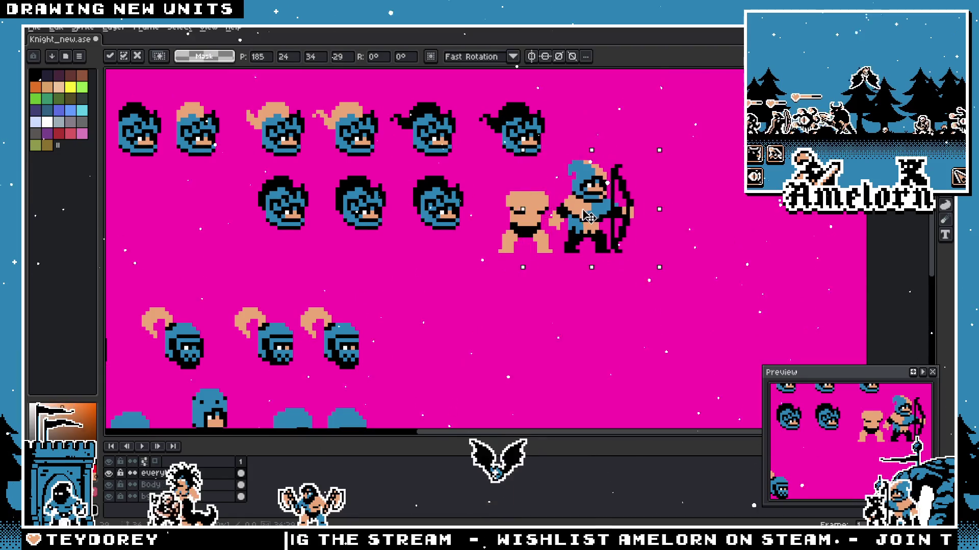
pyautogui.press('Return')
pyautogui.scroll(1, 554, 130)
# Step: Place the upper-right black-haired blue-helmet head onto the bald body
pyautogui.moveTo(556, 87); pyautogui.dragTo(388, 216)
pyautogui.moveTo(487, 165); pyautogui.dragTo(504, 254)
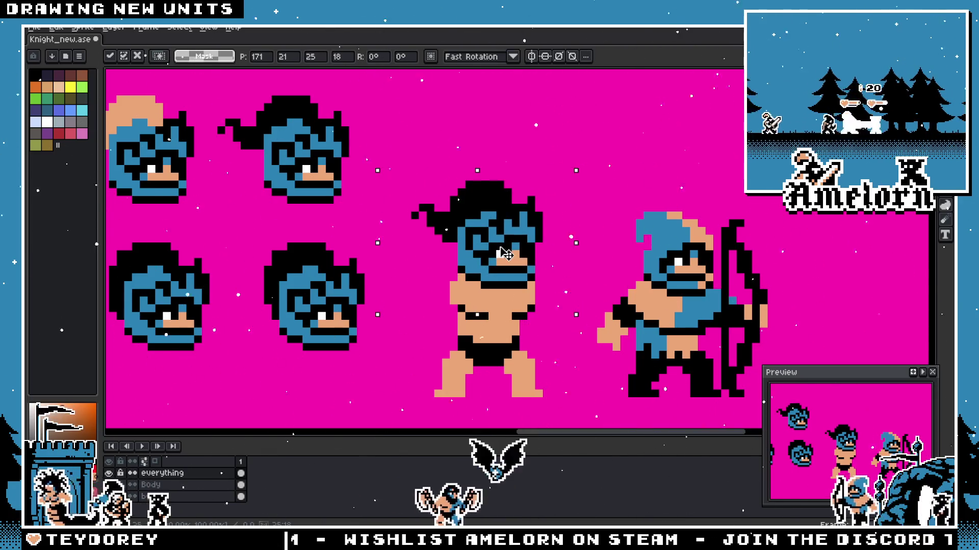
pyautogui.click(616, 184)
pyautogui.scroll(-2, 617, 183)
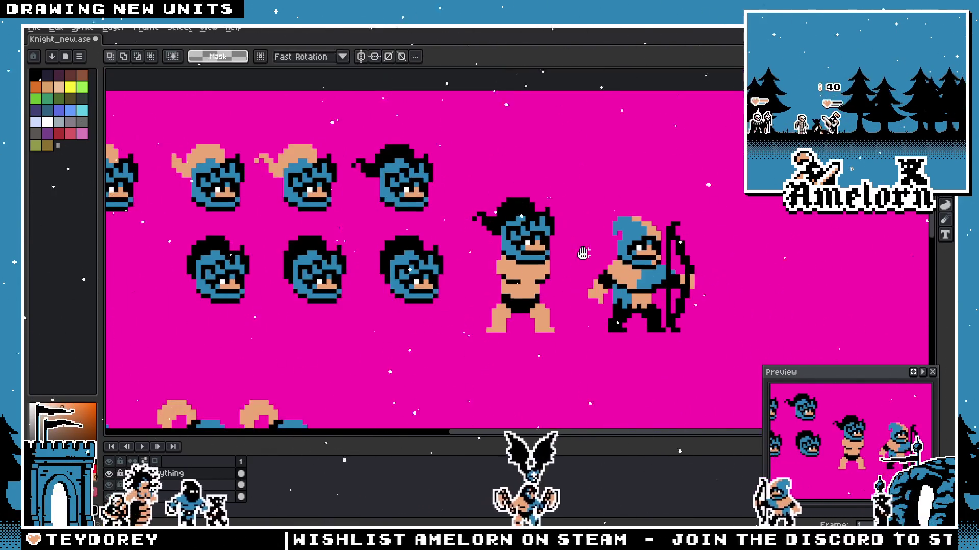
pyautogui.scroll(1, 503, 223)
pyautogui.scroll(2, 509, 231)
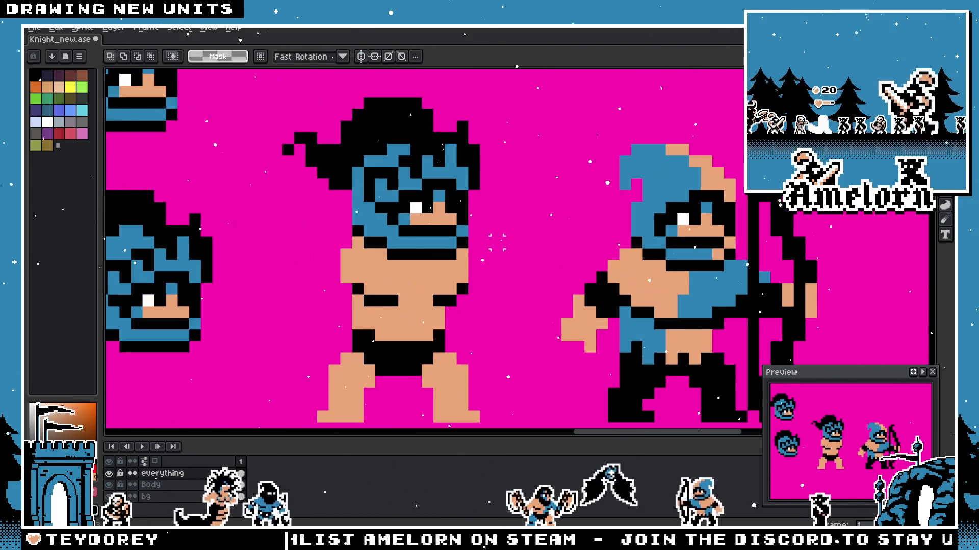
pyautogui.moveTo(445, 237); pyautogui.dragTo(696, 244)
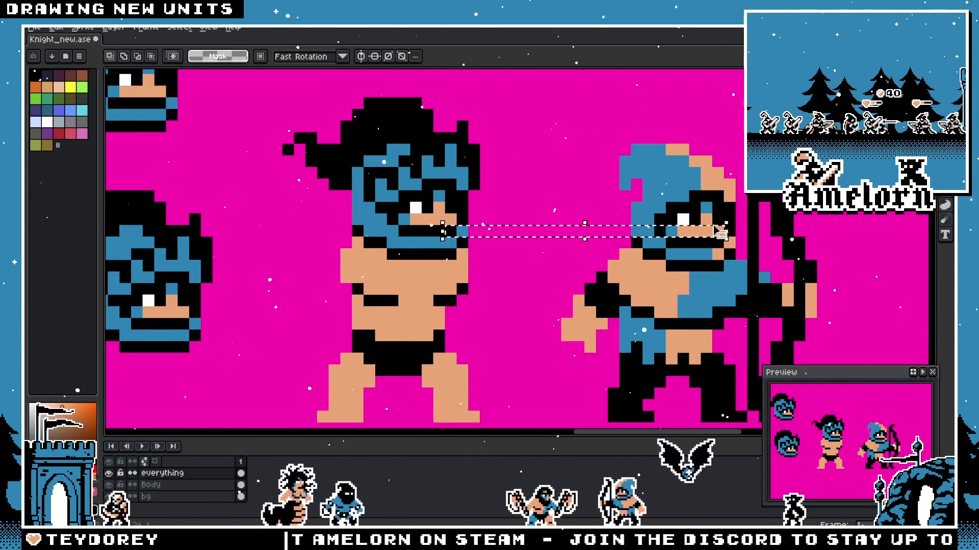
pyautogui.hotkey('ctrl', 'z')
pyautogui.scroll(1, 497, 209)
pyautogui.press('b')
pyautogui.scroll(-3, 449, 235)
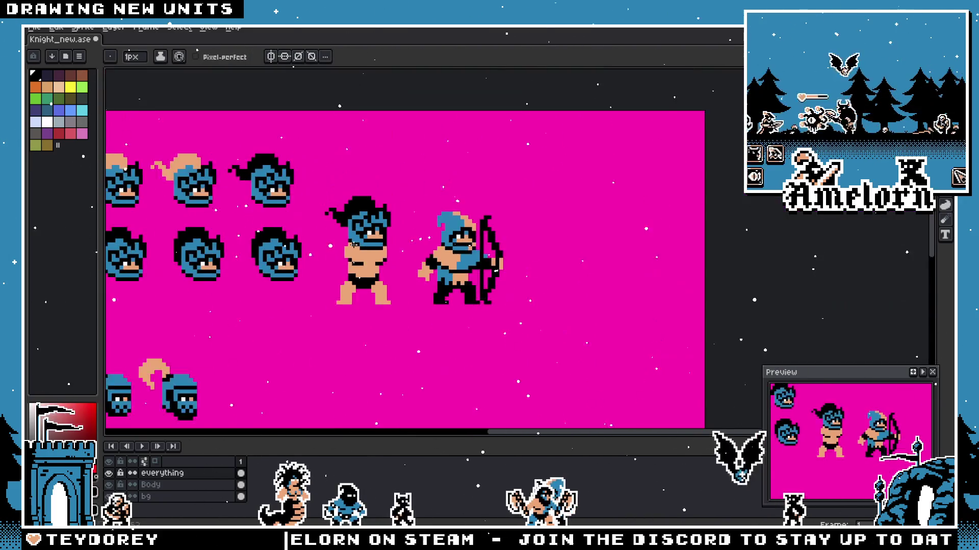
pyautogui.scroll(3, 359, 242)
pyautogui.scroll(-2, 362, 252)
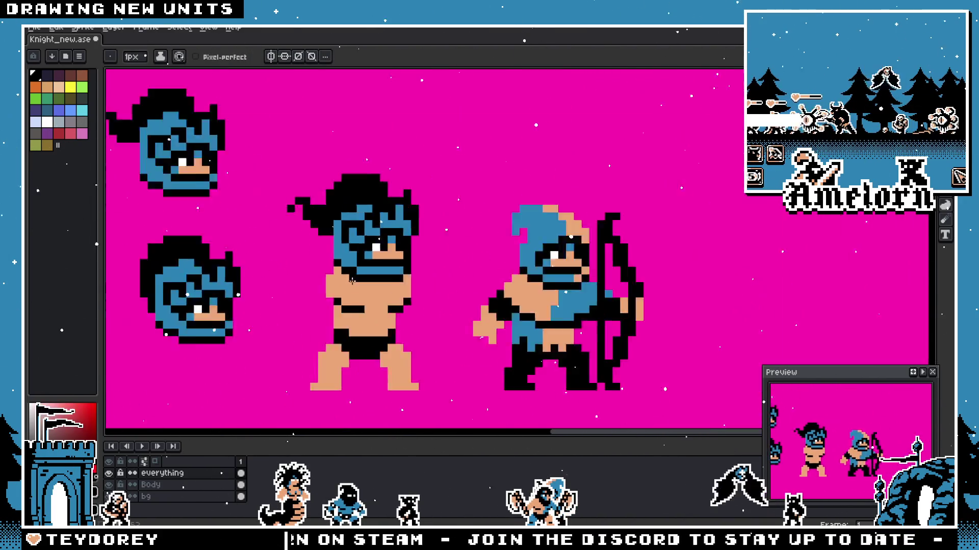
pyautogui.scroll(-2, 363, 252)
pyautogui.scroll(3, 348, 260)
pyautogui.scroll(1, 348, 241)
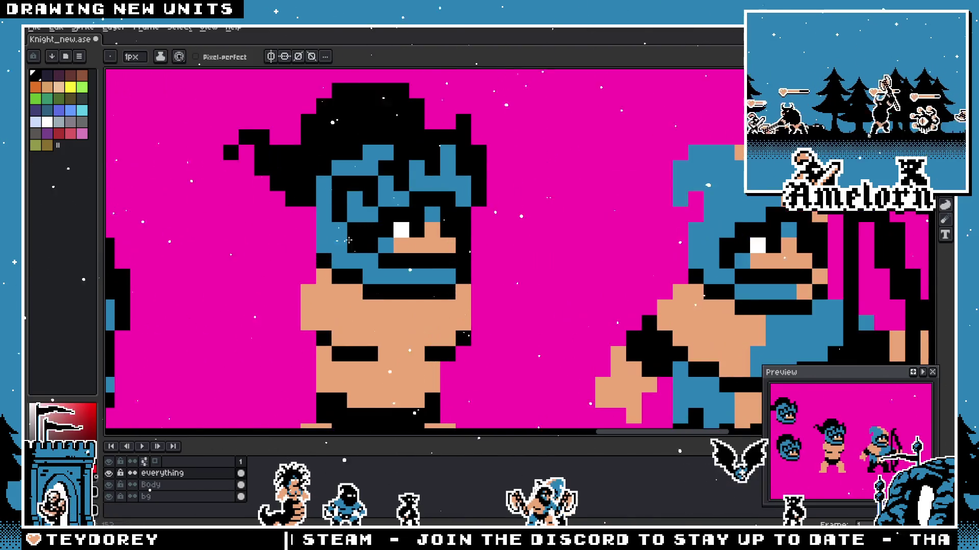
pyautogui.scroll(-2, 375, 261)
pyautogui.scroll(-1, 310, 269)
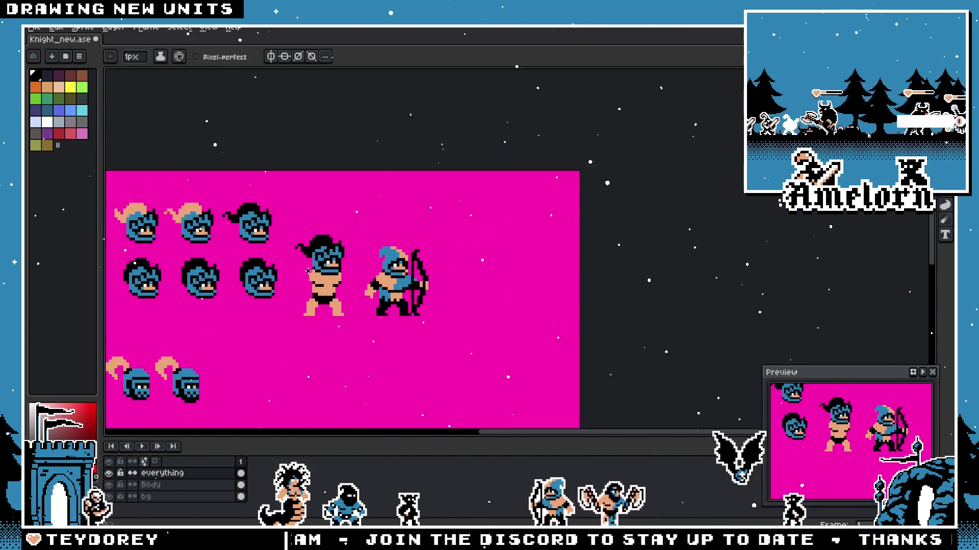
pyautogui.scroll(2, 307, 270)
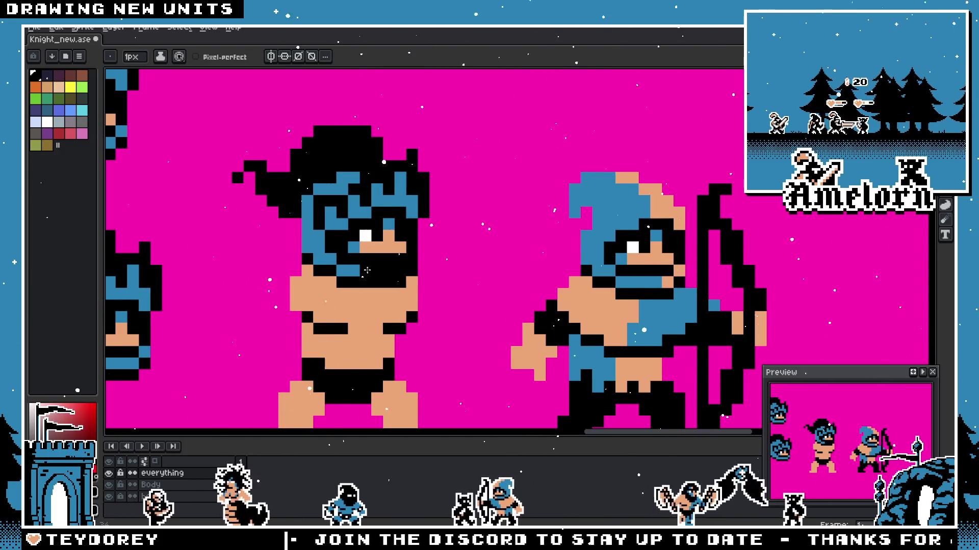
pyautogui.scroll(-2, 405, 269)
pyautogui.scroll(-1, 377, 303)
pyautogui.scroll(3, 372, 291)
pyautogui.scroll(-1, 361, 280)
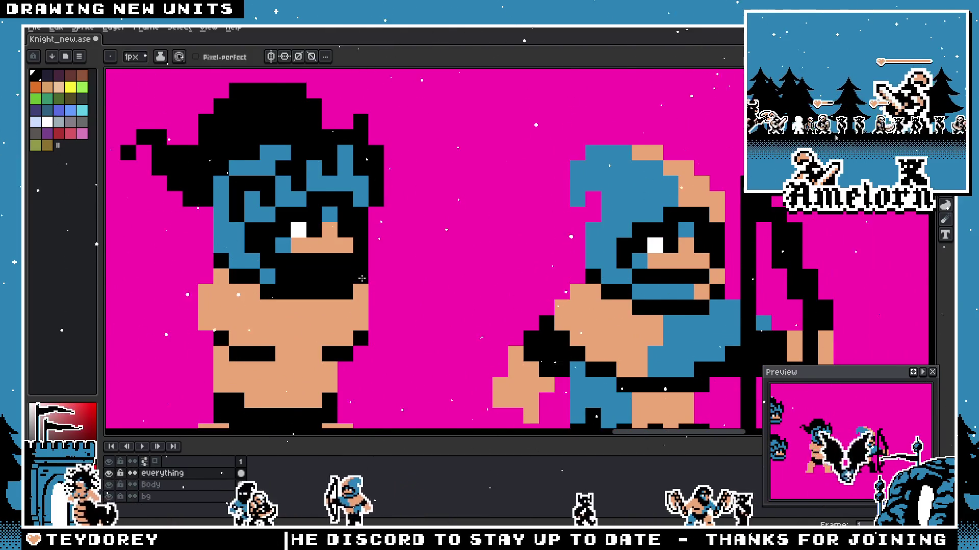
pyautogui.scroll(-1, 367, 284)
pyautogui.scroll(-1, 368, 287)
pyautogui.press('b')
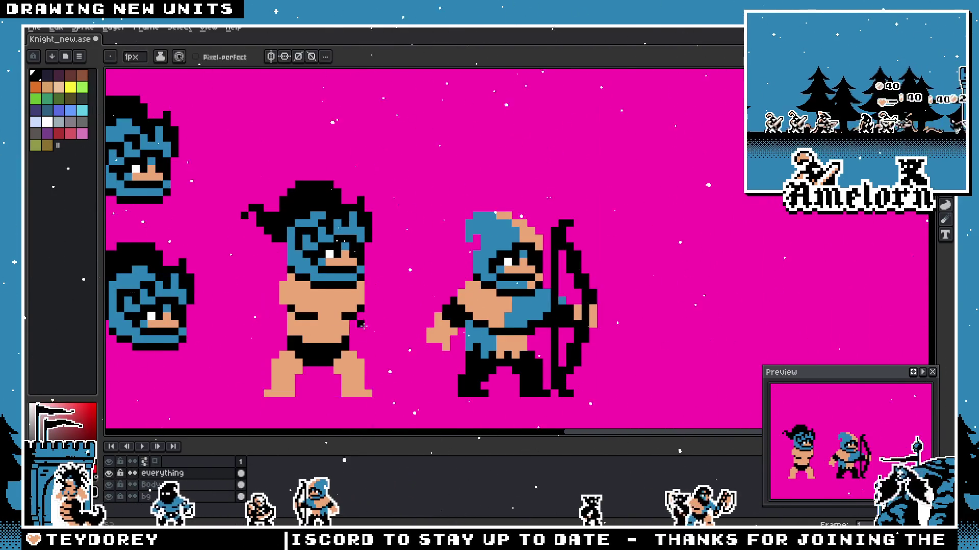
pyautogui.scroll(-1, 360, 283)
pyautogui.scroll(3, 321, 280)
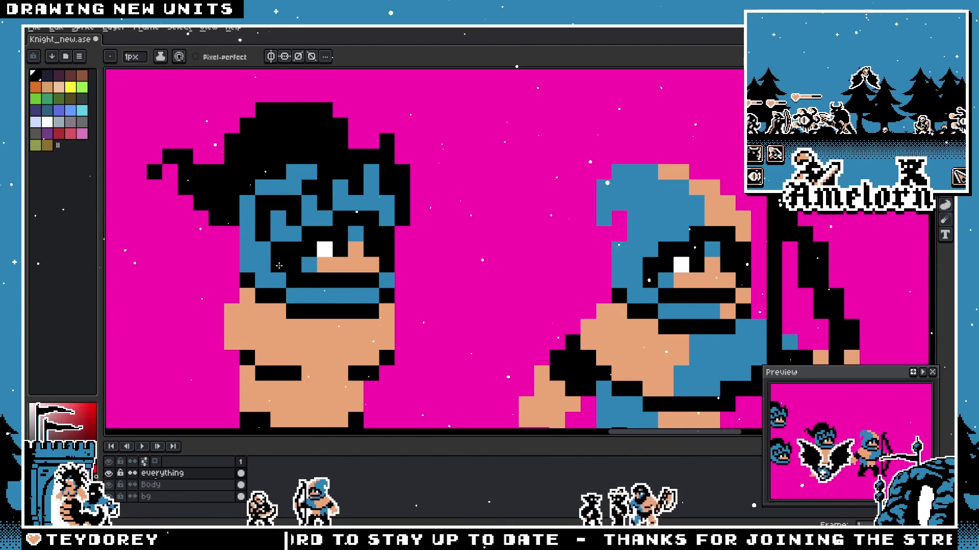
pyautogui.scroll(-2, 279, 265)
pyautogui.scroll(-1, 239, 287)
pyautogui.scroll(1, 231, 285)
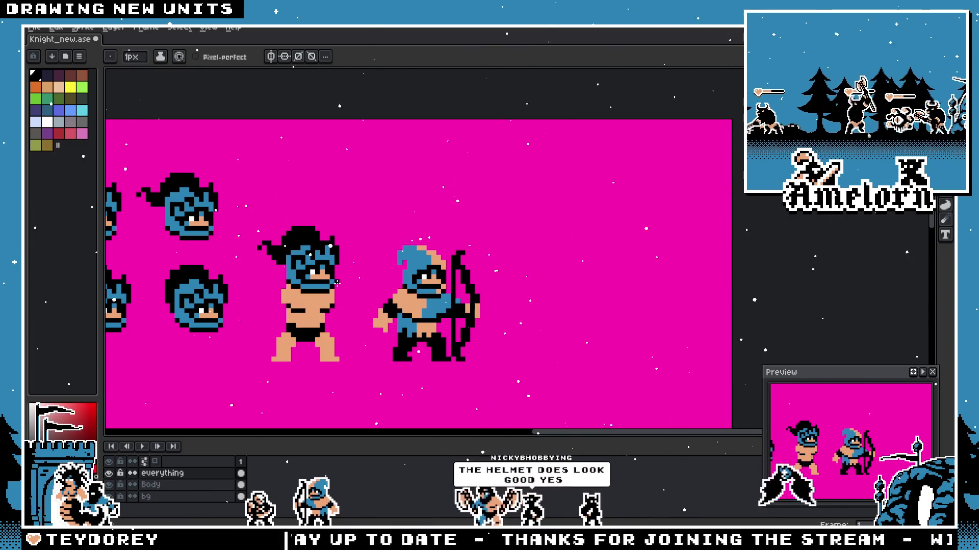
pyautogui.scroll(-1, 290, 276)
pyautogui.scroll(1, 305, 276)
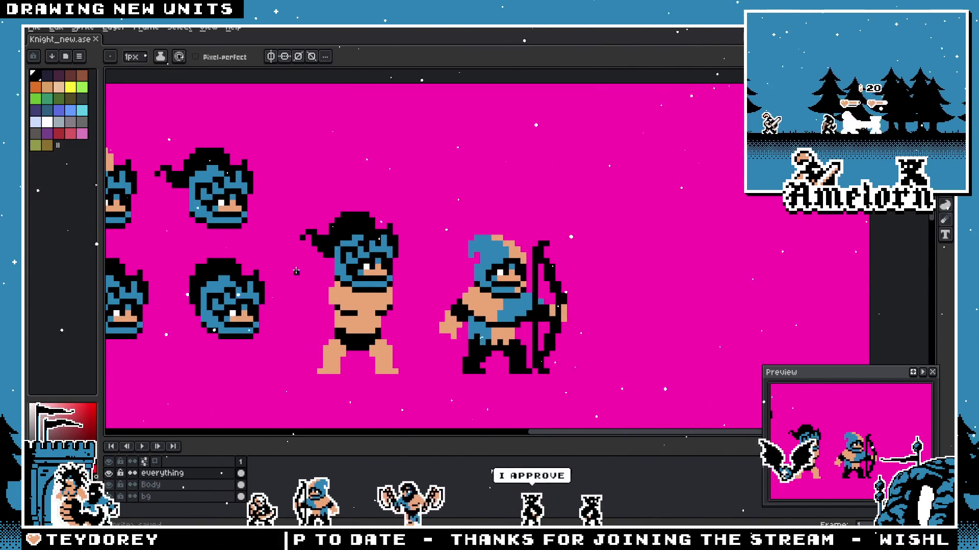
pyautogui.scroll(1, 319, 273)
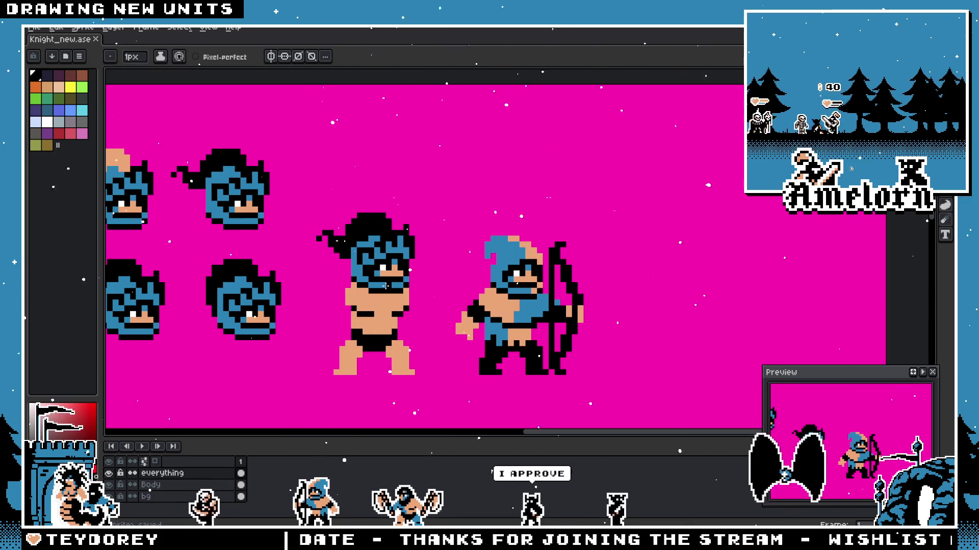
pyautogui.moveTo(360, 284); pyautogui.dragTo(347, 259)
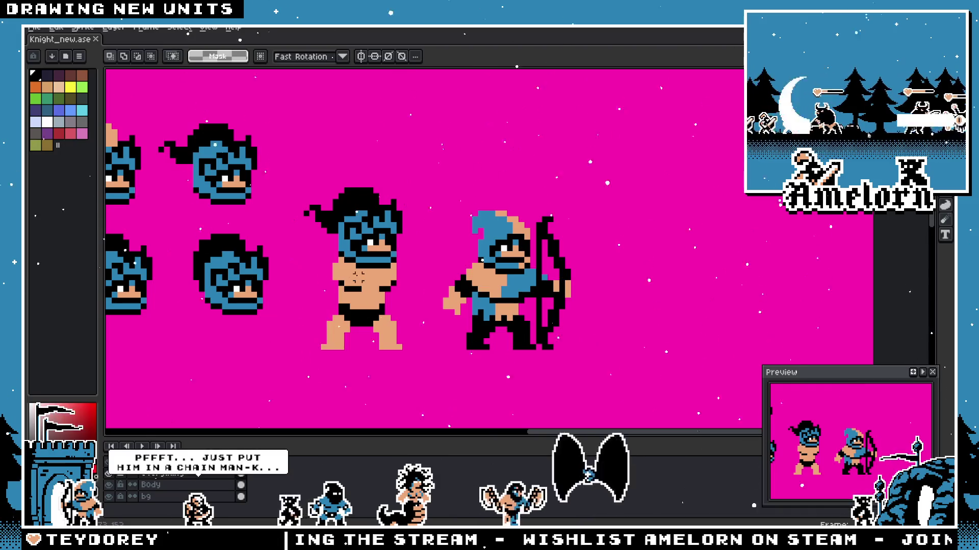
pyautogui.scroll(1, 362, 278)
pyautogui.scroll(2, 362, 278)
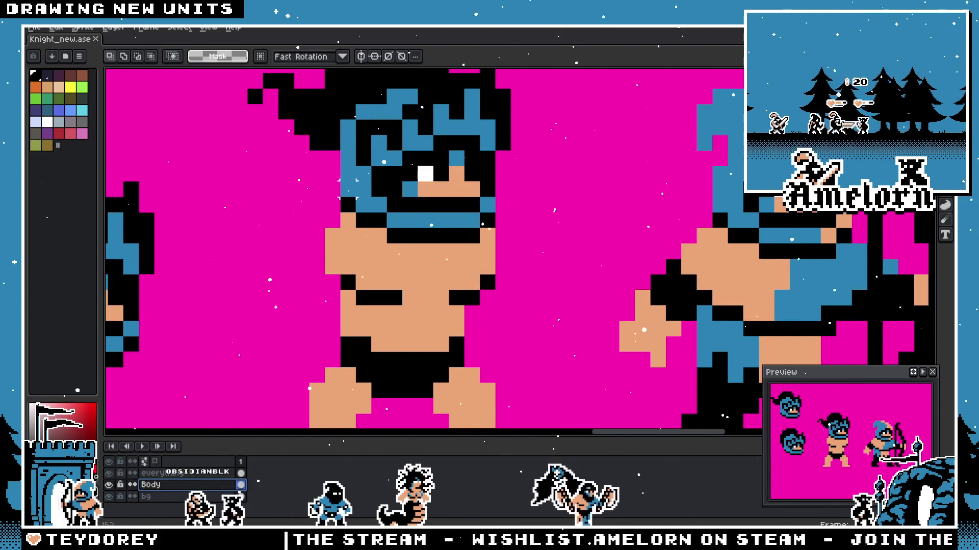
# Step: Draw a blue chest strap, undo it to leave bare skin, and move the archer farther right
pyautogui.press('b')
pyautogui.click(364, 235)
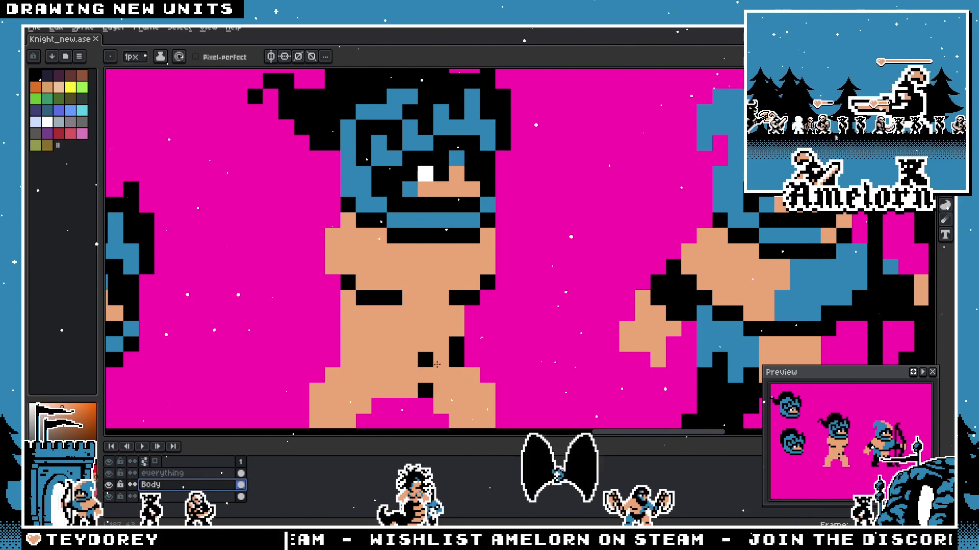
pyautogui.scroll(-3, 428, 381)
pyautogui.scroll(2, 410, 362)
pyautogui.scroll(-1, 410, 361)
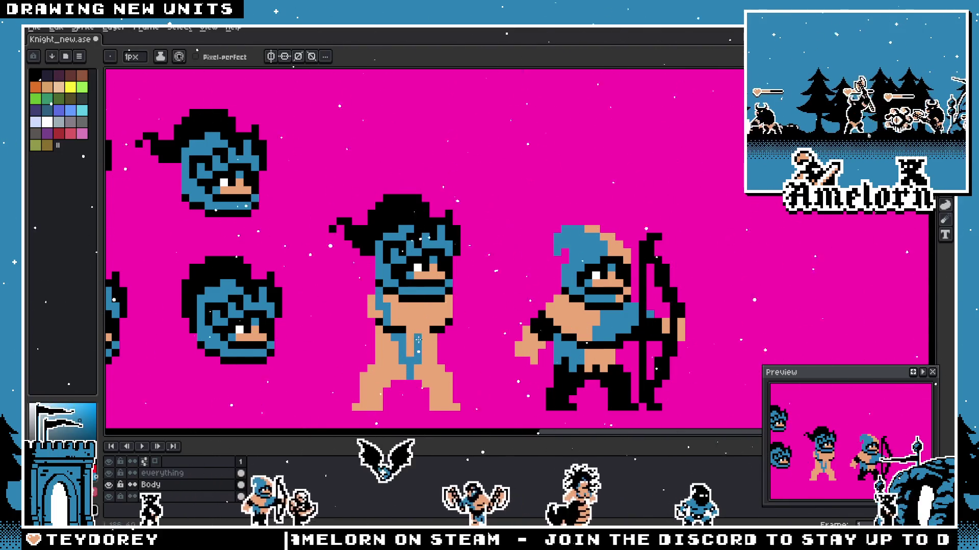
pyautogui.scroll(-7, 436, 305)
pyautogui.scroll(2, 364, 332)
pyautogui.scroll(3, 364, 333)
pyautogui.scroll(2, 364, 333)
pyautogui.scroll(-2, 364, 332)
pyautogui.scroll(2, 315, 321)
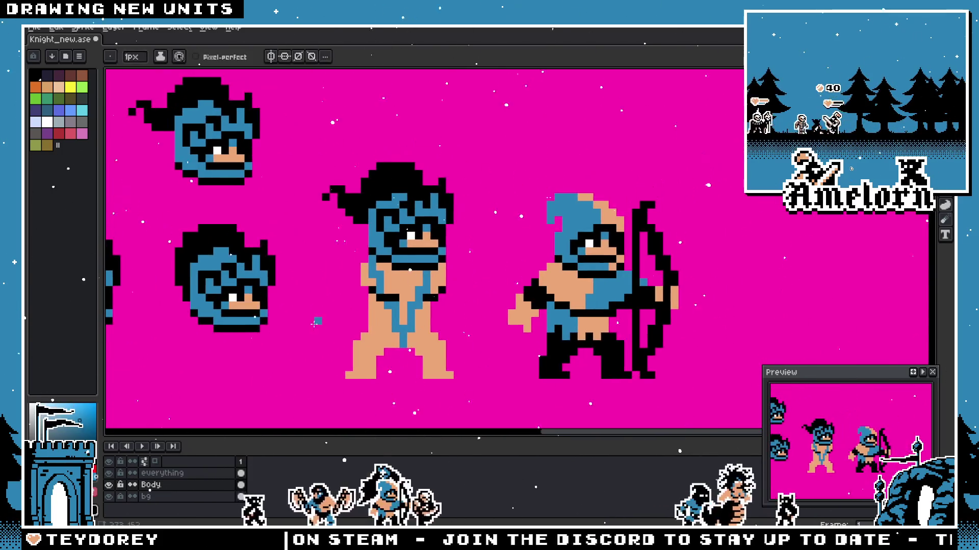
pyautogui.scroll(1, 410, 360)
pyautogui.scroll(1, 455, 395)
pyautogui.press('alt')
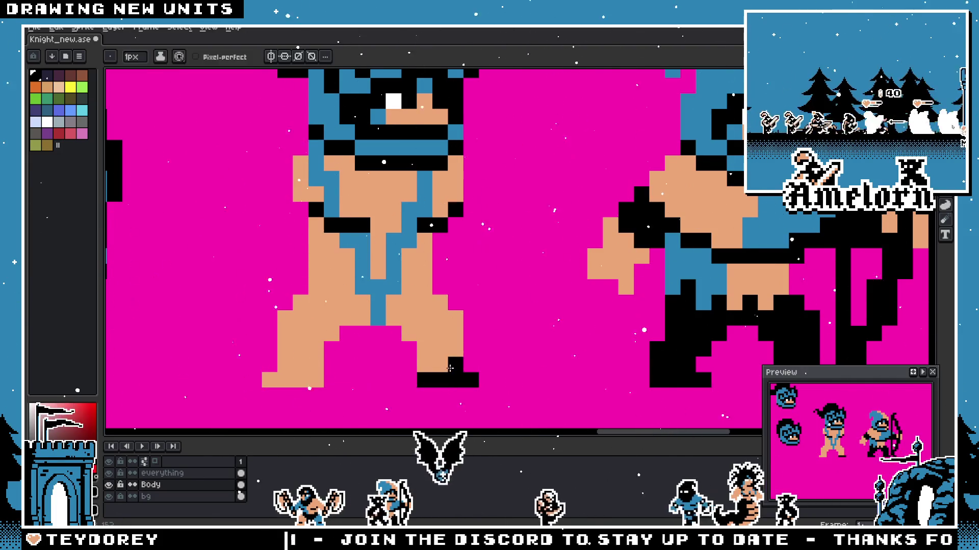
pyautogui.scroll(-3, 284, 368)
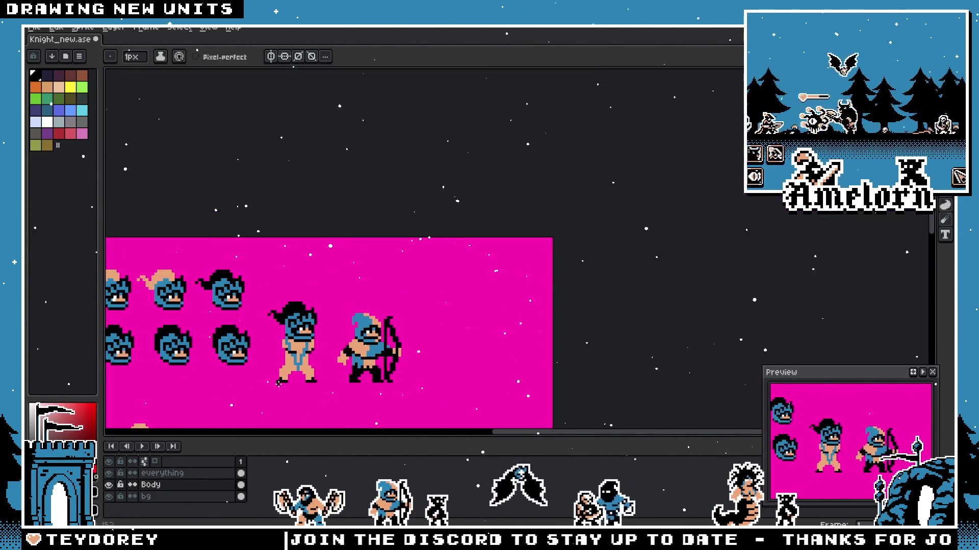
pyautogui.scroll(1, 385, 387)
pyautogui.scroll(1, 421, 367)
pyautogui.scroll(1, 464, 348)
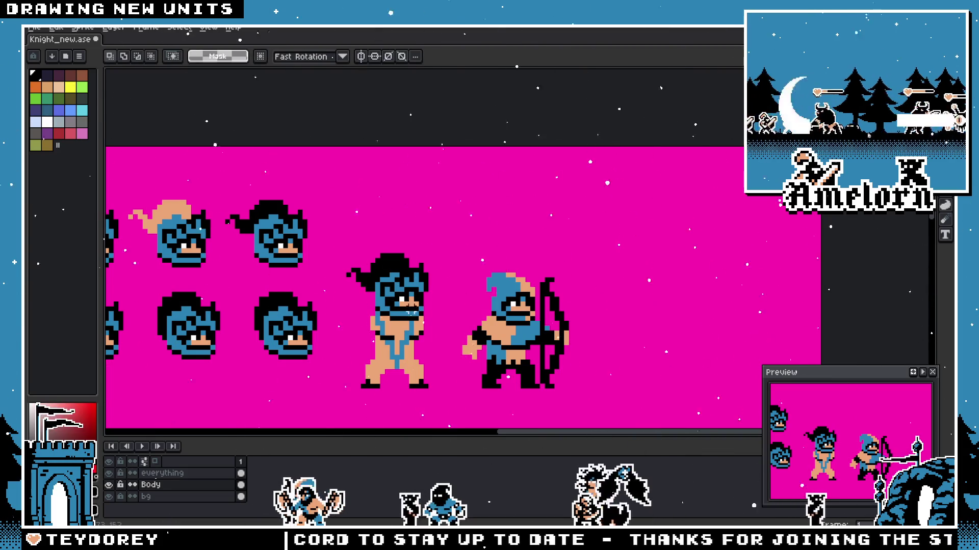
pyautogui.scroll(1, 453, 331)
pyautogui.hotkey('ctrl', 'z')
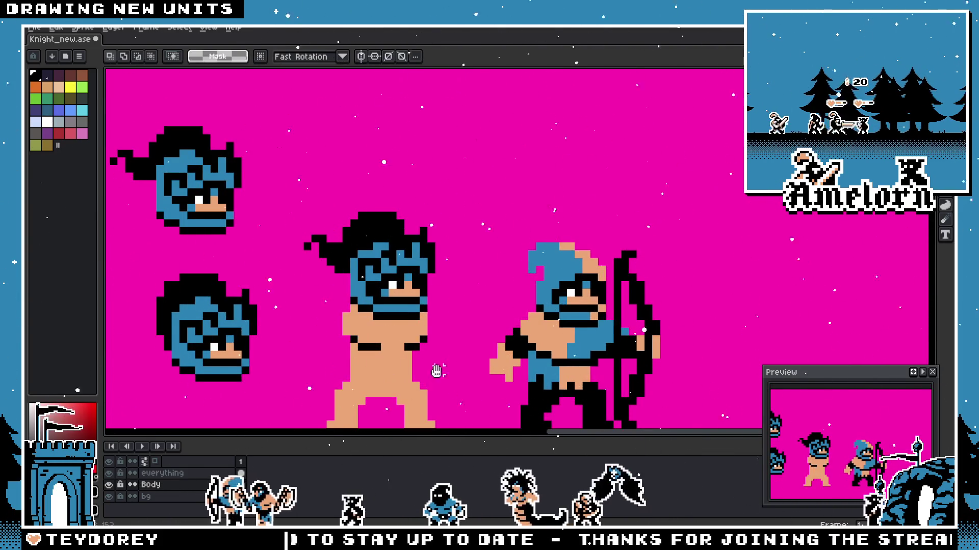
pyautogui.scroll(-1, 439, 372)
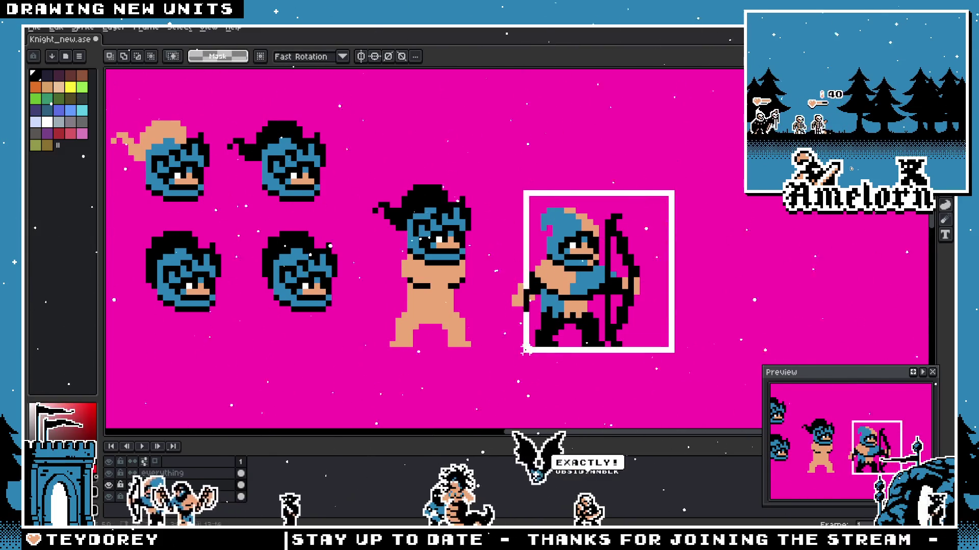
pyautogui.moveTo(598, 298); pyautogui.dragTo(727, 298)
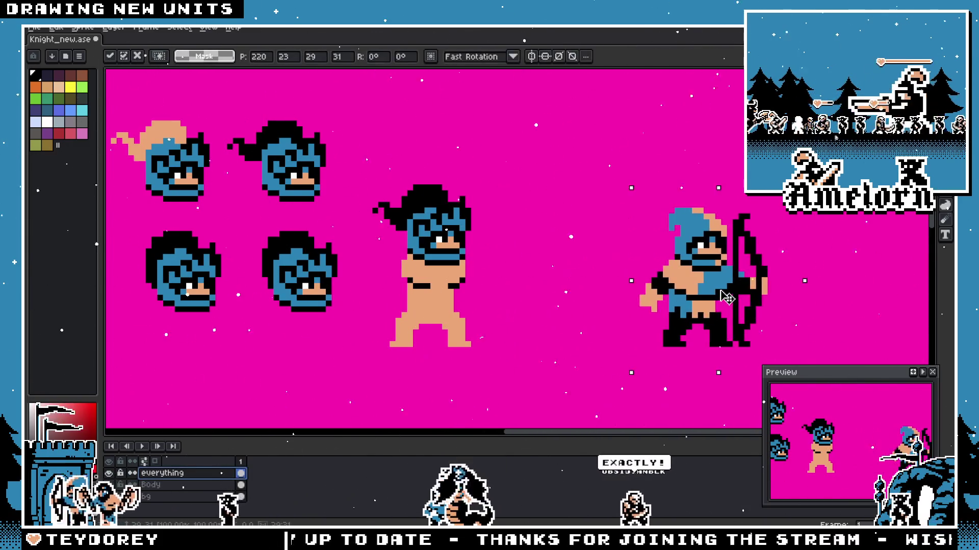
# Step: Copy the barbarian's head and body to the right, forming a second identical barbarian
pyautogui.moveTo(536, 190); pyautogui.dragTo(367, 371)
pyautogui.moveTo(443, 302); pyautogui.dragTo(561, 301)
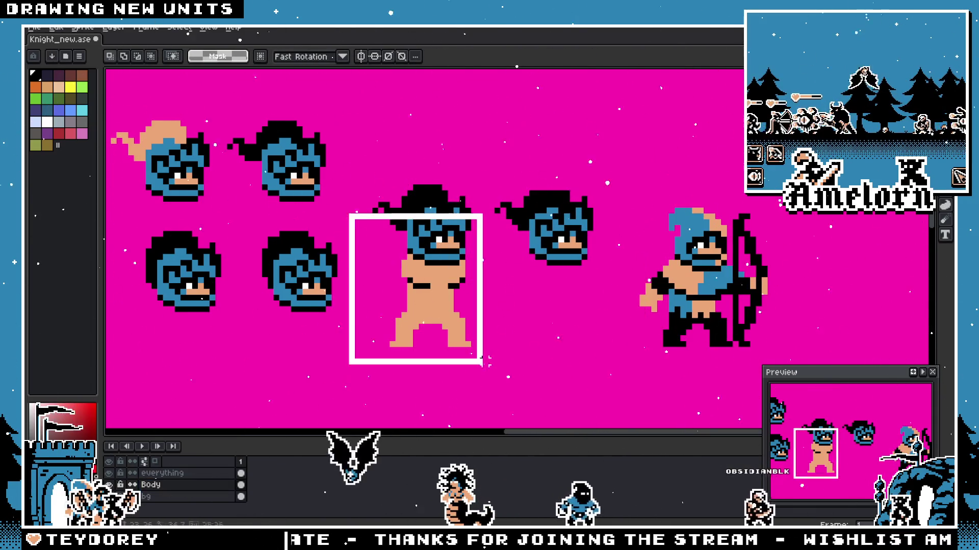
pyautogui.moveTo(347, 359); pyautogui.dragTo(490, 213)
pyautogui.moveTo(437, 328); pyautogui.dragTo(567, 325)
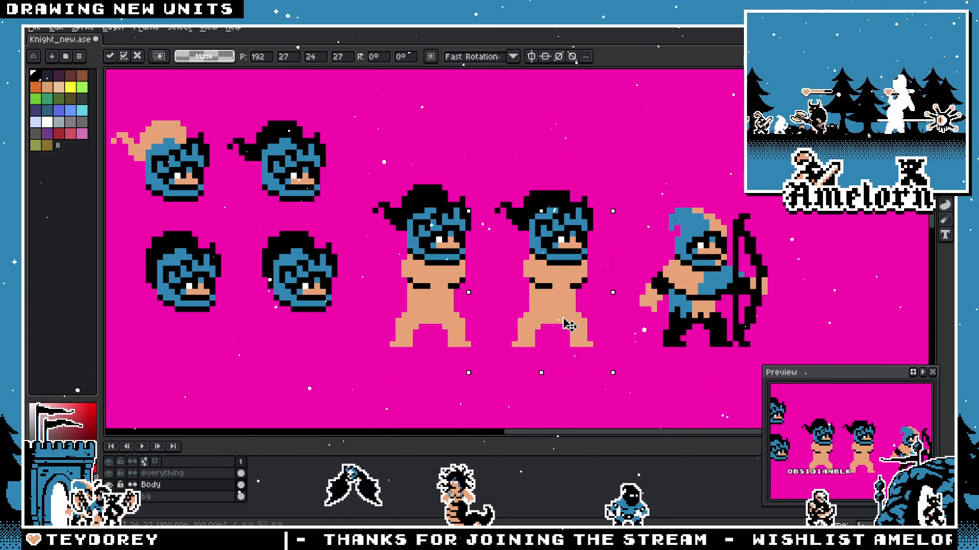
pyautogui.hotkey('ctrl', 'd')
pyautogui.scroll(-1, 550, 268)
pyautogui.scroll(1, 535, 229)
pyautogui.scroll(1, 521, 212)
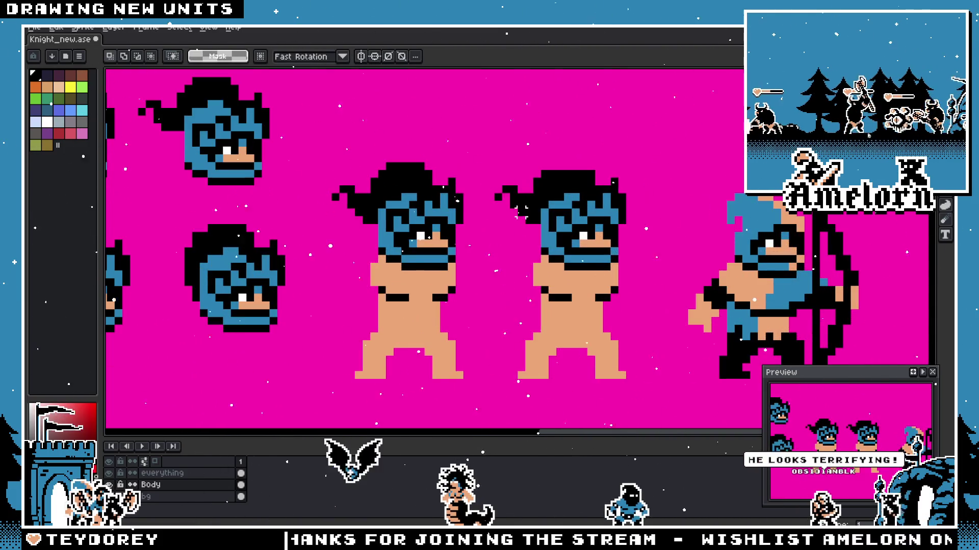
pyautogui.scroll(1, 520, 212)
pyautogui.press('m')
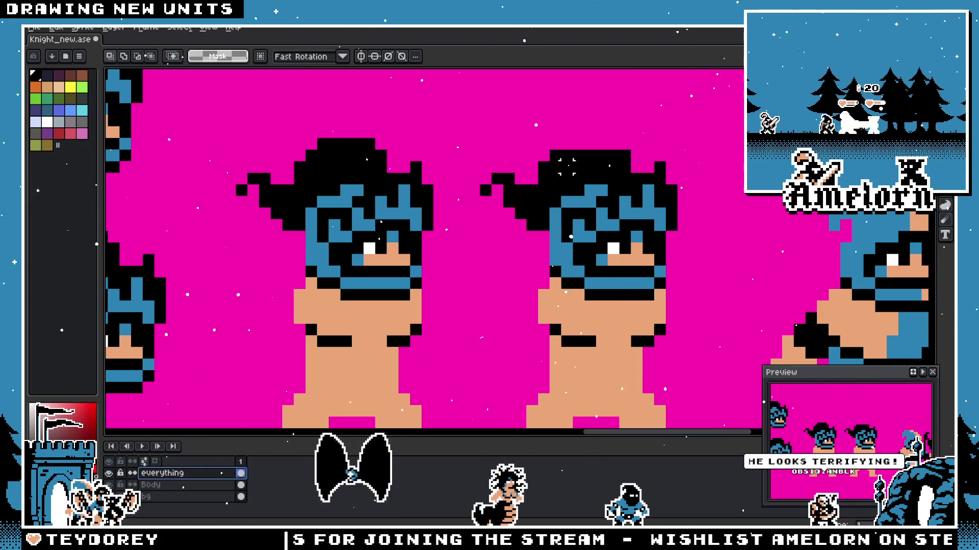
pyautogui.press('b')
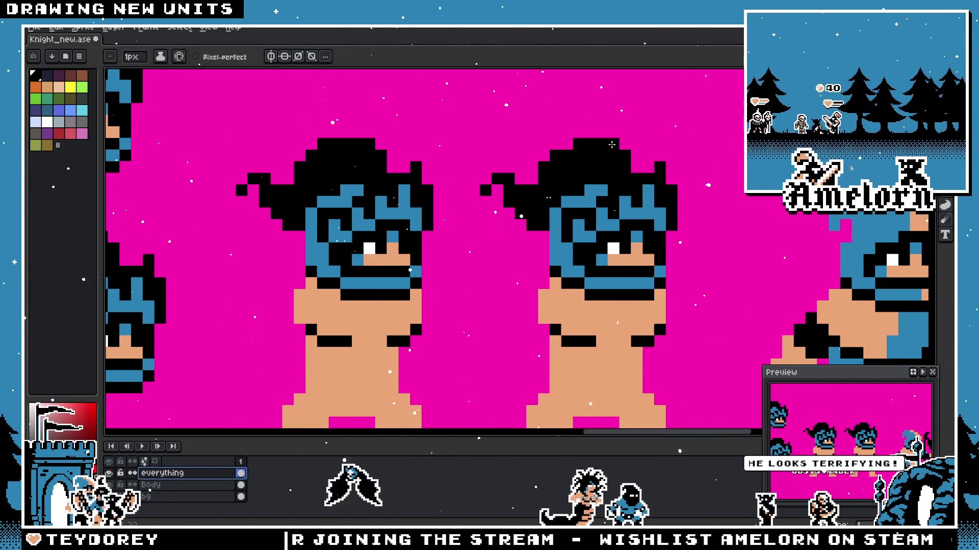
pyautogui.scroll(-3, 612, 144)
pyautogui.scroll(1, 541, 198)
pyautogui.scroll(-2, 542, 198)
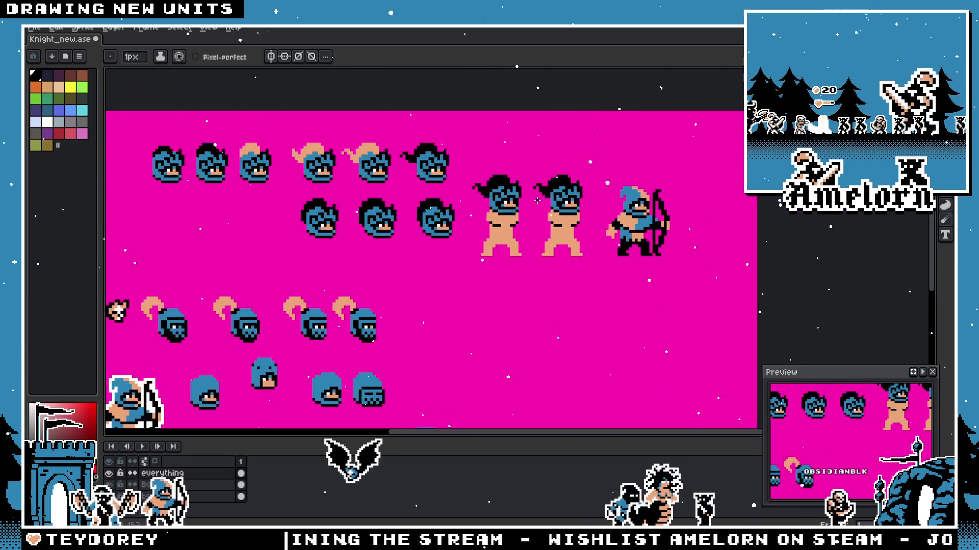
pyautogui.scroll(2, 535, 199)
pyautogui.scroll(2, 353, 203)
pyautogui.scroll(-2, 465, 252)
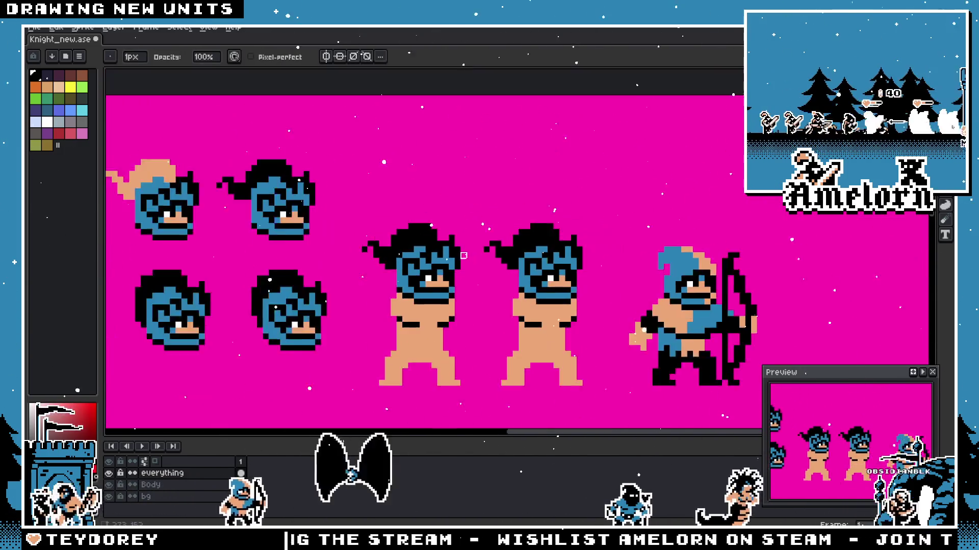
pyautogui.scroll(-1, 463, 256)
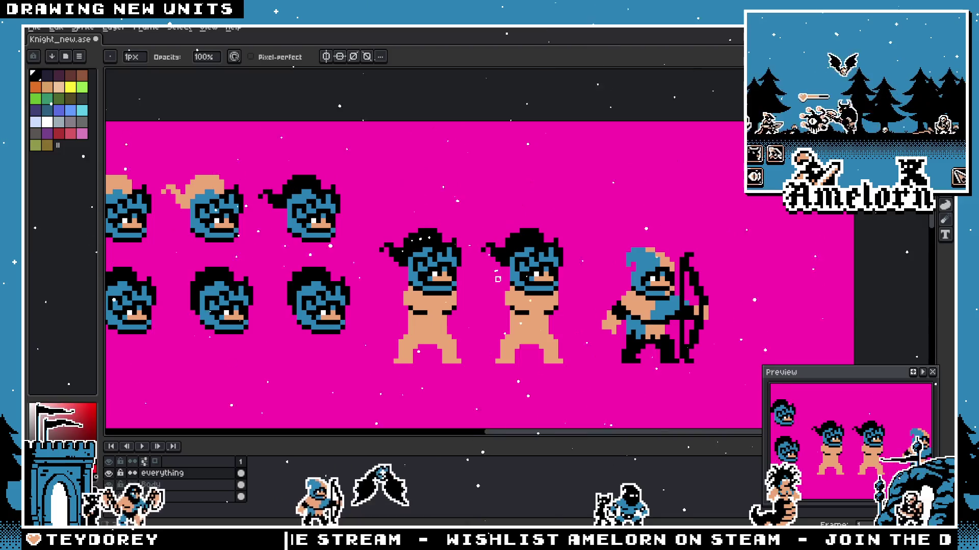
pyautogui.scroll(1, 490, 276)
pyautogui.scroll(1, 465, 266)
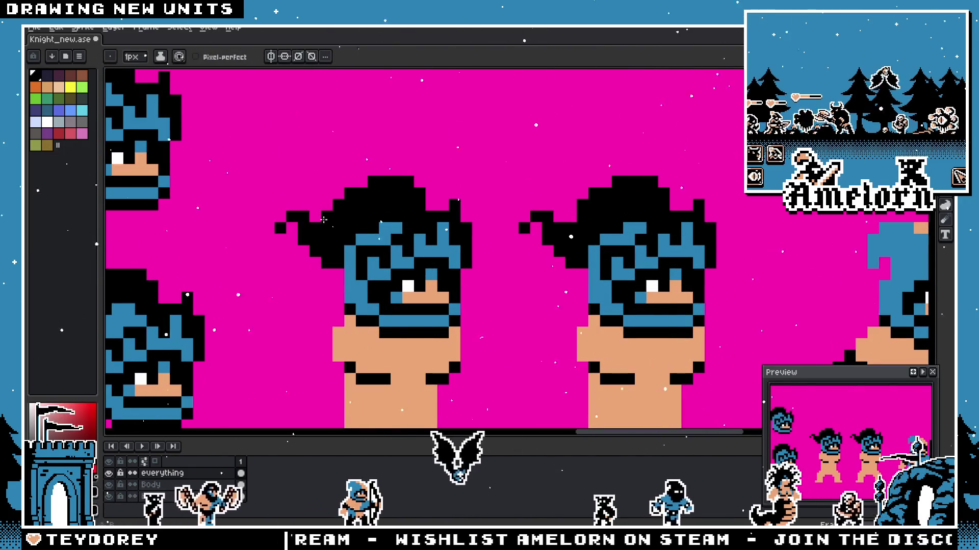
pyautogui.press('b')
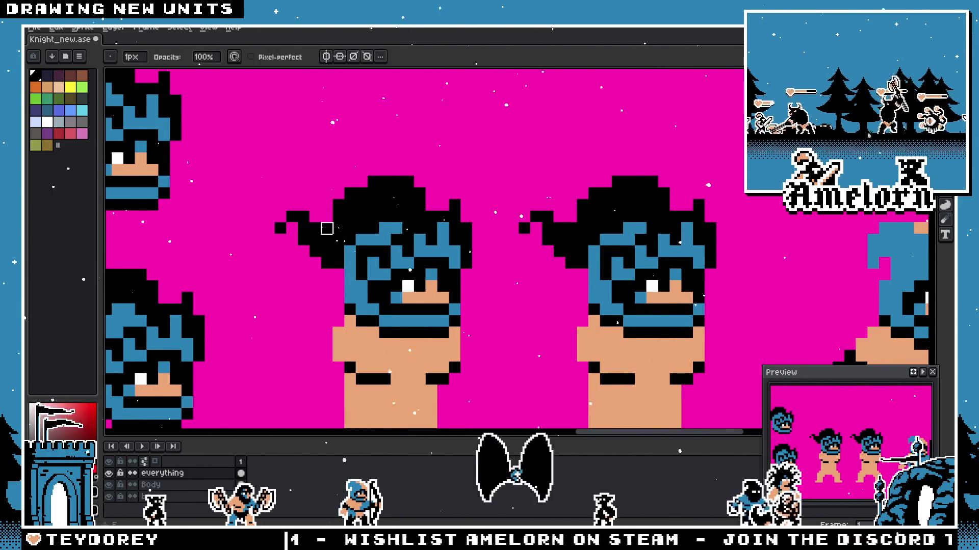
pyautogui.scroll(-2, 292, 228)
pyautogui.scroll(1, 331, 230)
pyautogui.scroll(1, 440, 245)
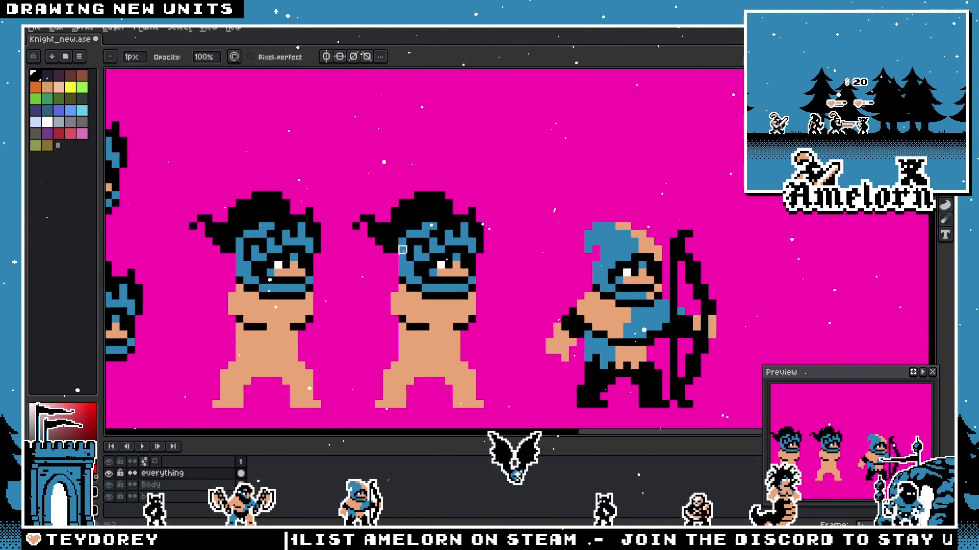
pyautogui.scroll(1, 417, 265)
pyautogui.scroll(-1, 417, 266)
pyautogui.scroll(1, 393, 257)
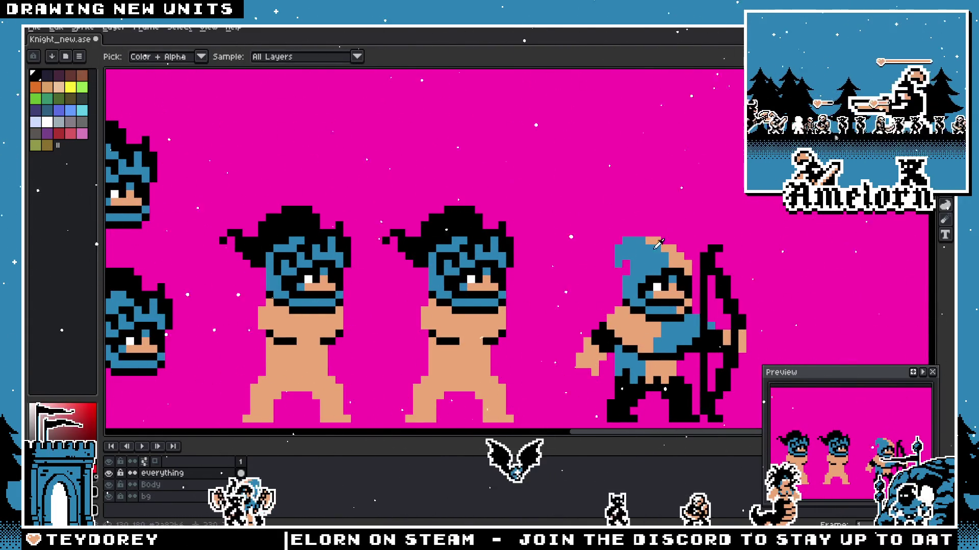
pyautogui.scroll(2, 250, 235)
# Step: Paint the right-hand barbarian's black hair tan so he wears a tan hood
pyautogui.press('b')
pyautogui.scroll(1, 251, 235)
pyautogui.click(201, 229)
pyautogui.moveTo(164, 252); pyautogui.dragTo(307, 259)
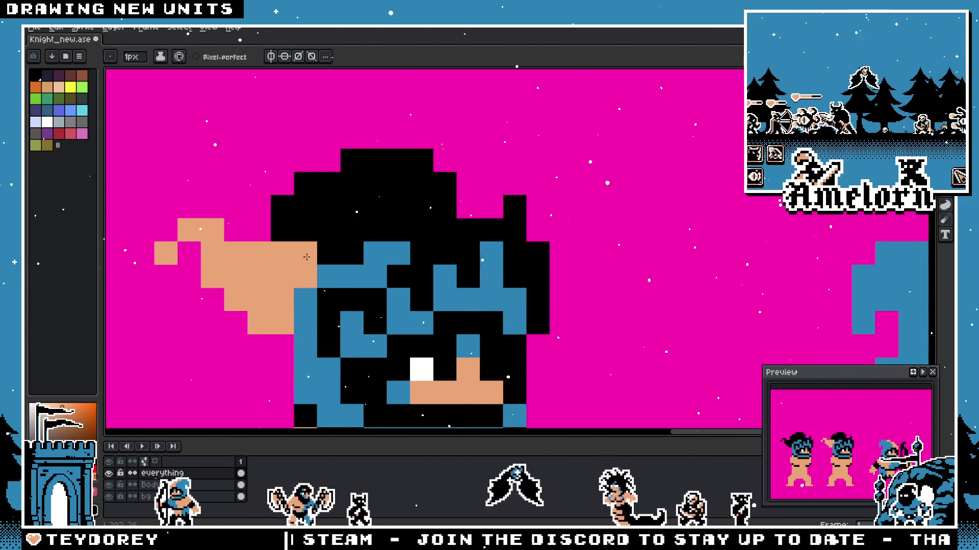
pyautogui.scroll(-2, 305, 246)
pyautogui.scroll(-2, 304, 246)
pyautogui.moveTo(260, 236)
pyautogui.mouseDown()
pyautogui.moveTo(688, 248)
pyautogui.moveTo(396, 260)
pyautogui.mouseUp()
pyautogui.scroll(2, 428, 255)
pyautogui.scroll(1, 429, 256)
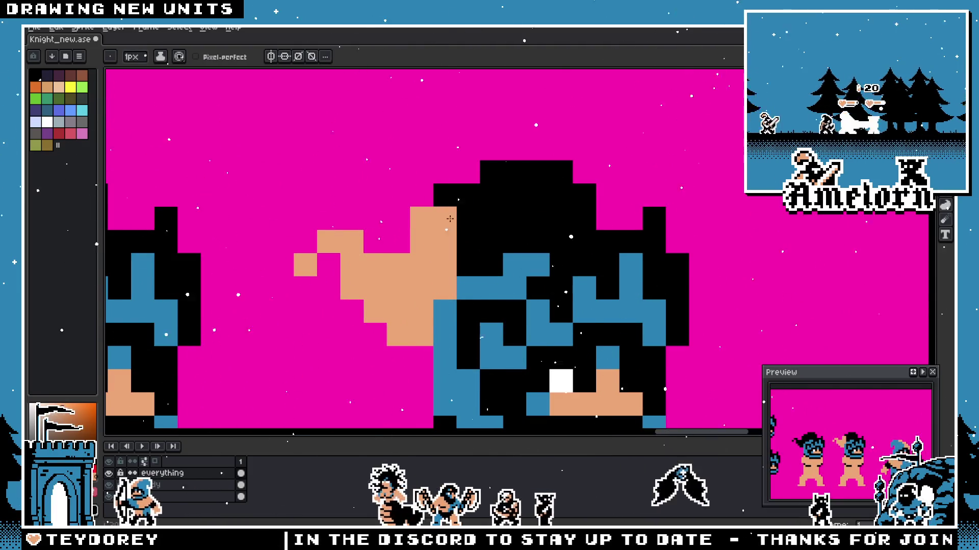
pyautogui.moveTo(490, 172)
pyautogui.mouseDown()
pyautogui.moveTo(560, 207)
pyautogui.moveTo(555, 230)
pyautogui.moveTo(471, 222)
pyautogui.moveTo(481, 257)
pyautogui.mouseUp()
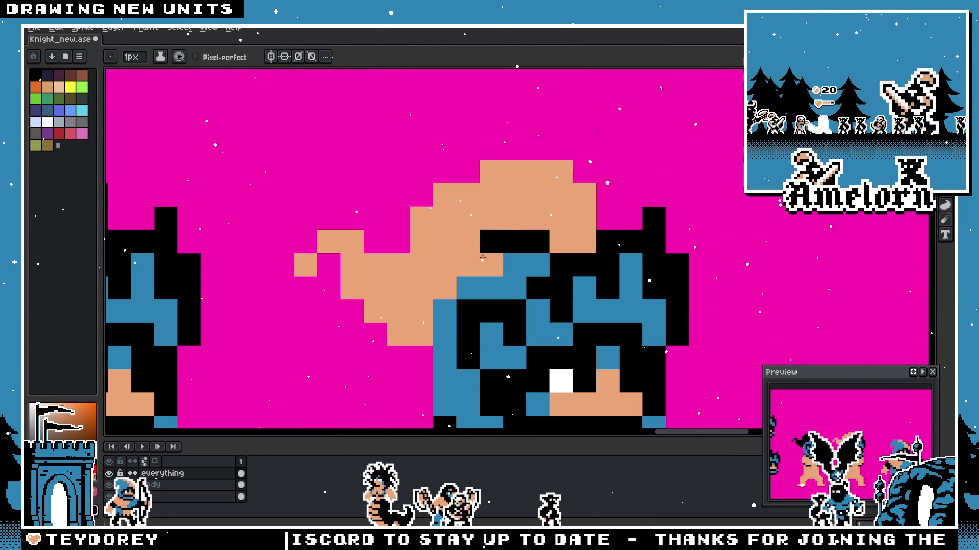
pyautogui.scroll(-3, 532, 239)
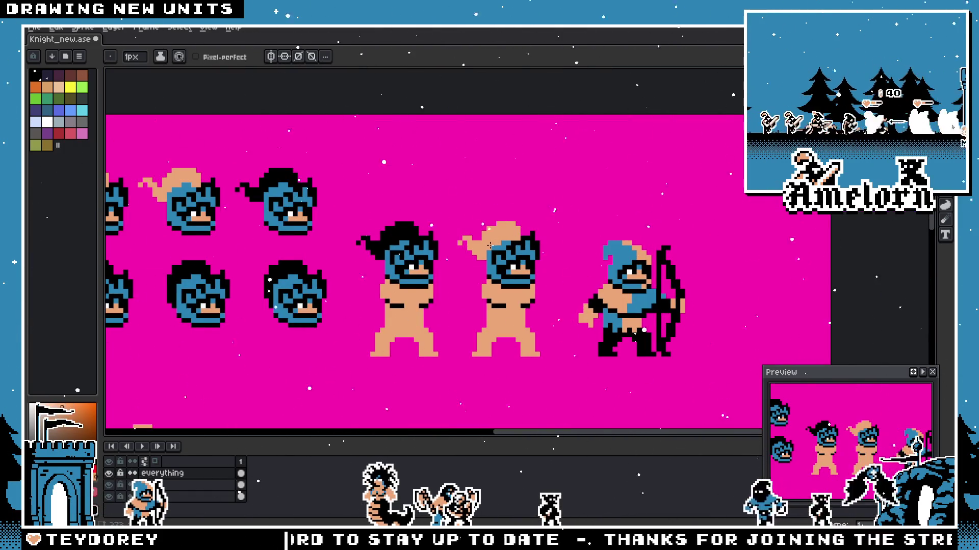
pyautogui.hscroll(-3, 428, 268)
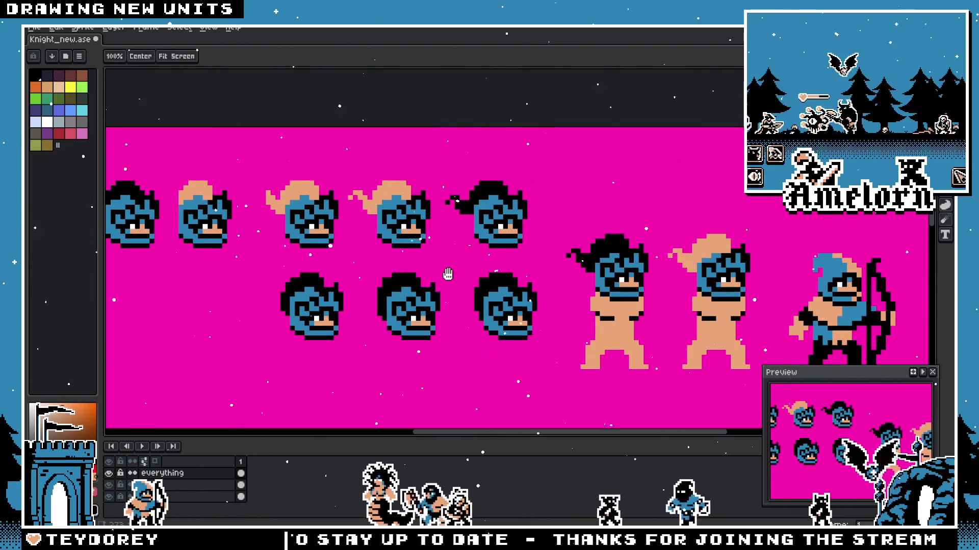
pyautogui.hscroll(1, 422, 295)
pyautogui.scroll(1, 422, 295)
# Step: Add one tan pixel at the hood's edge and centre the barbarian heads in view
pyautogui.moveTo(493, 280); pyautogui.dragTo(370, 280)
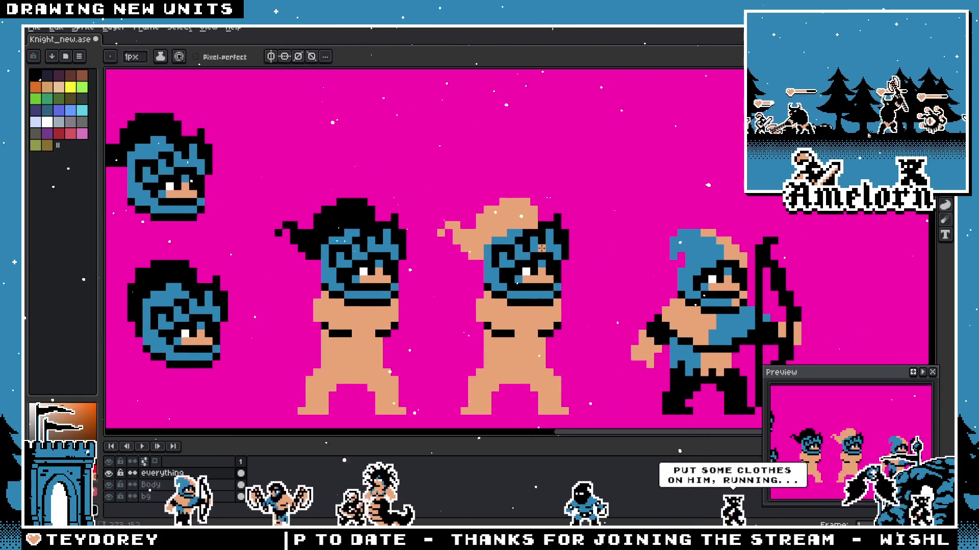
pyautogui.scroll(2, 570, 249)
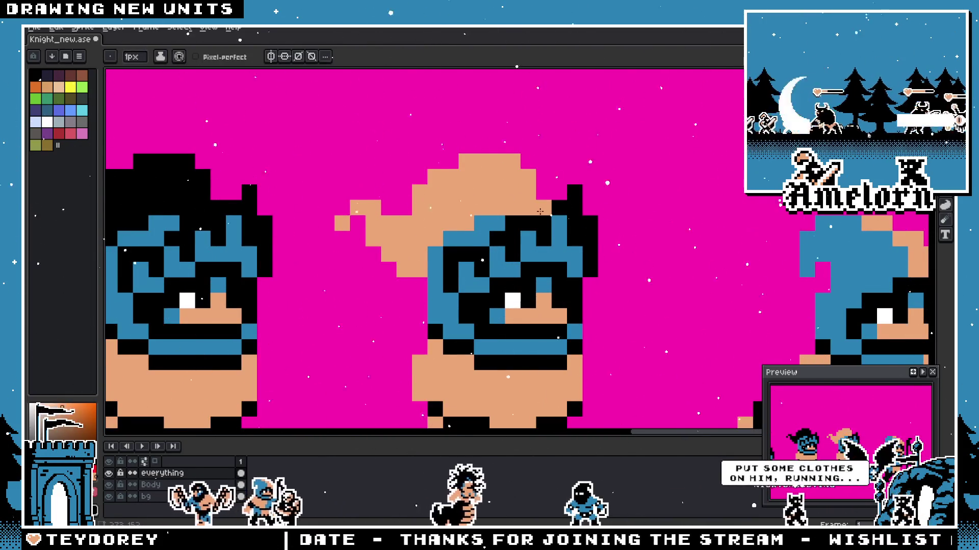
pyautogui.click(543, 206)
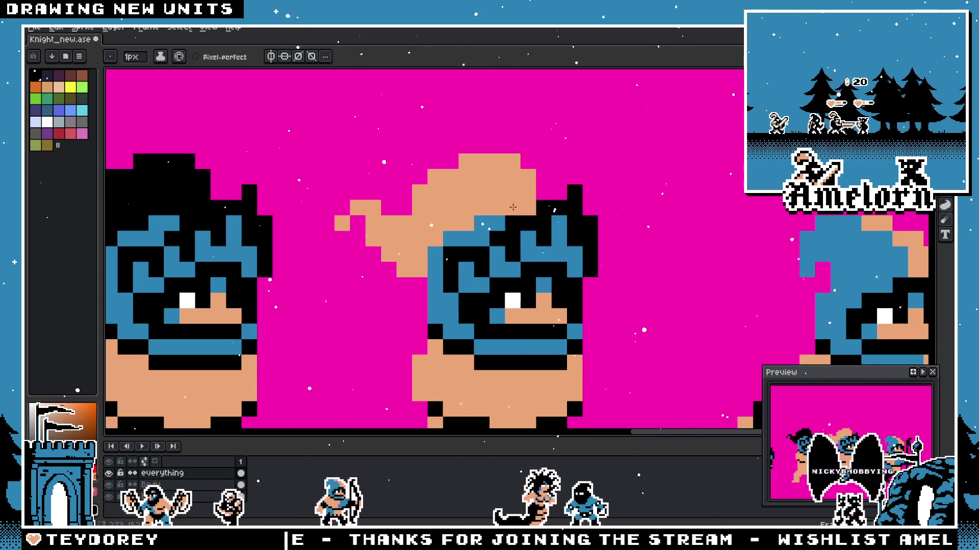
pyautogui.scroll(-2, 513, 206)
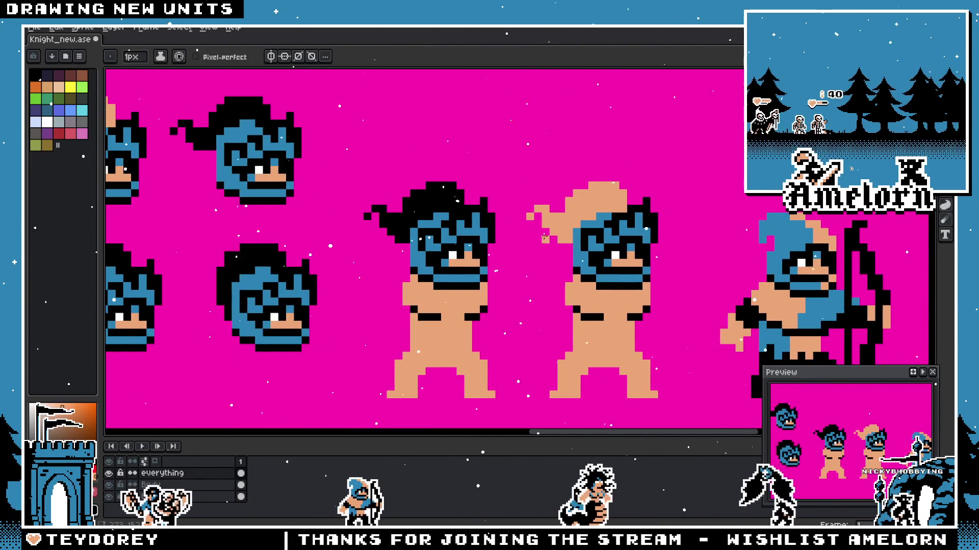
pyautogui.moveTo(507, 237); pyautogui.dragTo(551, 262)
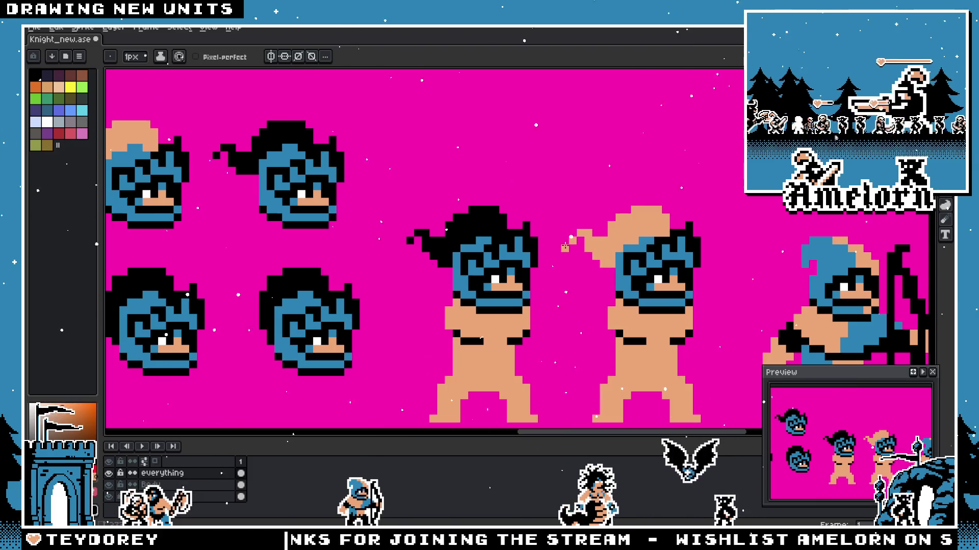
pyautogui.scroll(-2, 565, 248)
pyautogui.scroll(2, 652, 248)
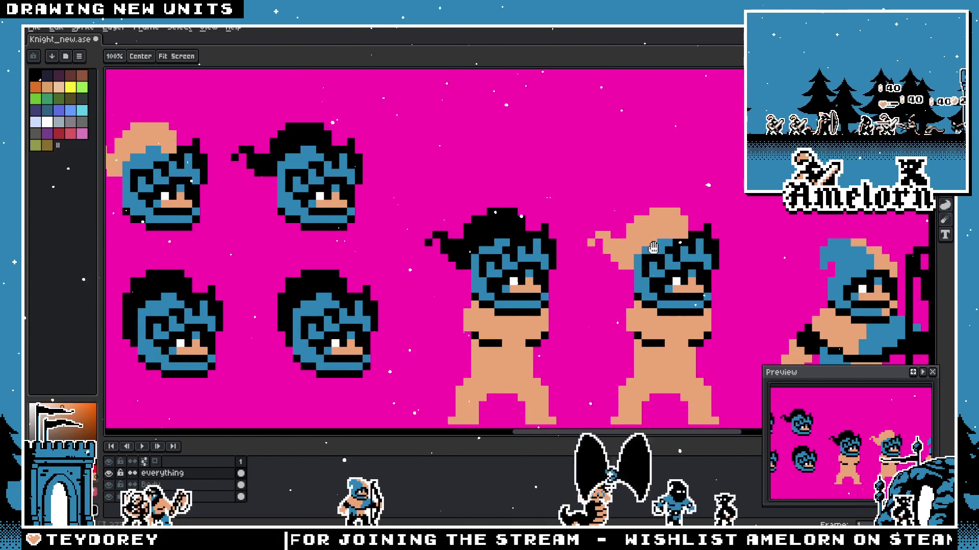
pyautogui.moveTo(652, 247); pyautogui.dragTo(533, 252)
pyautogui.scroll(1, 525, 256)
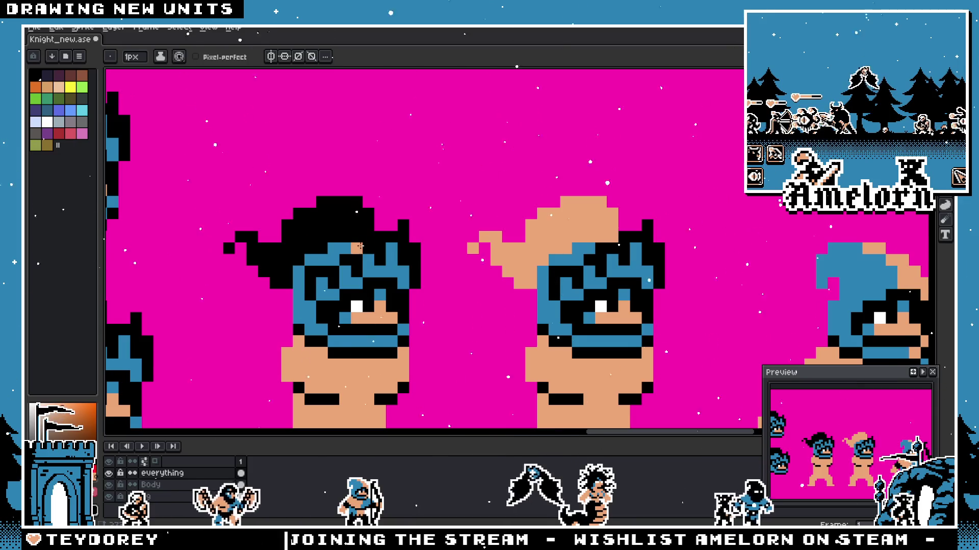
pyautogui.moveTo(357, 247); pyautogui.dragTo(535, 253)
pyautogui.scroll(-1, 535, 252)
pyautogui.moveTo(360, 283); pyautogui.dragTo(436, 283)
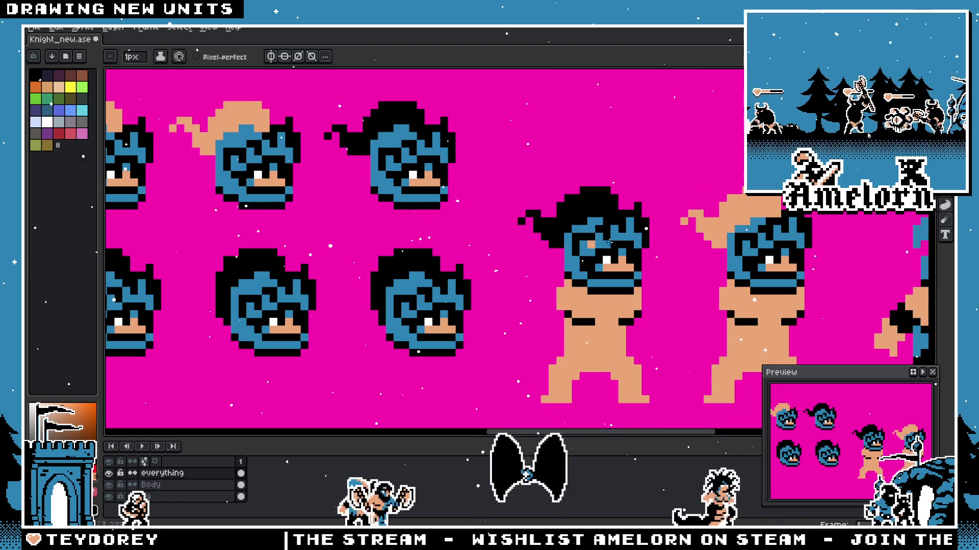
pyautogui.scroll(2, 734, 218)
pyautogui.moveTo(833, 242); pyautogui.dragTo(710, 241)
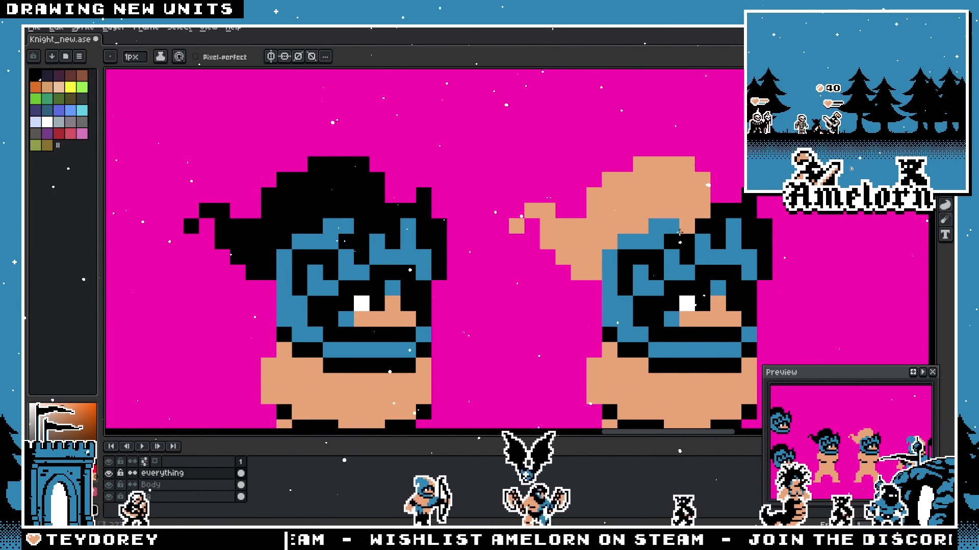
pyautogui.scroll(-2, 681, 229)
pyautogui.scroll(2, 657, 257)
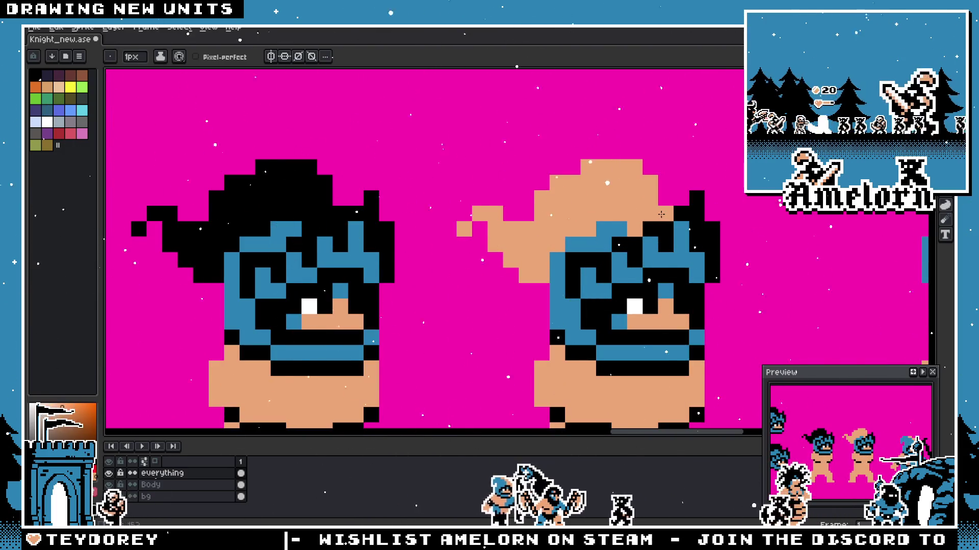
pyautogui.scroll(-2, 661, 215)
pyautogui.scroll(1, 539, 240)
pyautogui.scroll(-2, 397, 298)
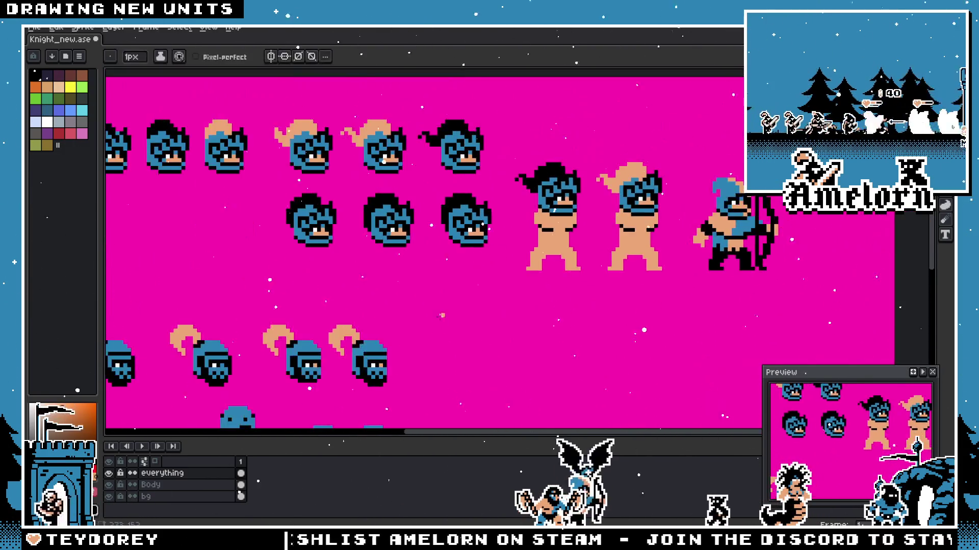
pyautogui.hscroll(3, 588, 273)
pyautogui.scroll(1, 495, 222)
pyautogui.scroll(2, 495, 222)
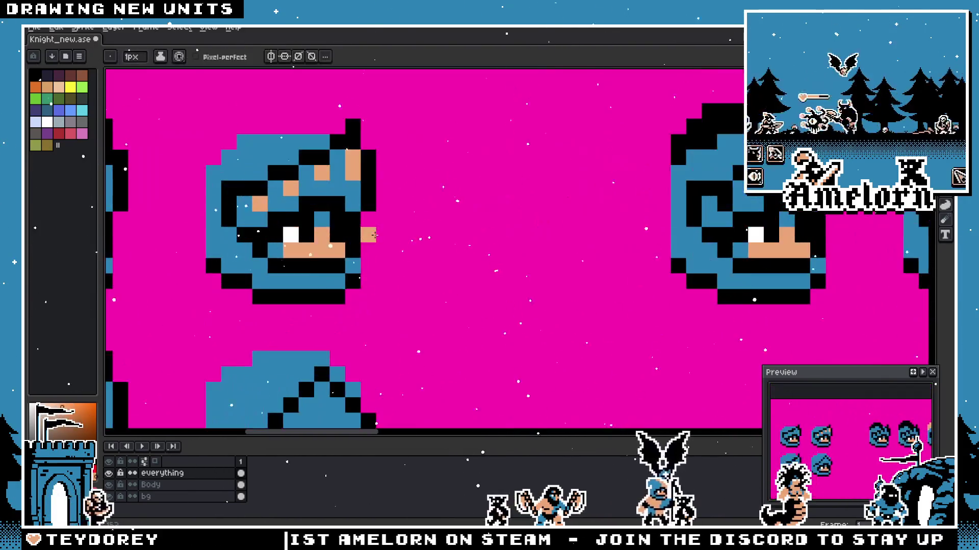
pyautogui.scroll(-2, 481, 256)
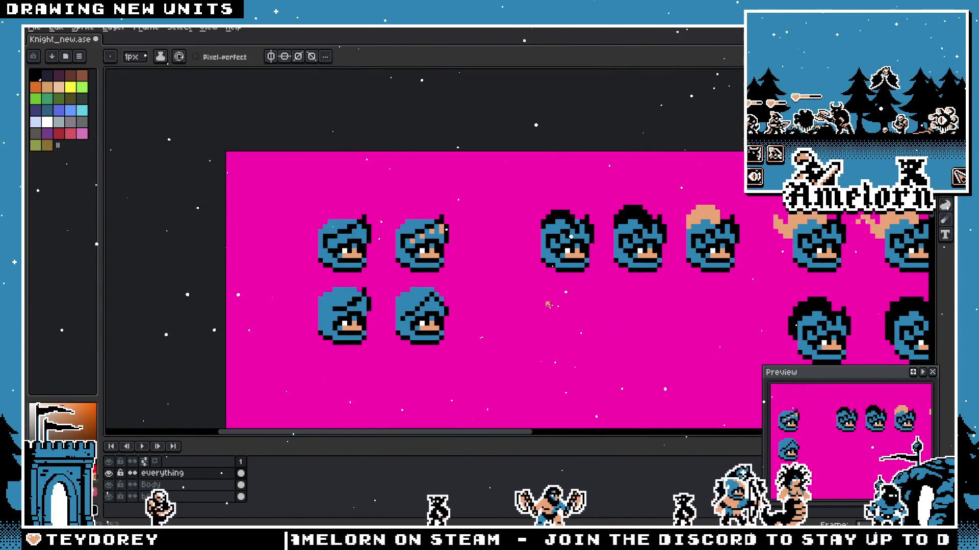
pyautogui.moveTo(621, 324)
pyautogui.mouseDown()
pyautogui.moveTo(487, 310)
pyautogui.moveTo(483, 337)
pyautogui.mouseUp()
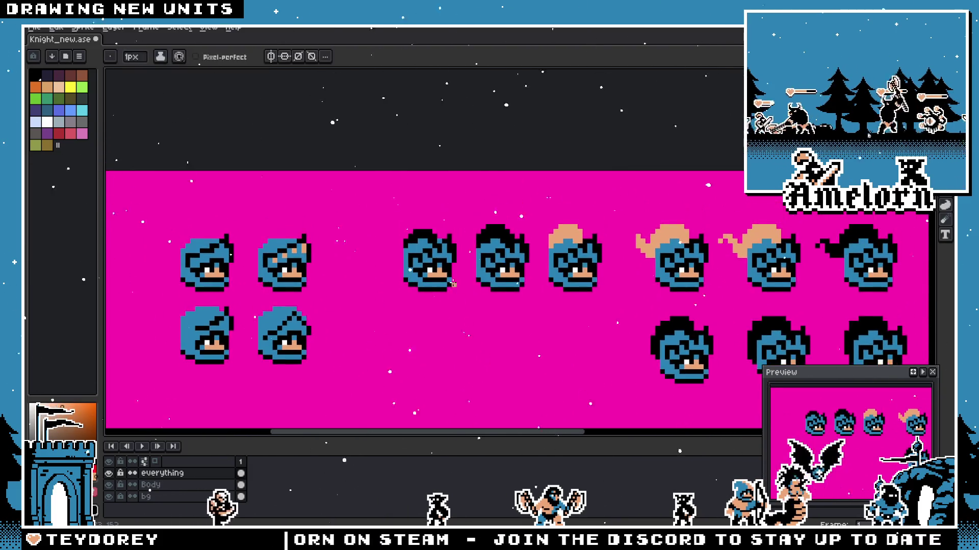
pyautogui.scroll(2, 458, 268)
pyautogui.moveTo(421, 197)
pyautogui.mouseDown()
pyautogui.moveTo(650, 288)
pyautogui.moveTo(430, 271)
pyautogui.moveTo(348, 178)
pyautogui.moveTo(535, 207)
pyautogui.mouseUp()
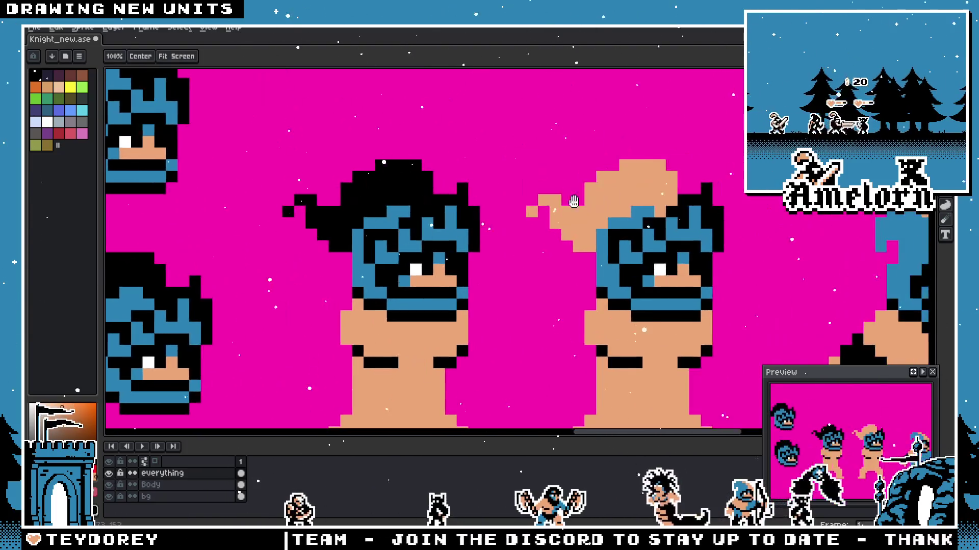
pyautogui.scroll(1, 535, 207)
pyautogui.scroll(1, 464, 226)
pyautogui.scroll(-3, 490, 208)
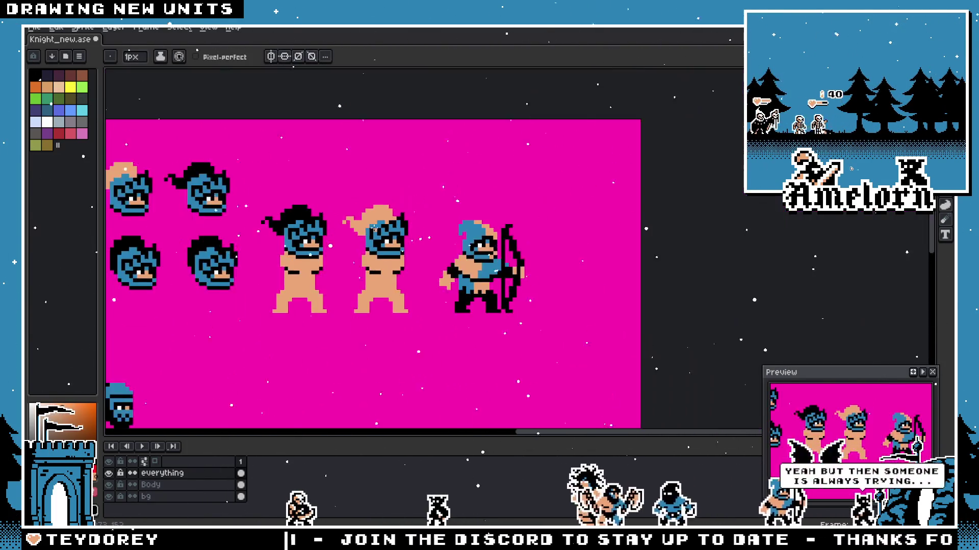
pyautogui.scroll(-1, 459, 214)
pyautogui.scroll(-1, 365, 230)
pyautogui.scroll(2, 445, 278)
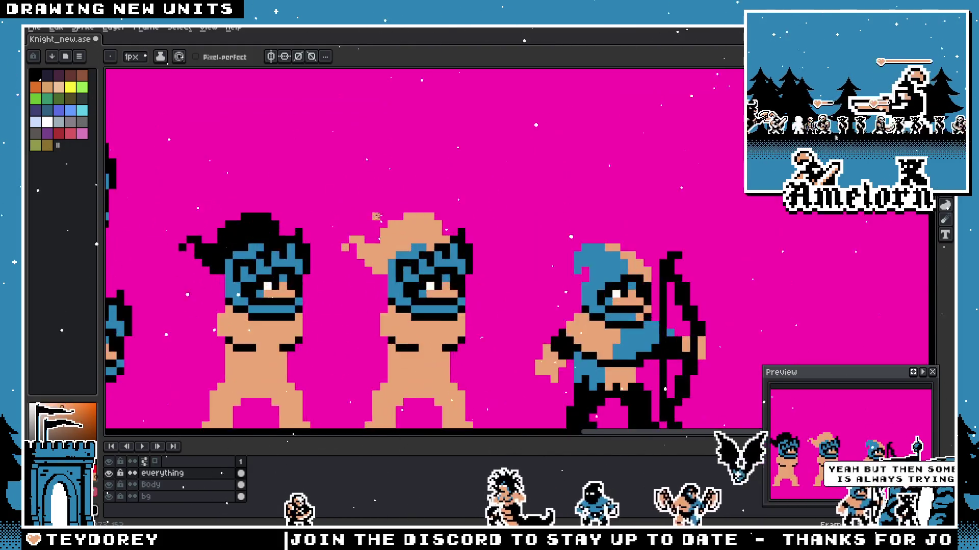
pyautogui.scroll(2, 444, 278)
pyautogui.scroll(-3, 445, 277)
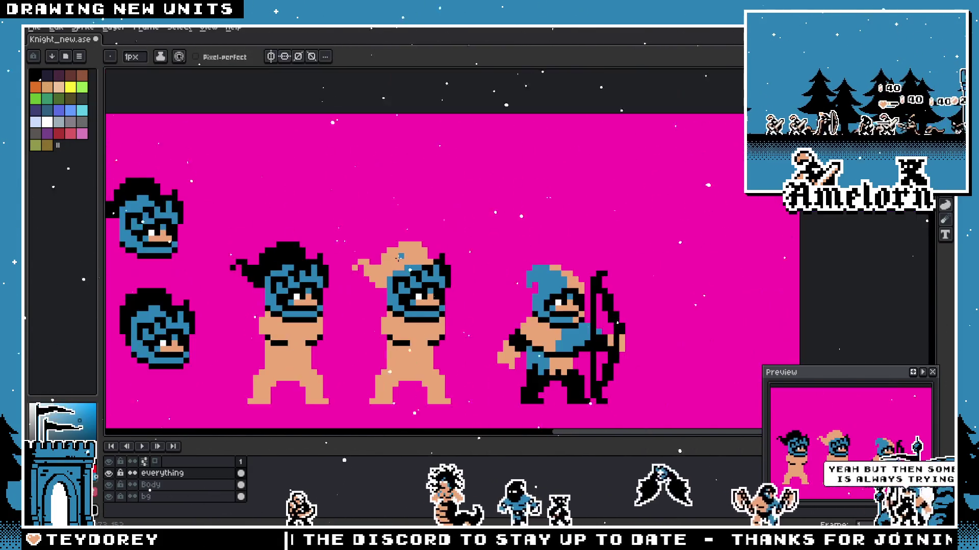
pyautogui.scroll(2, 404, 253)
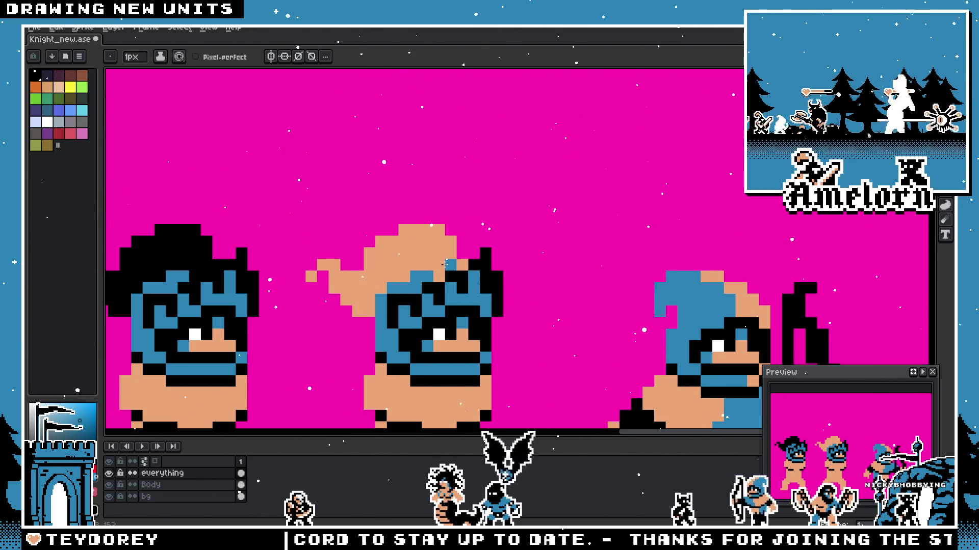
pyautogui.scroll(-2, 431, 274)
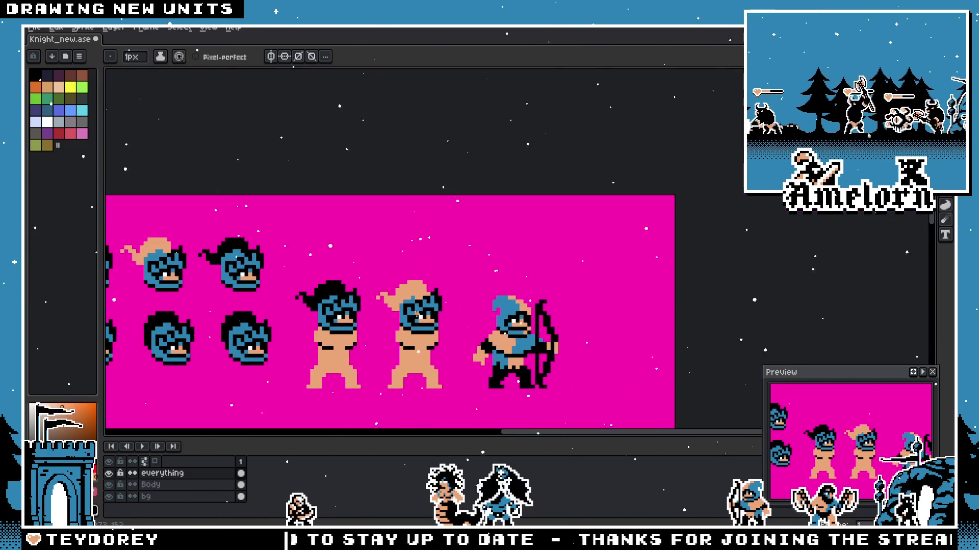
pyautogui.scroll(2, 444, 260)
pyautogui.scroll(1, 458, 252)
pyautogui.scroll(1, 490, 238)
# Step: Sample black and draw outline pixels on the top-left of the tan-hood barbarian's helmet
pyautogui.press('i')
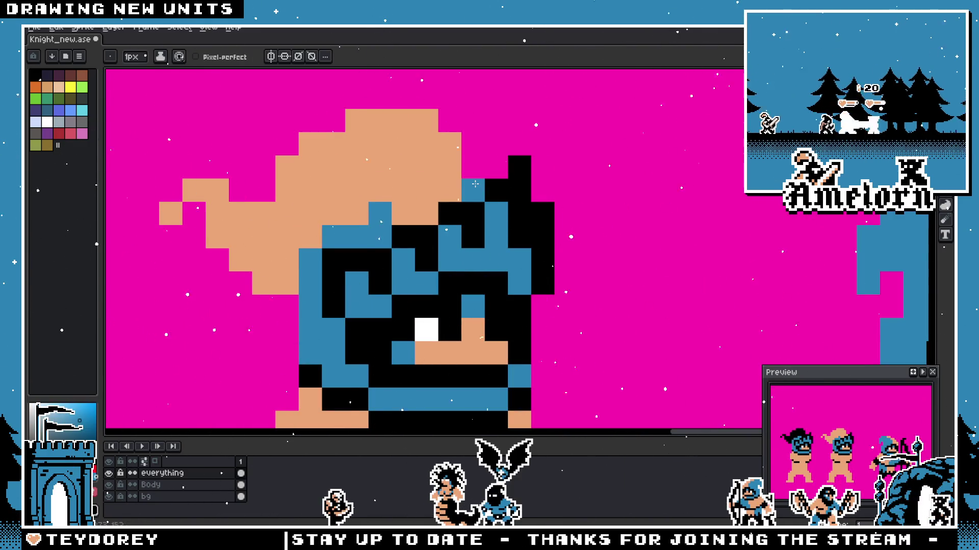
pyautogui.scroll(-2, 475, 184)
pyautogui.scroll(1, 383, 230)
pyautogui.scroll(1, 323, 241)
pyautogui.press('v')
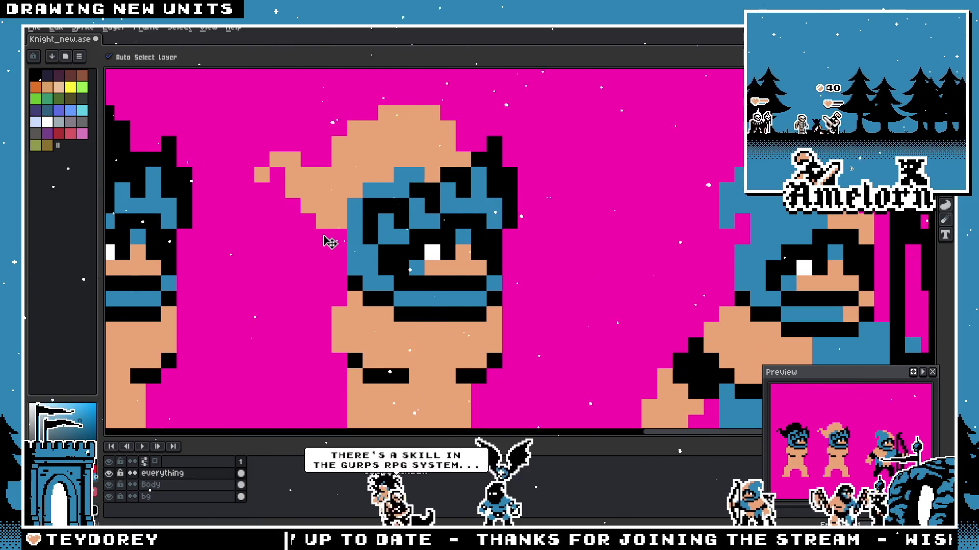
pyautogui.press('b')
pyautogui.scroll(-2, 324, 239)
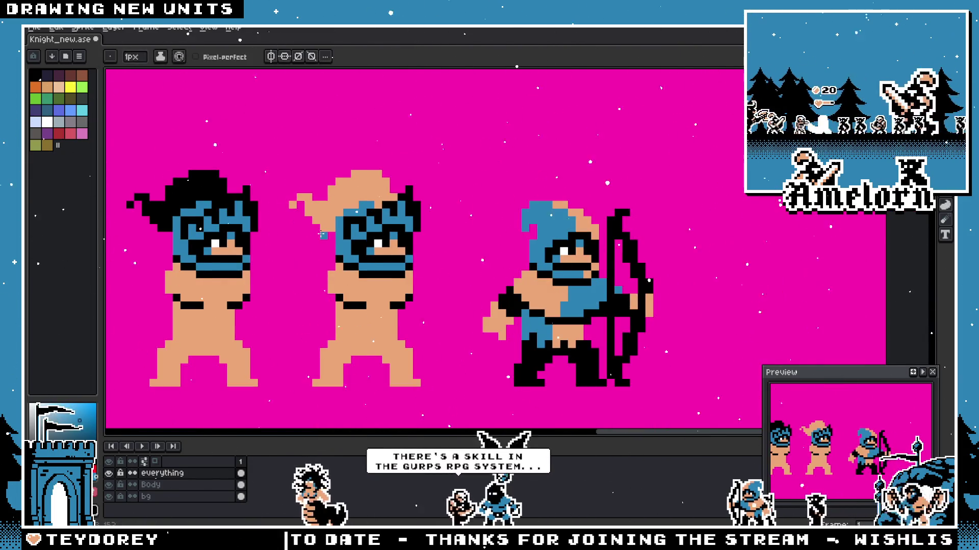
pyautogui.scroll(-1, 347, 220)
pyautogui.scroll(2, 334, 216)
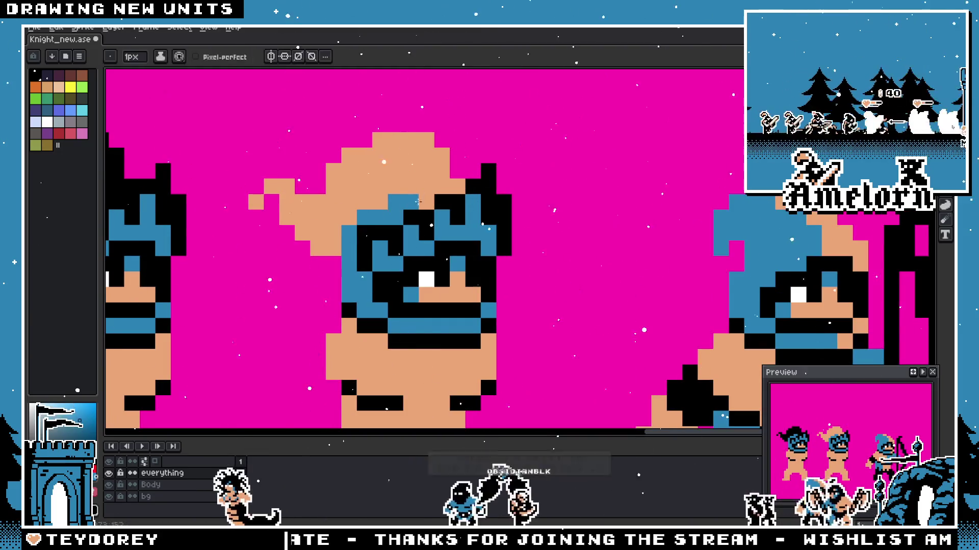
pyautogui.scroll(-2, 333, 215)
pyautogui.scroll(-1, 368, 213)
pyautogui.scroll(1, 368, 213)
pyautogui.scroll(2, 368, 213)
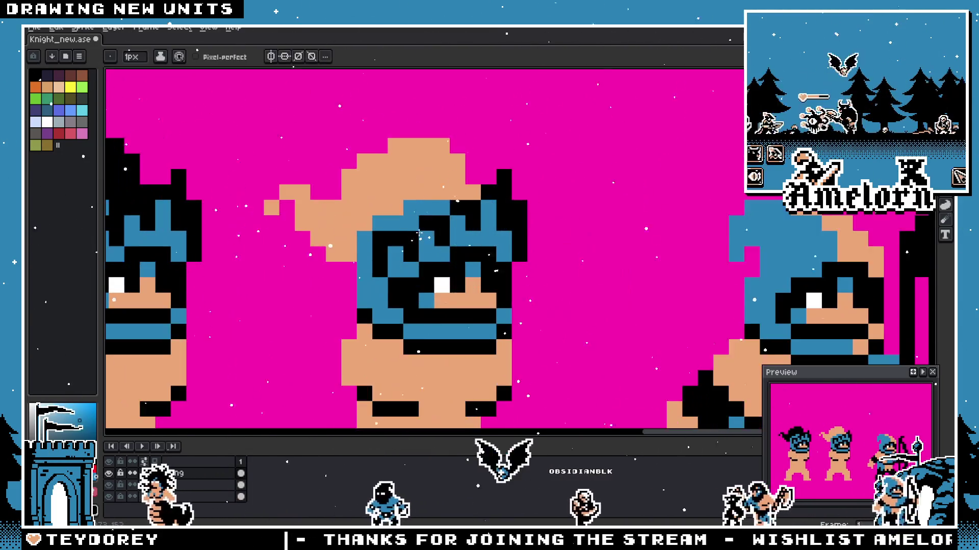
pyautogui.press('i')
pyautogui.click(430, 206)
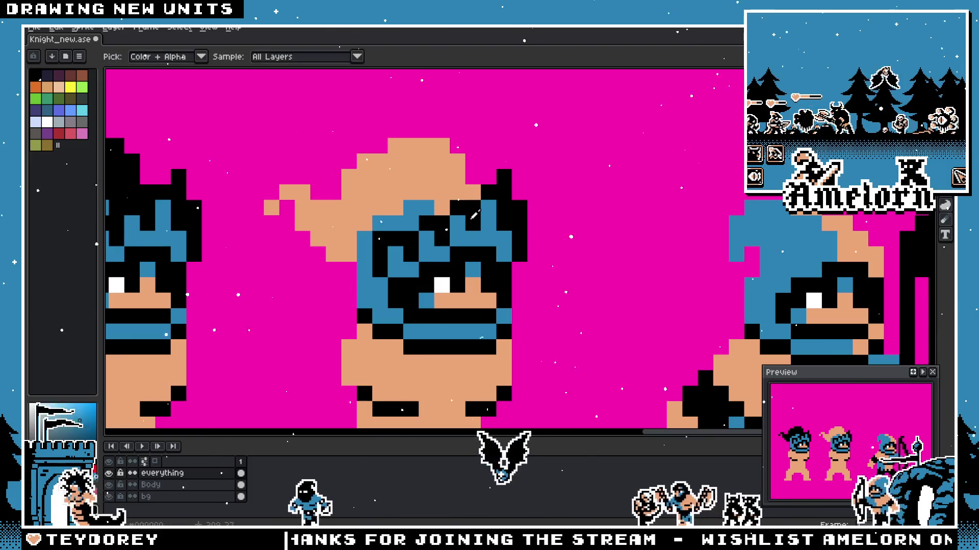
pyautogui.moveTo(431, 198); pyautogui.dragTo(352, 242)
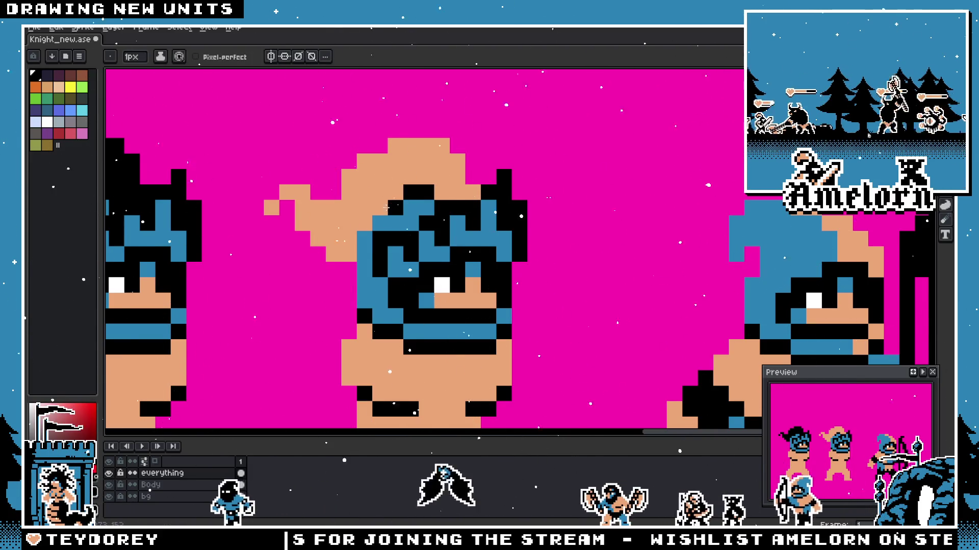
pyautogui.scroll(-4, 352, 241)
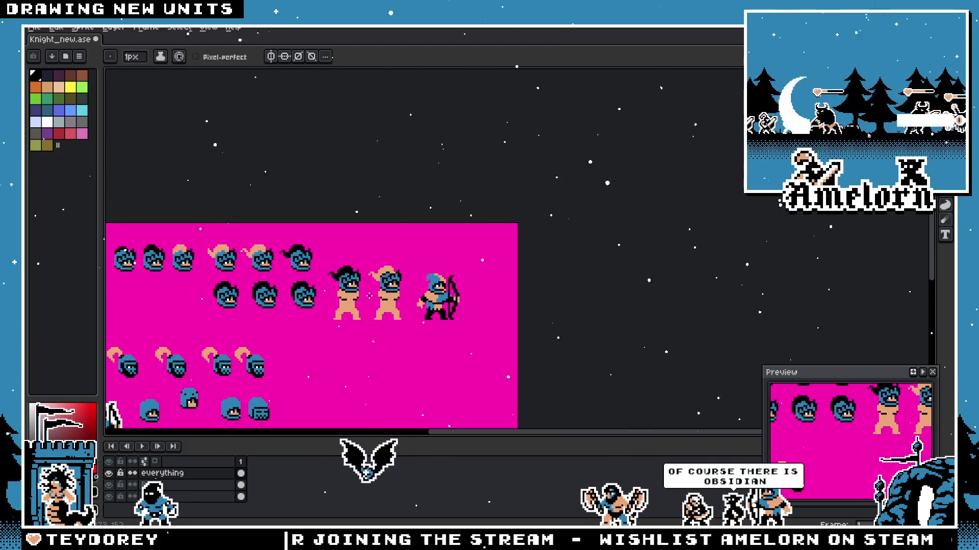
pyautogui.scroll(3, 379, 273)
pyautogui.scroll(1, 378, 273)
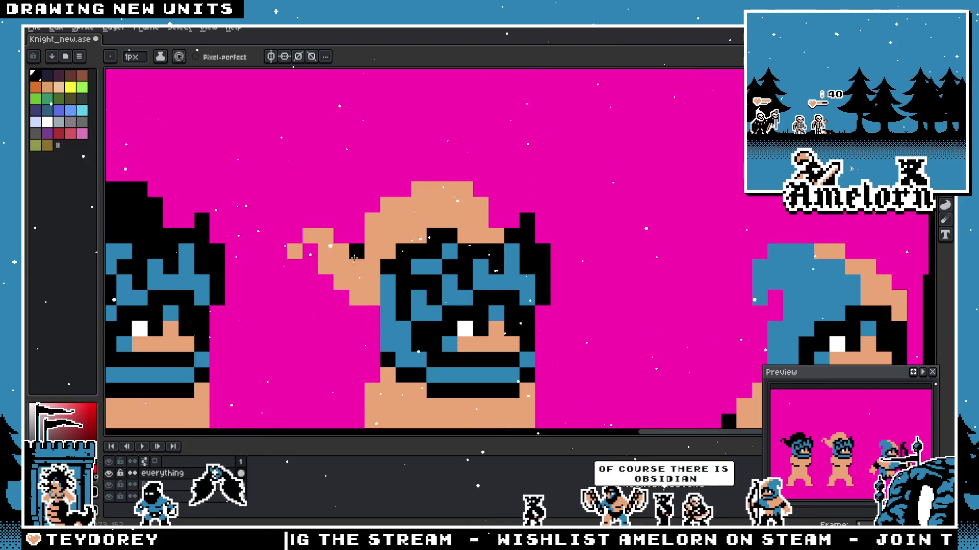
pyautogui.scroll(-4, 436, 250)
pyautogui.scroll(1, 436, 250)
pyautogui.scroll(2, 398, 275)
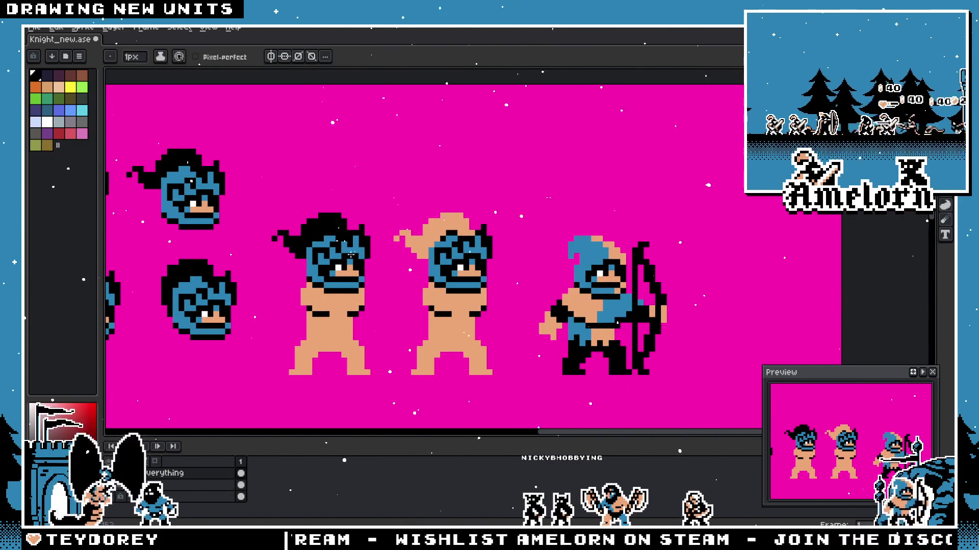
pyautogui.scroll(2, 392, 200)
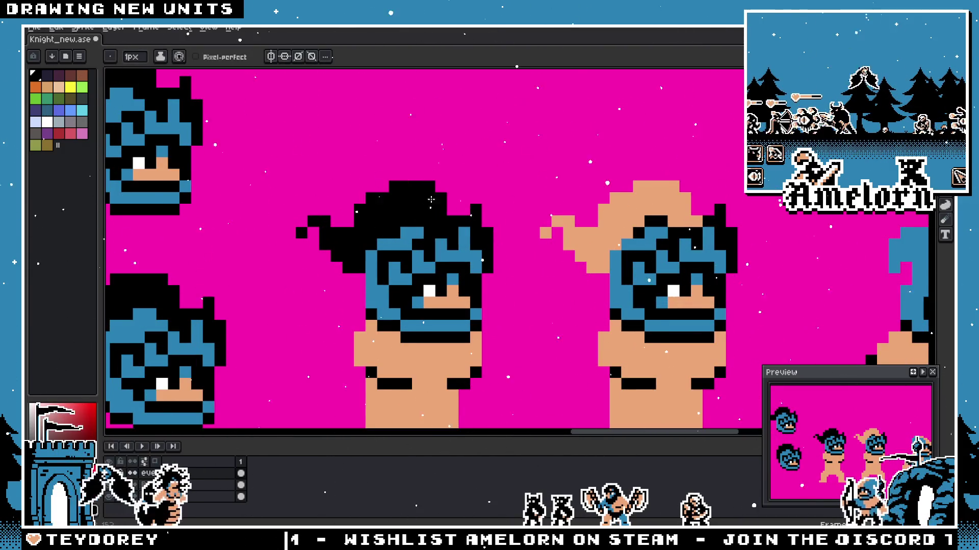
pyautogui.scroll(1, 382, 202)
pyautogui.scroll(-1, 390, 206)
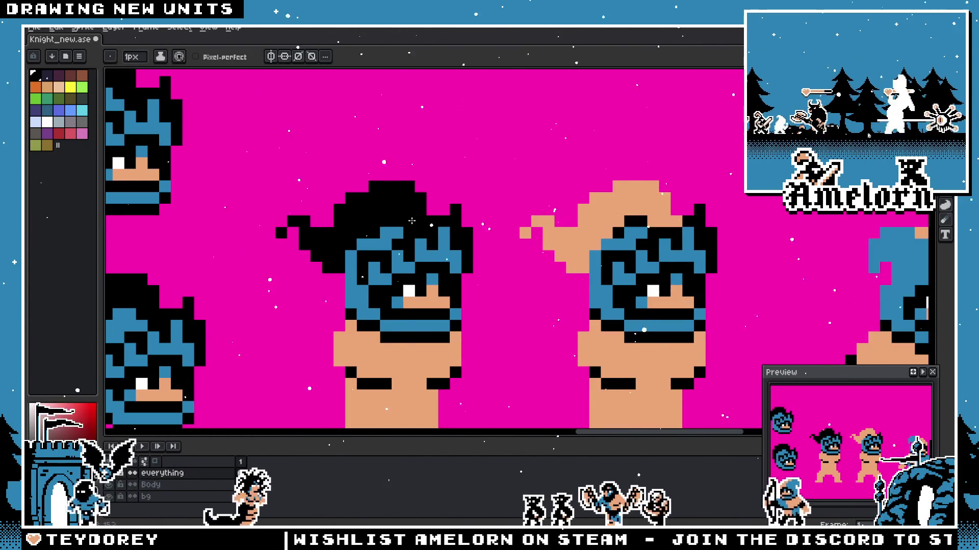
pyautogui.scroll(-3, 412, 222)
pyautogui.scroll(-1, 465, 269)
pyautogui.scroll(2, 464, 270)
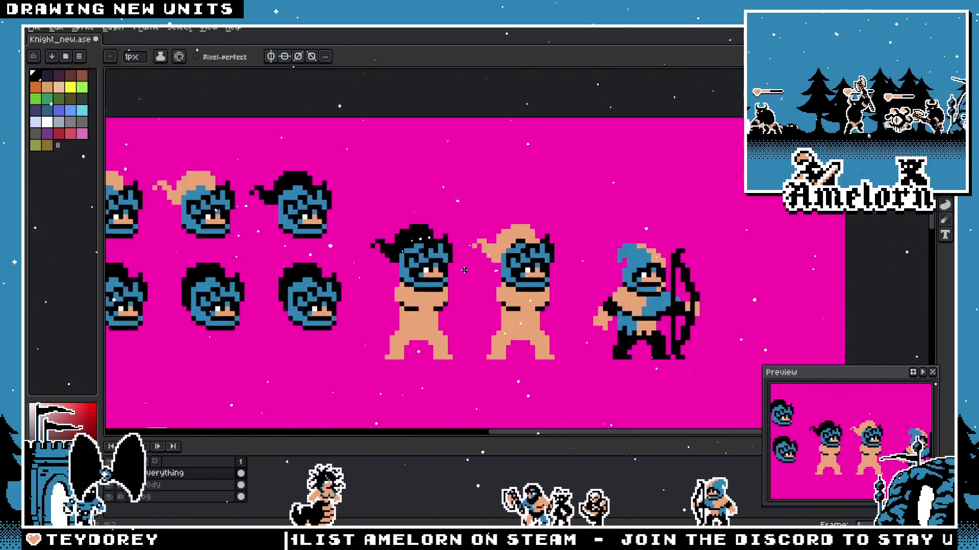
pyautogui.scroll(1, 451, 229)
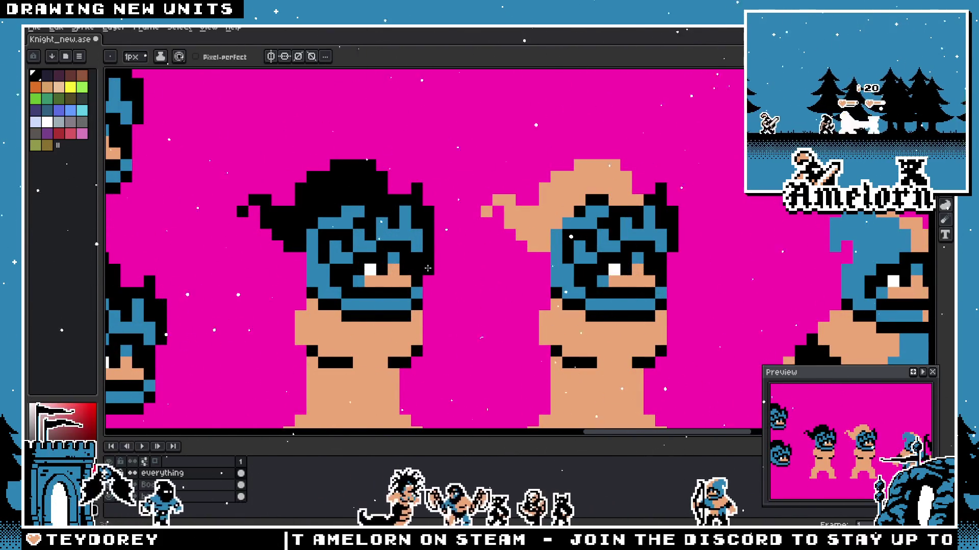
pyautogui.scroll(-3, 547, 313)
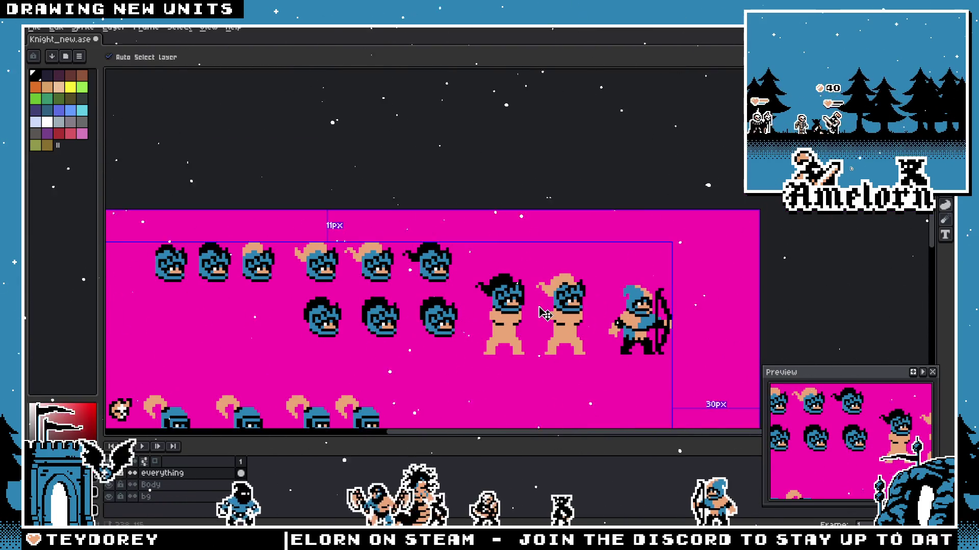
pyautogui.scroll(3, 497, 287)
pyautogui.scroll(-3, 484, 271)
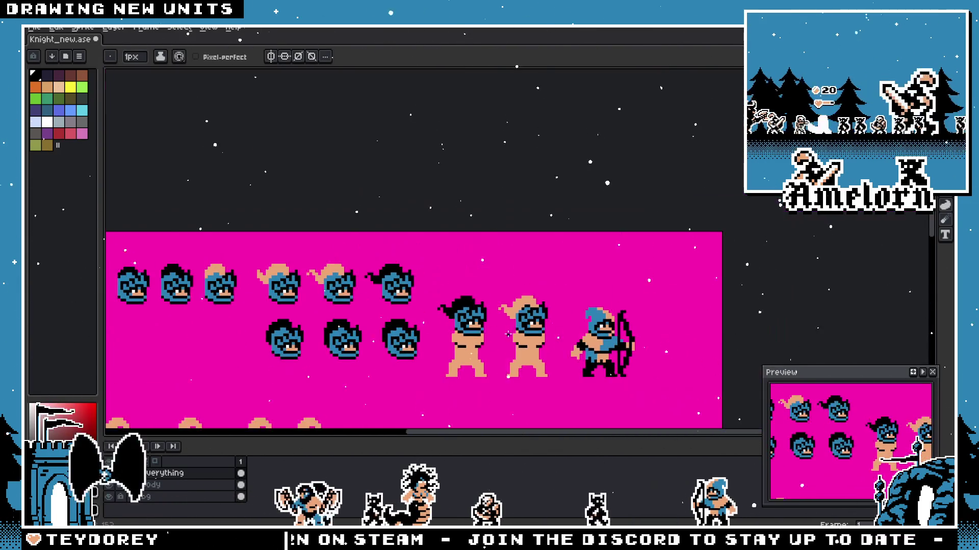
pyautogui.scroll(3, 507, 331)
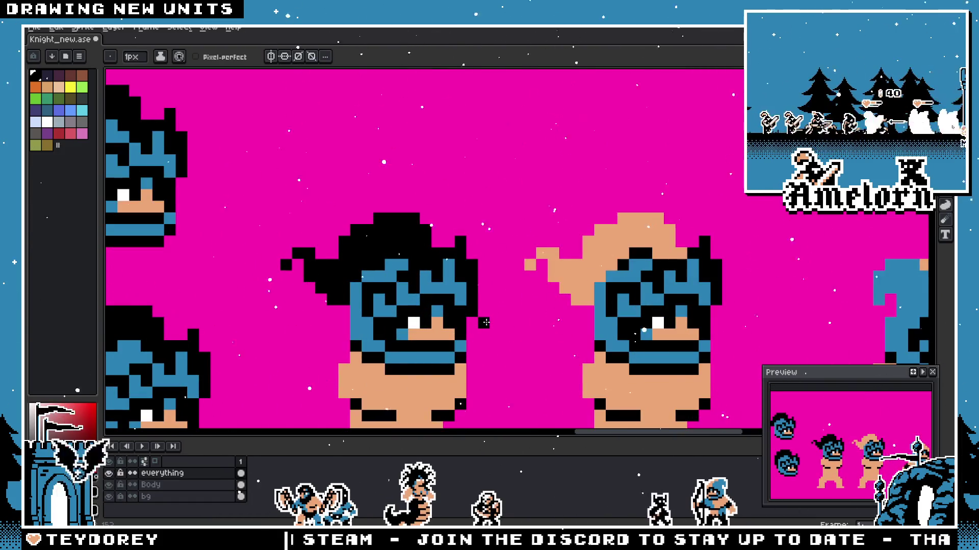
pyautogui.scroll(-1, 490, 326)
pyautogui.scroll(-2, 521, 331)
pyautogui.scroll(-1, 521, 331)
pyautogui.scroll(3, 512, 325)
pyautogui.scroll(-2, 494, 309)
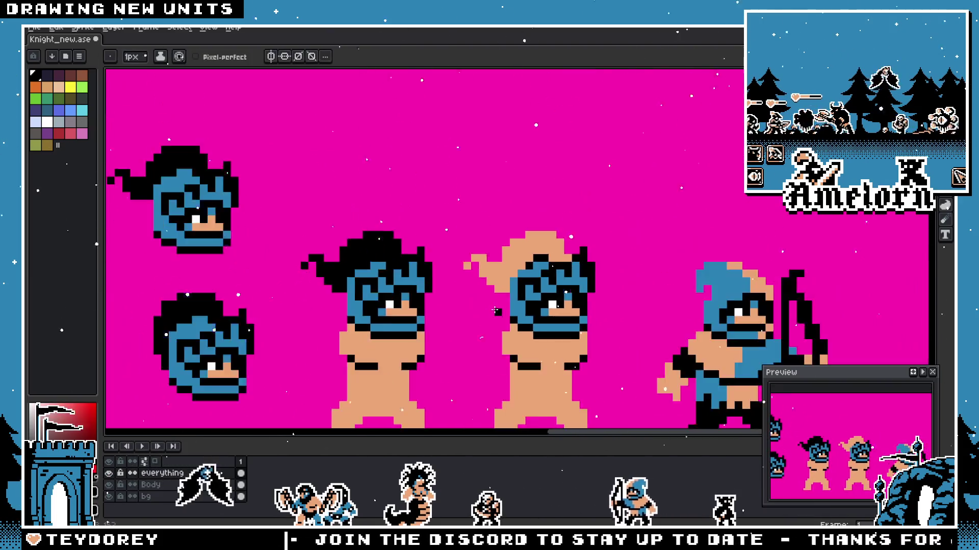
pyautogui.scroll(-2, 497, 311)
pyautogui.scroll(1, 527, 272)
# Step: Delete the tan-hood barbarian's head, then its torso on the Body layer
pyautogui.press('m')
pyautogui.moveTo(552, 167); pyautogui.dragTo(433, 372)
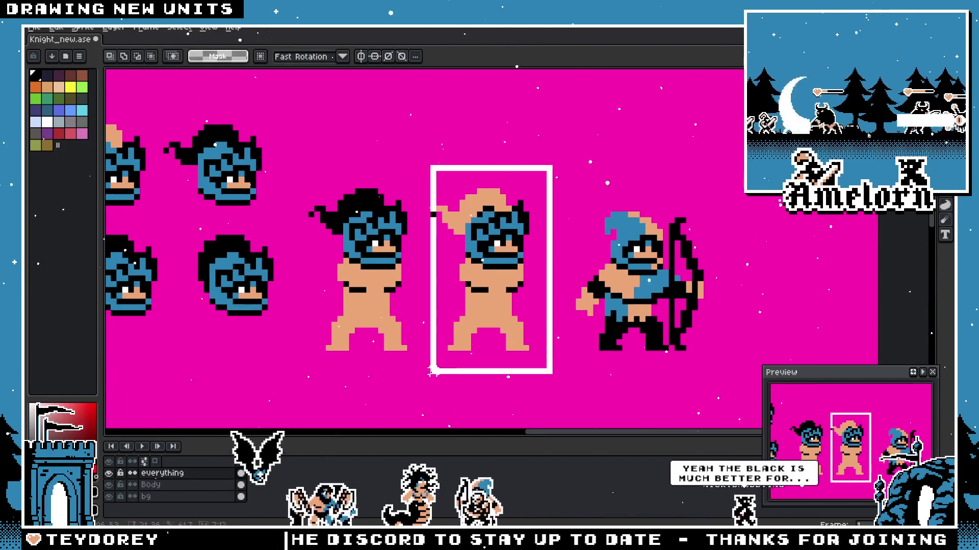
pyautogui.press('Delete')
pyautogui.click(154, 485)
pyautogui.moveTo(540, 234); pyautogui.dragTo(422, 382)
pyautogui.press('Delete')
pyautogui.scroll(-1, 459, 284)
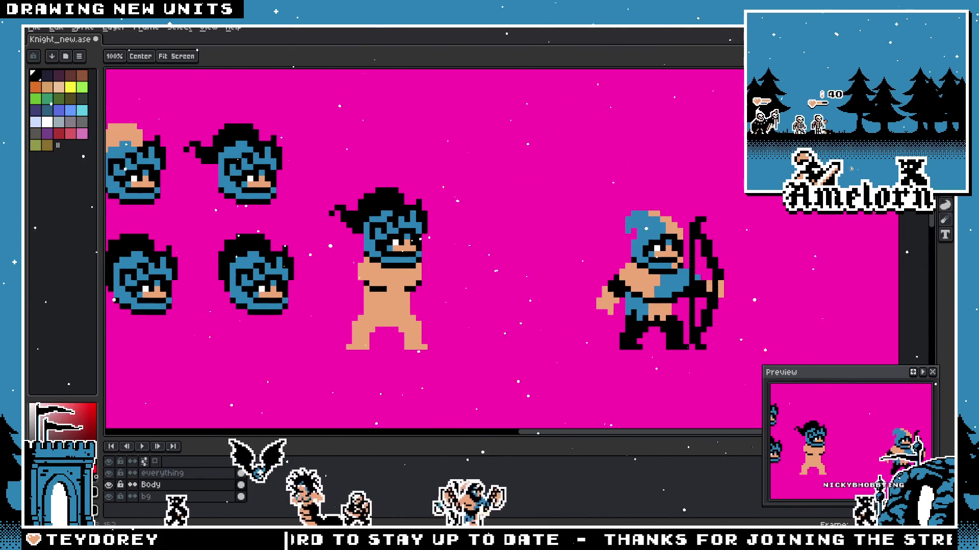
pyautogui.scroll(2, 459, 284)
pyautogui.scroll(-2, 444, 284)
pyautogui.scroll(1, 372, 272)
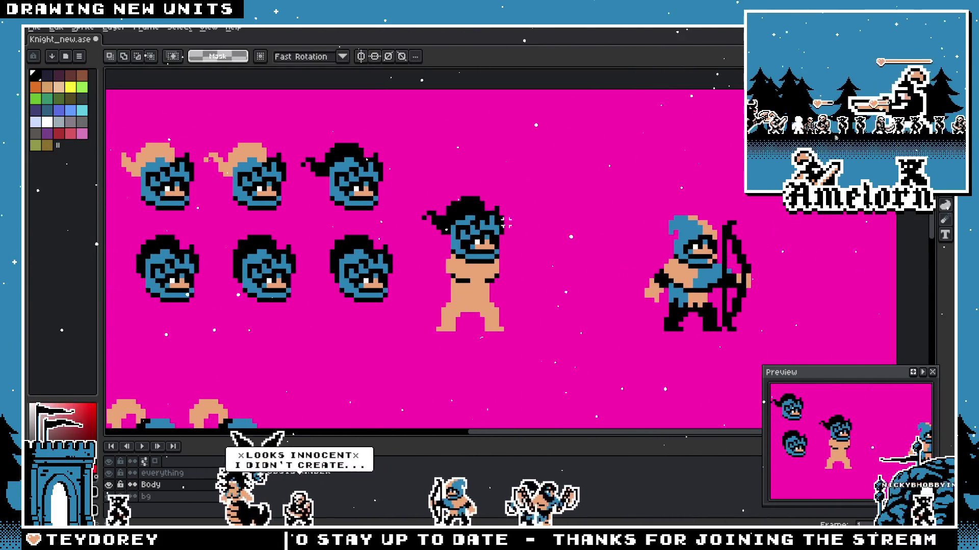
pyautogui.scroll(1, 372, 272)
# Step: Select the black-haired barbarian's head on the everything layer and nudge it up one pixel
pyautogui.moveTo(561, 193); pyautogui.dragTo(411, 300)
pyautogui.click(531, 249)
pyautogui.click(184, 473)
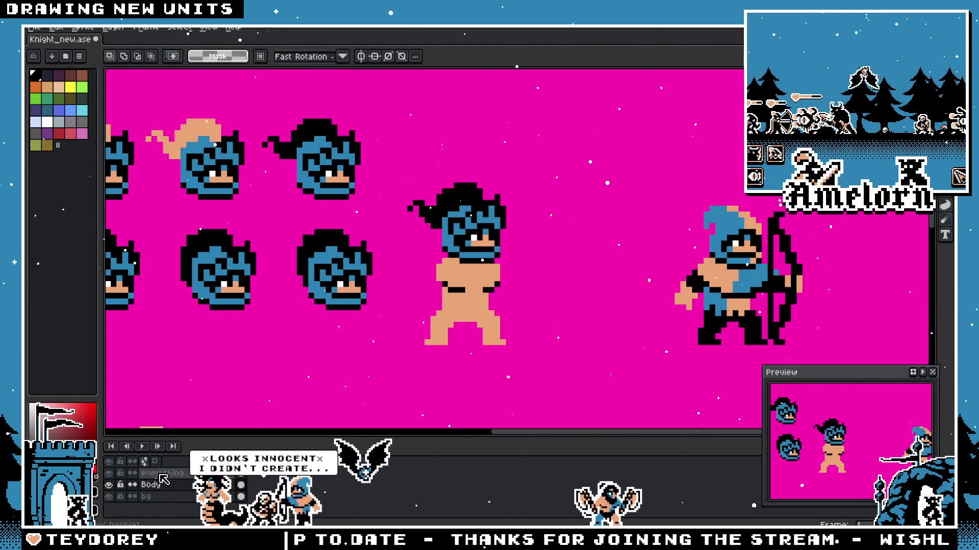
pyautogui.moveTo(551, 180); pyautogui.dragTo(398, 283)
pyautogui.click(600, 243)
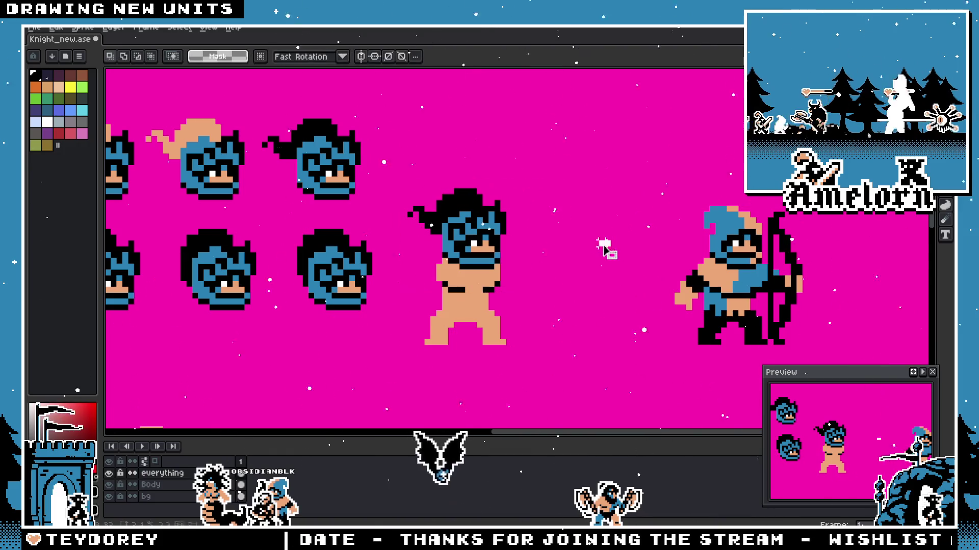
pyautogui.moveTo(535, 180)
pyautogui.mouseDown()
pyautogui.moveTo(432, 268)
pyautogui.moveTo(725, 269)
pyautogui.moveTo(461, 262)
pyautogui.mouseUp()
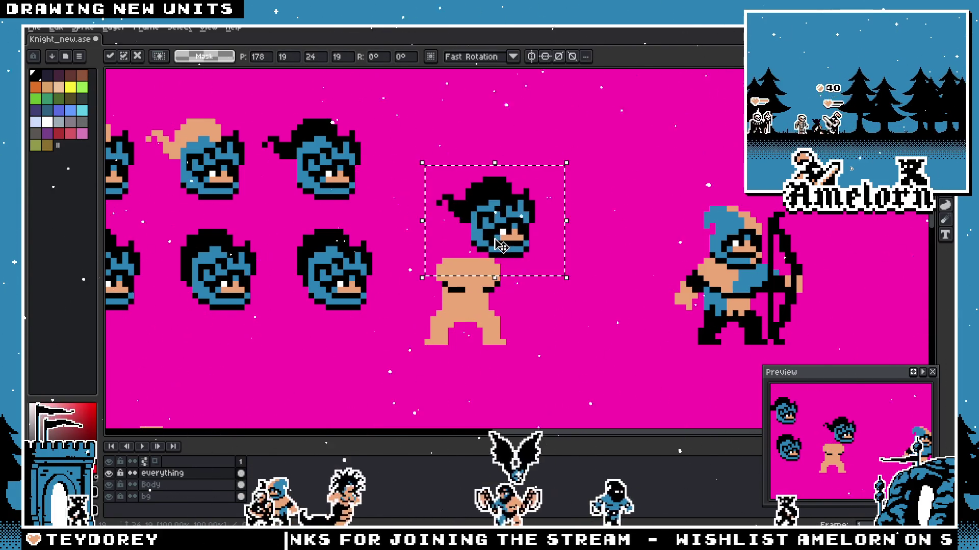
pyautogui.scroll(1, 471, 262)
pyautogui.moveTo(463, 250); pyautogui.dragTo(461, 246)
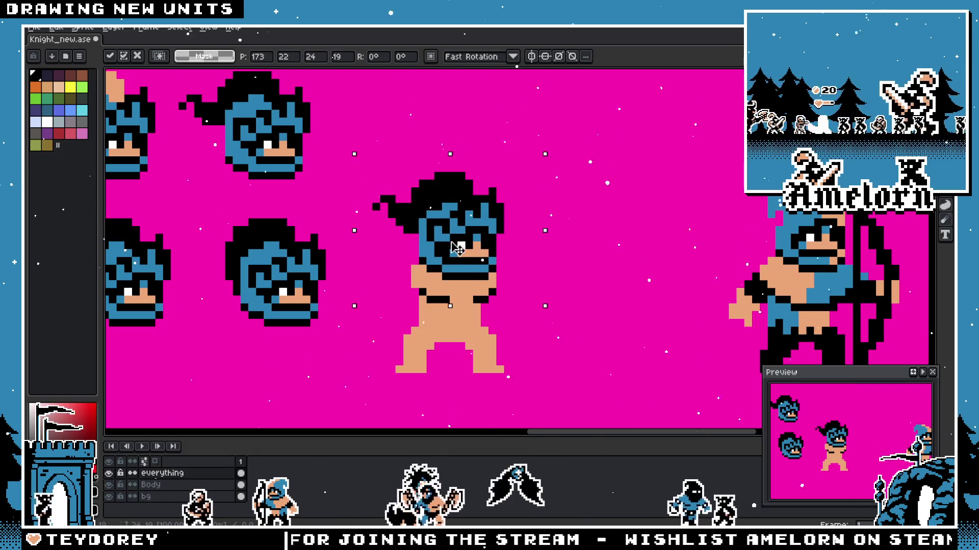
pyautogui.hotkey('ctrl', 'd')
pyautogui.scroll(-2, 556, 274)
pyautogui.scroll(-2, 556, 274)
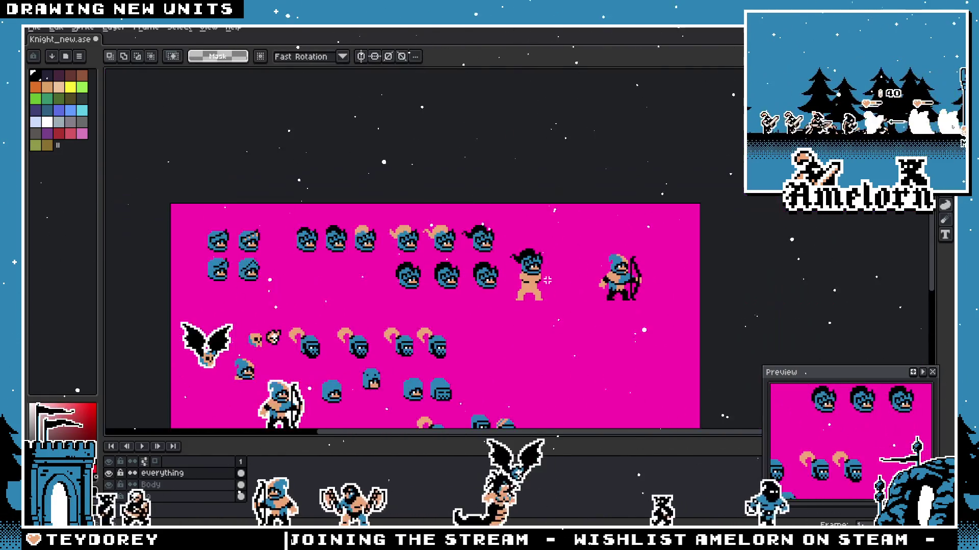
pyautogui.scroll(3, 551, 277)
pyautogui.scroll(-2, 558, 273)
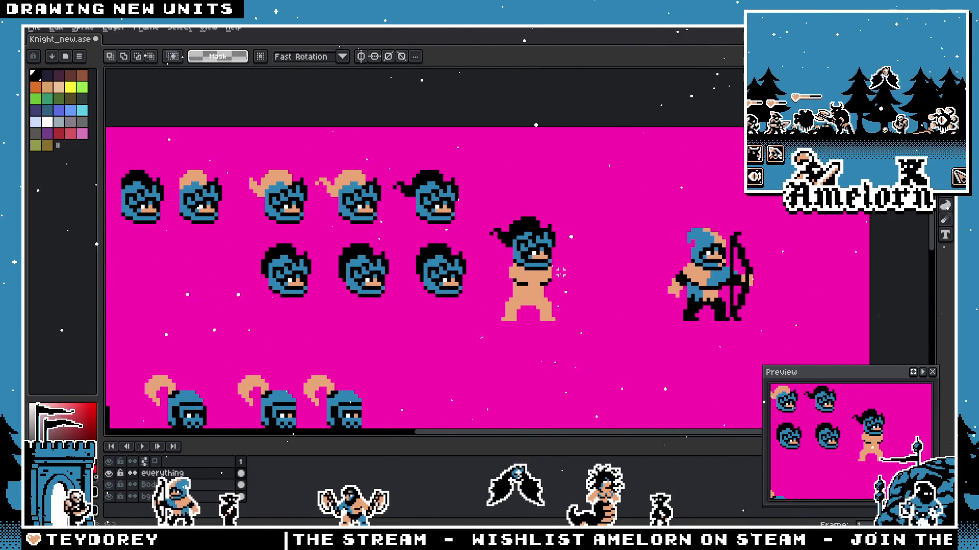
pyautogui.scroll(1, 560, 272)
pyautogui.scroll(1, 527, 269)
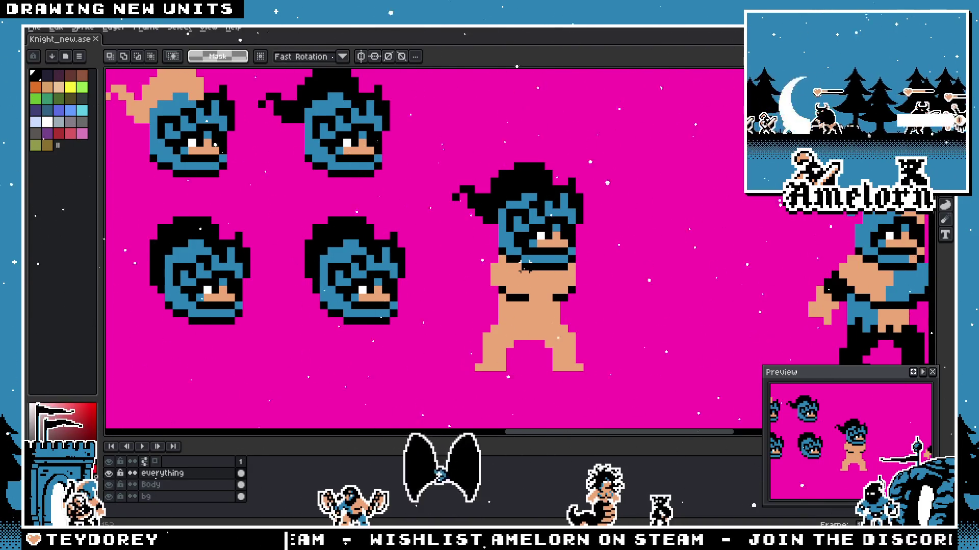
pyautogui.moveTo(641, 283); pyautogui.dragTo(490, 242)
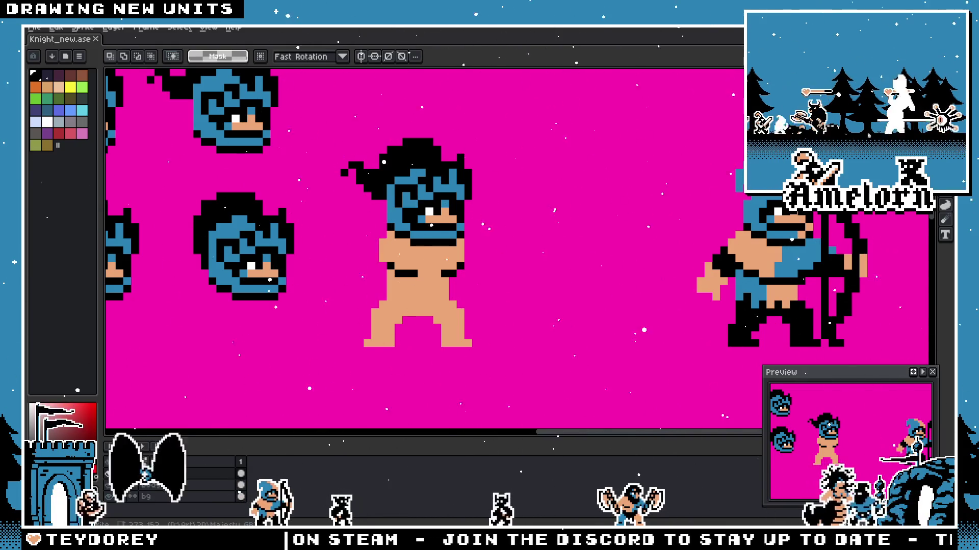
pyautogui.scroll(2, 327, 241)
pyautogui.scroll(-2, 467, 294)
pyautogui.scroll(1, 467, 297)
pyautogui.scroll(-1, 427, 269)
# Step: Bring up the Open dialog and choose the Ranger_new.aseprite file
pyautogui.press('i')
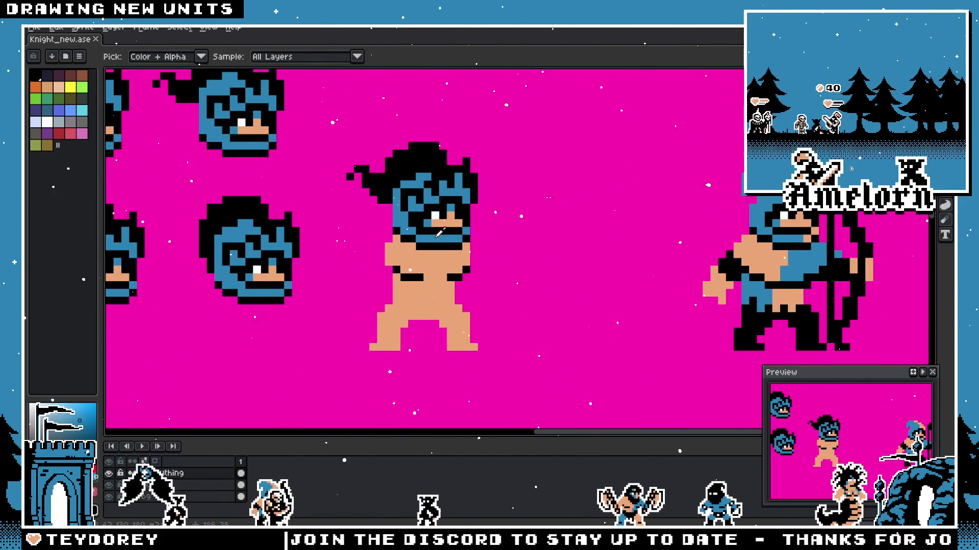
pyautogui.hotkey('alt', 'f')
pyautogui.press('o')
pyautogui.scroll(-5, 526, 257)
pyautogui.scroll(-5, 461, 288)
pyautogui.click(479, 236)
pyautogui.scroll(-1, 480, 235)
pyautogui.scroll(1, 479, 236)
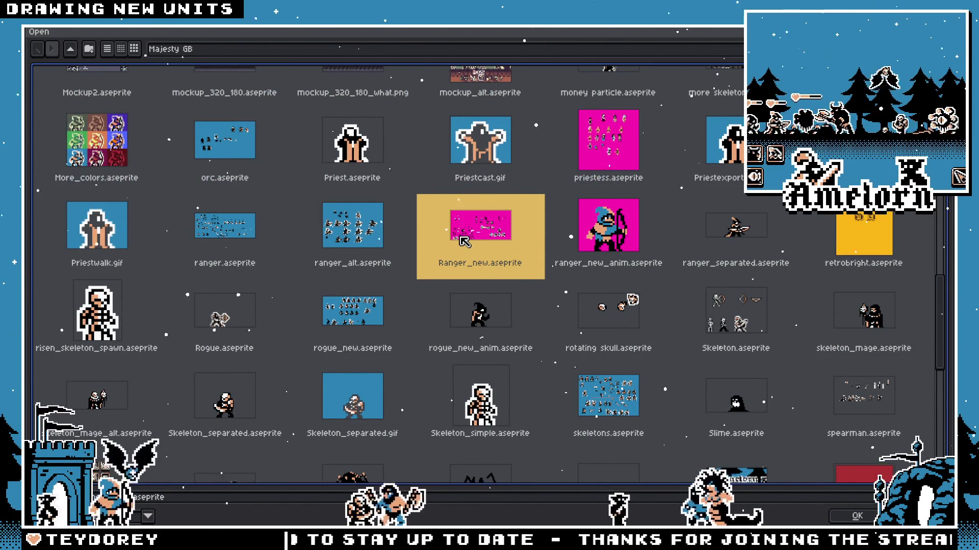
# Step: Open Ranger_new in its own tab, then switch back to the Knight_new tab
pyautogui.doubleClick(463, 241)
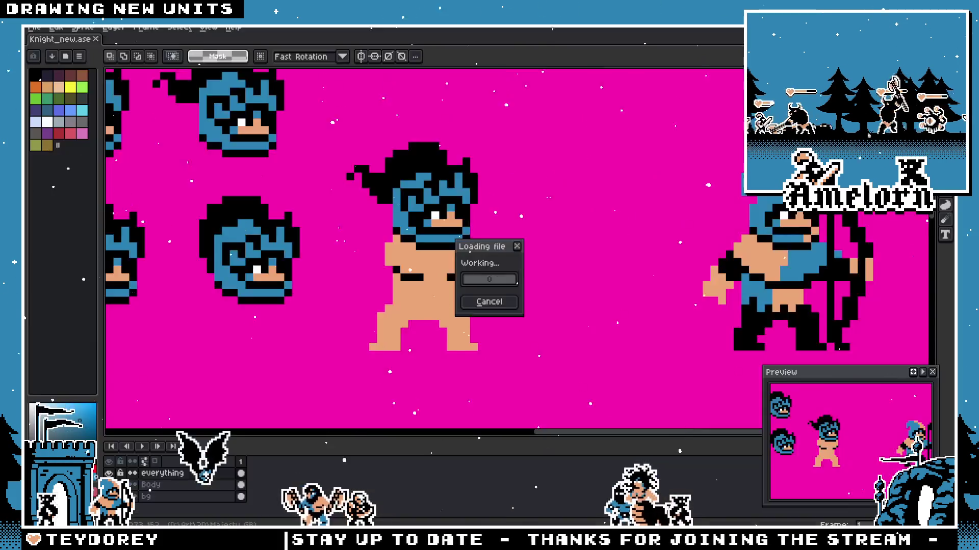
pyautogui.scroll(2, 403, 168)
pyautogui.scroll(1, 404, 247)
pyautogui.hscroll(3, 422, 248)
pyautogui.scroll(3, 417, 246)
pyautogui.scroll(-4, 414, 245)
pyautogui.hscroll(2, 413, 245)
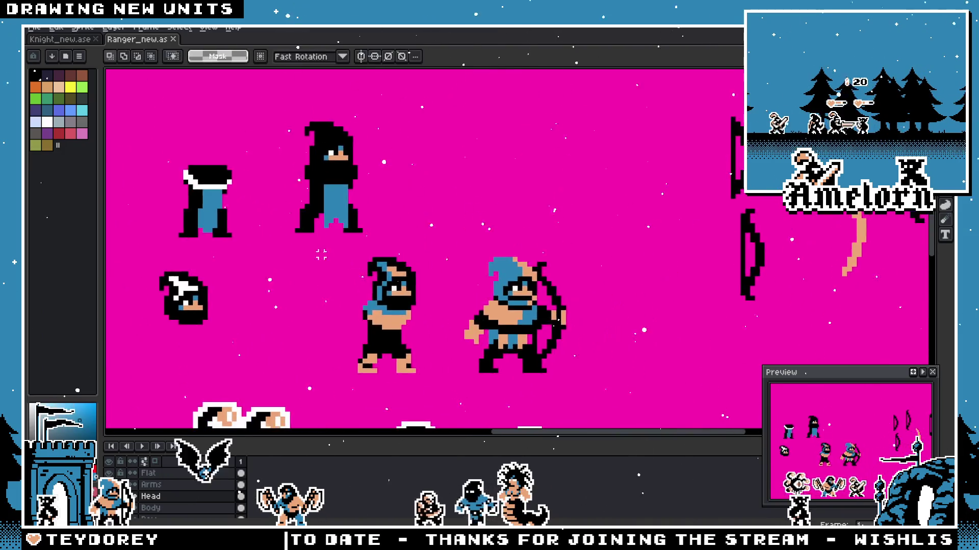
pyautogui.scroll(-2, 413, 245)
pyautogui.scroll(1, 415, 247)
pyautogui.scroll(1, 415, 248)
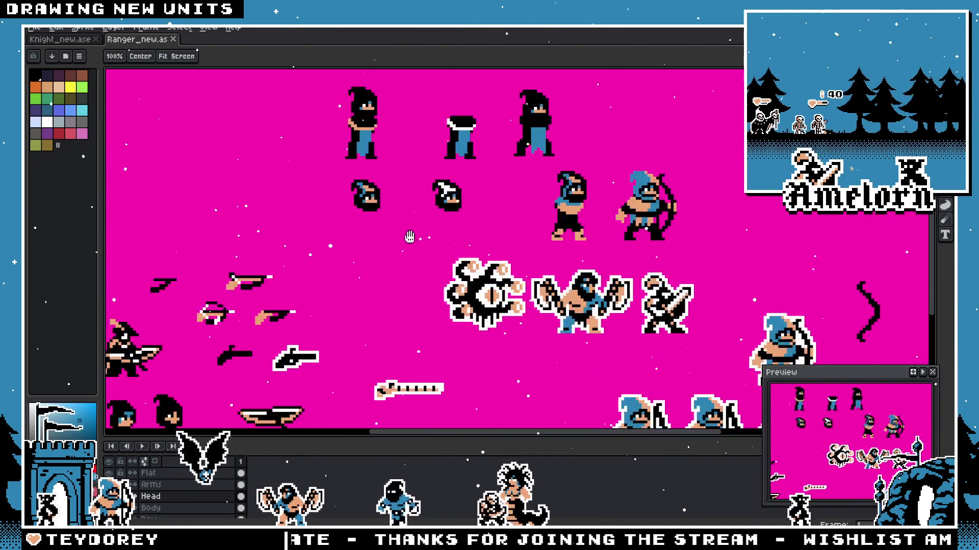
pyautogui.hotkey('ctrl', 'Tab')
pyautogui.scroll(2, 456, 209)
pyautogui.scroll(-2, 455, 210)
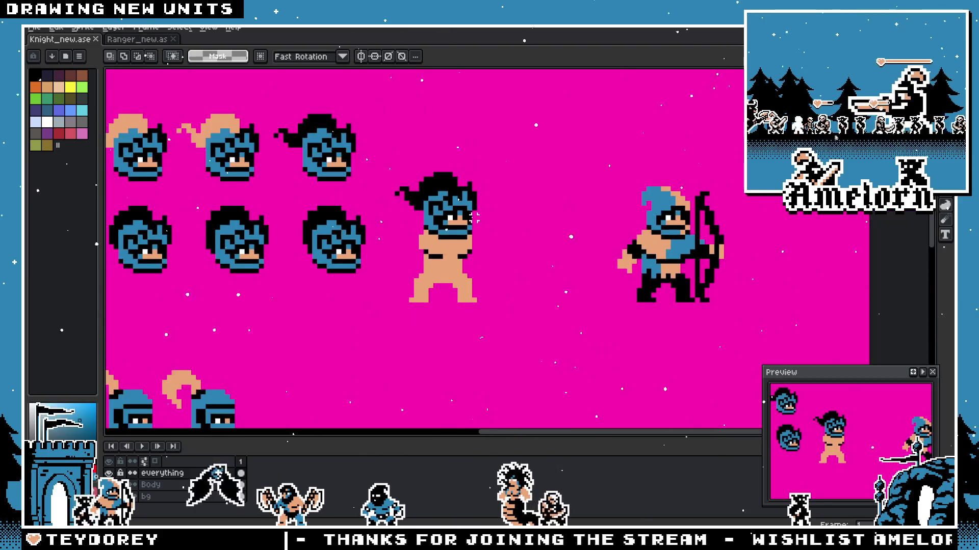
# Step: Duplicate the black-haired barbarian's head and place the copy up and to the right
pyautogui.moveTo(498, 155); pyautogui.dragTo(384, 252)
pyautogui.hscroll(2, 586, 197)
pyautogui.scroll(2, 586, 196)
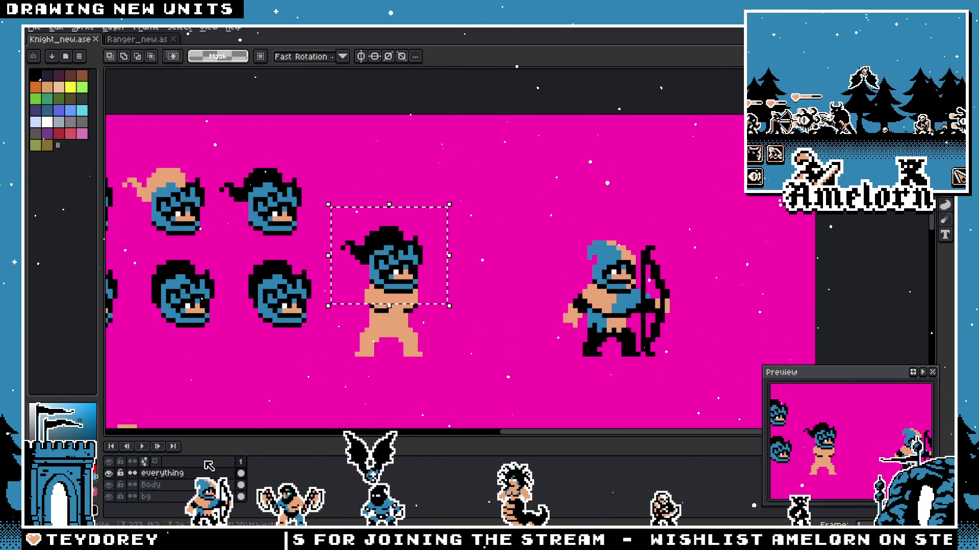
pyautogui.hotkey('ctrl', 'c')
pyautogui.hotkey('ctrl', 'v')
pyautogui.moveTo(410, 286); pyautogui.dragTo(507, 212)
pyautogui.click(246, 486)
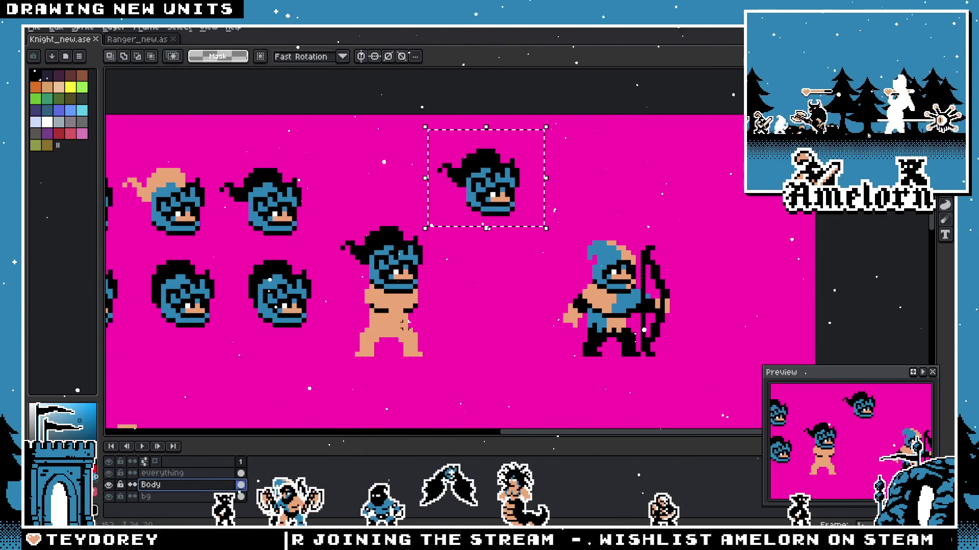
# Step: Duplicate the barbarian's body on the Body layer so it sits under the new head
pyautogui.hotkey('ctrl', 'c')
pyautogui.hotkey('ctrl', 'v')
pyautogui.moveTo(389, 319); pyautogui.dragTo(469, 283)
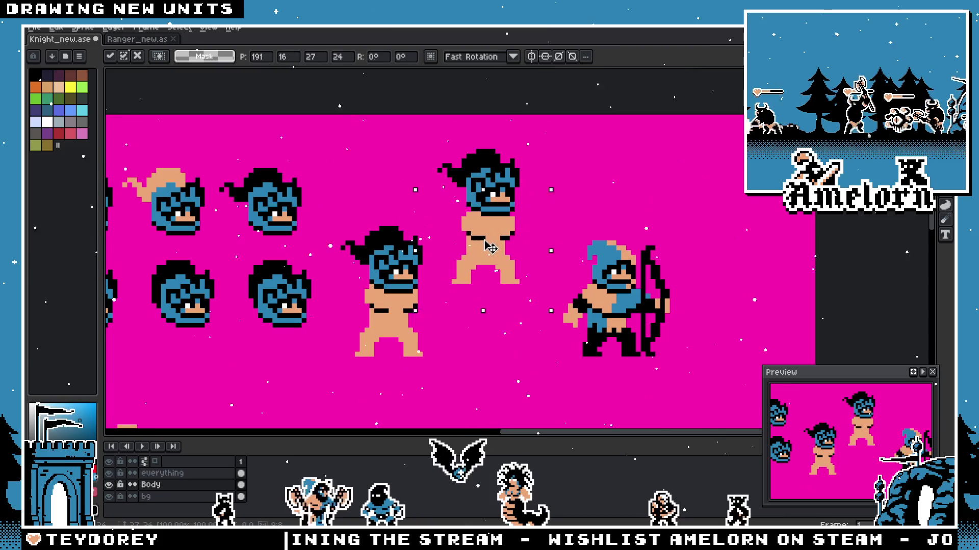
pyautogui.press('Return')
pyautogui.scroll(-2, 494, 260)
pyautogui.scroll(2, 497, 271)
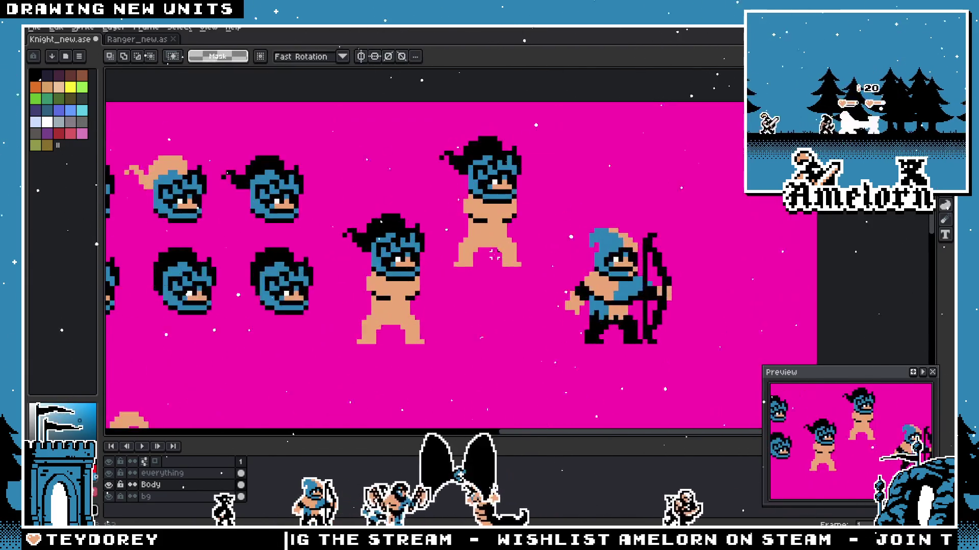
pyautogui.scroll(-3, 499, 275)
pyautogui.scroll(3, 490, 275)
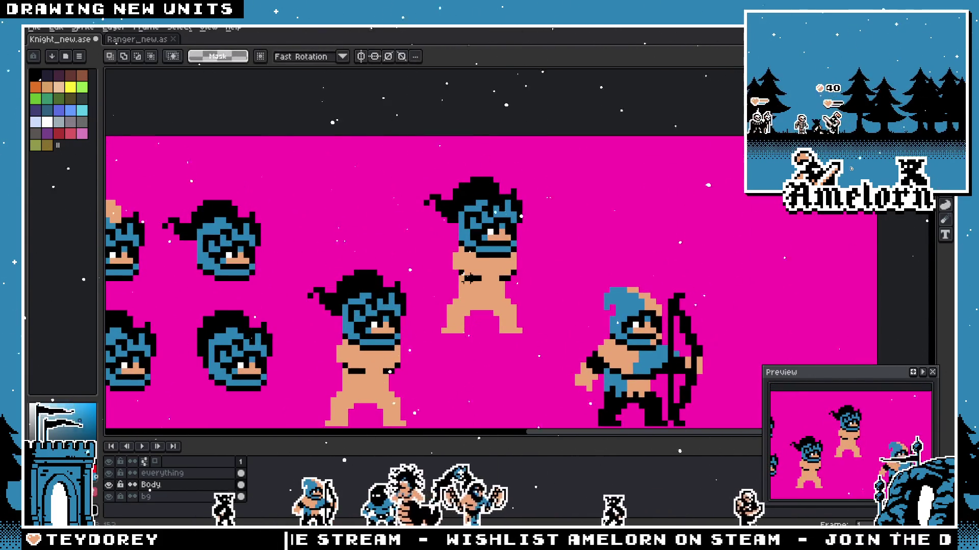
pyautogui.scroll(1, 463, 291)
pyautogui.moveTo(461, 289); pyautogui.dragTo(443, 288)
pyautogui.scroll(-2, 452, 386)
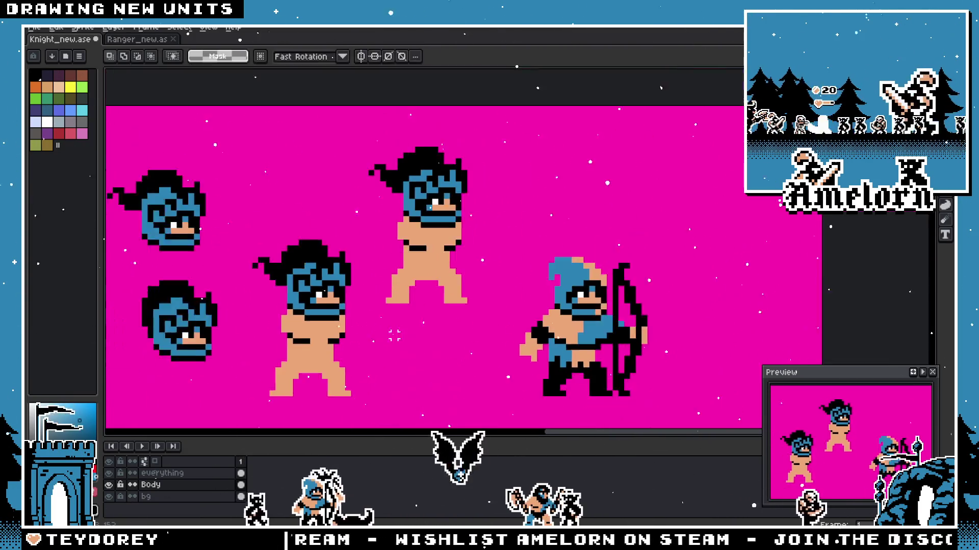
# Step: Move the blue archer to the right and drop it in its new spot
pyautogui.moveTo(631, 252); pyautogui.dragTo(484, 401)
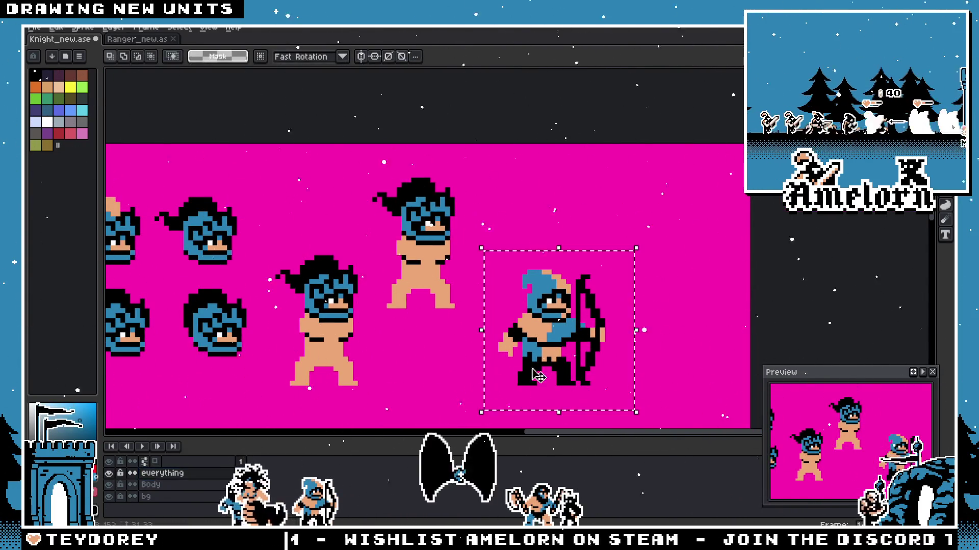
pyautogui.moveTo(550, 329); pyautogui.dragTo(620, 329)
pyautogui.hotkey('ctrl', 'd')
pyautogui.scroll(2, 398, 215)
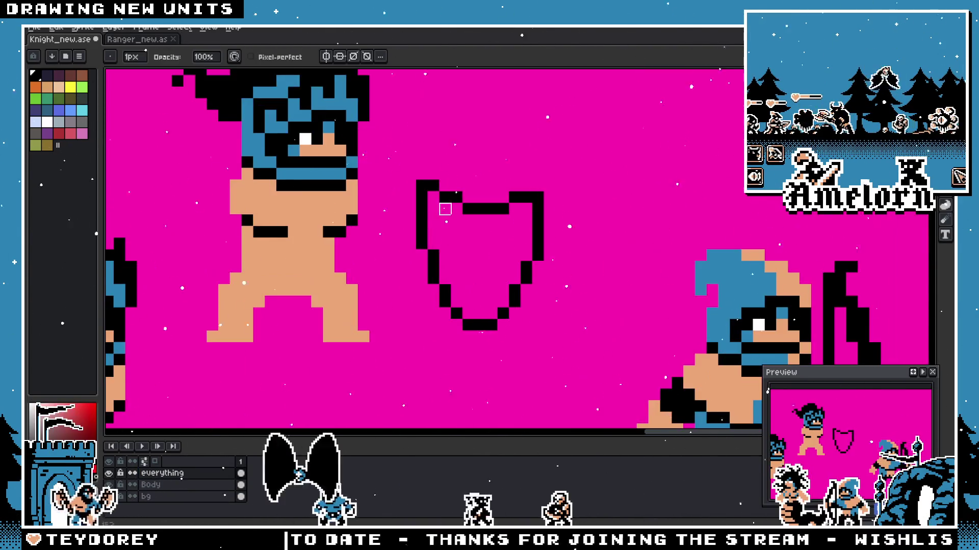
# Step: Draw a black shield outline and select it with the marquee
pyautogui.press('e')
pyautogui.scroll(-3, 483, 210)
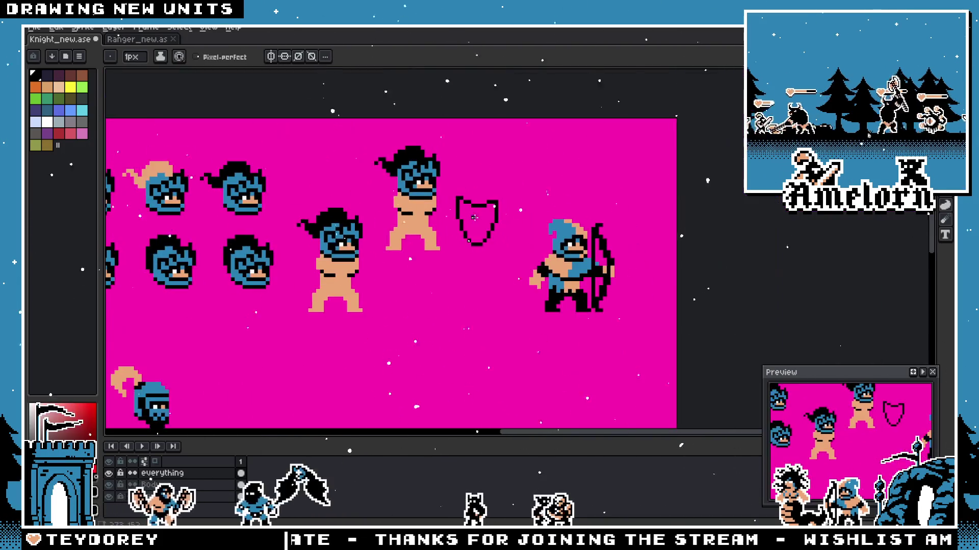
pyautogui.scroll(3, 484, 210)
pyautogui.press('v')
pyautogui.scroll(-3, 413, 209)
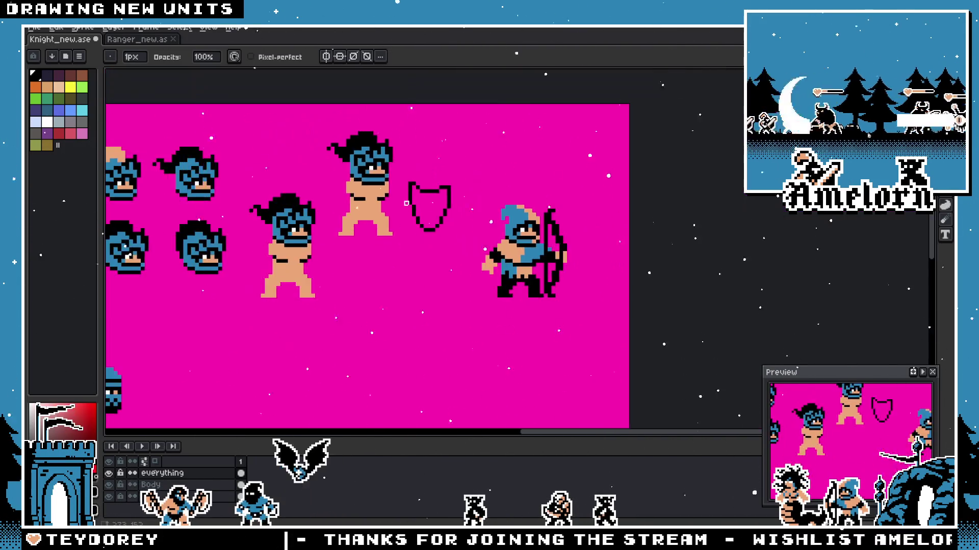
pyautogui.scroll(2, 413, 209)
pyautogui.scroll(3, 508, 195)
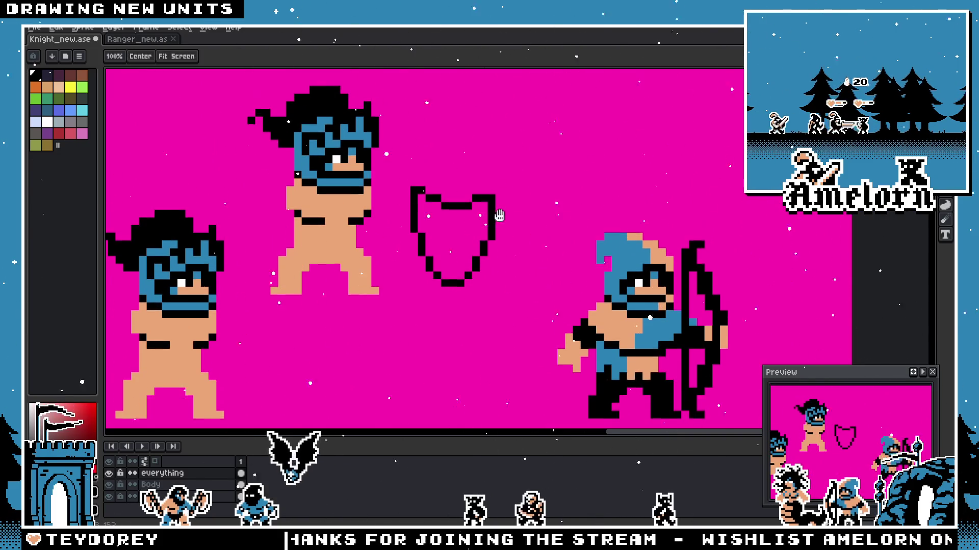
pyautogui.press('m')
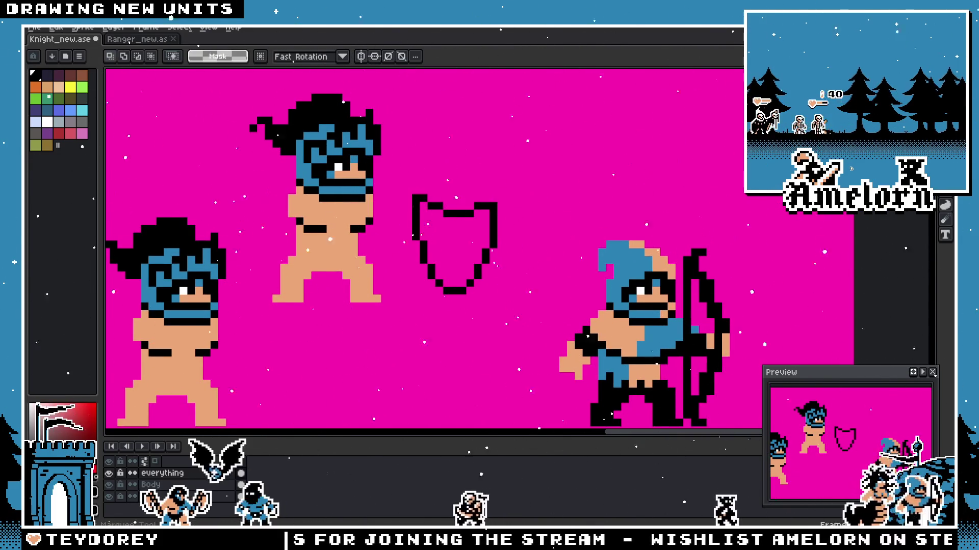
pyautogui.moveTo(506, 193); pyautogui.dragTo(410, 320)
# Step: Try the shield on the upper barbarian, then settle it back beside the archer
pyautogui.moveTo(438, 288); pyautogui.dragTo(316, 262)
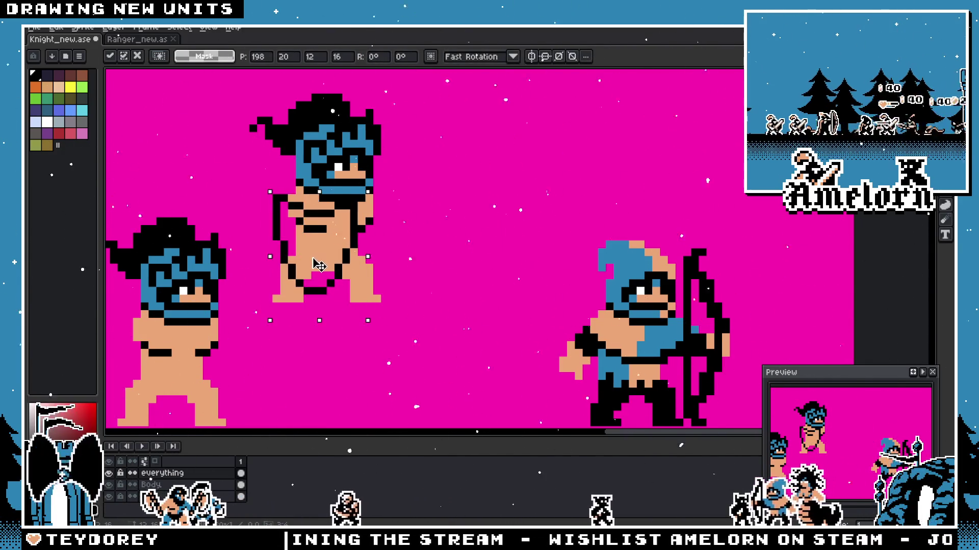
pyautogui.moveTo(316, 261)
pyautogui.mouseDown()
pyautogui.moveTo(302, 266)
pyautogui.moveTo(498, 247)
pyautogui.mouseUp()
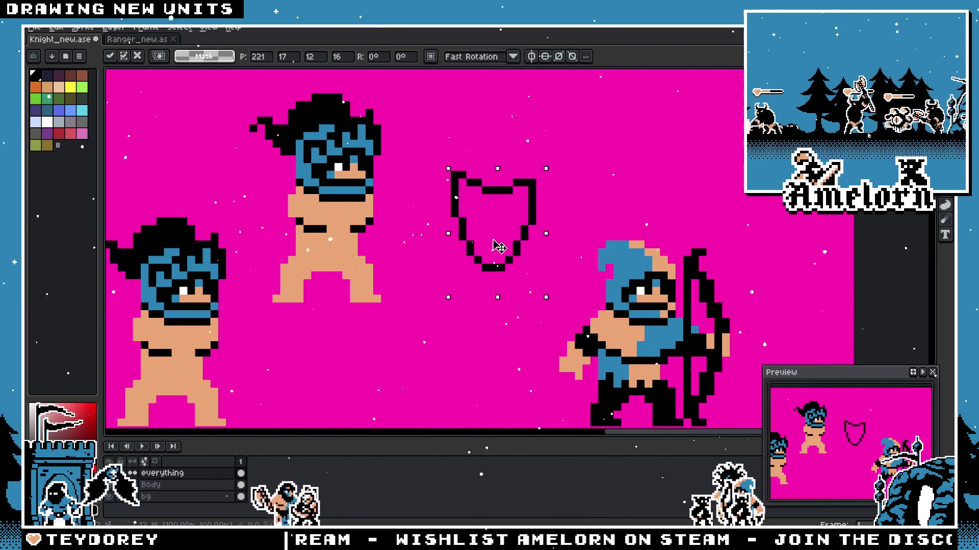
pyautogui.press('Return')
pyautogui.scroll(-2, 507, 214)
pyautogui.moveTo(317, 295); pyautogui.dragTo(368, 291)
pyautogui.scroll(1, 368, 291)
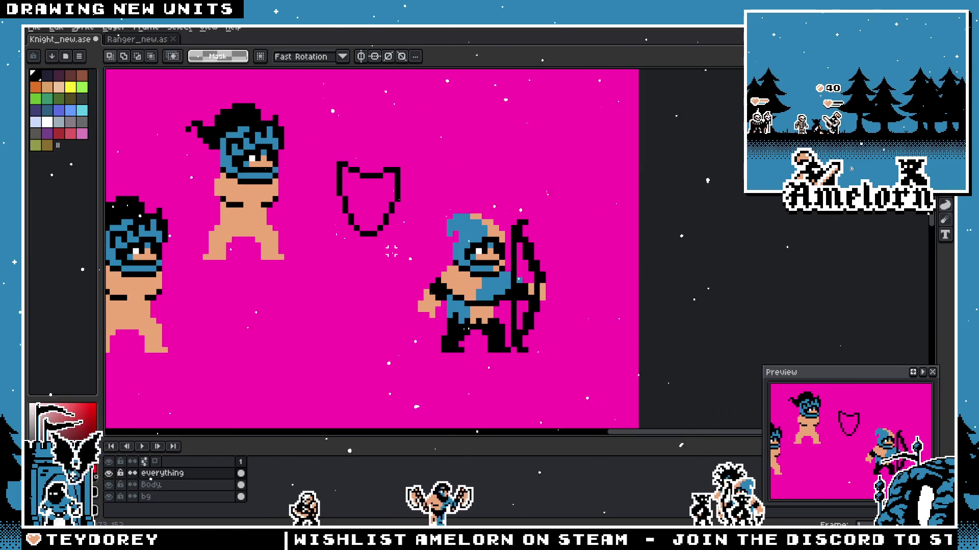
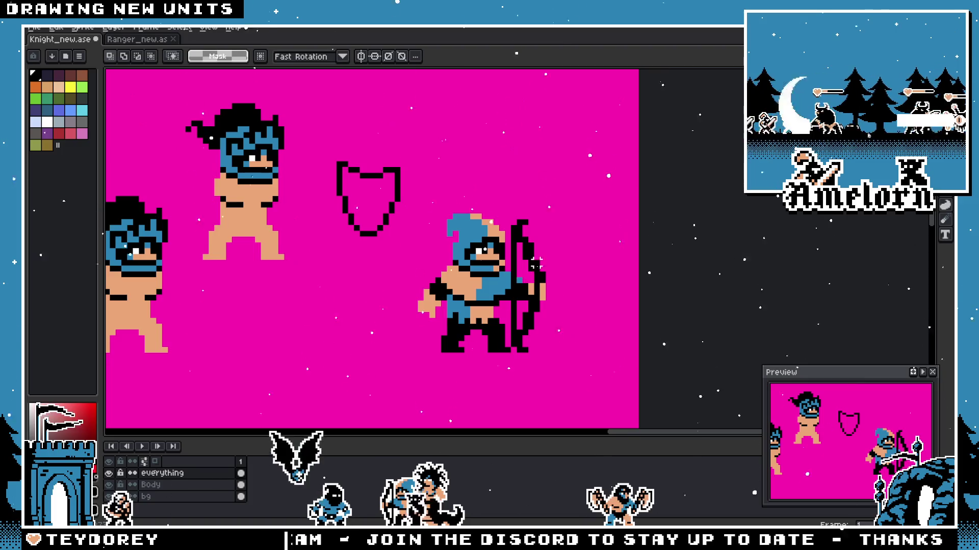
pyautogui.scroll(-1, 536, 266)
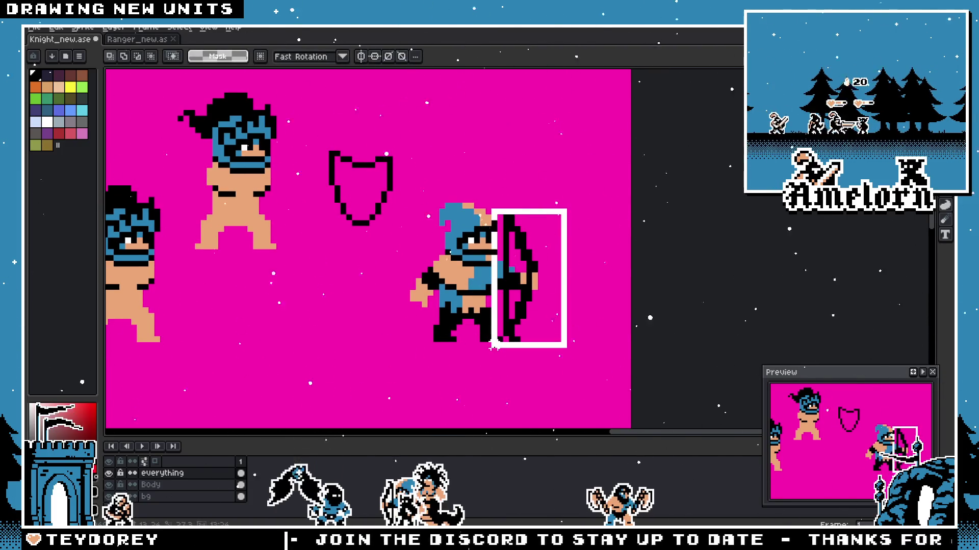
# Step: Test-fill the archer sprite black, then undo it and clear the selection
pyautogui.moveTo(495, 345); pyautogui.dragTo(498, 348)
pyautogui.scroll(1, 578, 296)
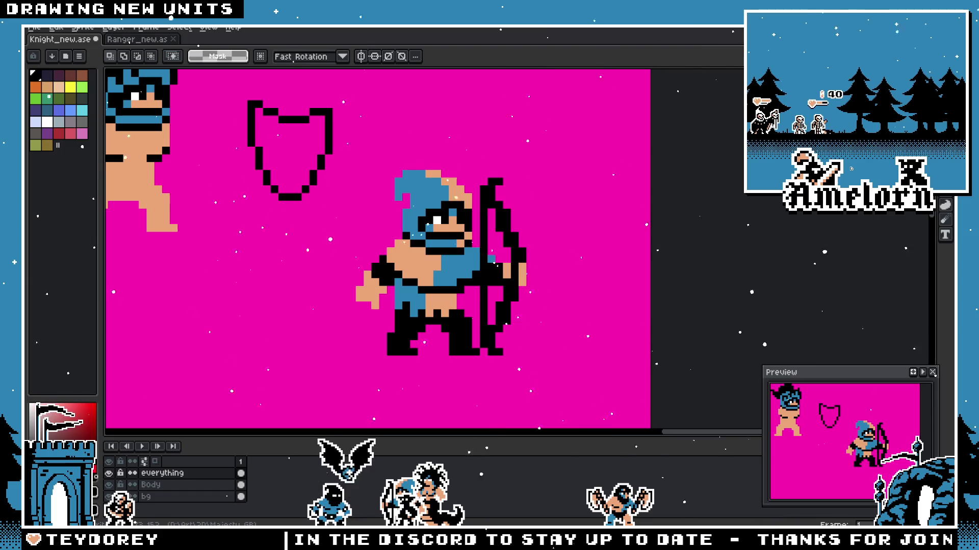
pyautogui.moveTo(591, 107); pyautogui.dragTo(346, 404)
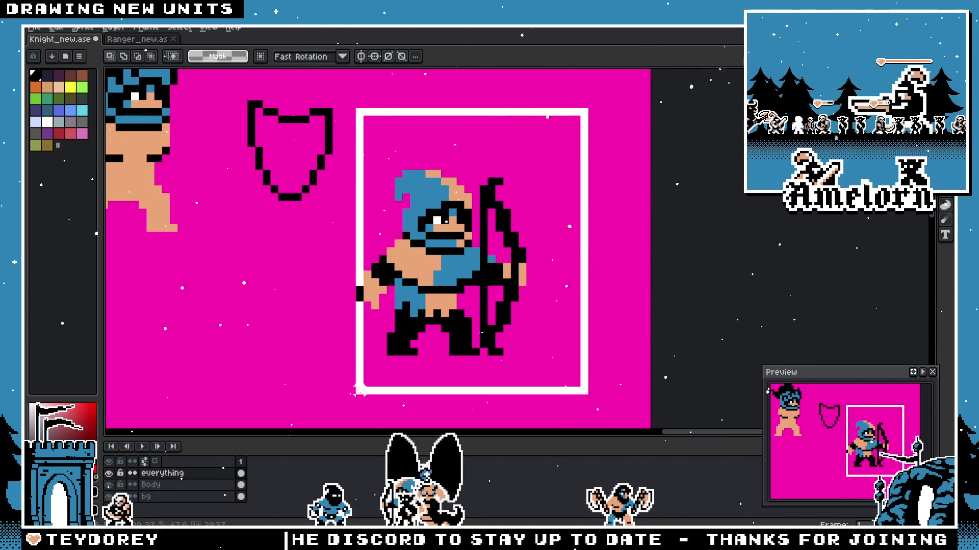
pyautogui.press('g')
pyautogui.click(445, 190)
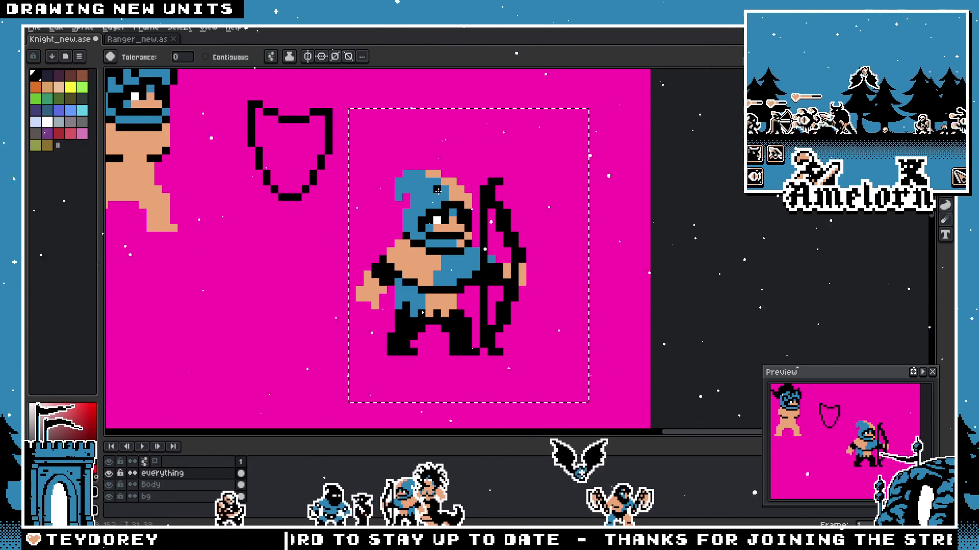
pyautogui.click(438, 249)
pyautogui.scroll(-5, 435, 222)
pyautogui.scroll(2, 530, 227)
pyautogui.scroll(2, 531, 227)
pyautogui.press('v')
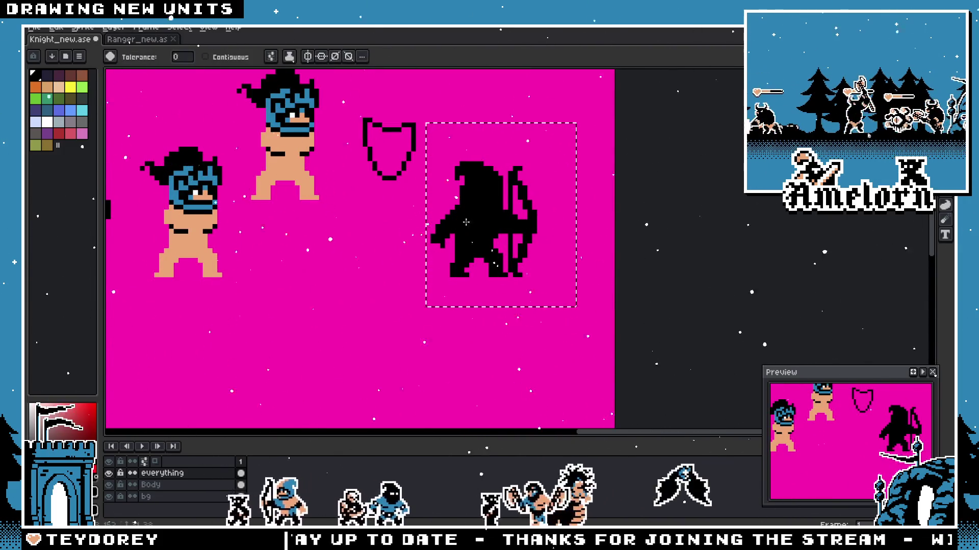
pyautogui.scroll(1, 388, 239)
pyautogui.scroll(1, 387, 239)
pyautogui.scroll(1, 388, 238)
pyautogui.hotkey('ctrl', 'z')
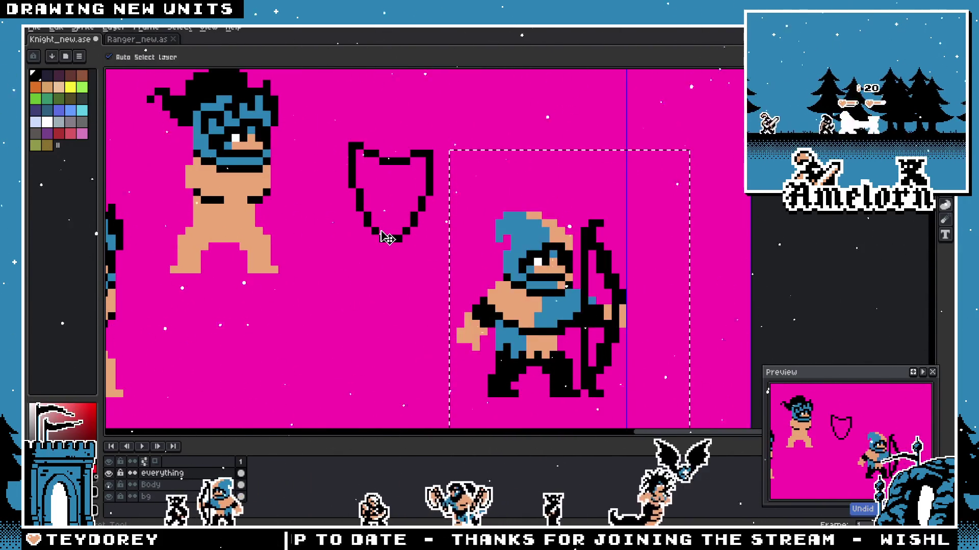
pyautogui.press('m')
pyautogui.hotkey('ctrl', 'd')
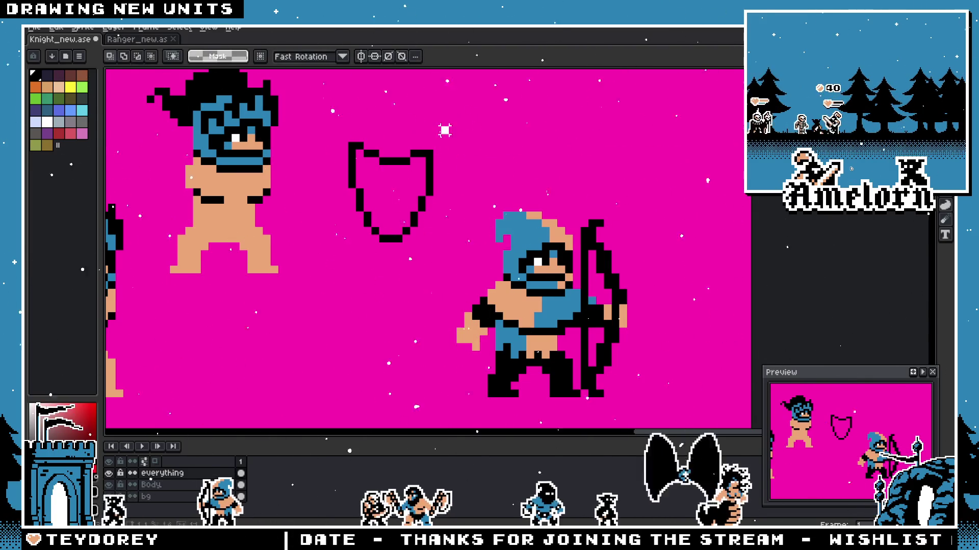
# Step: Move the shield outline beside the knight's body and mirror it horizontally
pyautogui.moveTo(331, 126); pyautogui.dragTo(453, 247)
pyautogui.moveTo(393, 217)
pyautogui.mouseDown()
pyautogui.moveTo(198, 238)
pyautogui.moveTo(325, 239)
pyautogui.mouseUp()
pyautogui.hotkey('shift', 'h')
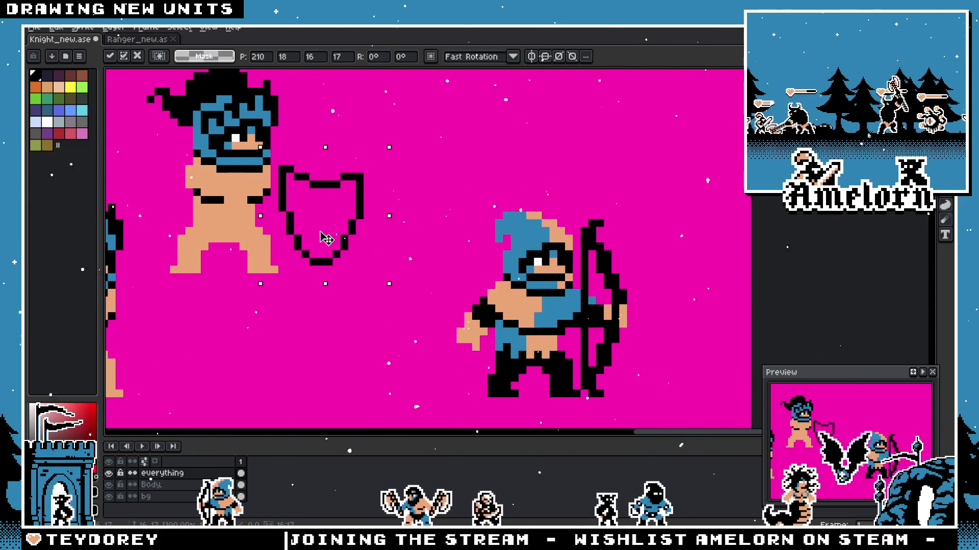
pyautogui.moveTo(335, 225); pyautogui.dragTo(491, 259)
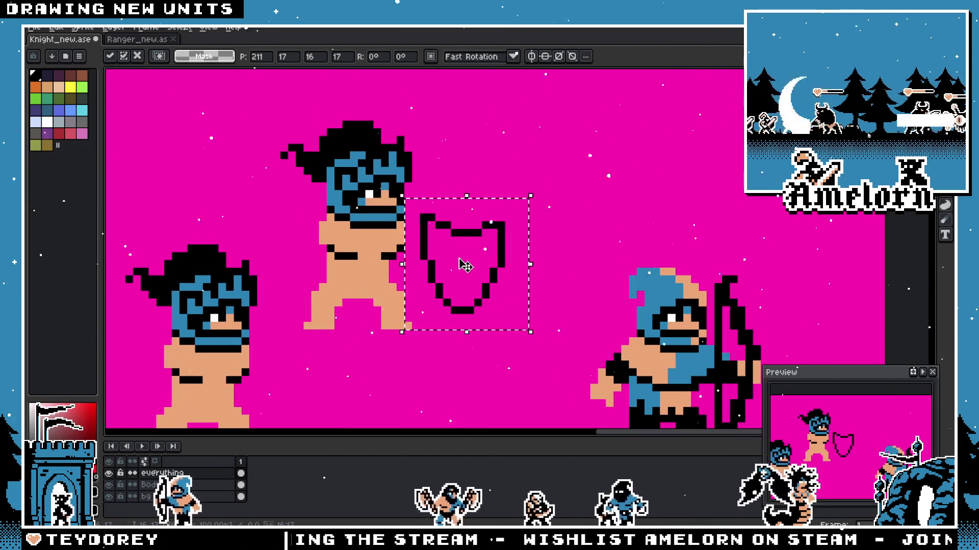
pyautogui.press('Return')
pyautogui.hotkey('ctrl', 'd')
pyautogui.scroll(1, 414, 215)
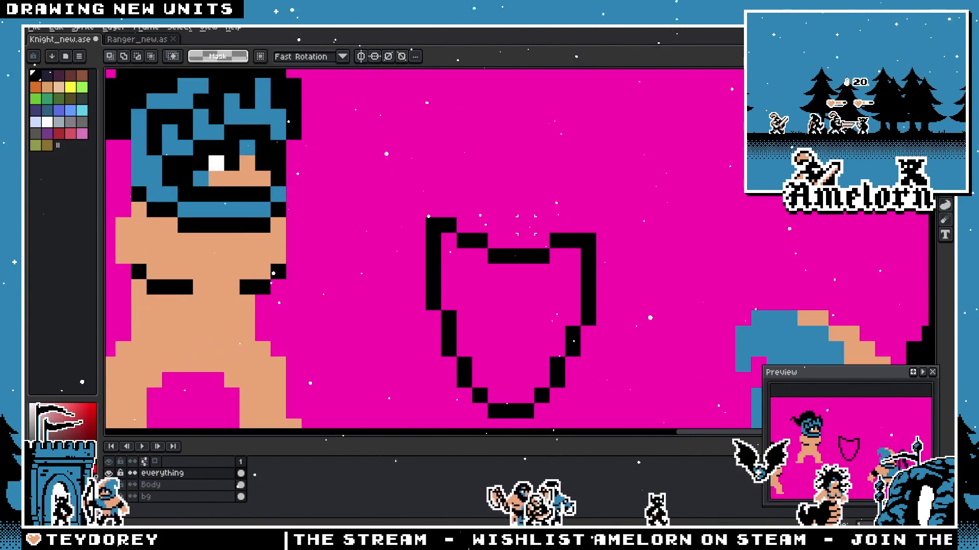
# Step: Raise the shield's top edge two pixels, leaving the right horn unchanged
pyautogui.moveTo(583, 217); pyautogui.dragTo(454, 281)
pyautogui.moveTo(498, 255); pyautogui.dragTo(497, 225)
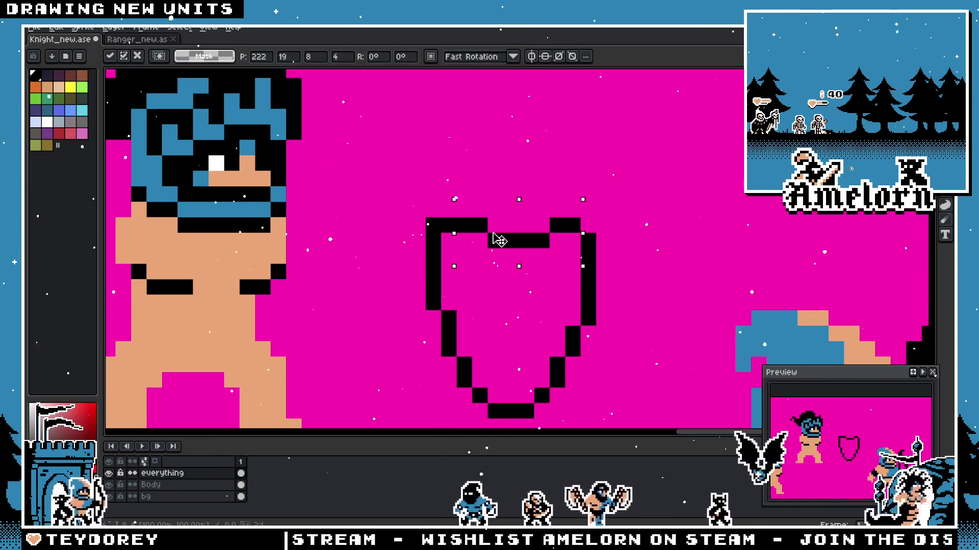
pyautogui.hotkey('ctrl', 'd')
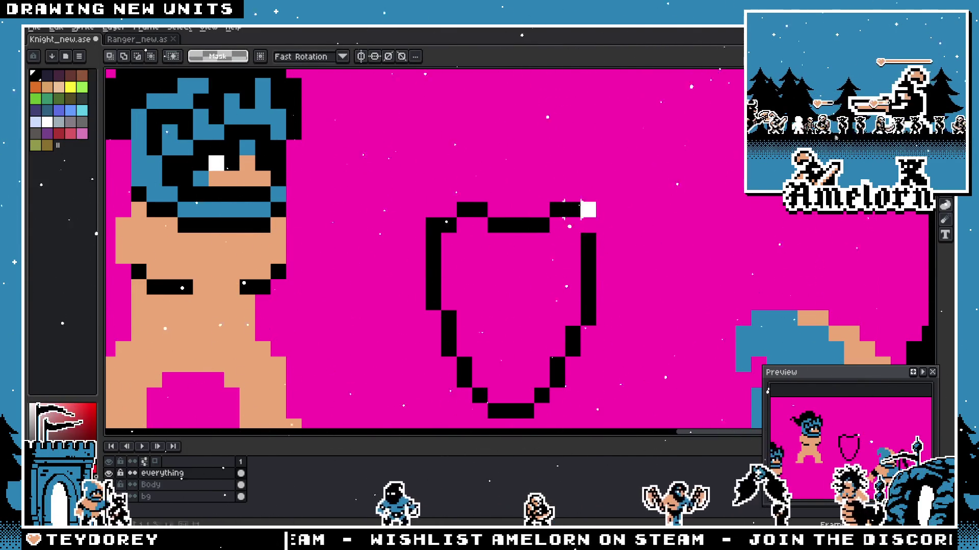
pyautogui.moveTo(568, 212); pyautogui.dragTo(567, 227)
pyautogui.hotkey('ctrl', 'z')
pyautogui.hotkey('ctrl', 'z')
pyautogui.hotkey('ctrl', 'z')
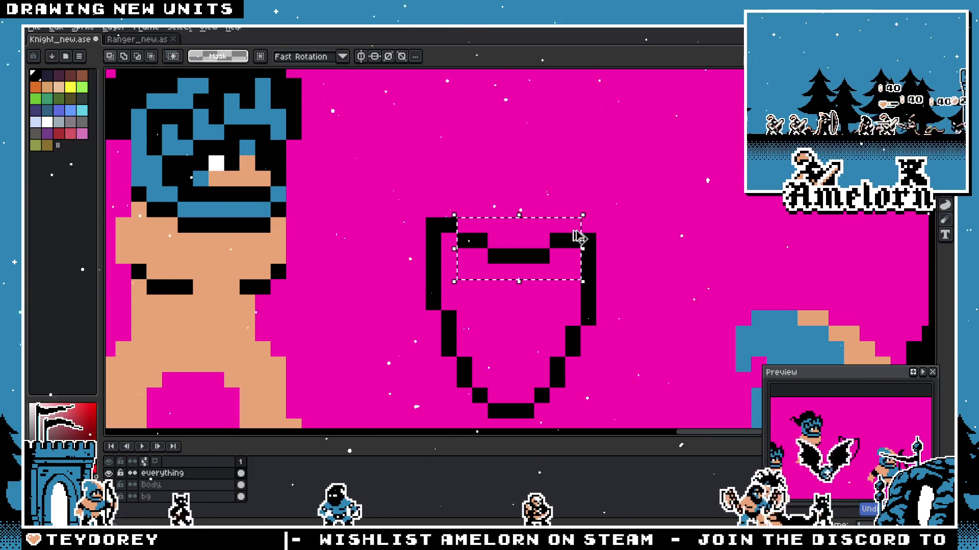
pyautogui.scroll(-3, 586, 200)
# Step: Duplicate the shield up-right and reposition the copy
pyautogui.keyDown('ctrl'); pyautogui.moveTo(548, 287); pyautogui.dragTo(666, 201); pyautogui.keyUp('ctrl')
pyautogui.hotkey('ctrl', 'd')
pyautogui.moveTo(601, 137); pyautogui.dragTo(716, 229)
pyautogui.hotkey('ctrl', 'd')
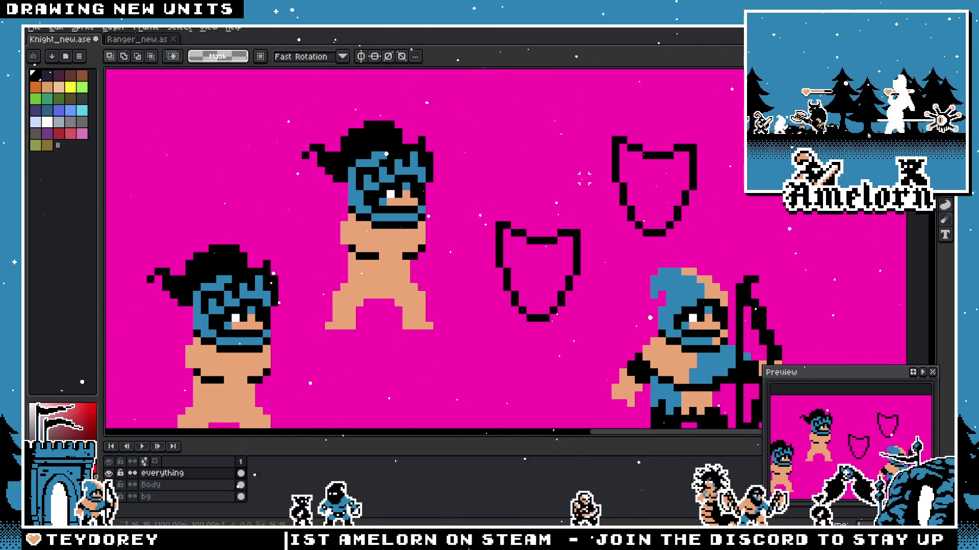
pyautogui.moveTo(614, 149); pyautogui.dragTo(511, 187)
pyautogui.scroll(3, 511, 188)
# Step: Raise the copy's top part and left part two pixels into a stepped, angled silhouette
pyautogui.moveTo(661, 157); pyautogui.dragTo(493, 254)
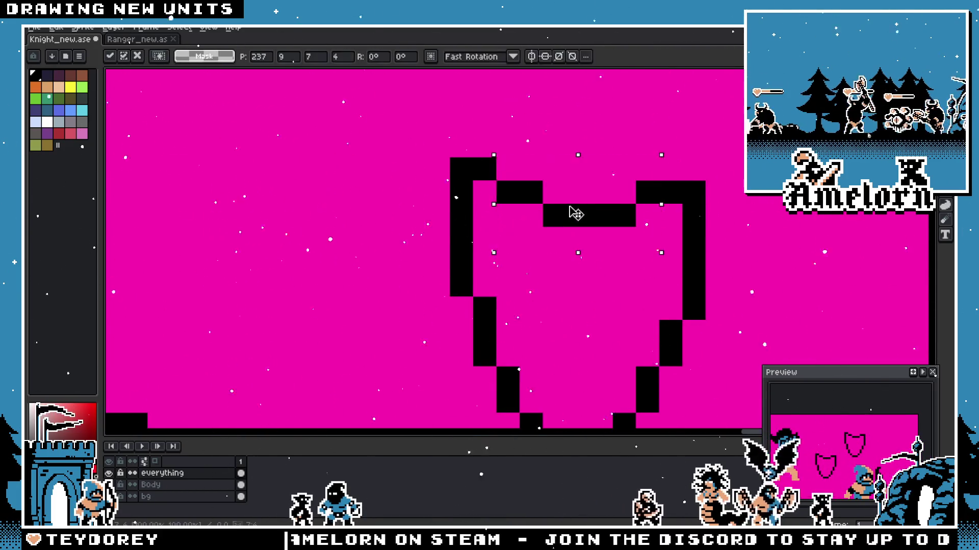
pyautogui.moveTo(573, 212); pyautogui.dragTo(578, 184)
pyautogui.moveTo(633, 108); pyautogui.dragTo(684, 182)
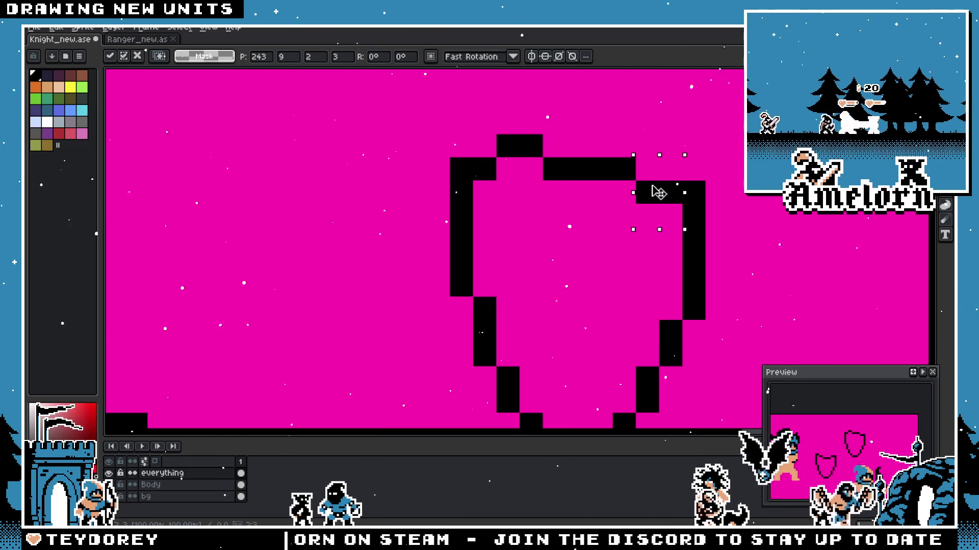
pyautogui.scroll(-3, 659, 193)
pyautogui.hotkey('ctrl', 'd')
pyautogui.scroll(2, 584, 247)
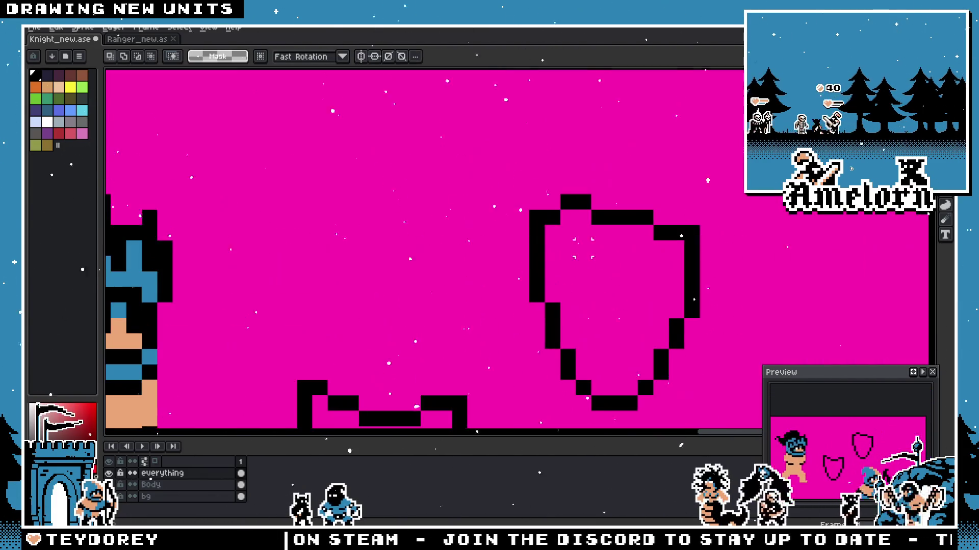
pyautogui.moveTo(536, 285)
pyautogui.mouseDown()
pyautogui.moveTo(546, 243)
pyautogui.moveTo(561, 260)
pyautogui.mouseUp()
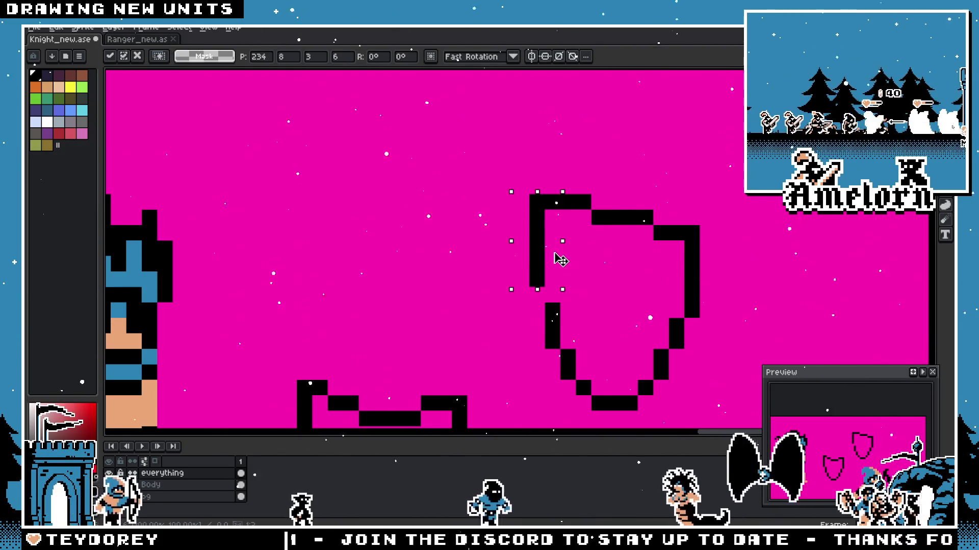
pyautogui.scroll(2, 587, 273)
pyautogui.press('Return')
pyautogui.press('b')
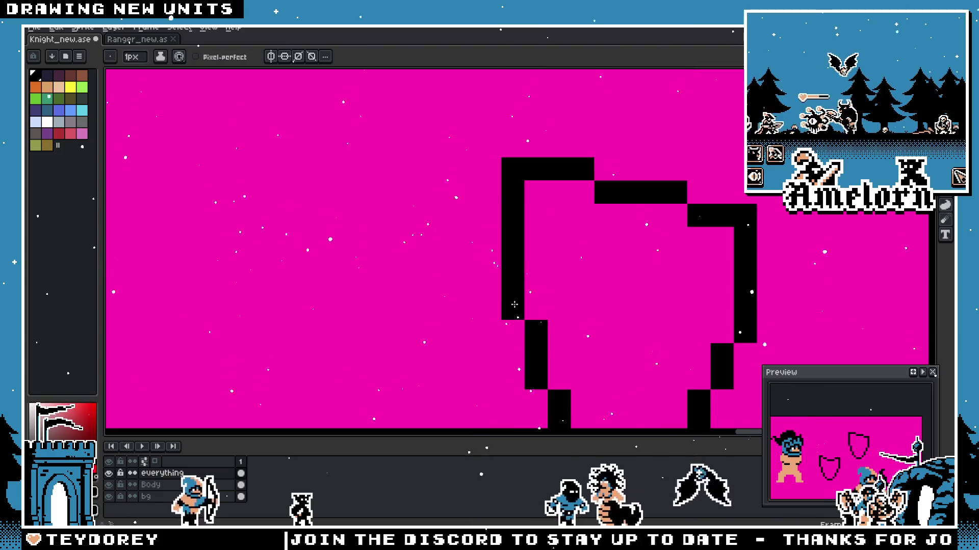
pyautogui.scroll(-3, 486, 277)
pyautogui.scroll(-1, 487, 277)
pyautogui.scroll(2, 481, 321)
pyautogui.scroll(2, 480, 322)
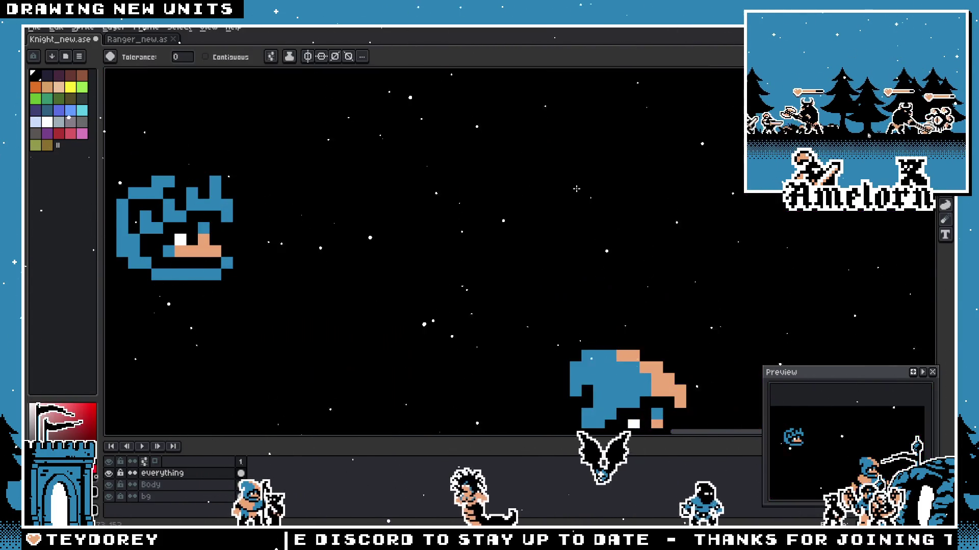
# Step: Test-fill the right shield black and undo it
pyautogui.press('g')
pyautogui.click(575, 206)
pyautogui.scroll(-3, 575, 206)
pyautogui.hotkey('ctrl', 'z')
pyautogui.scroll(3, 459, 230)
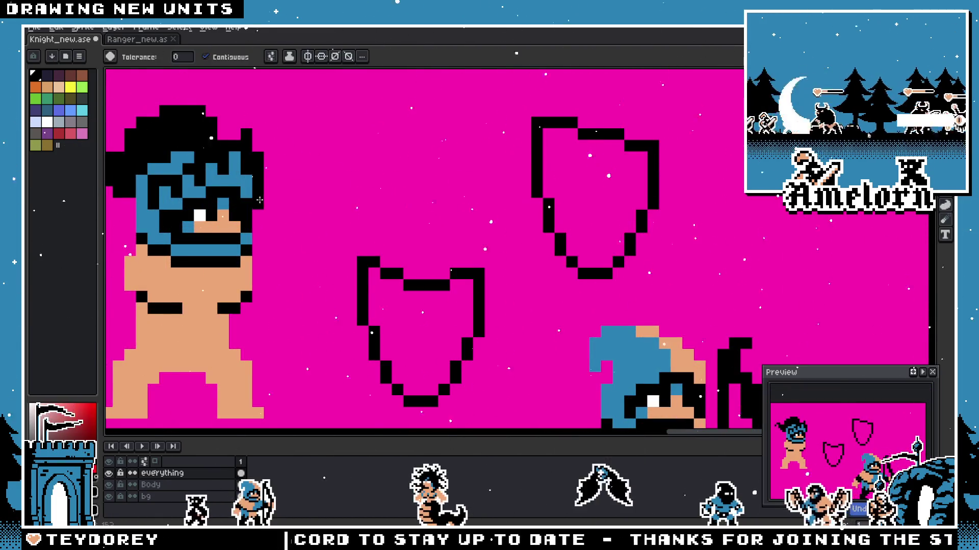
pyautogui.press('i')
pyautogui.press('g')
# Step: Move the left shield across to the right of the sheet
pyautogui.press('m')
pyautogui.moveTo(499, 244); pyautogui.dragTo(344, 425)
pyautogui.moveTo(421, 329); pyautogui.dragTo(817, 191)
# Step: Shift the right shield outline's top portion down a few pixels and commit
pyautogui.moveTo(685, 101); pyautogui.dragTo(494, 269)
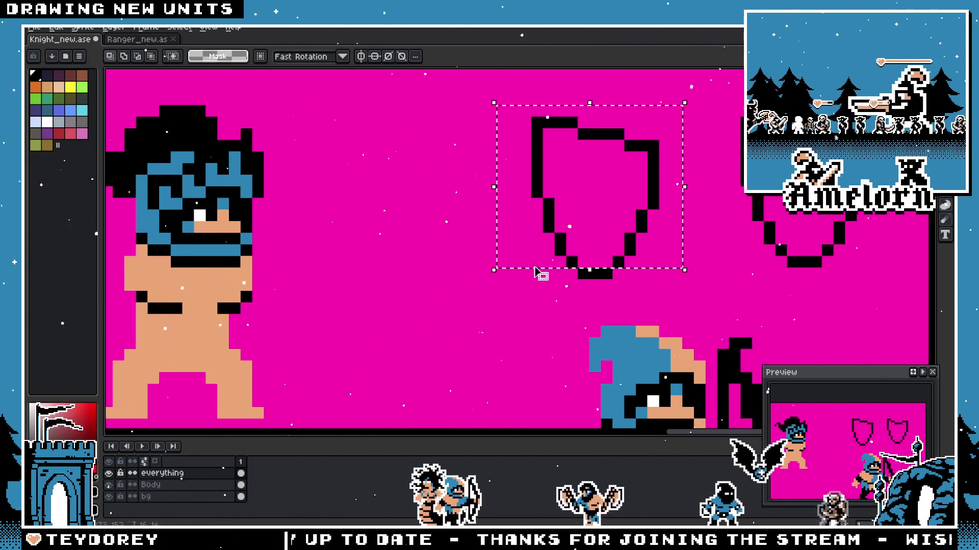
pyautogui.moveTo(482, 92); pyautogui.dragTo(672, 166)
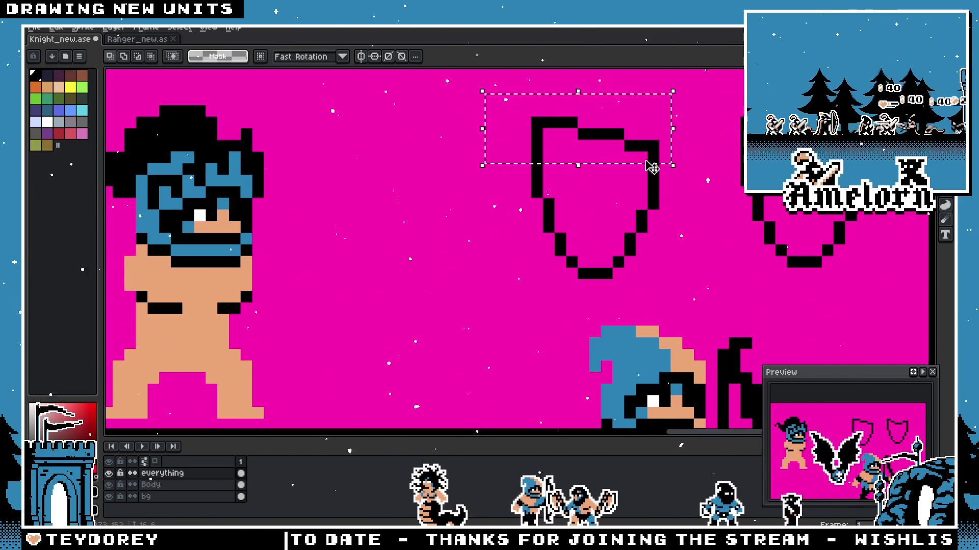
pyautogui.press('Down')
pyautogui.press('Down')
pyautogui.press('Down')
pyautogui.hotkey('ctrl', 'd')
pyautogui.moveTo(491, 102); pyautogui.dragTo(681, 289)
pyautogui.scroll(1, 723, 256)
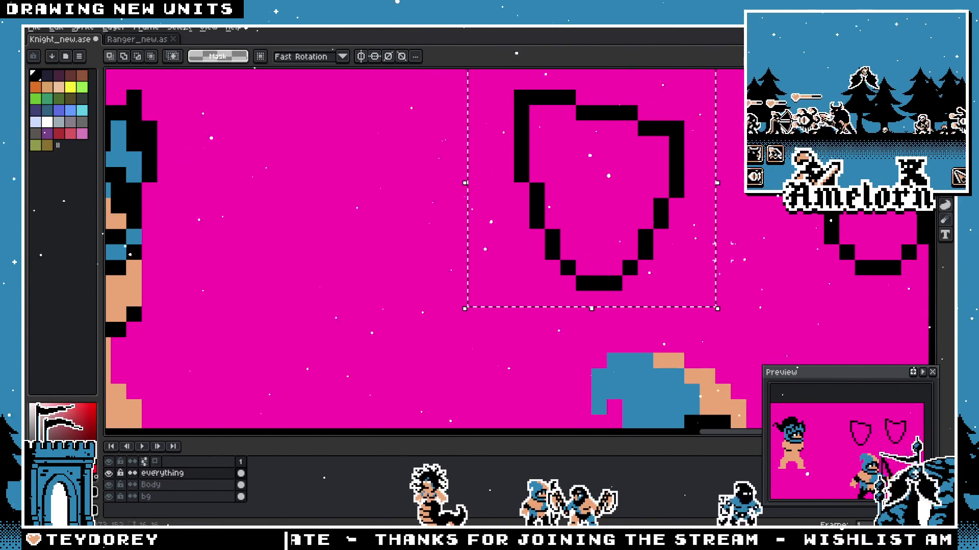
pyautogui.scroll(-1, 588, 208)
pyautogui.hotkey('ctrl', 'd')
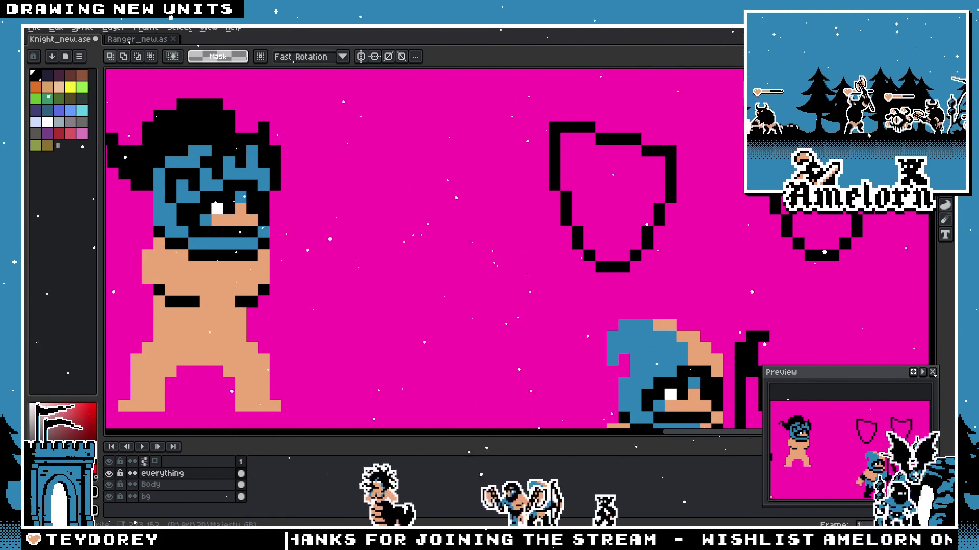
# Step: Drag the shield outline onto the knight's body, nudge it into place and commit
pyautogui.moveTo(529, 98); pyautogui.dragTo(684, 275)
pyautogui.moveTo(583, 215)
pyautogui.mouseDown()
pyautogui.moveTo(278, 323)
pyautogui.moveTo(152, 329)
pyautogui.moveTo(170, 341)
pyautogui.mouseUp()
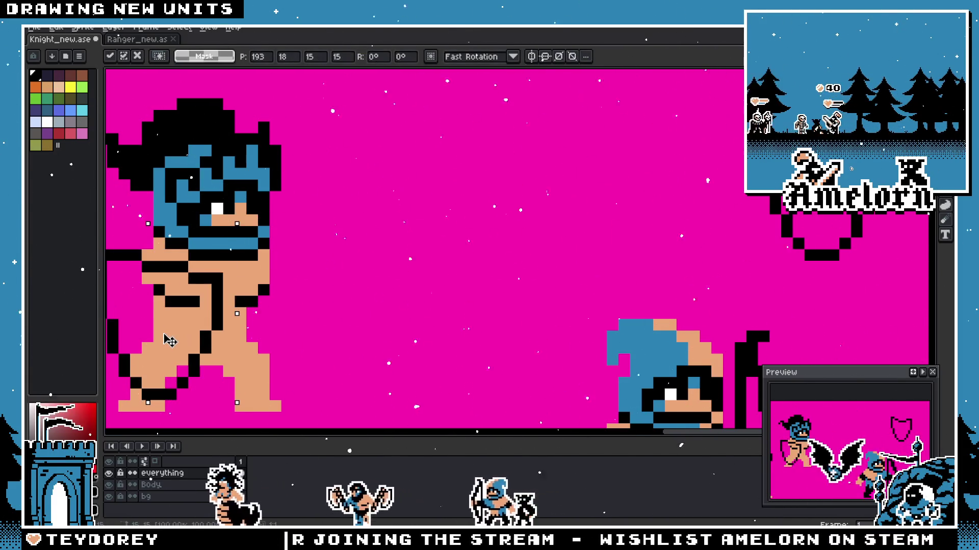
pyautogui.press('Right')
pyautogui.press('Down')
pyautogui.moveTo(393, 311); pyautogui.dragTo(576, 240)
pyautogui.press('Left')
pyautogui.press('Up')
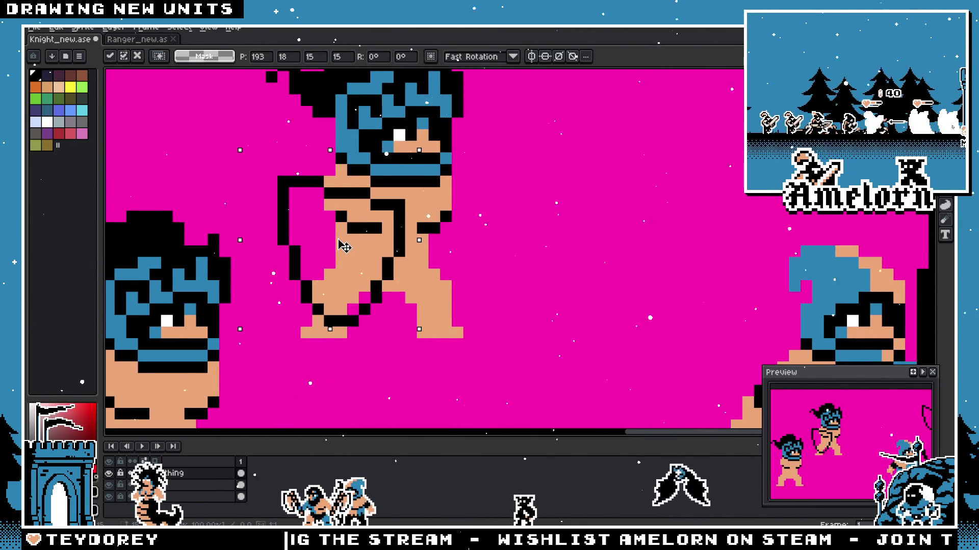
pyautogui.press('Return')
pyautogui.scroll(-3, 552, 218)
pyautogui.scroll(2, 552, 218)
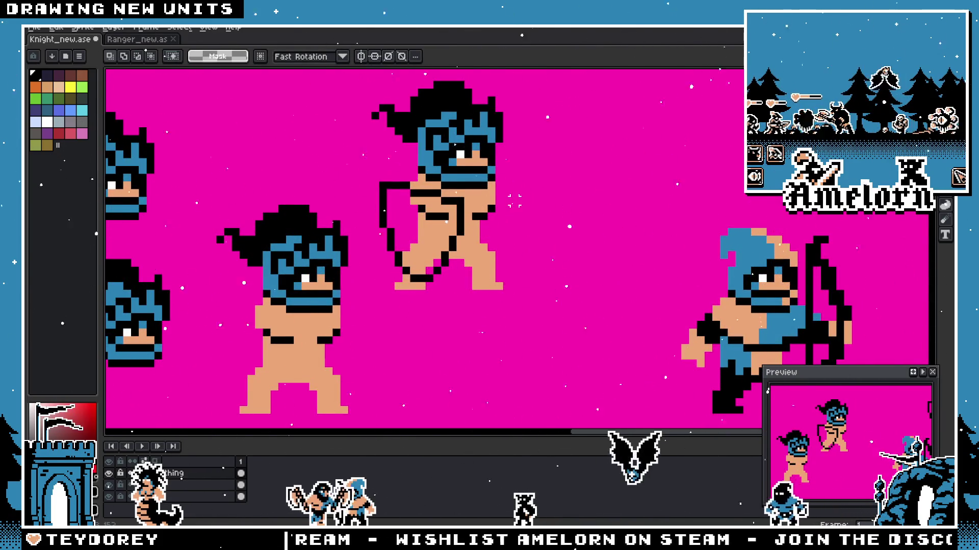
pyautogui.scroll(1, 514, 199)
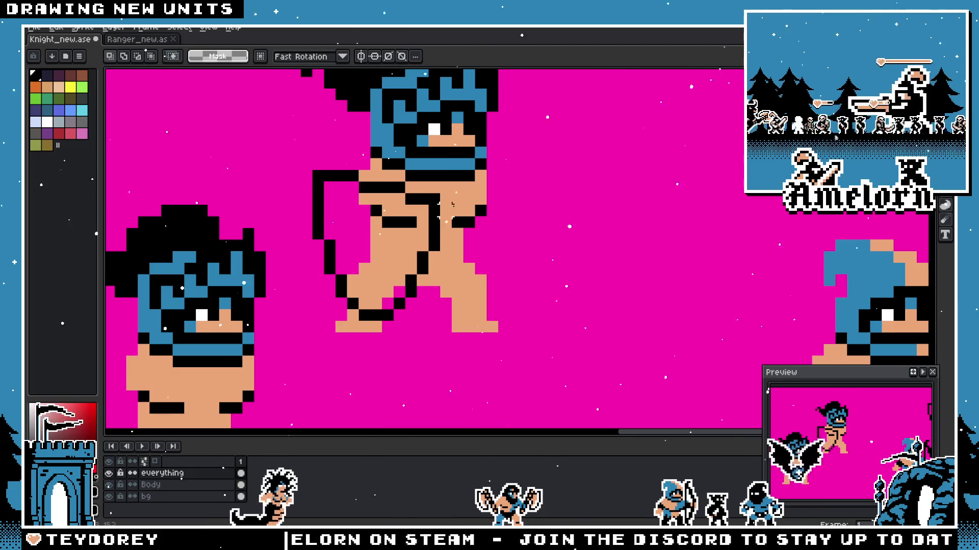
pyautogui.scroll(-2, 662, 135)
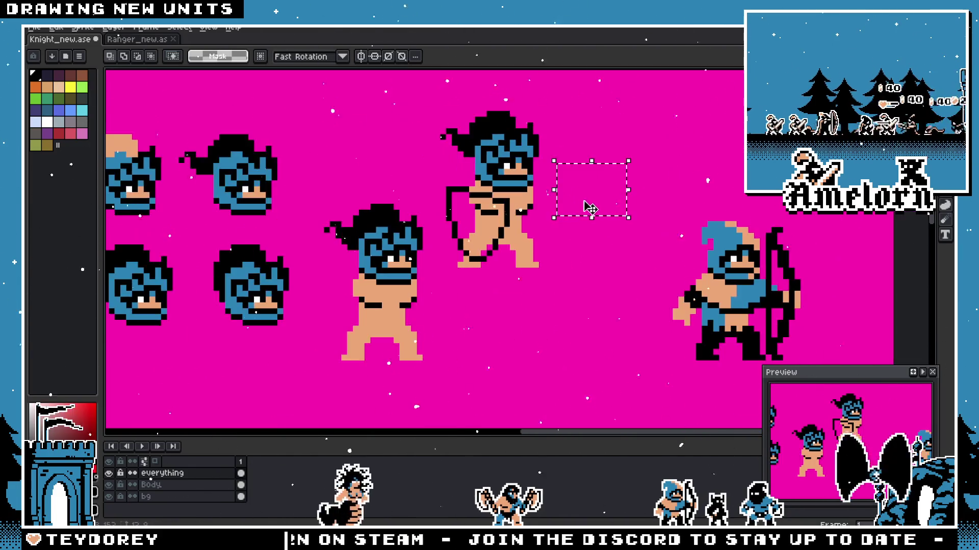
# Step: Move the shield off the knight and trace the left shield's left and top edges in blue
pyautogui.moveTo(646, 142); pyautogui.dragTo(629, 168)
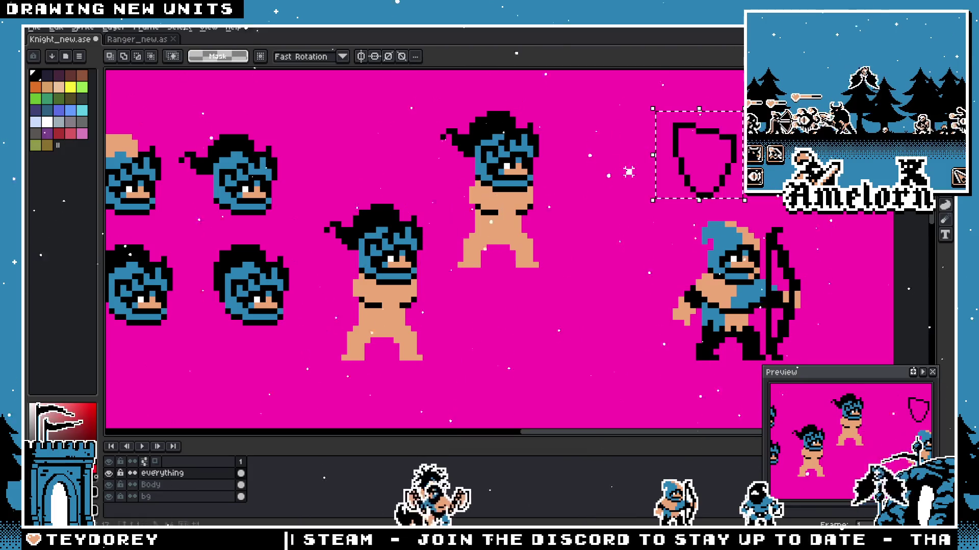
pyautogui.scroll(3, 502, 207)
pyautogui.scroll(-1, 428, 303)
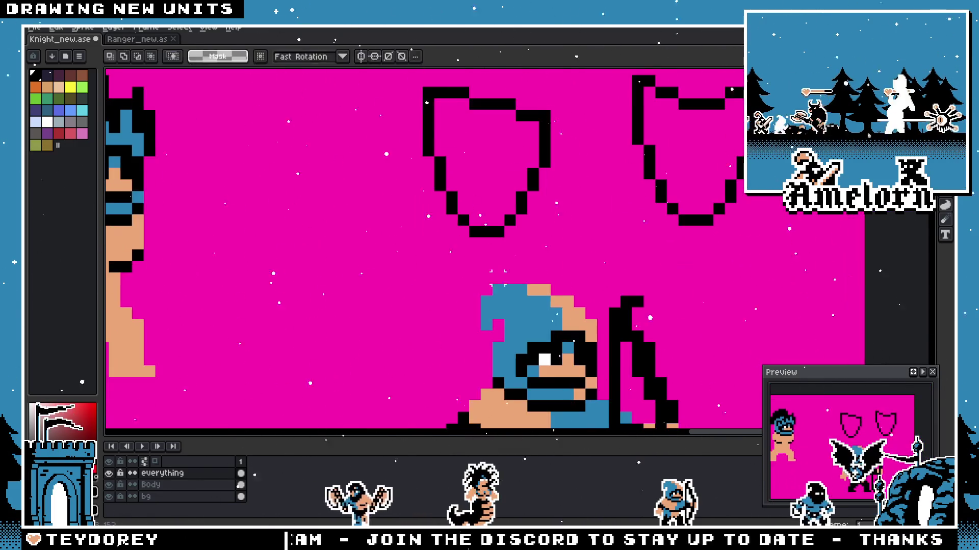
pyautogui.scroll(2, 507, 253)
pyautogui.press('g')
pyautogui.moveTo(592, 351); pyautogui.dragTo(450, 188)
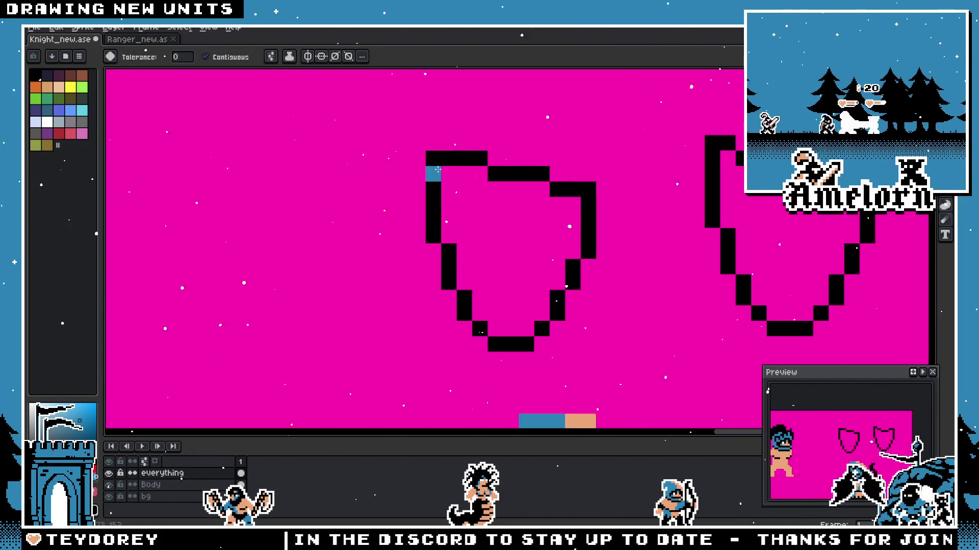
pyautogui.press('b')
pyautogui.moveTo(432, 157); pyautogui.dragTo(432, 208)
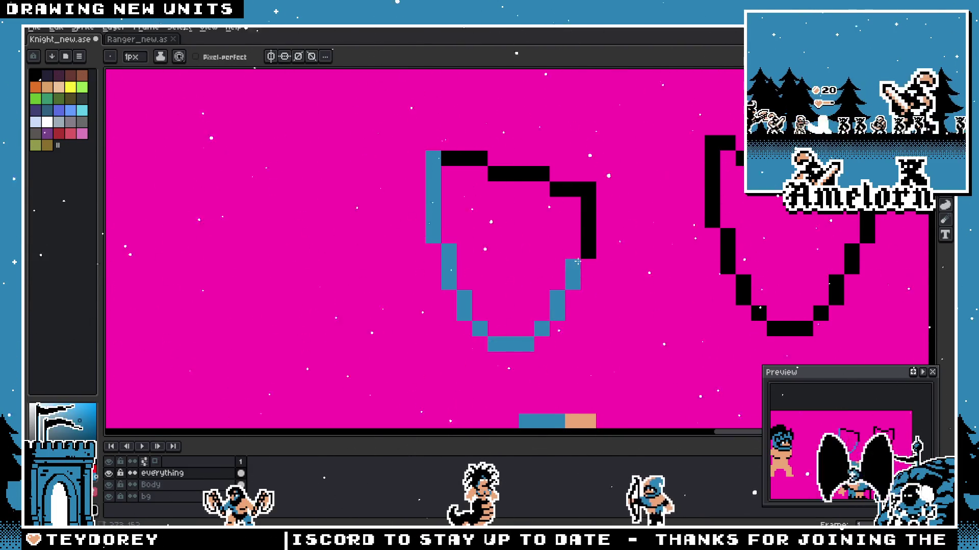
pyautogui.moveTo(548, 174)
pyautogui.mouseDown()
pyautogui.moveTo(491, 174)
pyautogui.moveTo(442, 159)
pyautogui.mouseUp()
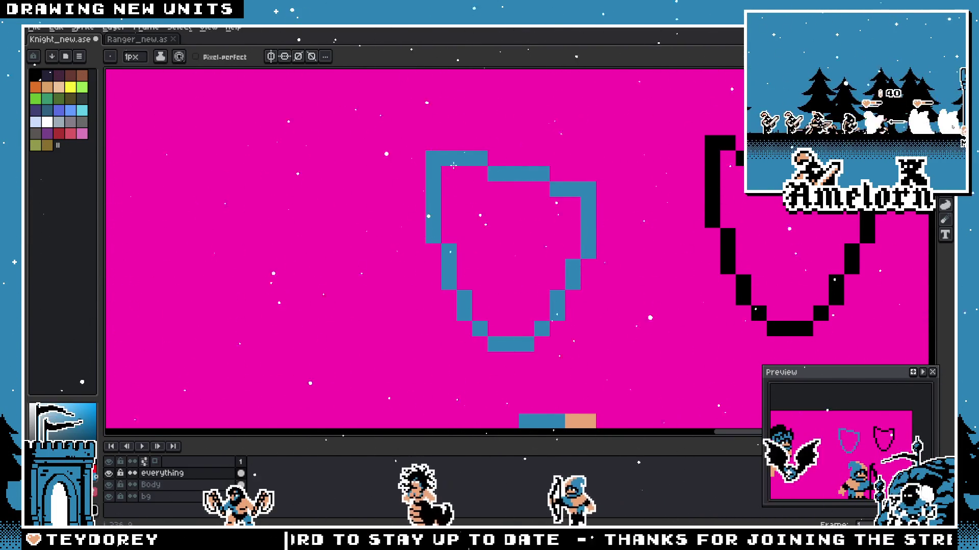
pyautogui.scroll(-2, 588, 251)
# Step: Bucket-fill the left shield's interior with blue
pyautogui.press('g')
pyautogui.scroll(2, 576, 172)
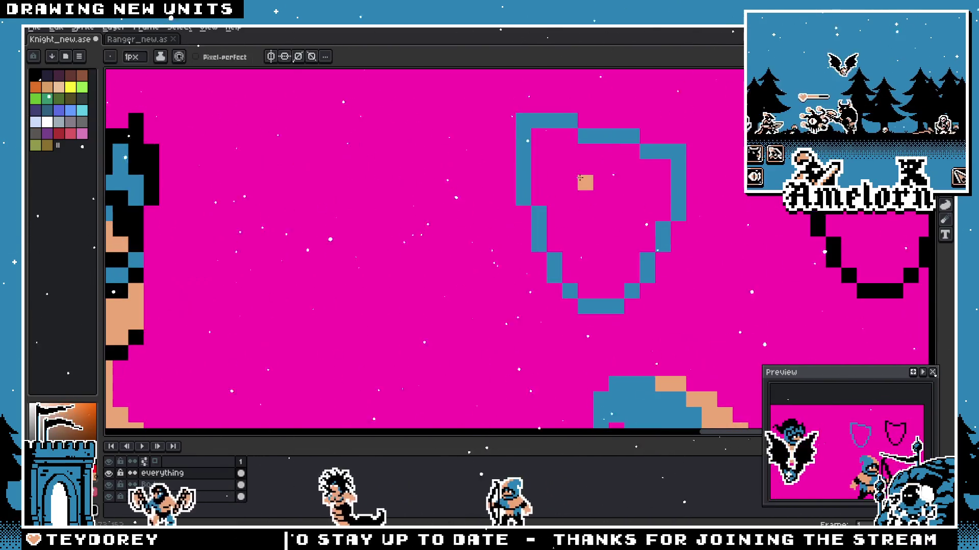
pyautogui.click(617, 182)
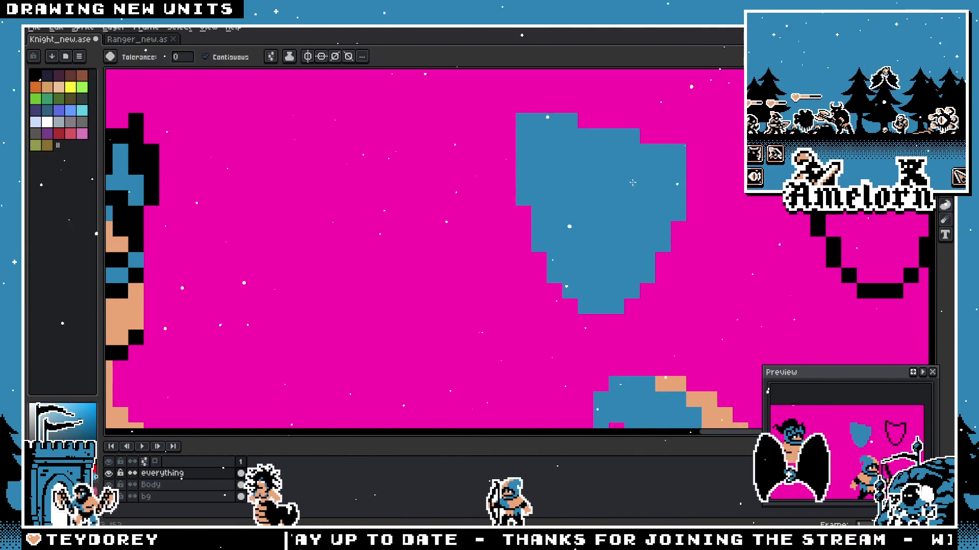
pyautogui.moveTo(676, 243); pyautogui.dragTo(523, 158)
pyautogui.press('b')
pyautogui.scroll(1, 523, 158)
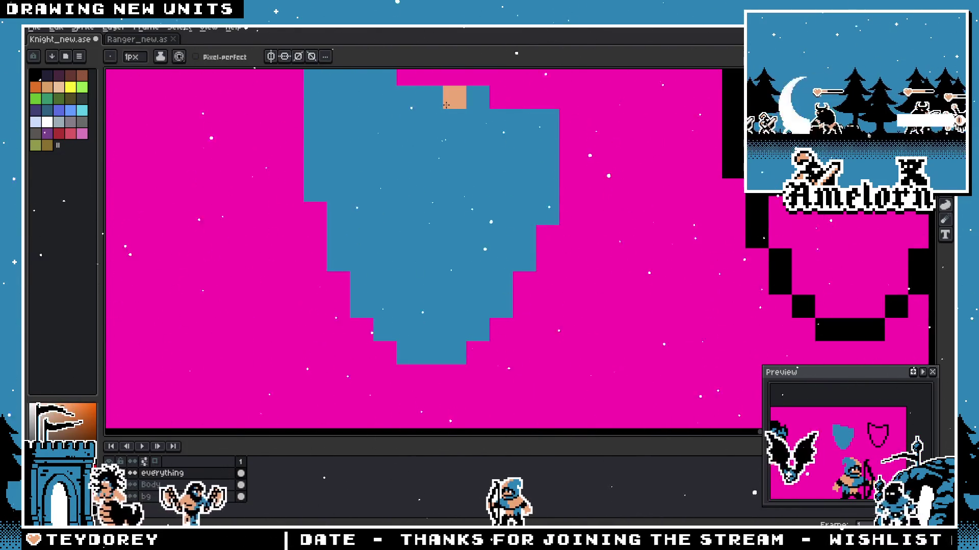
# Step: Paint the shield's top-right and bottom-left quarters skin tone
pyautogui.moveTo(432, 105); pyautogui.dragTo(486, 145)
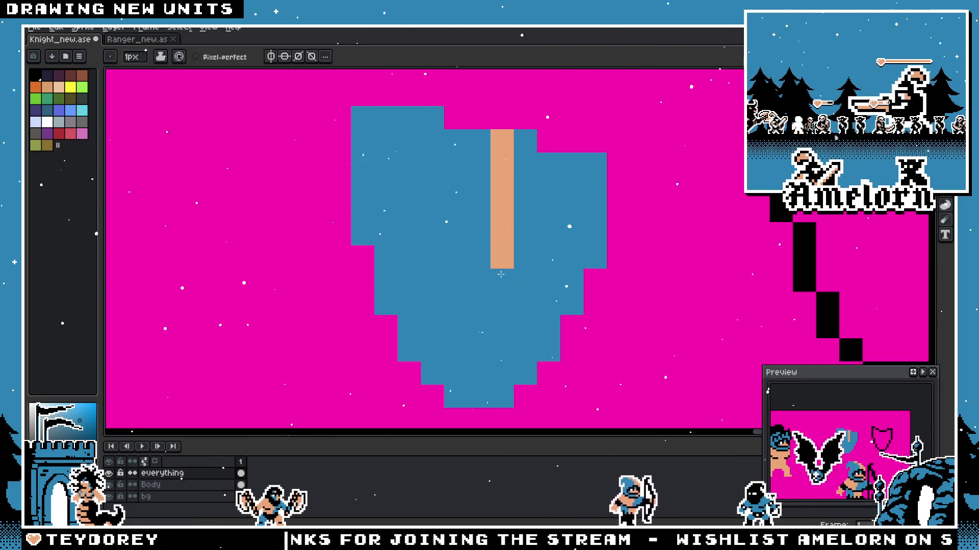
pyautogui.click(515, 264)
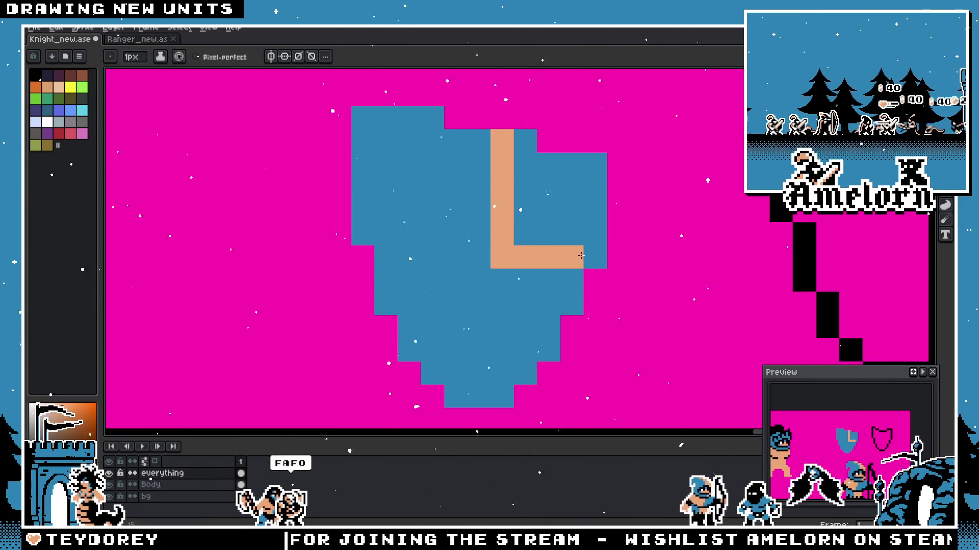
pyautogui.moveTo(525, 220); pyautogui.dragTo(505, 222)
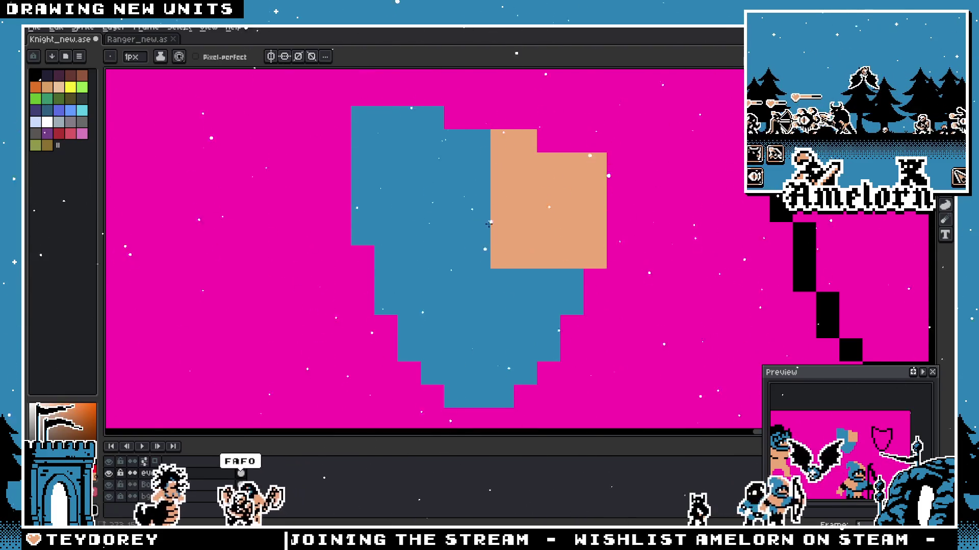
pyautogui.moveTo(424, 298); pyautogui.dragTo(458, 368)
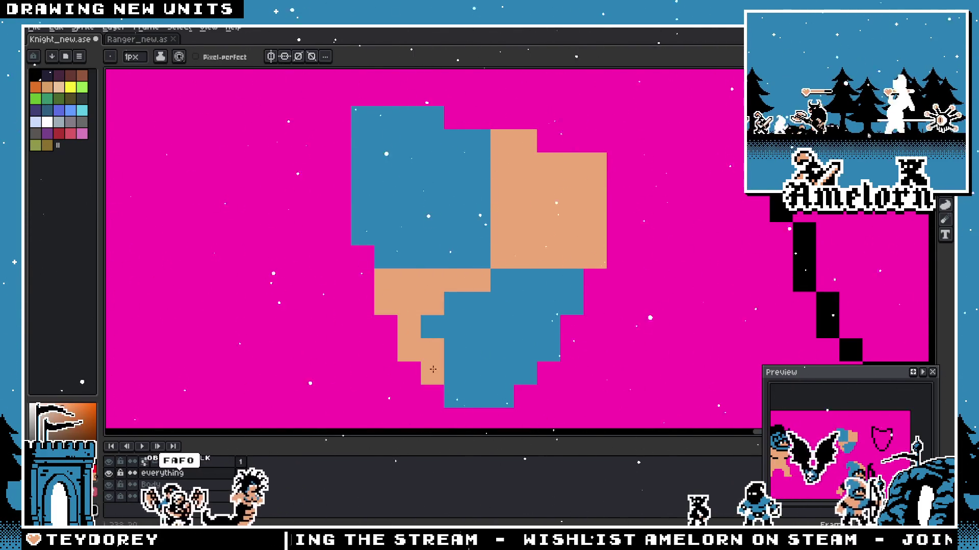
pyautogui.scroll(-4, 458, 368)
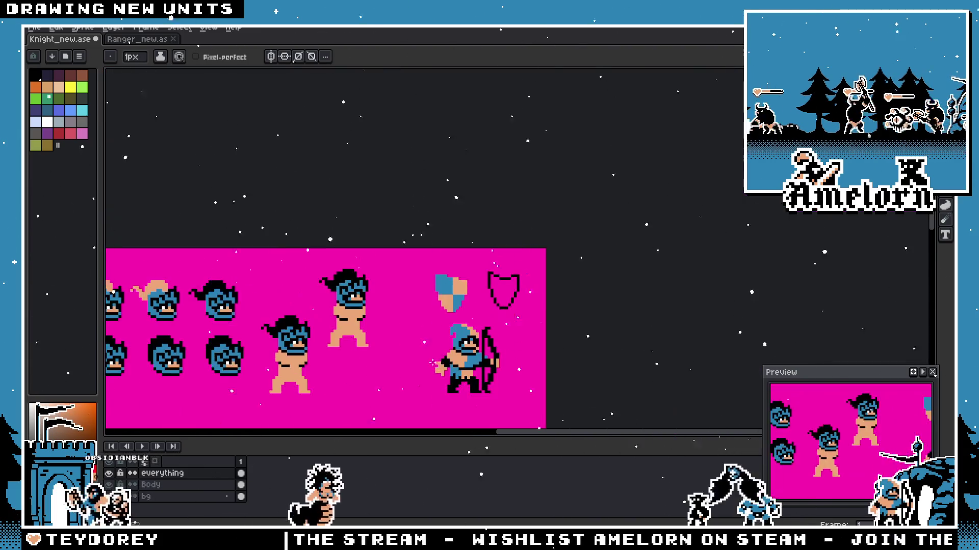
pyautogui.scroll(2, 482, 299)
pyautogui.scroll(2, 482, 299)
pyautogui.scroll(1, 478, 216)
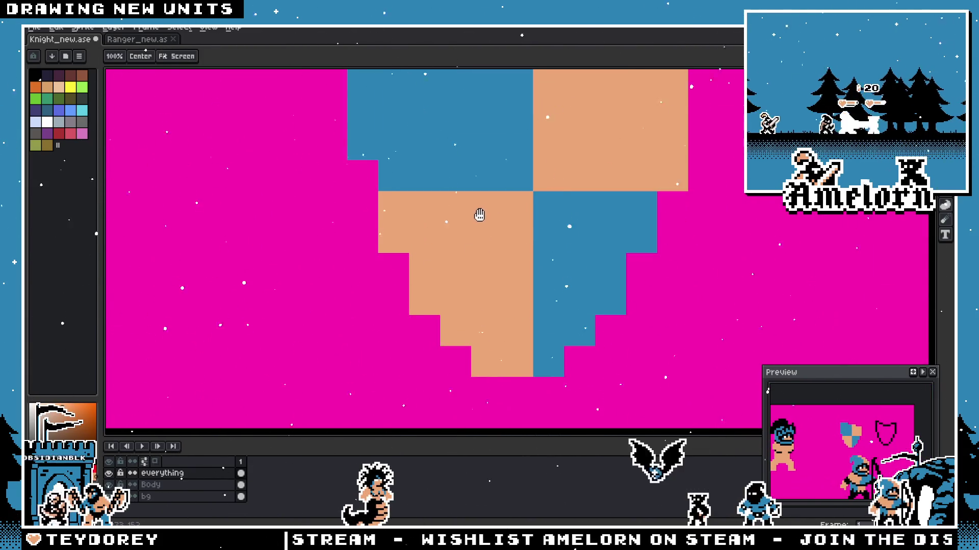
# Step: Touch up a stray cell, then undo the shield's blue and tan fills back to a bare outline
pyautogui.click(479, 217)
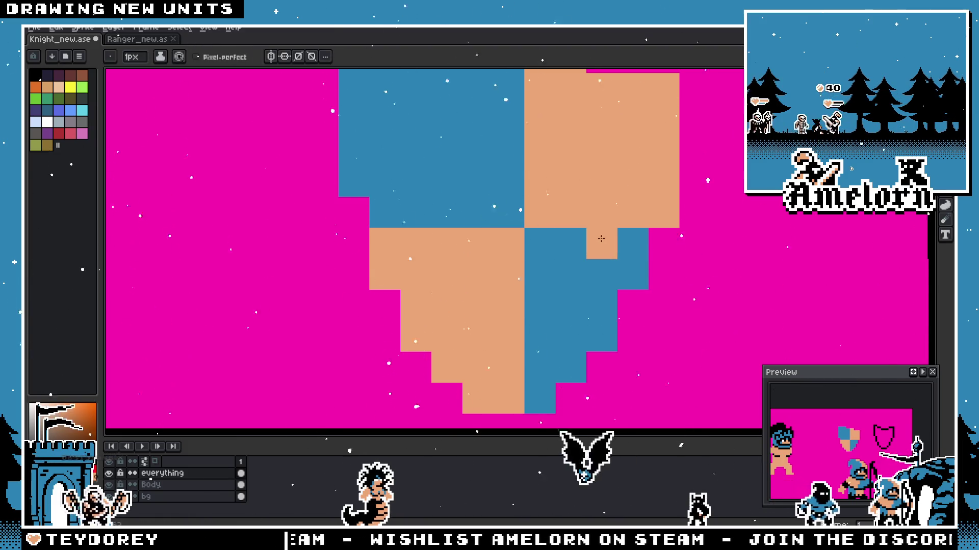
pyautogui.scroll(-5, 569, 291)
pyautogui.scroll(3, 574, 297)
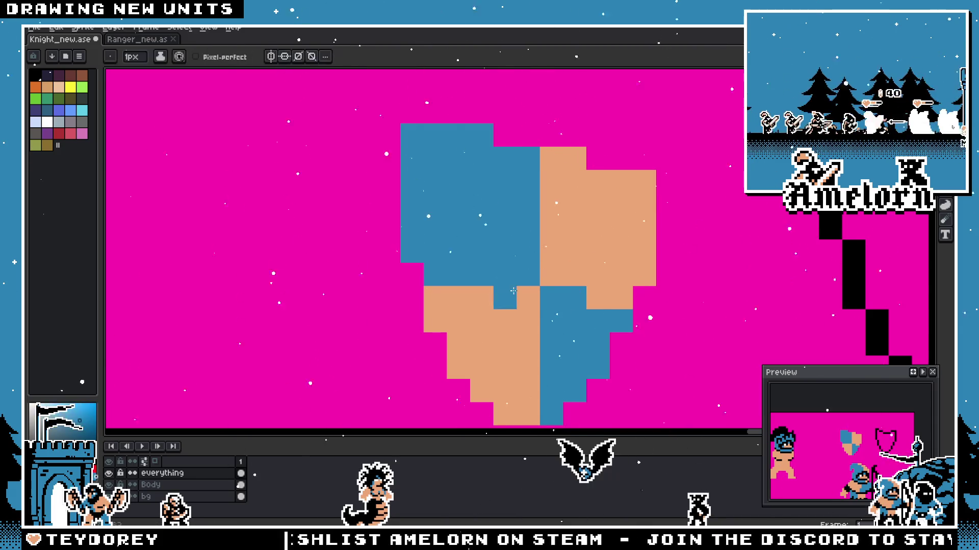
pyautogui.scroll(-3, 524, 361)
pyautogui.scroll(2, 513, 299)
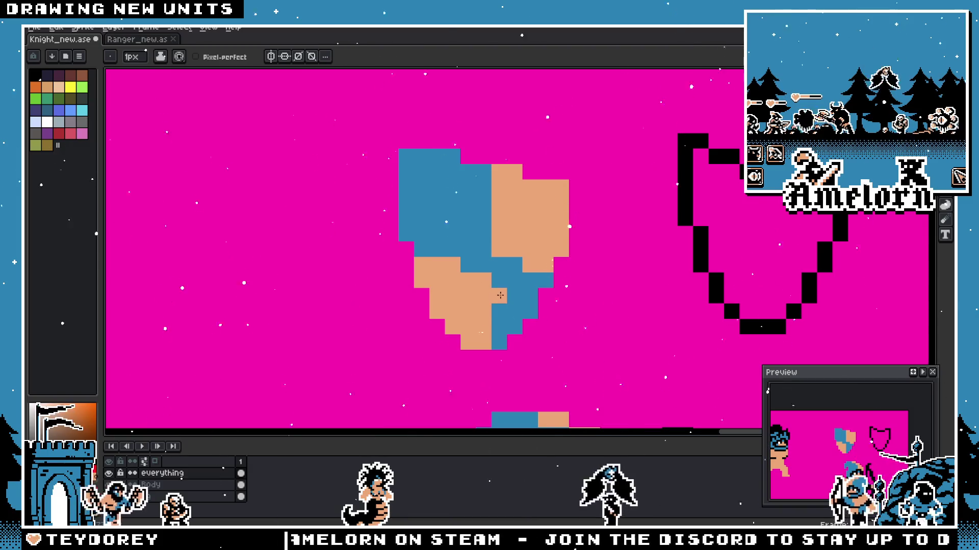
pyautogui.scroll(1, 497, 284)
pyautogui.scroll(1, 497, 284)
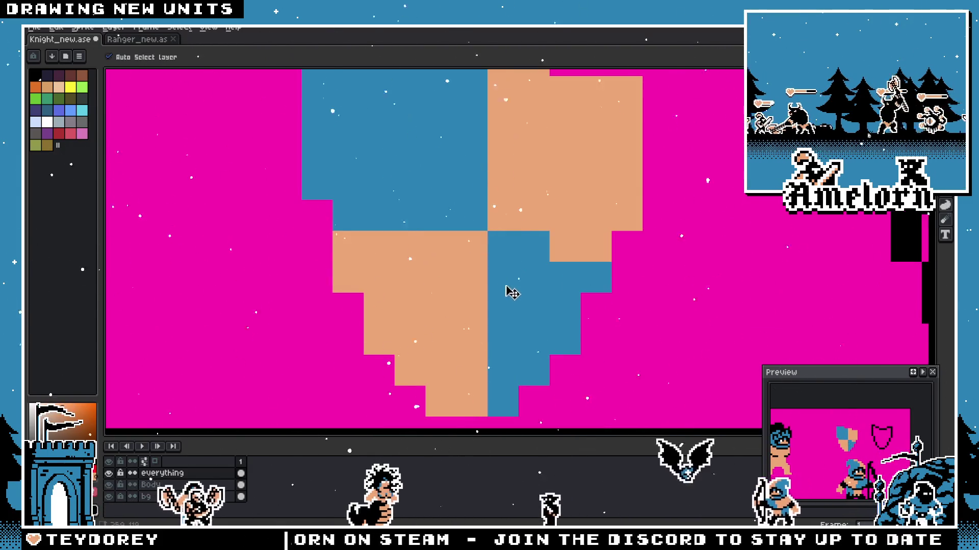
pyautogui.hotkey('ctrl', 'z')
pyautogui.hotkey('ctrl', 'z')
pyautogui.hotkey('ctrl', 'z')
pyautogui.hotkey('ctrl', 'z')
pyautogui.scroll(-2, 489, 269)
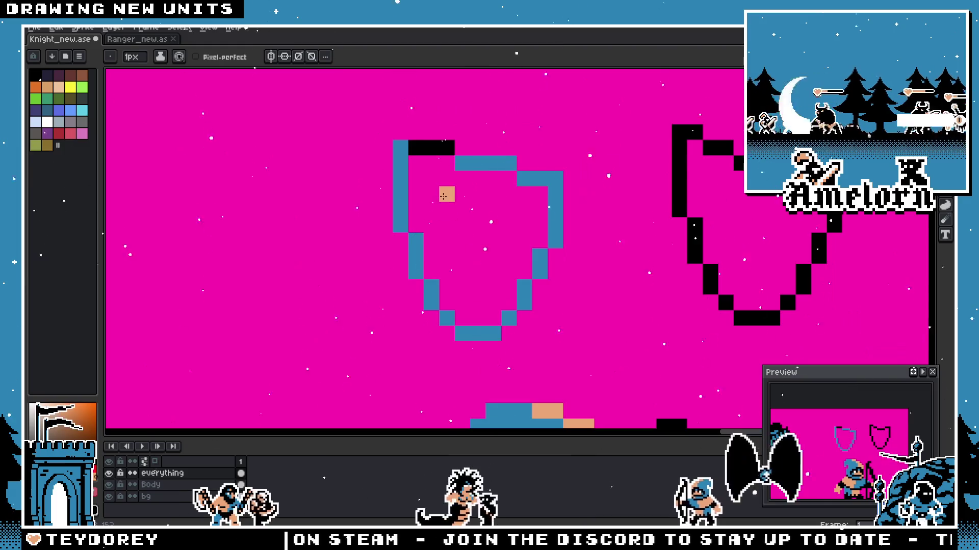
# Step: Revert the shield outline to black and draw a black vertical divider topped by a bar
pyautogui.hotkey('ctrl', 'y')
pyautogui.hotkey('ctrl', 'z')
pyautogui.hotkey('ctrl', 'z')
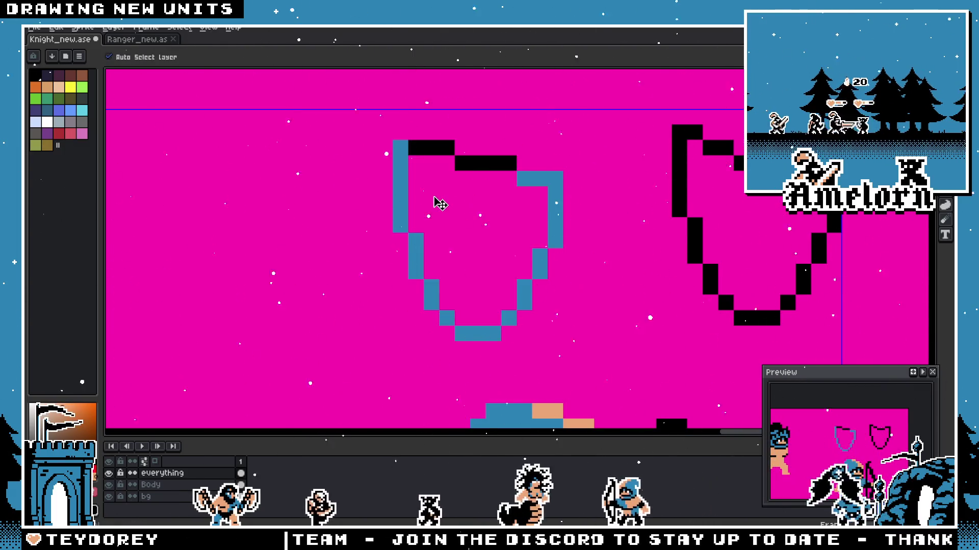
pyautogui.hotkey('ctrl', 'z')
pyautogui.hotkey('ctrl', 'z')
pyautogui.hotkey('ctrl', 'z')
pyautogui.hotkey('ctrl', 'z')
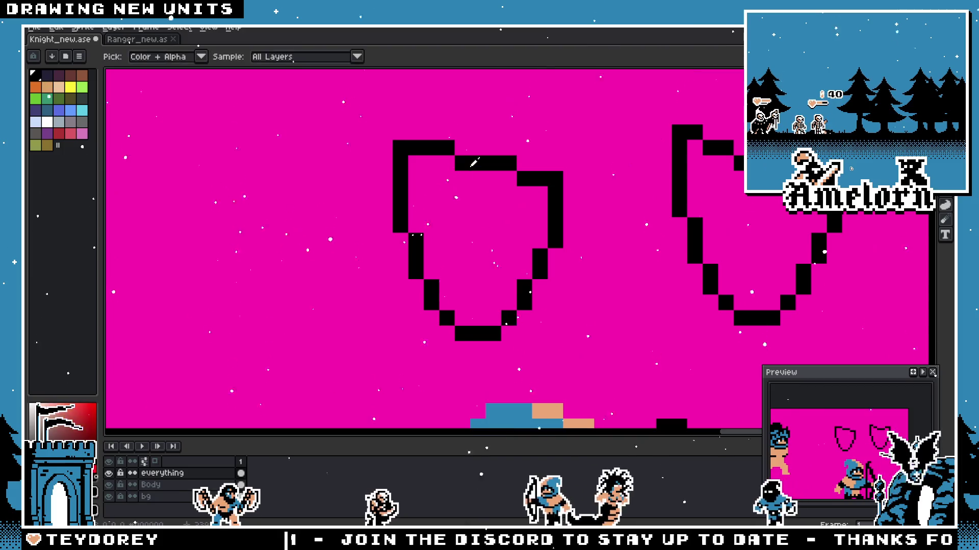
pyautogui.click(523, 193)
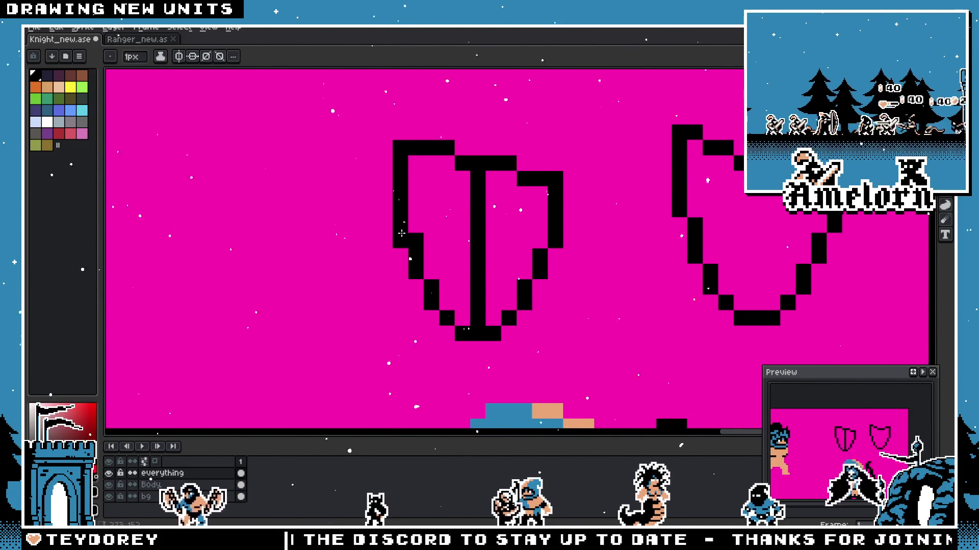
pyautogui.moveTo(412, 232); pyautogui.dragTo(538, 261)
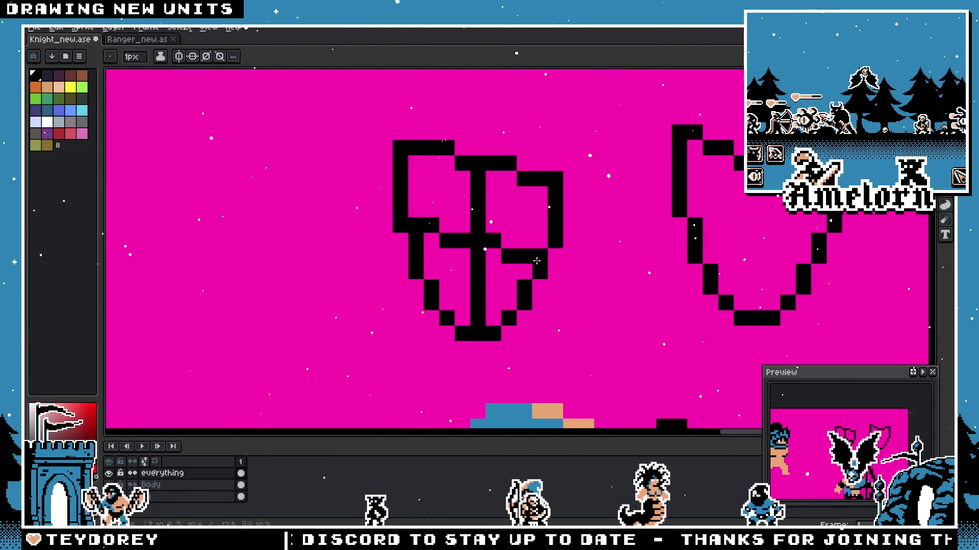
pyautogui.scroll(1, 457, 290)
pyautogui.scroll(-1, 457, 290)
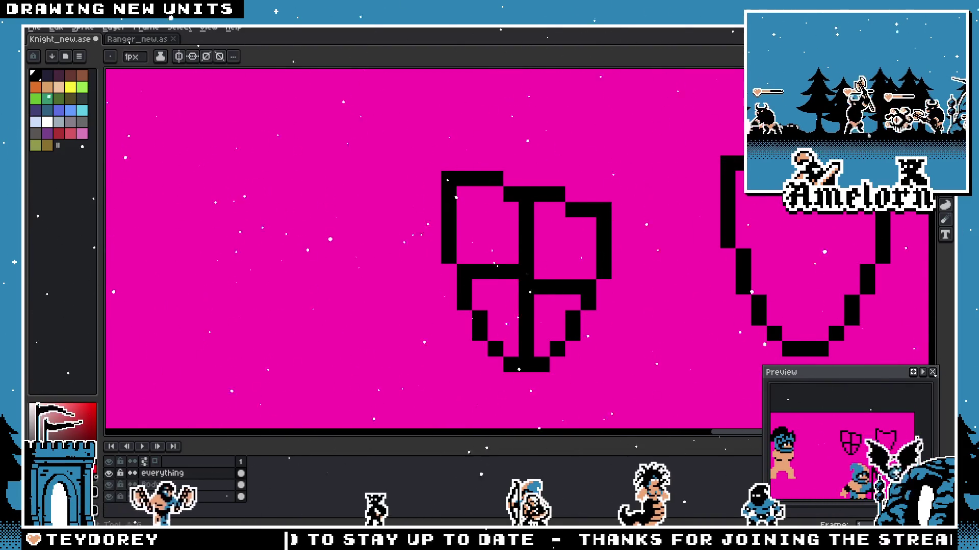
pyautogui.press('g')
pyautogui.scroll(-2, 526, 270)
pyautogui.scroll(-1, 535, 260)
pyautogui.scroll(3, 620, 248)
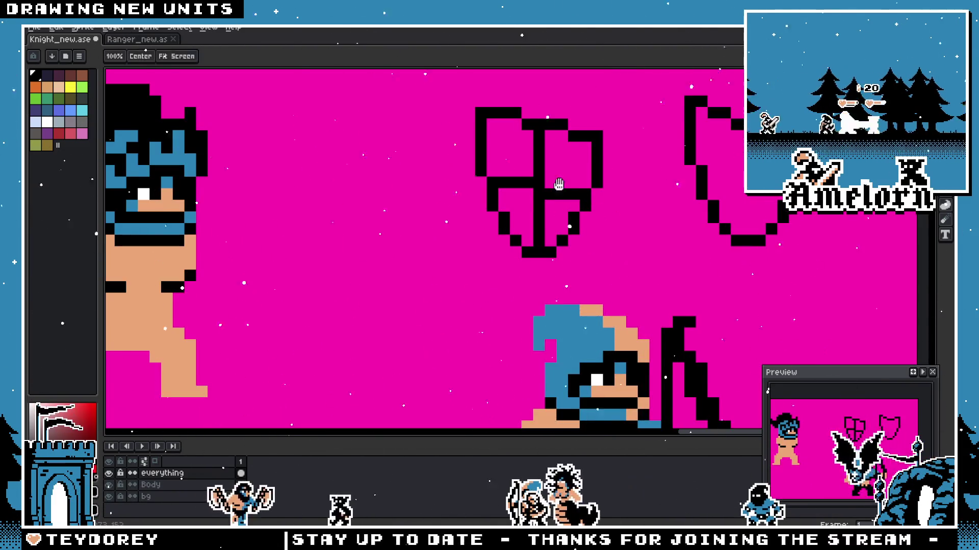
pyautogui.scroll(2, 566, 189)
pyautogui.press('b')
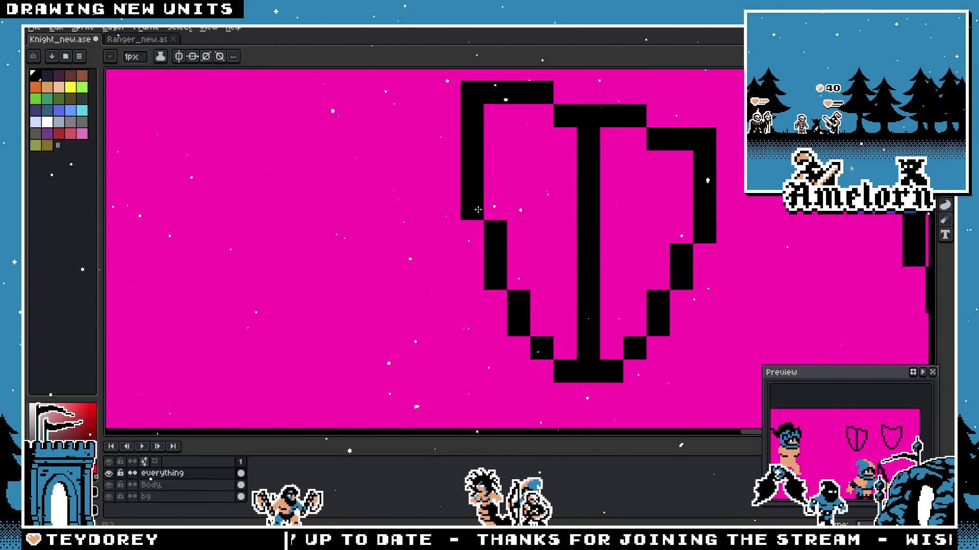
# Step: Complete the cross with a horizontal bar and fill the top quarters blue and skin tone
pyautogui.moveTo(479, 222); pyautogui.dragTo(693, 222)
pyautogui.scroll(-3, 645, 283)
pyautogui.scroll(-1, 645, 282)
pyautogui.scroll(1, 650, 275)
pyautogui.scroll(1, 664, 255)
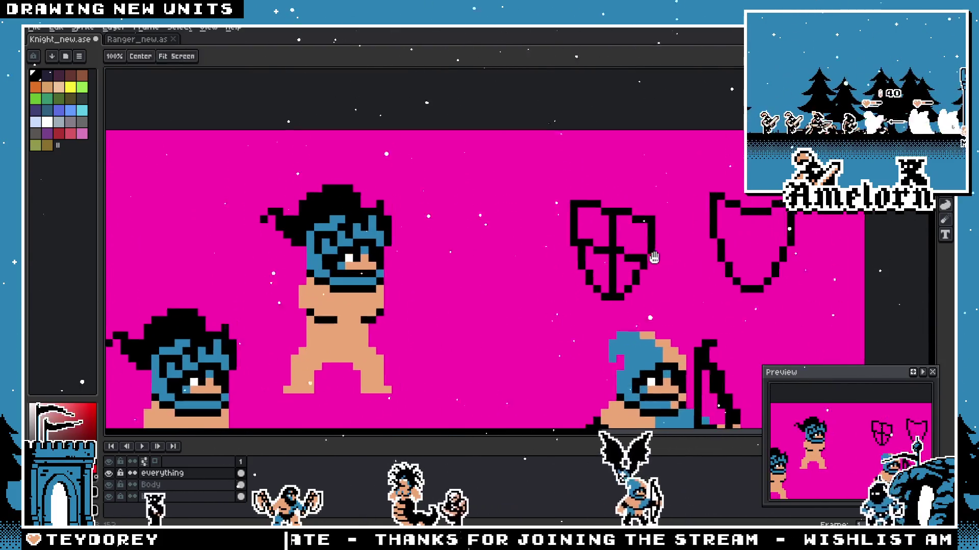
pyautogui.scroll(2, 664, 255)
pyautogui.scroll(-1, 539, 199)
pyautogui.scroll(-1, 539, 199)
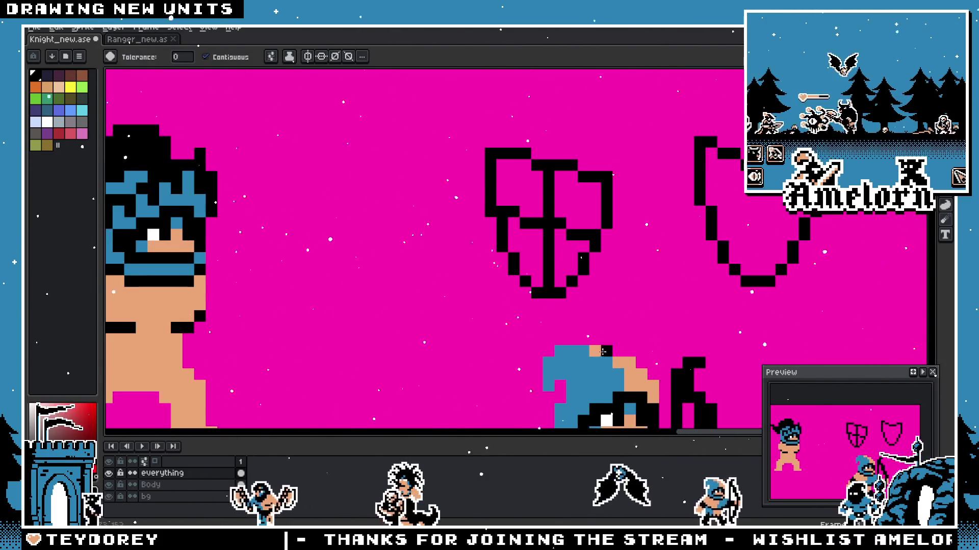
pyautogui.press('g')
pyautogui.click(527, 199)
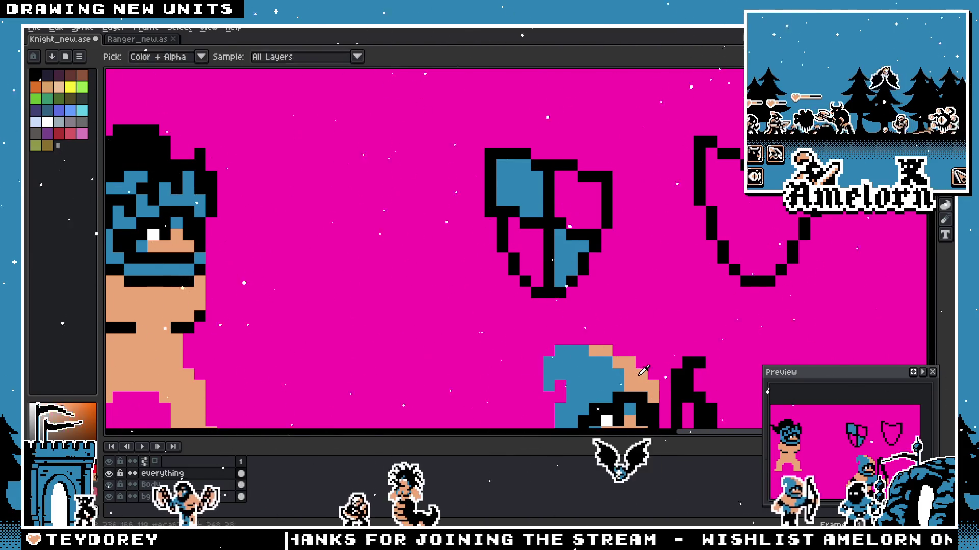
pyautogui.click(583, 209)
pyautogui.scroll(1, 528, 255)
pyautogui.scroll(1, 528, 255)
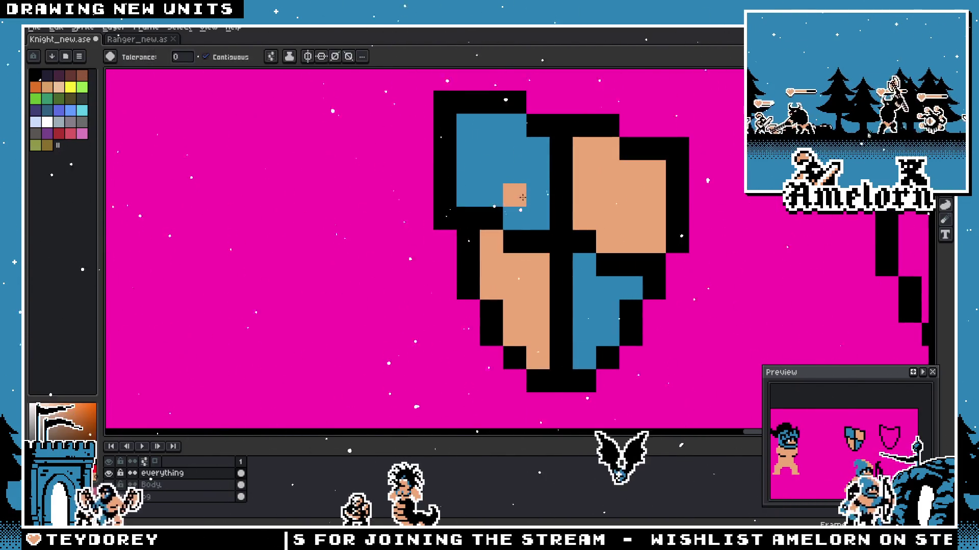
# Step: Recolour the shield's outline and dividing cross blue piece by piece, then start undoing it
pyautogui.click(547, 245)
pyautogui.click(467, 264)
pyautogui.click(491, 322)
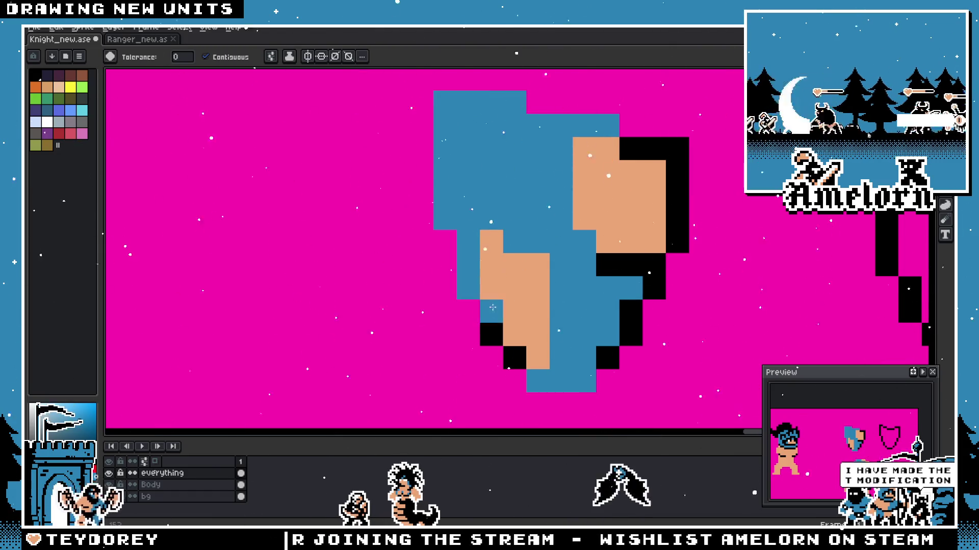
pyautogui.click(516, 358)
pyautogui.click(631, 312)
pyautogui.click(624, 275)
pyautogui.click(673, 195)
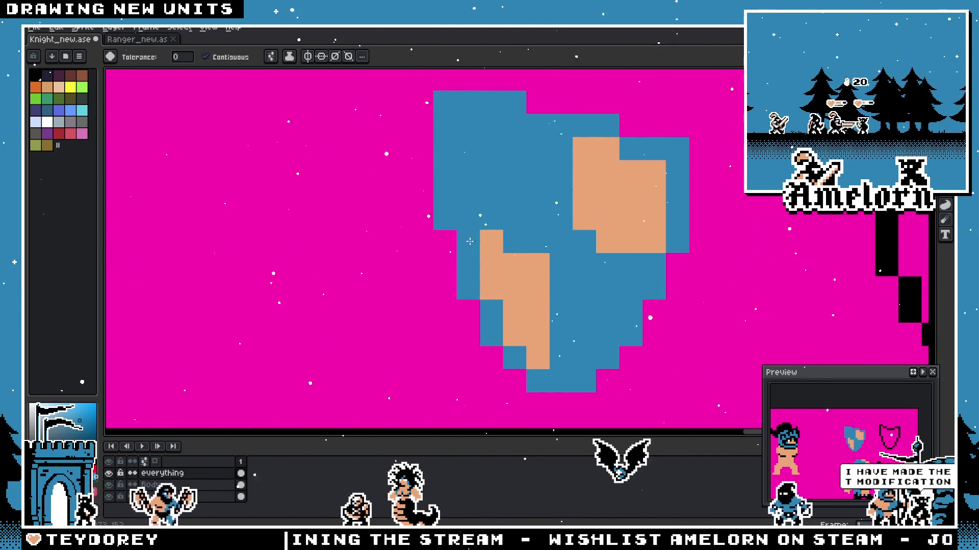
pyautogui.scroll(-3, 428, 271)
pyautogui.scroll(-1, 422, 270)
pyautogui.scroll(1, 423, 269)
pyautogui.scroll(2, 458, 264)
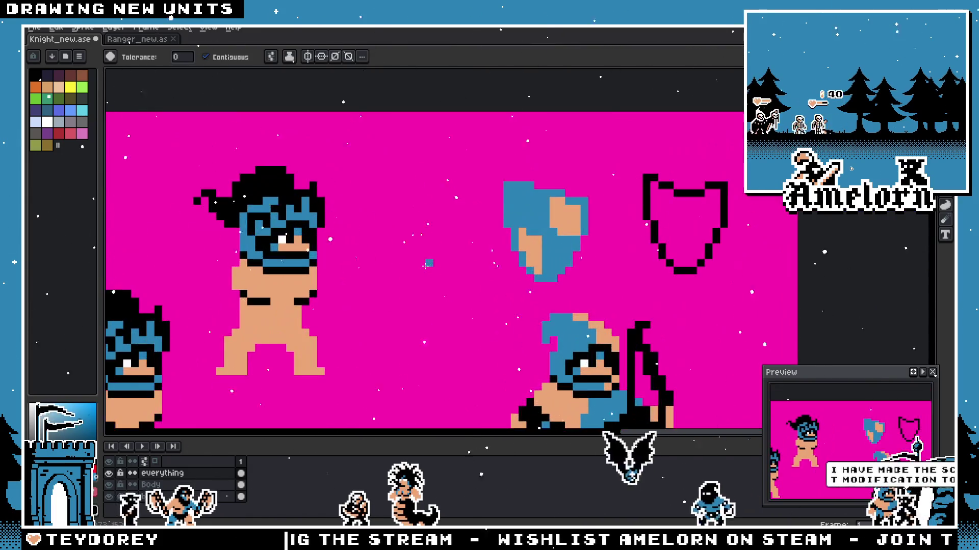
pyautogui.scroll(1, 524, 265)
pyautogui.hotkey('ctrl', 'z')
pyautogui.hotkey('ctrl', 'z')
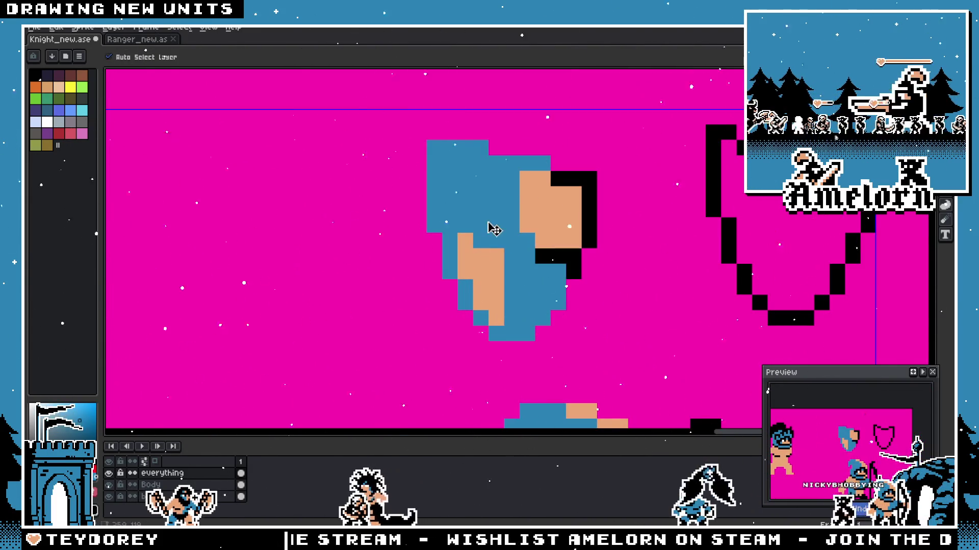
# Step: Undo the blue recolouring to restore the black outline and cross around the quarters
pyautogui.hotkey('ctrl', 'z')
pyautogui.hotkey('ctrl', 'z')
pyautogui.hotkey('ctrl', 'z')
pyautogui.scroll(1, 504, 227)
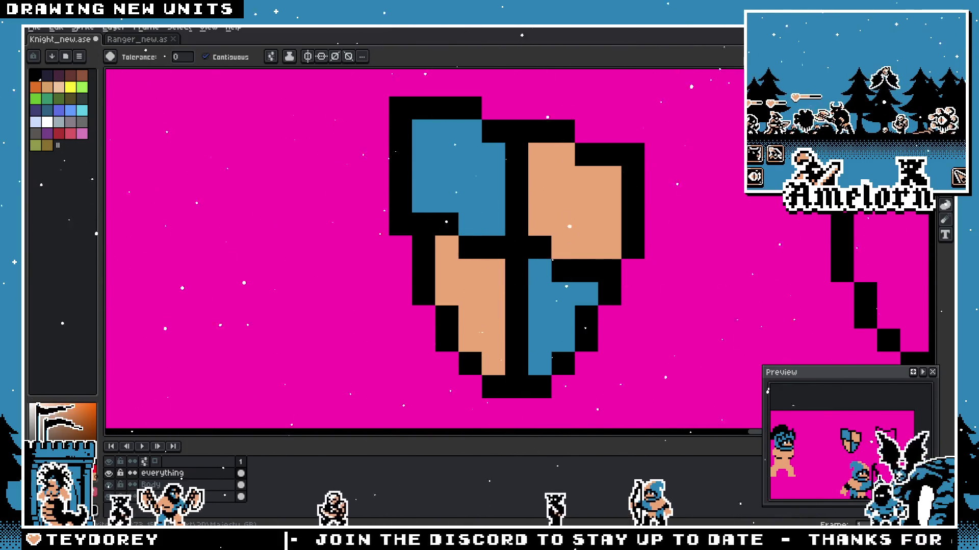
pyautogui.scroll(1, 654, 275)
pyautogui.scroll(-2, 649, 283)
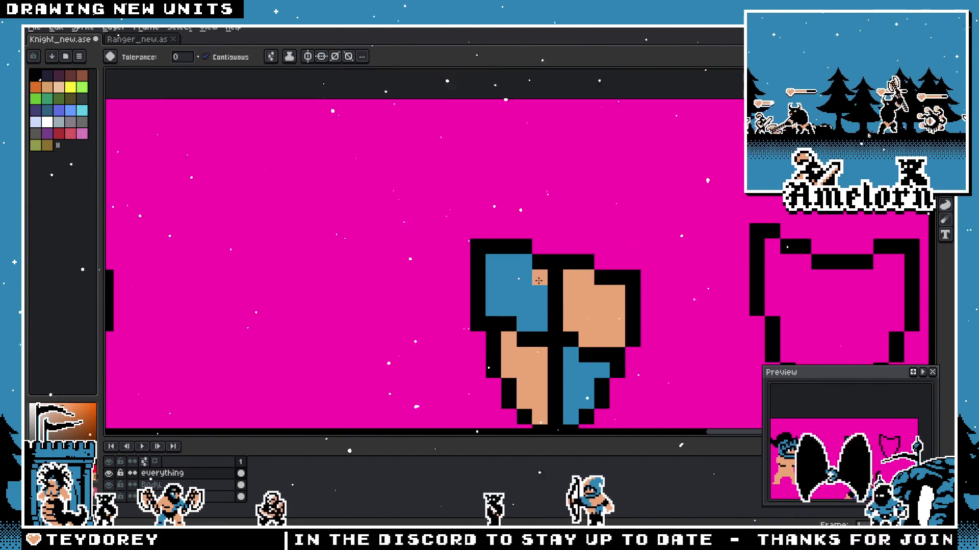
pyautogui.scroll(1, 540, 282)
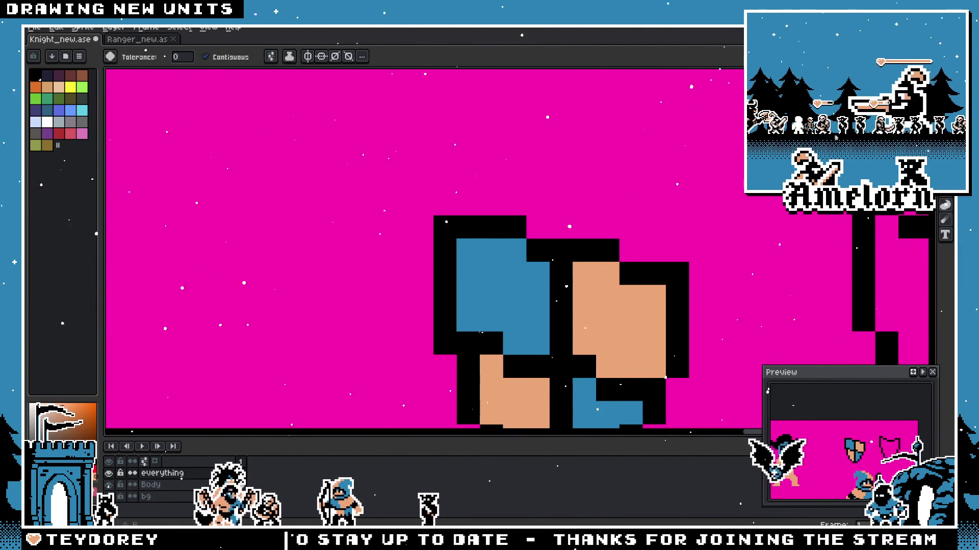
pyautogui.press('m')
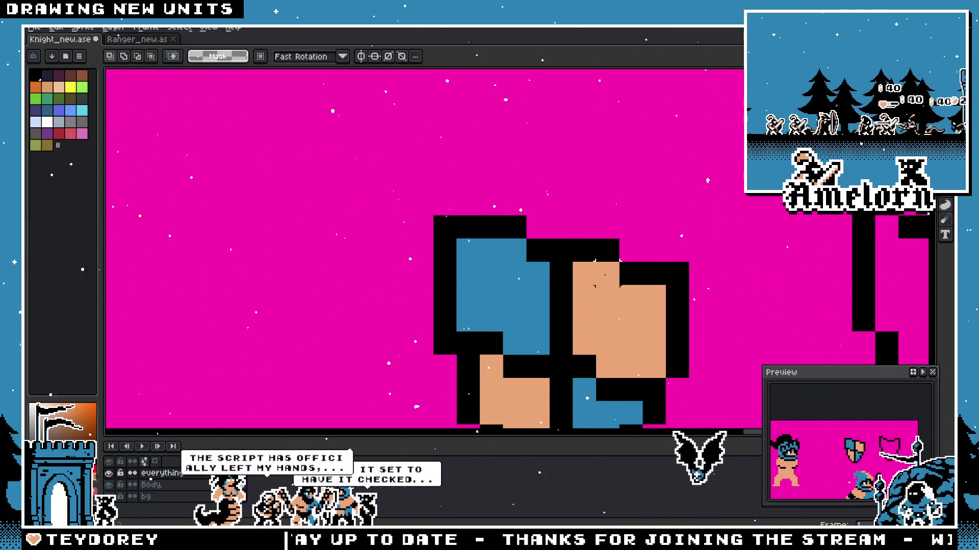
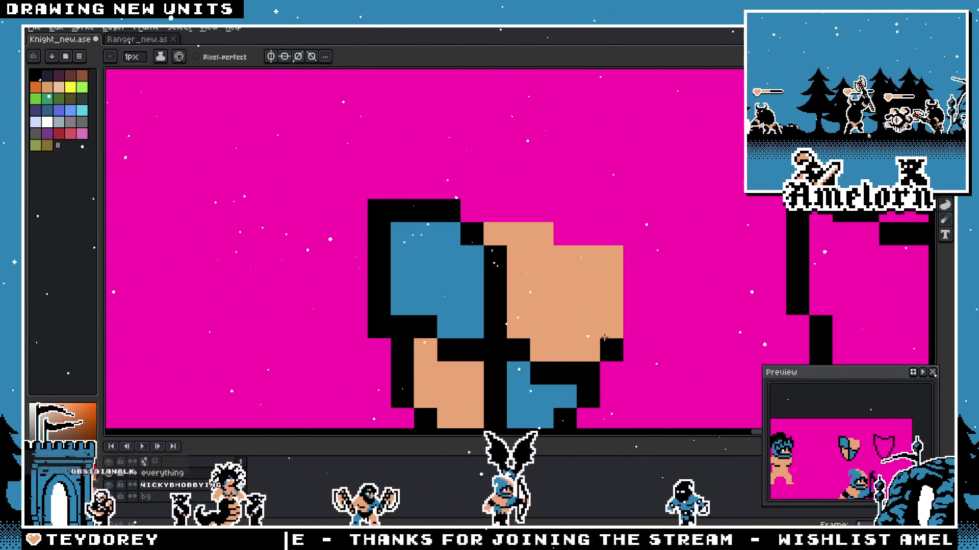
pyautogui.scroll(-3, 507, 313)
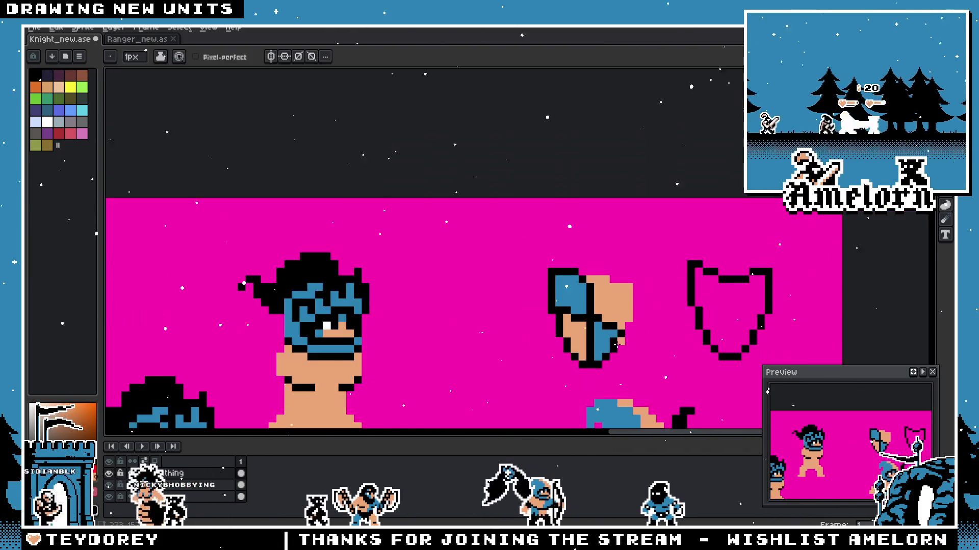
pyautogui.scroll(3, 593, 324)
# Step: Repaint the shield's top black row and divider top in blue and tan
pyautogui.moveTo(594, 325); pyautogui.dragTo(641, 315)
pyautogui.click(569, 206)
pyautogui.keyDown('alt'); pyautogui.click(555, 203); pyautogui.keyUp('alt')
pyautogui.moveTo(552, 180)
pyautogui.mouseDown()
pyautogui.moveTo(570, 228)
pyautogui.moveTo(575, 295)
pyautogui.mouseUp()
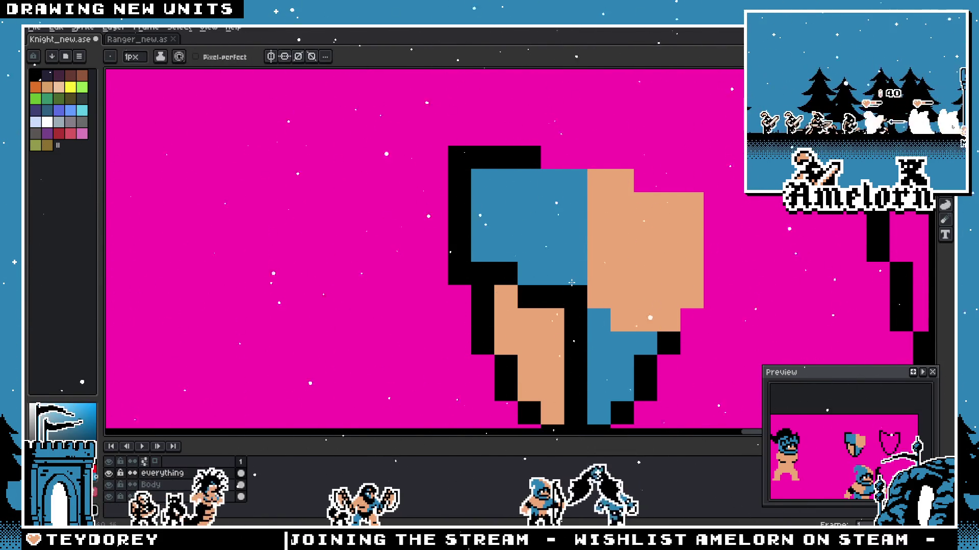
pyautogui.click(462, 230)
pyautogui.moveTo(459, 157); pyautogui.dragTo(536, 157)
pyautogui.scroll(-1, 541, 176)
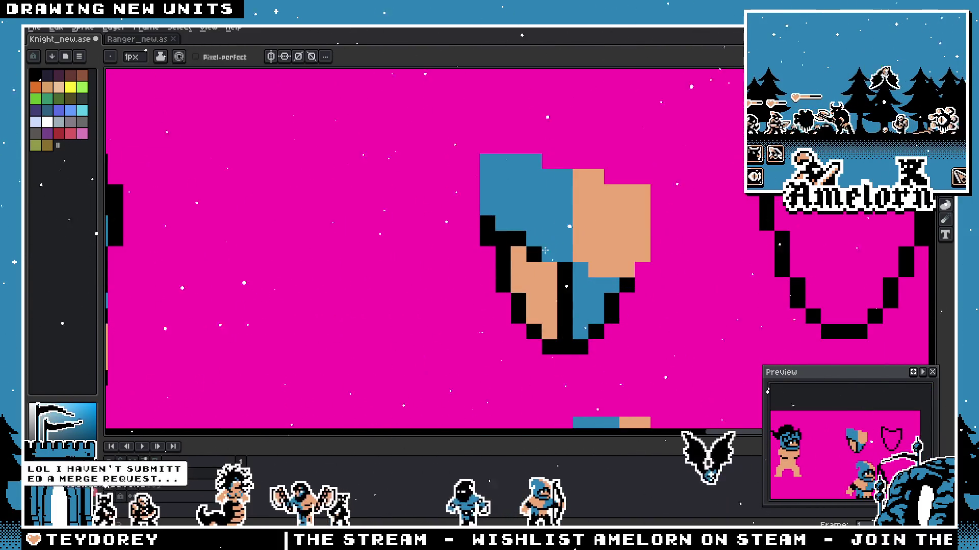
pyautogui.scroll(1, 545, 250)
# Step: Fill the shield's left outline cells with blue and tan, undoing the last stroke
pyautogui.click(459, 211)
pyautogui.keyDown('alt'); pyautogui.click(505, 257); pyautogui.keyUp('alt')
pyautogui.moveTo(459, 233); pyautogui.dragTo(482, 230)
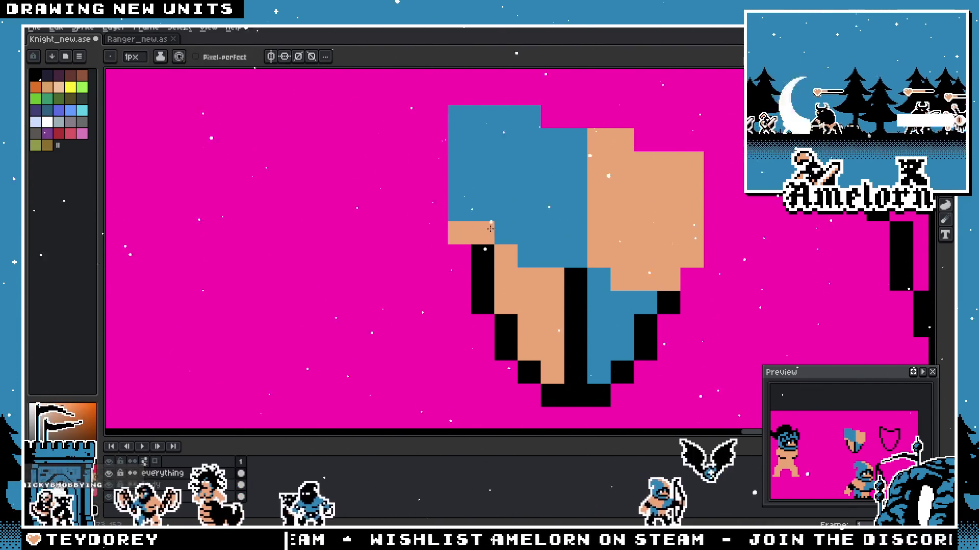
pyautogui.scroll(-1, 482, 227)
pyautogui.scroll(-1, 473, 241)
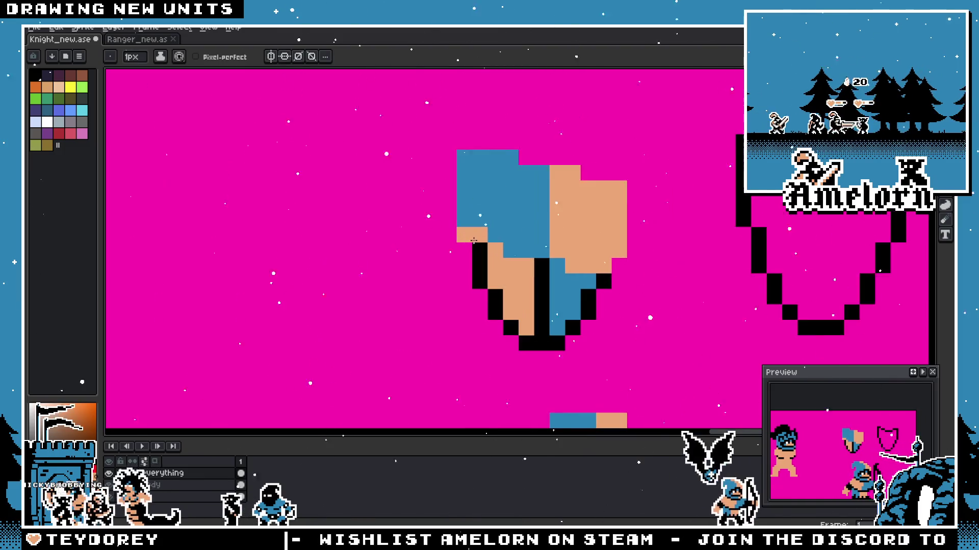
pyautogui.scroll(1, 474, 240)
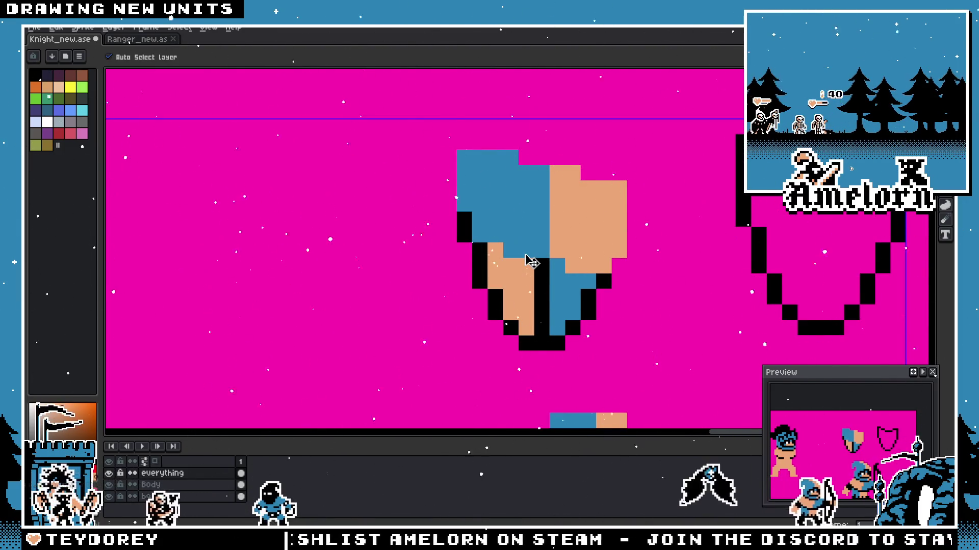
pyautogui.hotkey('ctrl', 'z')
pyautogui.hotkey('ctrl', 'z')
# Step: Paint the black centre divider blue with the Pencil and turn a lower outline pixel tan
pyautogui.press('b')
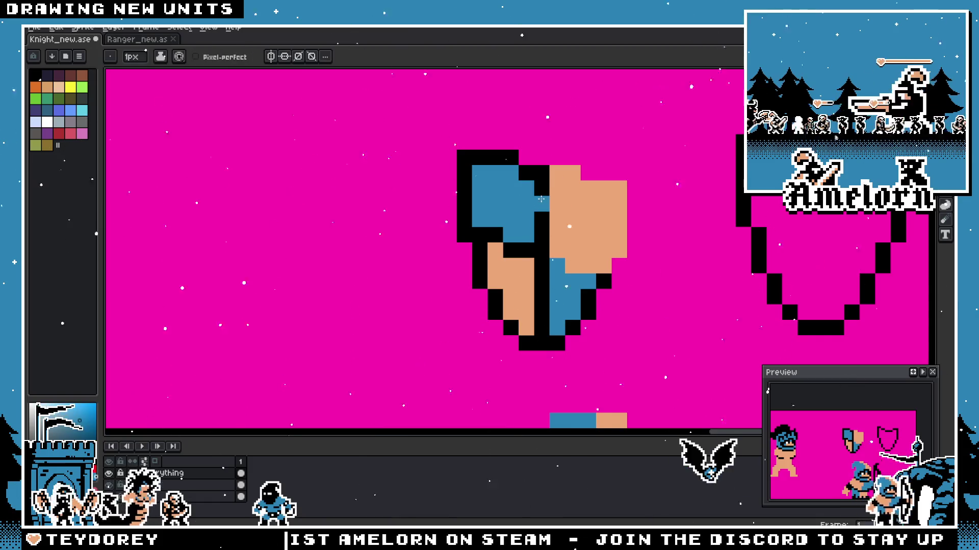
pyautogui.moveTo(540, 188)
pyautogui.mouseDown()
pyautogui.moveTo(539, 228)
pyautogui.moveTo(464, 177)
pyautogui.moveTo(474, 159)
pyautogui.mouseUp()
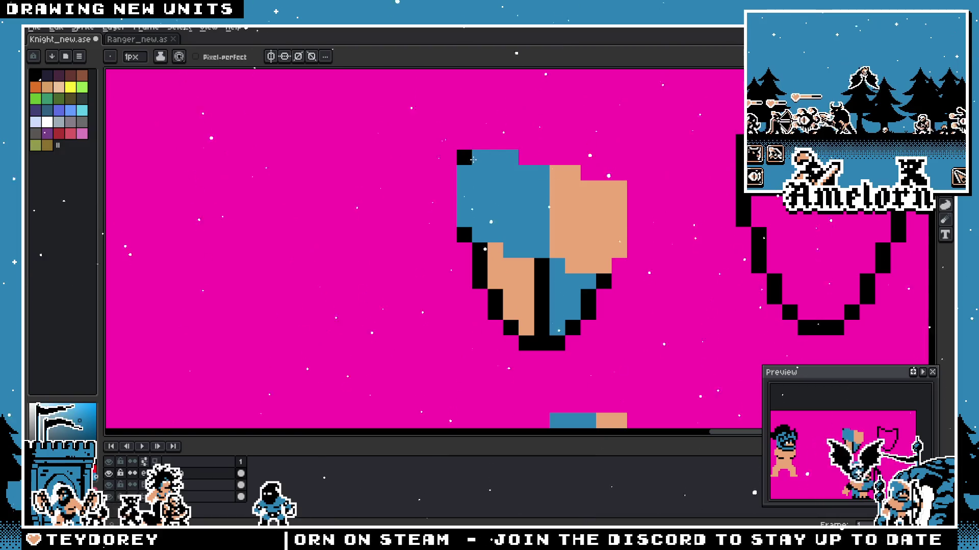
pyautogui.click(482, 250)
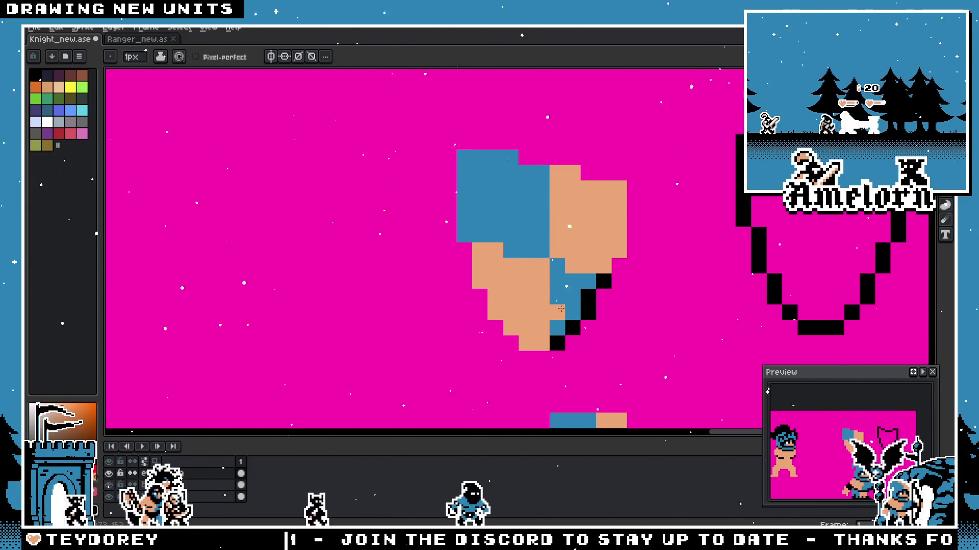
pyautogui.scroll(-5, 588, 295)
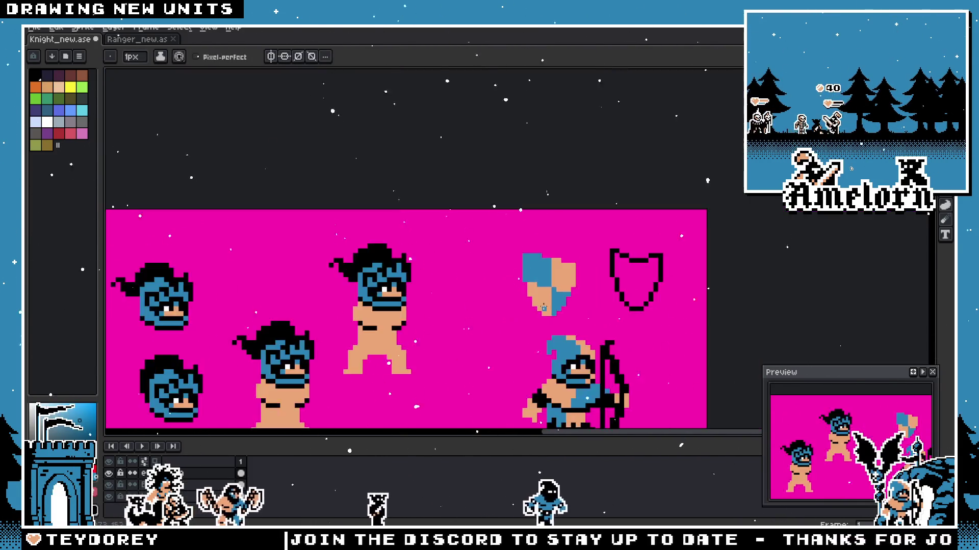
pyautogui.scroll(-2, 588, 295)
pyautogui.scroll(3, 570, 256)
pyautogui.scroll(4, 570, 256)
# Step: Repaint pixels along the quarter borders so tan and blue blocks meet cleanly
pyautogui.click(571, 256)
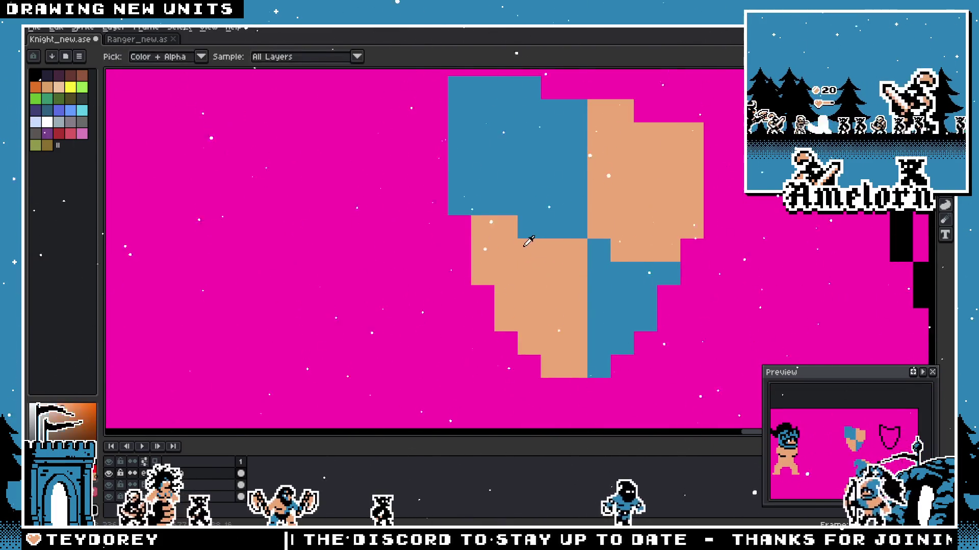
pyautogui.click(469, 207)
pyautogui.moveTo(551, 227); pyautogui.dragTo(570, 227)
pyautogui.keyDown('alt'); pyautogui.click(599, 253); pyautogui.keyUp('alt')
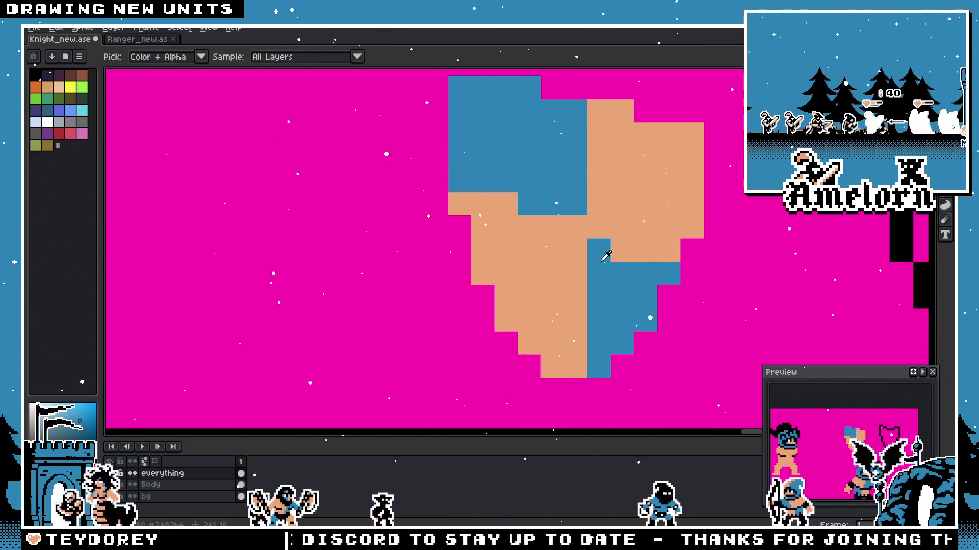
pyautogui.click(599, 226)
pyautogui.moveTo(622, 251); pyautogui.dragTo(645, 253)
pyautogui.scroll(-4, 644, 254)
pyautogui.scroll(3, 580, 252)
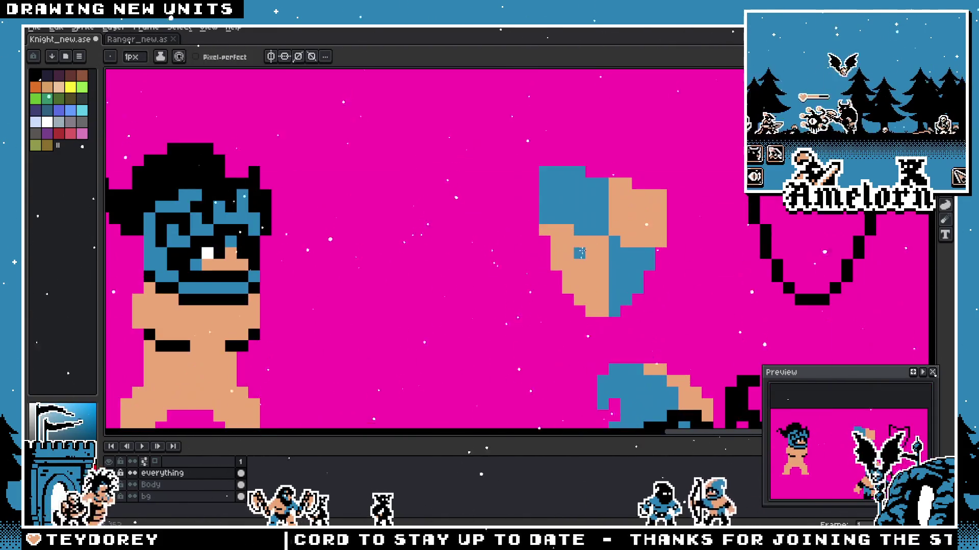
pyautogui.scroll(-3, 621, 243)
pyautogui.scroll(3, 581, 253)
pyautogui.click(582, 254)
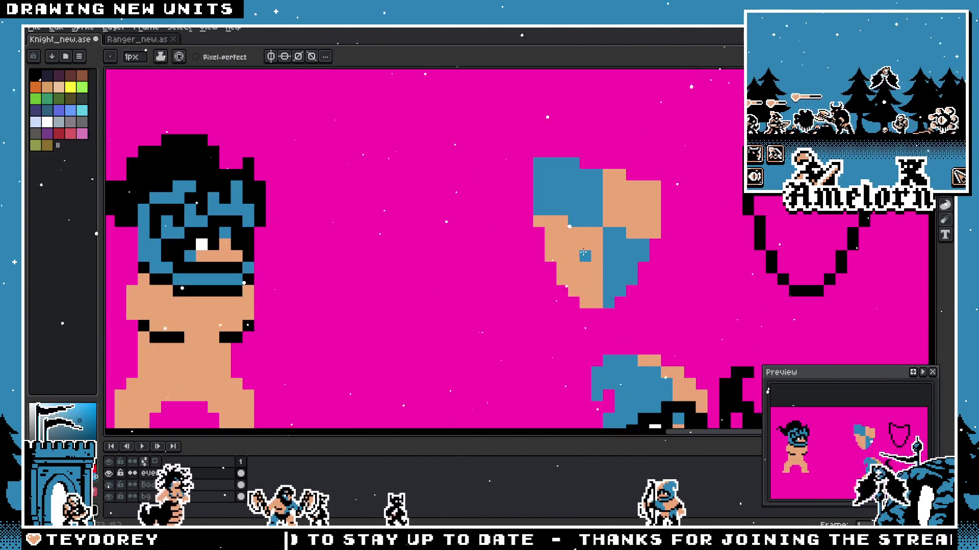
pyautogui.scroll(-1, 610, 254)
pyautogui.scroll(2, 557, 173)
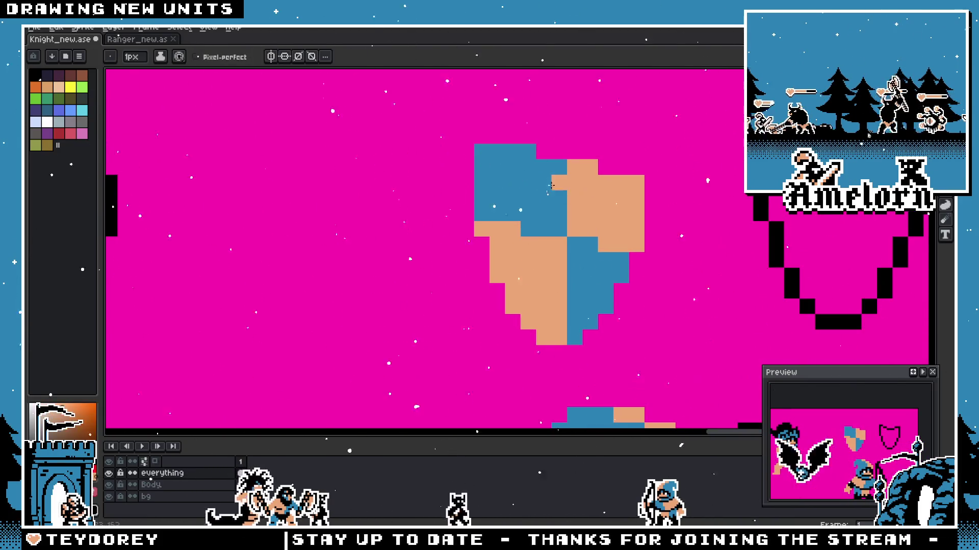
# Step: Make the dividing column tan above and blue below, undoing a misplaced tan pixel
pyautogui.moveTo(558, 172); pyautogui.dragTo(565, 338)
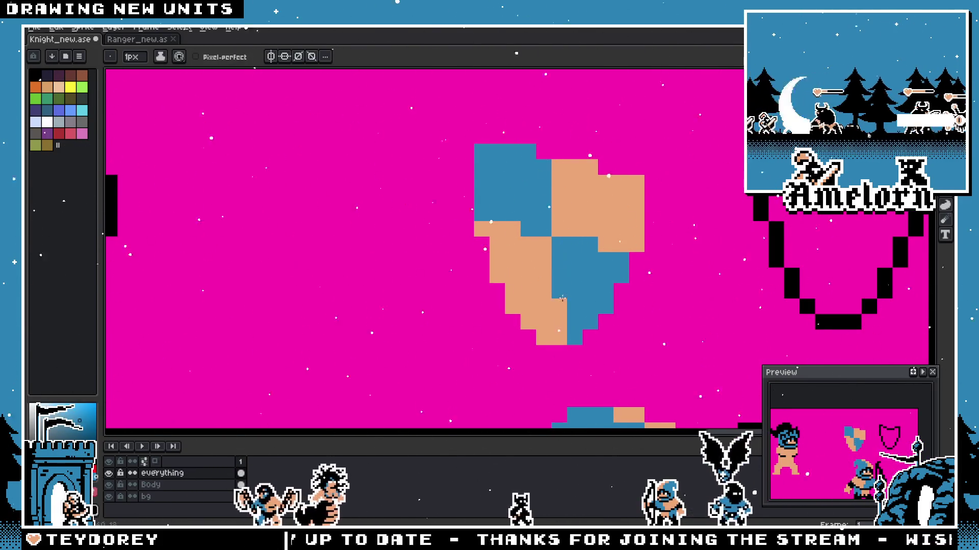
pyautogui.scroll(-3, 564, 339)
pyautogui.scroll(-1, 564, 339)
pyautogui.scroll(2, 524, 268)
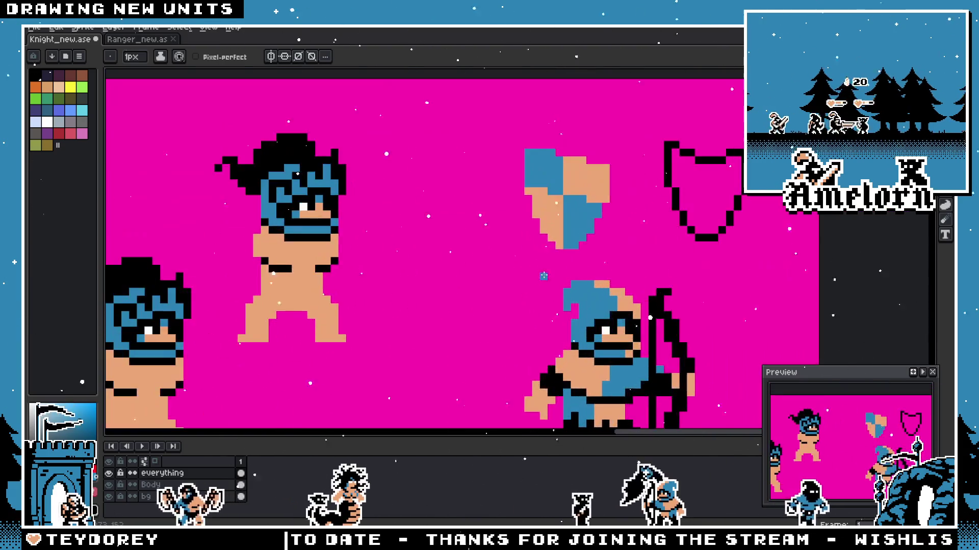
pyautogui.scroll(2, 524, 269)
pyautogui.click(563, 232)
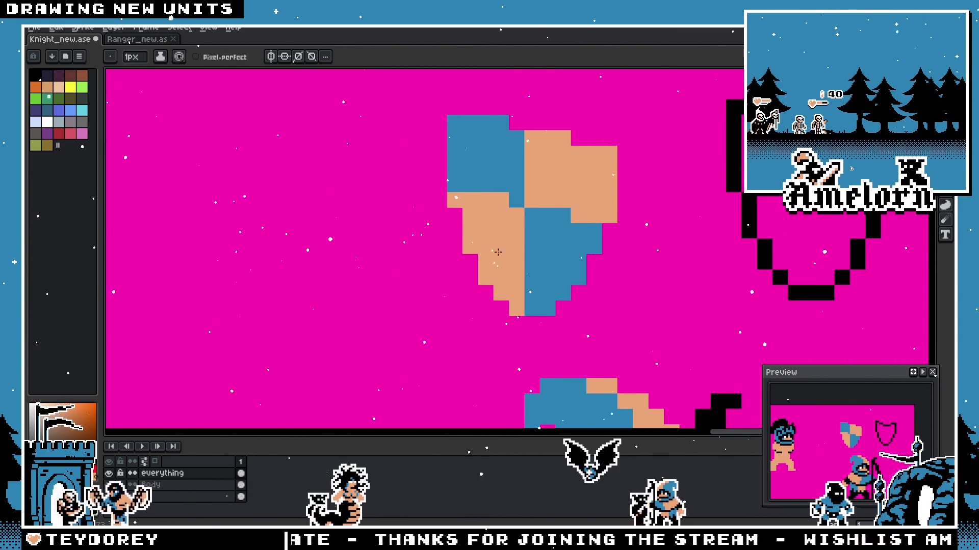
pyautogui.hotkey('ctrl', 'z')
pyautogui.click(562, 215)
pyautogui.moveTo(552, 234); pyautogui.dragTo(532, 252)
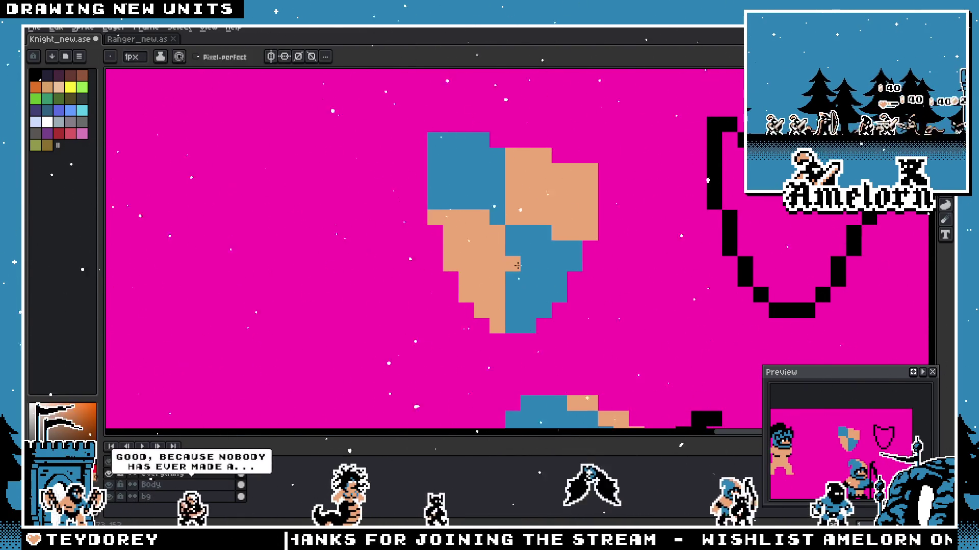
pyautogui.scroll(-2, 503, 312)
pyautogui.scroll(-1, 497, 290)
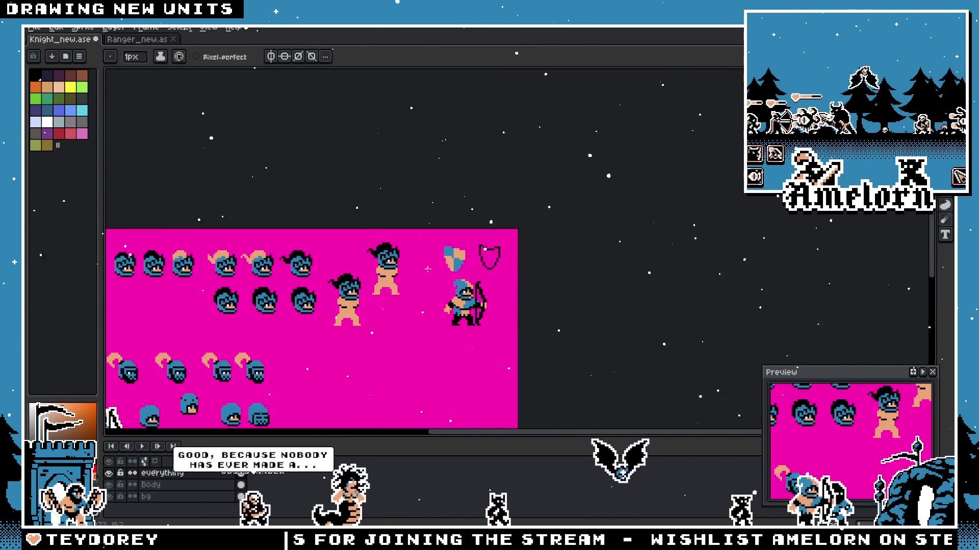
pyautogui.scroll(2, 486, 239)
pyautogui.scroll(3, 486, 239)
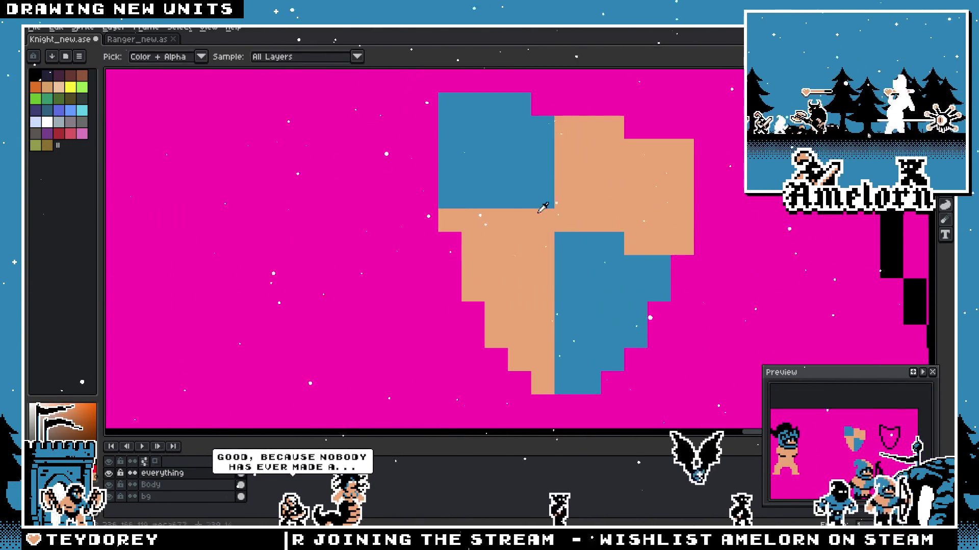
pyautogui.scroll(-3, 560, 217)
pyautogui.scroll(2, 461, 237)
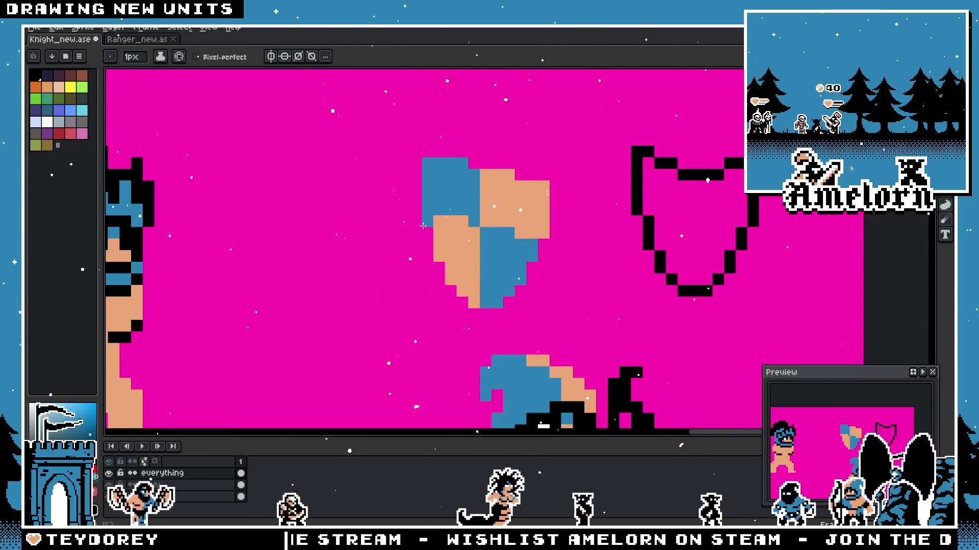
pyautogui.scroll(2, 447, 216)
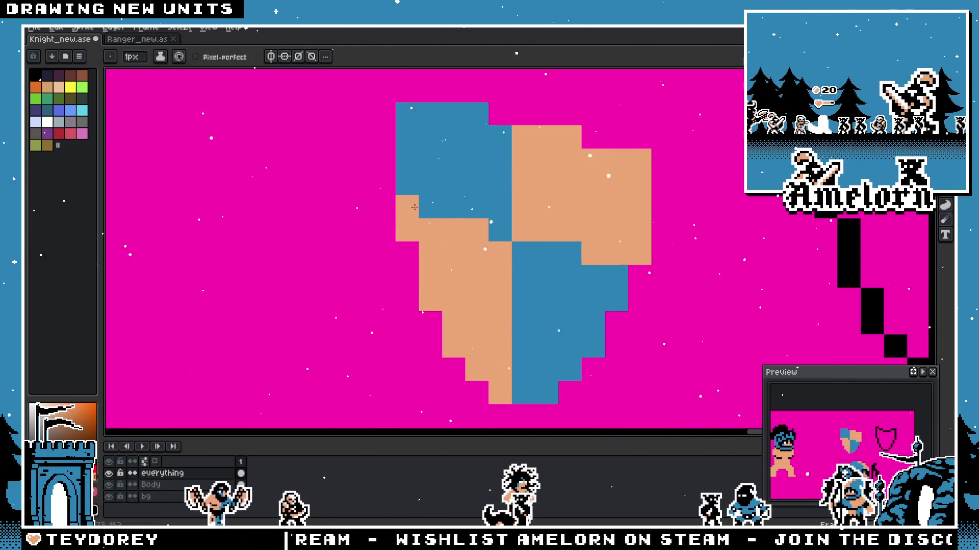
pyautogui.scroll(-3, 413, 204)
pyautogui.scroll(2, 550, 241)
# Step: Add tan pixels in the blue quarter and repaint a stray one back to blue
pyautogui.click(558, 247)
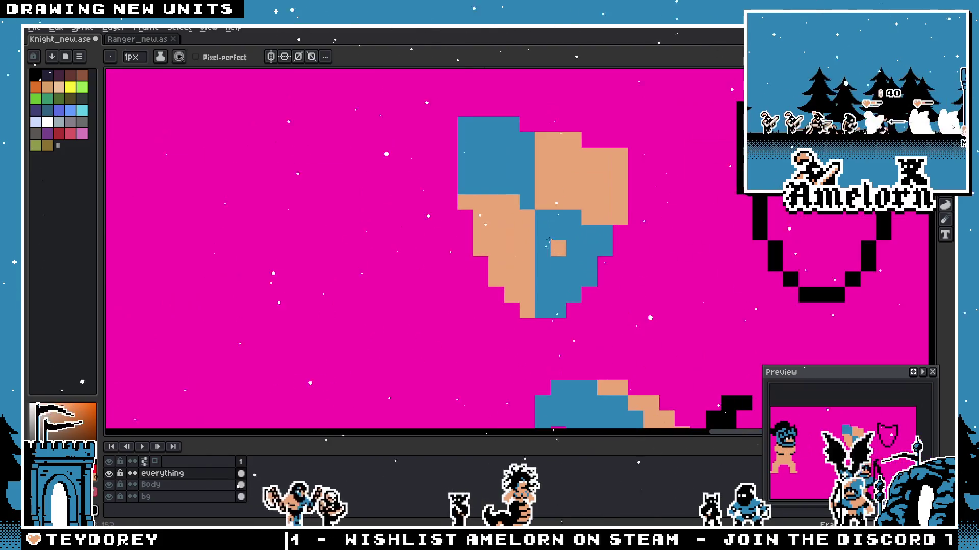
pyautogui.keyDown('alt'); pyautogui.click(544, 221); pyautogui.keyUp('alt')
pyautogui.click(542, 249)
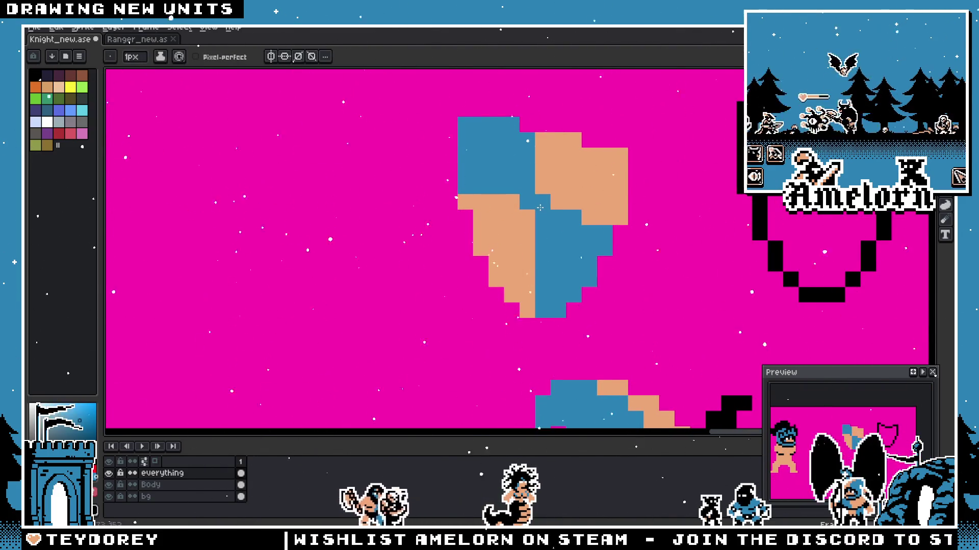
pyautogui.scroll(-3, 612, 239)
pyautogui.scroll(3, 590, 241)
pyautogui.click(600, 206)
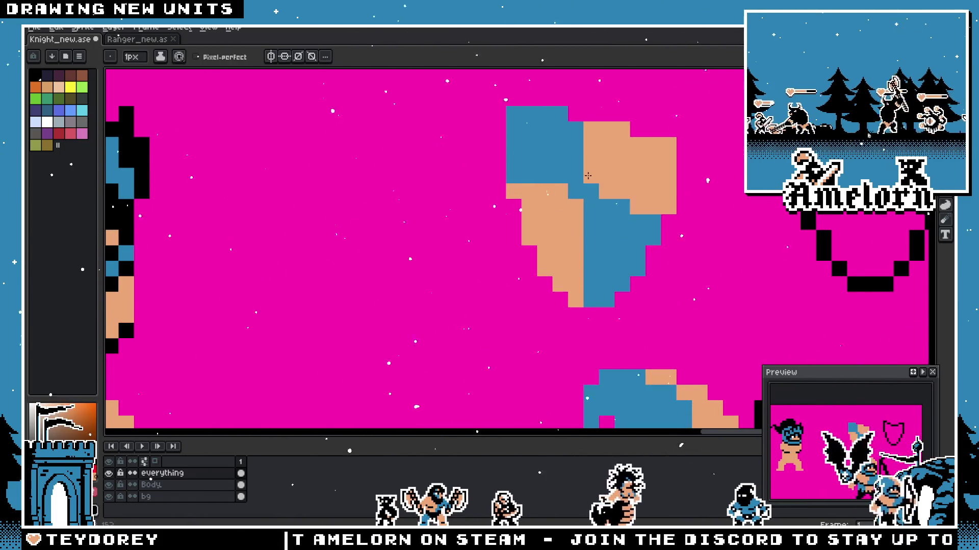
pyautogui.scroll(-3, 587, 176)
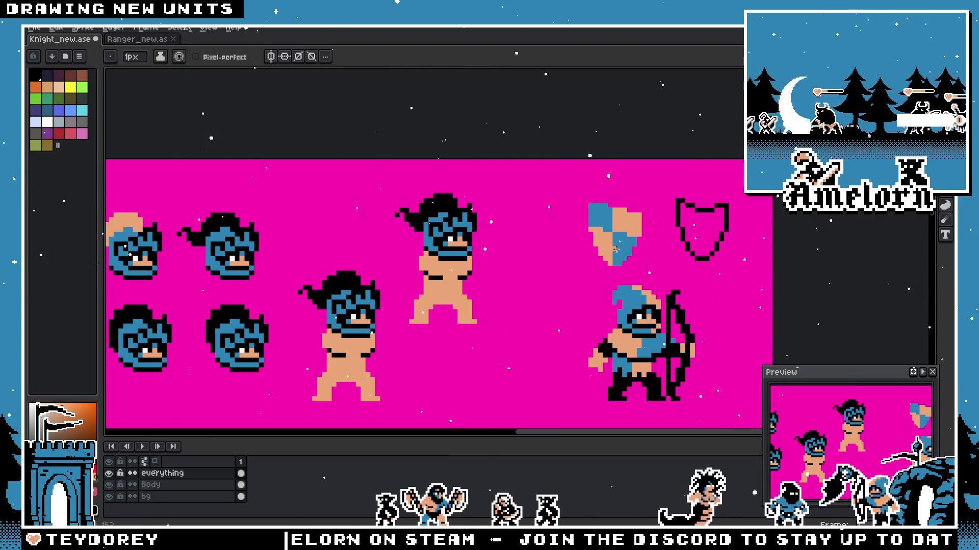
pyautogui.scroll(3, 614, 248)
pyautogui.scroll(-3, 543, 206)
pyautogui.scroll(3, 543, 206)
pyautogui.scroll(1, 542, 206)
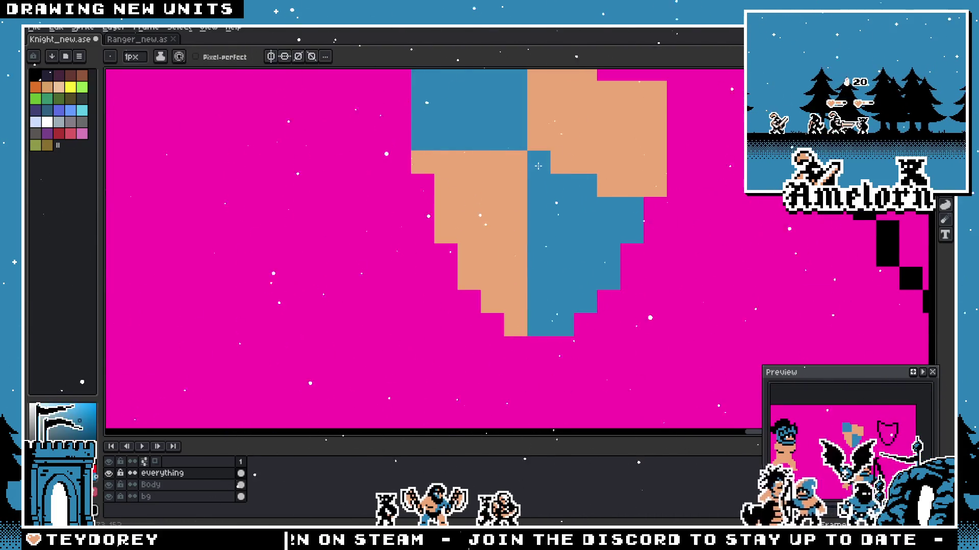
pyautogui.scroll(-3, 529, 232)
pyautogui.scroll(3, 530, 230)
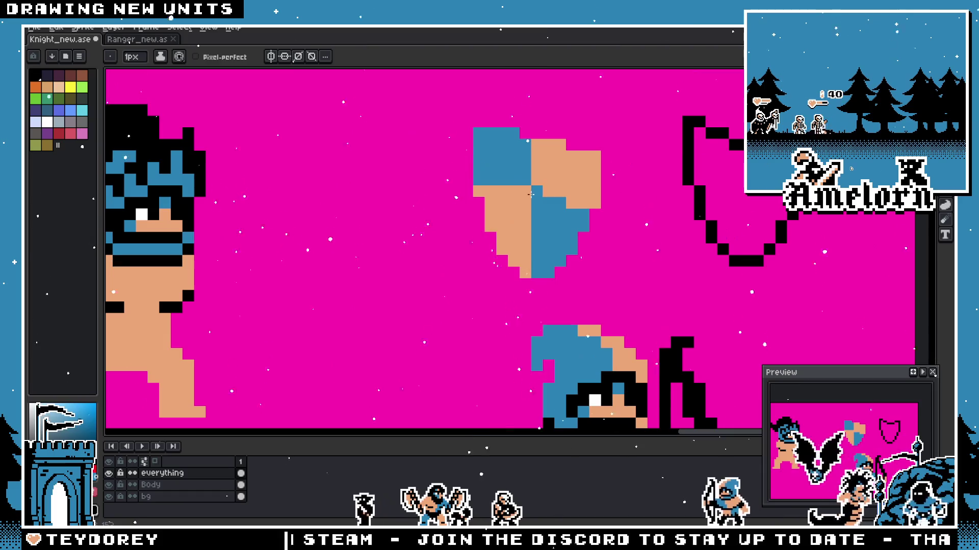
pyautogui.scroll(2, 530, 195)
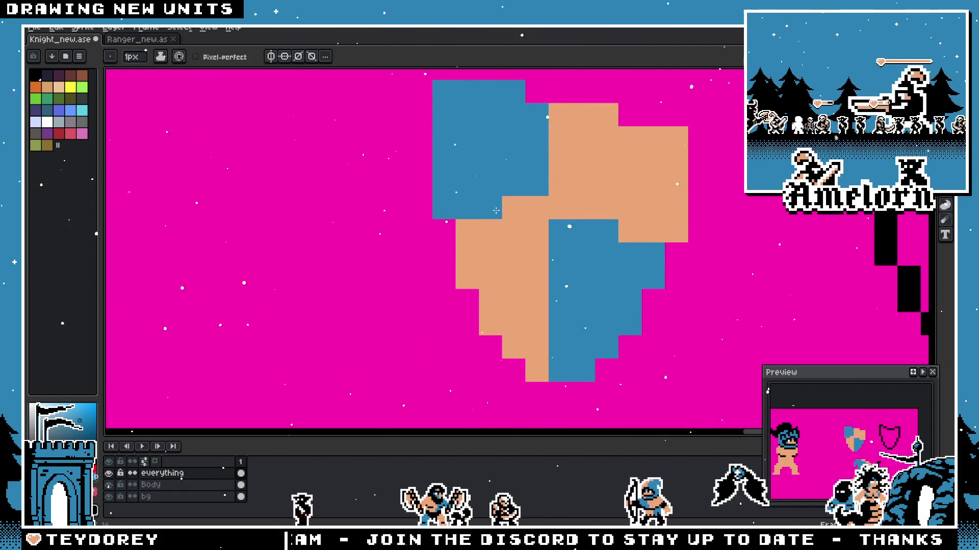
# Step: Paint tan over part of the lower blue quarter, then start a black pixel on the top edge
pyautogui.keyDown('alt'); pyautogui.click(536, 215); pyautogui.keyUp('alt')
pyautogui.scroll(-5, 595, 252)
pyautogui.scroll(5, 596, 252)
pyautogui.moveTo(574, 224); pyautogui.dragTo(626, 243)
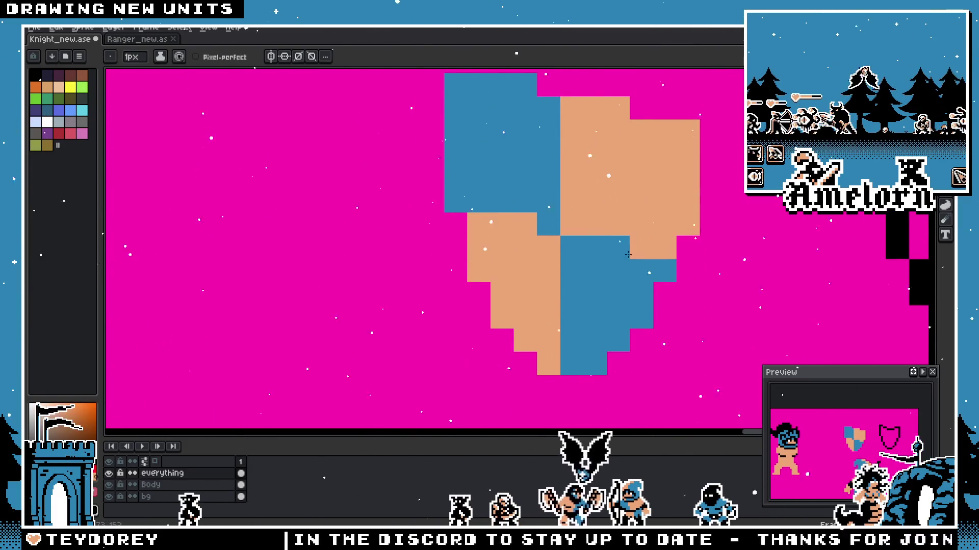
pyautogui.scroll(-3, 627, 242)
pyautogui.scroll(-1, 596, 268)
pyautogui.scroll(-1, 562, 289)
pyautogui.scroll(3, 561, 289)
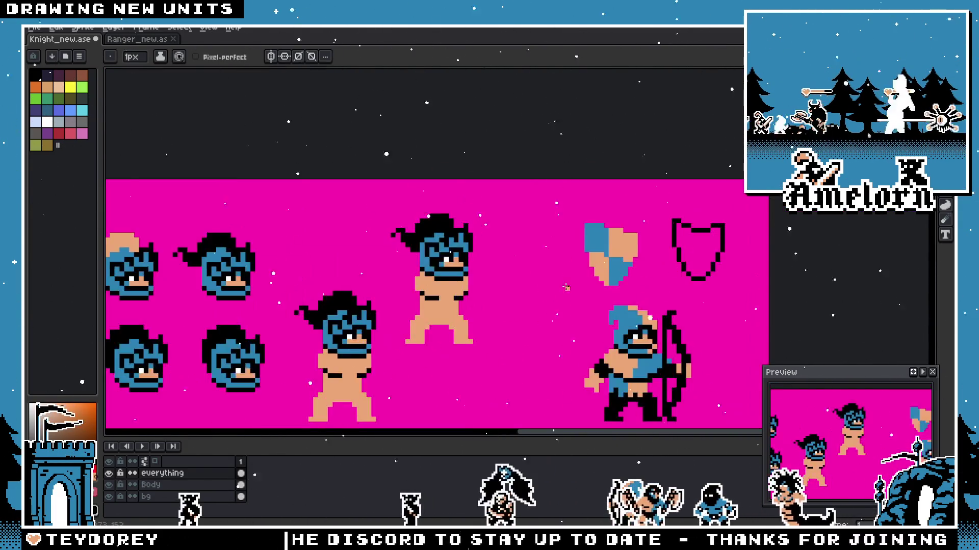
pyautogui.scroll(2, 563, 289)
pyautogui.press('alt')
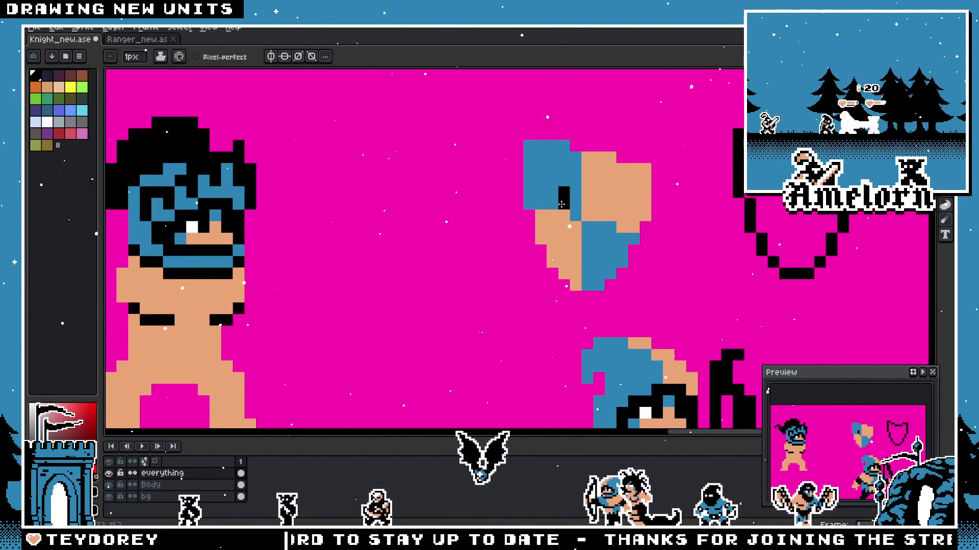
pyautogui.moveTo(561, 204); pyautogui.dragTo(556, 204)
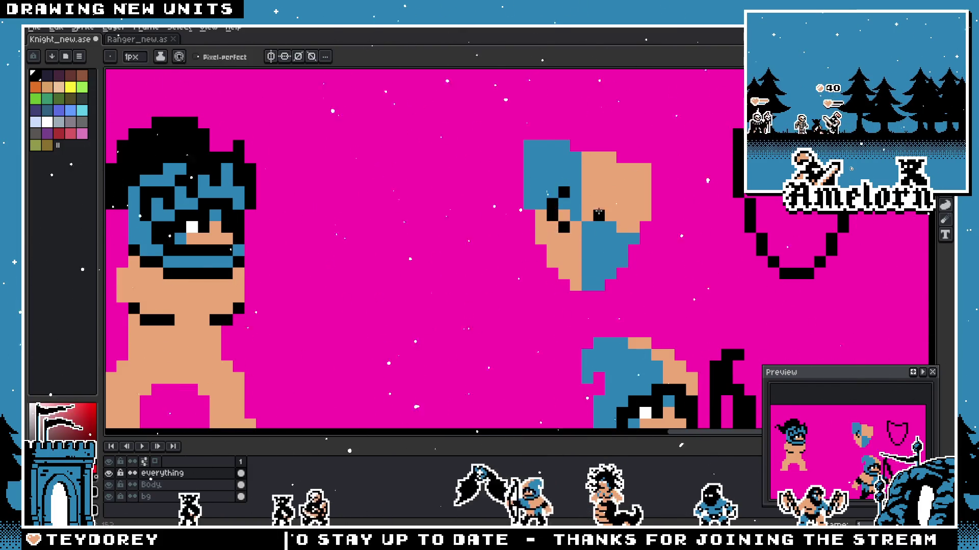
pyautogui.scroll(-2, 594, 234)
pyautogui.scroll(-1, 470, 272)
pyautogui.scroll(1, 469, 272)
pyautogui.scroll(4, 584, 215)
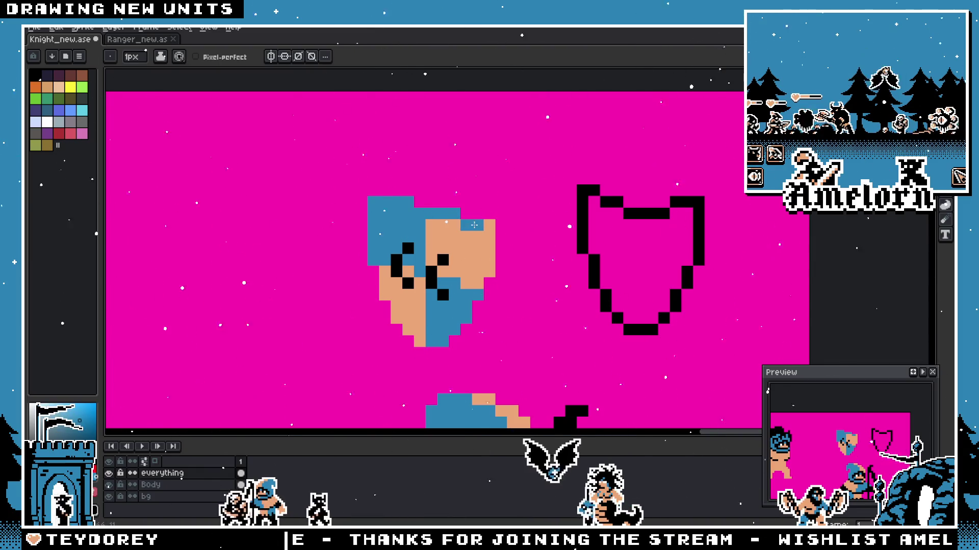
pyautogui.scroll(-3, 474, 224)
pyautogui.scroll(3, 477, 217)
# Step: Add blue along the shield's right and lower edges and a tan rim on its top and left
pyautogui.moveTo(476, 216); pyautogui.dragTo(462, 264)
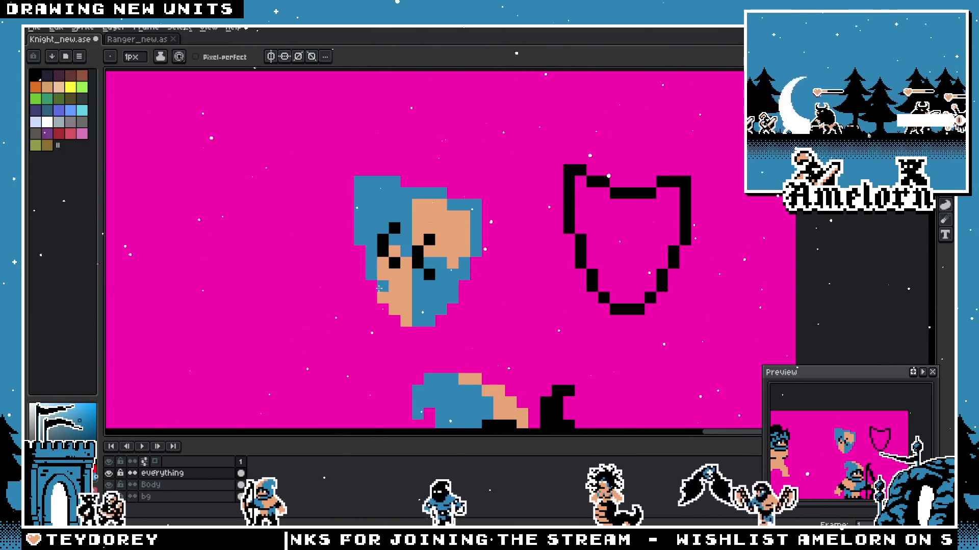
pyautogui.keyDown('alt'); pyautogui.click(449, 298); pyautogui.keyUp('alt')
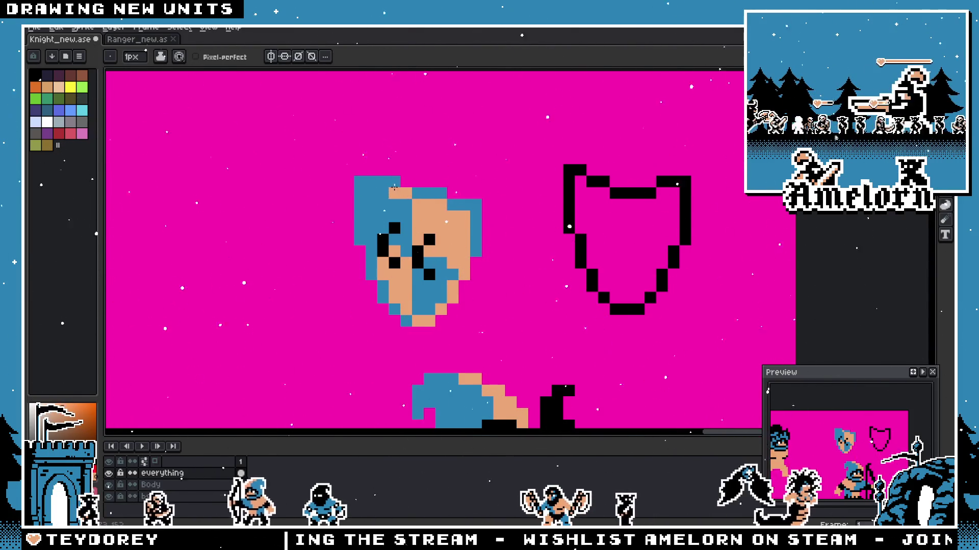
pyautogui.moveTo(393, 186); pyautogui.dragTo(360, 238)
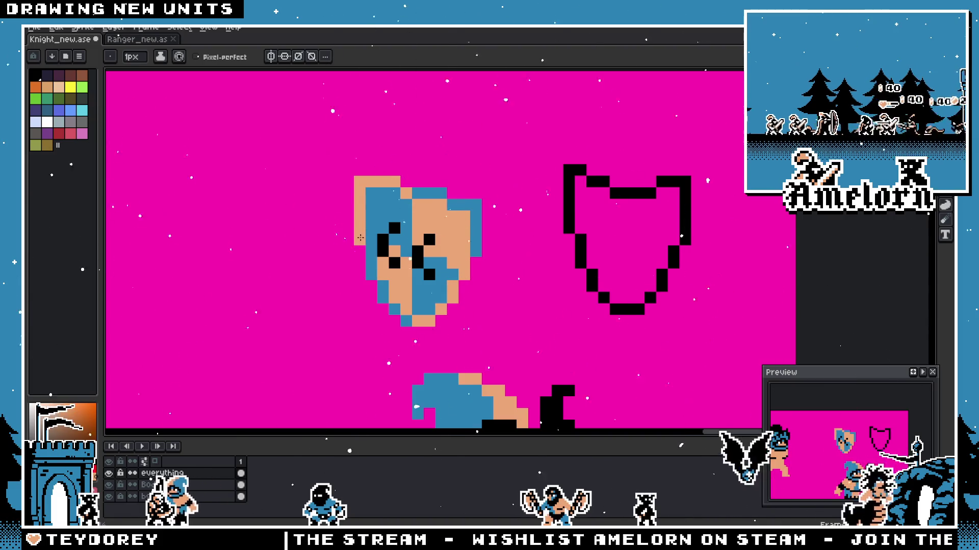
pyautogui.scroll(2, 337, 228)
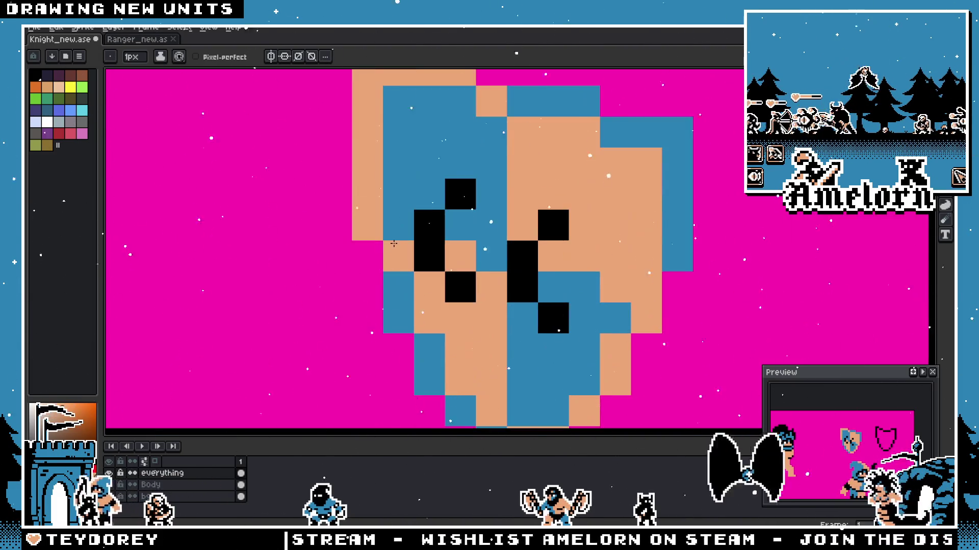
pyautogui.scroll(-4, 332, 271)
pyautogui.scroll(3, 333, 271)
pyautogui.scroll(-4, 360, 264)
pyautogui.scroll(-1, 390, 259)
pyautogui.scroll(2, 422, 254)
pyautogui.press('v')
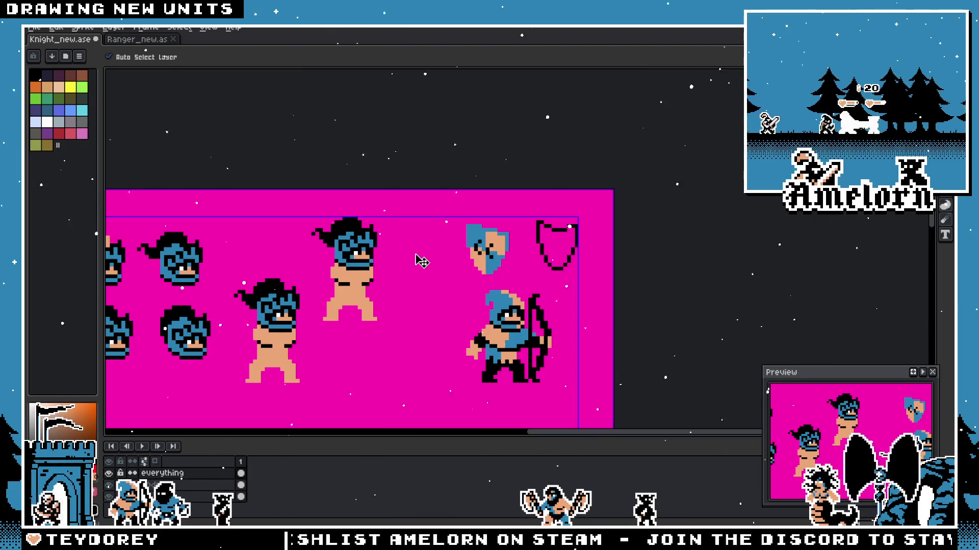
# Step: Marquee-select the shield and cut it out of the shared layer
pyautogui.press('b')
pyautogui.scroll(-2, 421, 261)
pyautogui.scroll(1, 497, 245)
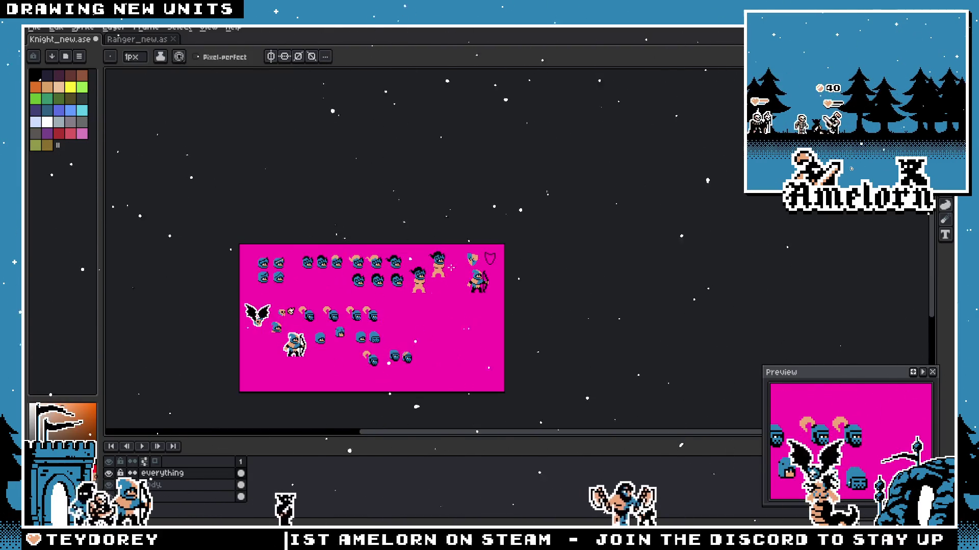
pyautogui.scroll(2, 607, 218)
pyautogui.hotkey('shift', 'm')
pyautogui.scroll(1, 604, 195)
pyautogui.moveTo(488, 161); pyautogui.dragTo(631, 282)
pyautogui.press('w')
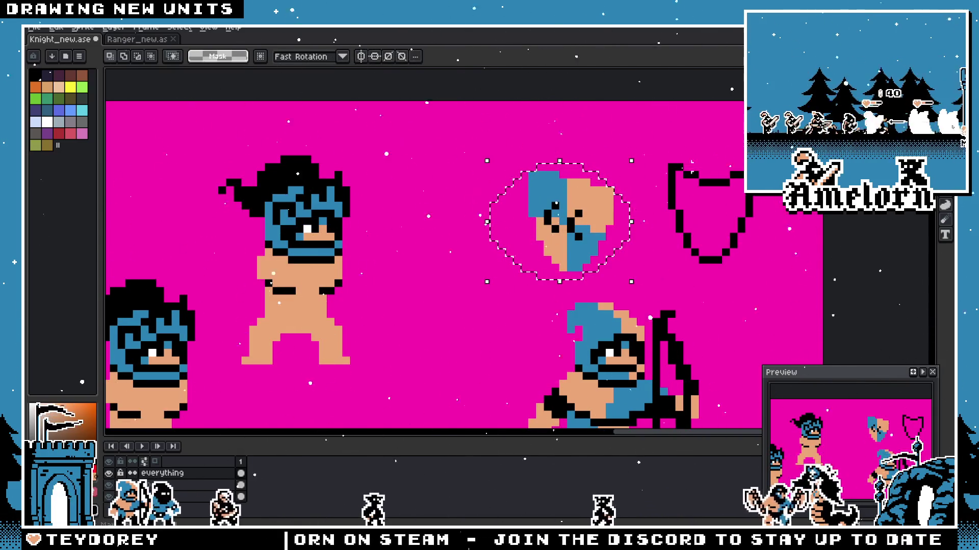
pyautogui.moveTo(647, 143); pyautogui.dragTo(506, 277)
pyautogui.press('Delete')
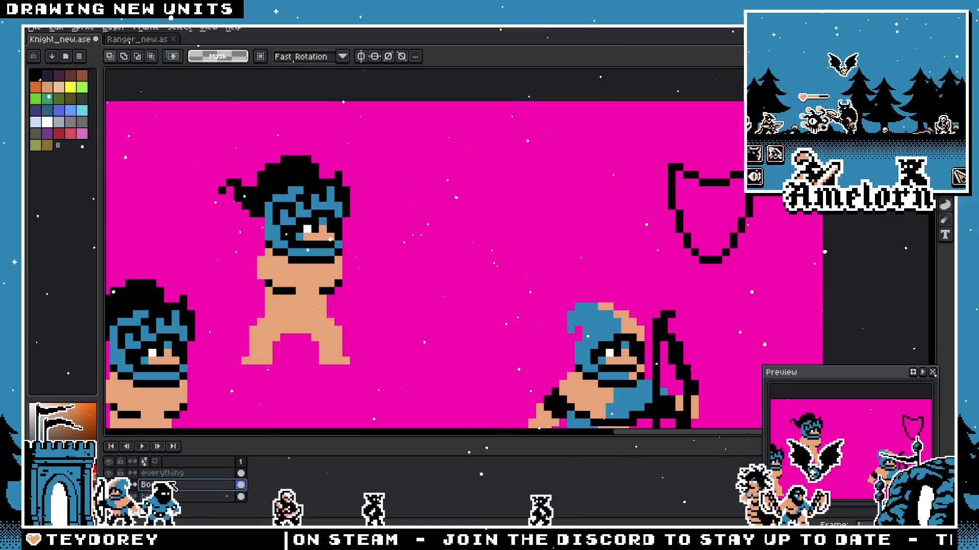
# Step: Create a new layer named Shield, paste the shield onto it and reselect it
pyautogui.hotkey('shift', 'n')
pyautogui.doubleClick(184, 473)
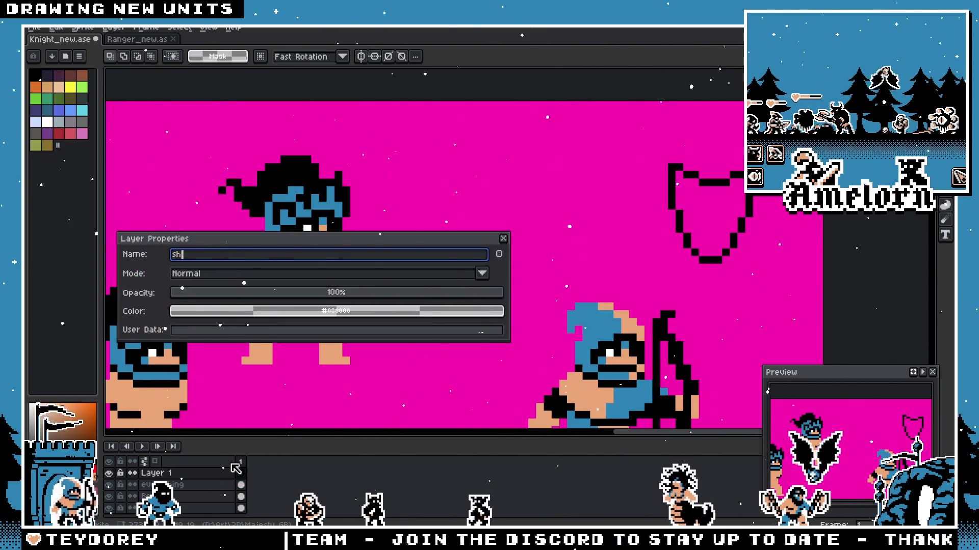
pyautogui.write('Shield')
pyautogui.press('Return')
pyautogui.hotkey('ctrl', 'v')
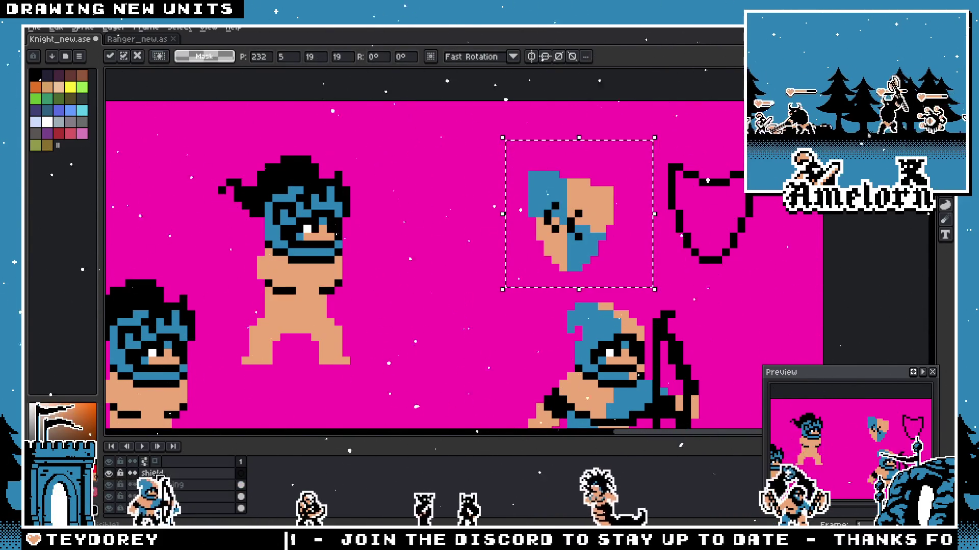
pyautogui.click(322, 383)
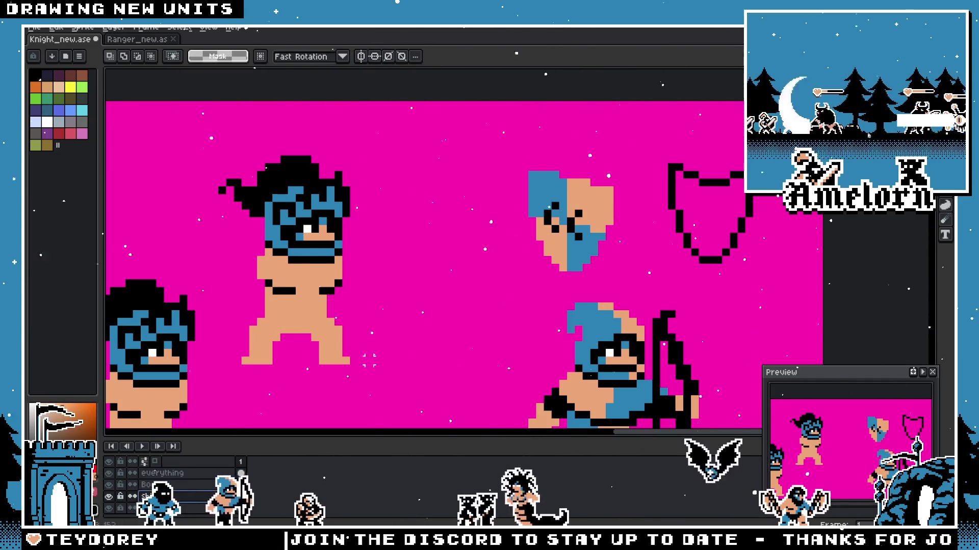
pyautogui.moveTo(637, 155); pyautogui.dragTo(495, 280)
pyautogui.moveTo(562, 250); pyautogui.dragTo(368, 322)
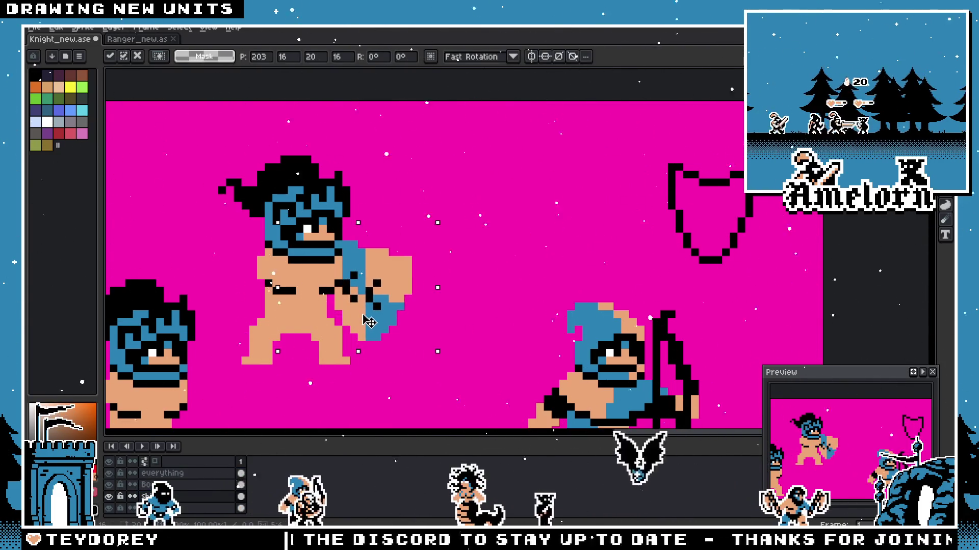
pyautogui.moveTo(368, 322)
pyautogui.mouseDown()
pyautogui.moveTo(393, 322)
pyautogui.moveTo(355, 321)
pyautogui.mouseUp()
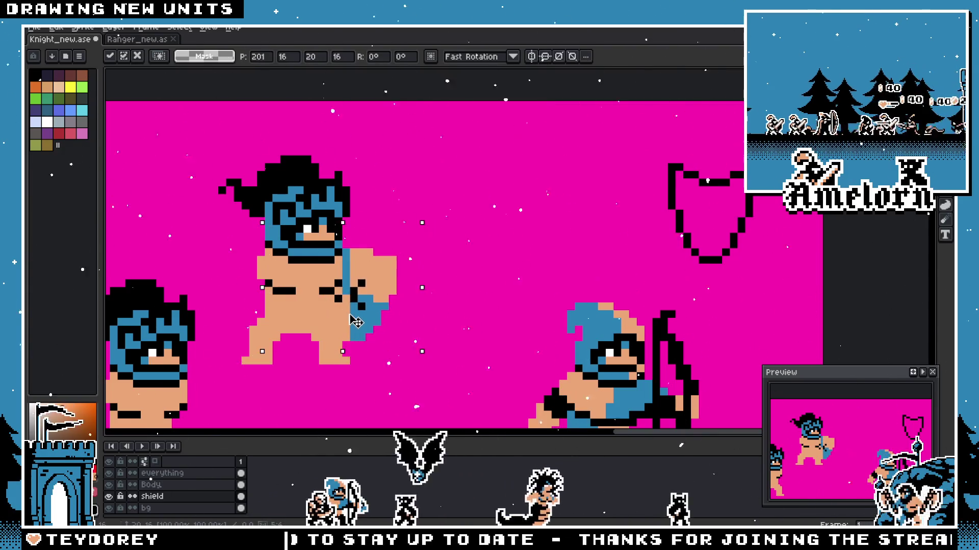
pyautogui.click(454, 258)
pyautogui.scroll(-2, 454, 276)
pyautogui.scroll(1, 486, 275)
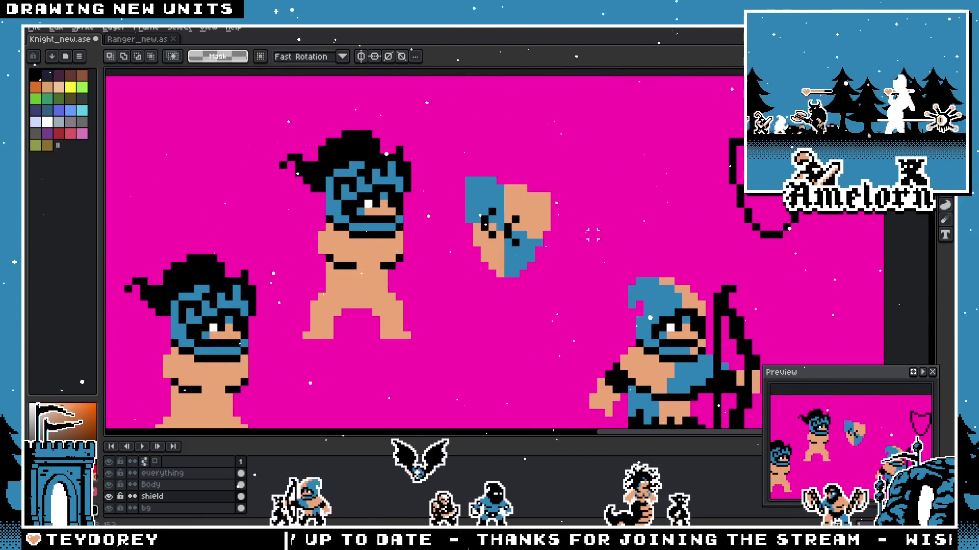
pyautogui.scroll(3, 366, 131)
pyautogui.moveTo(381, 164); pyautogui.dragTo(358, 188)
# Step: Cover the shield's black centre pixels with blue and tan
pyautogui.keyDown('alt'); pyautogui.click(336, 230); pyautogui.keyUp('alt')
pyautogui.click(358, 213)
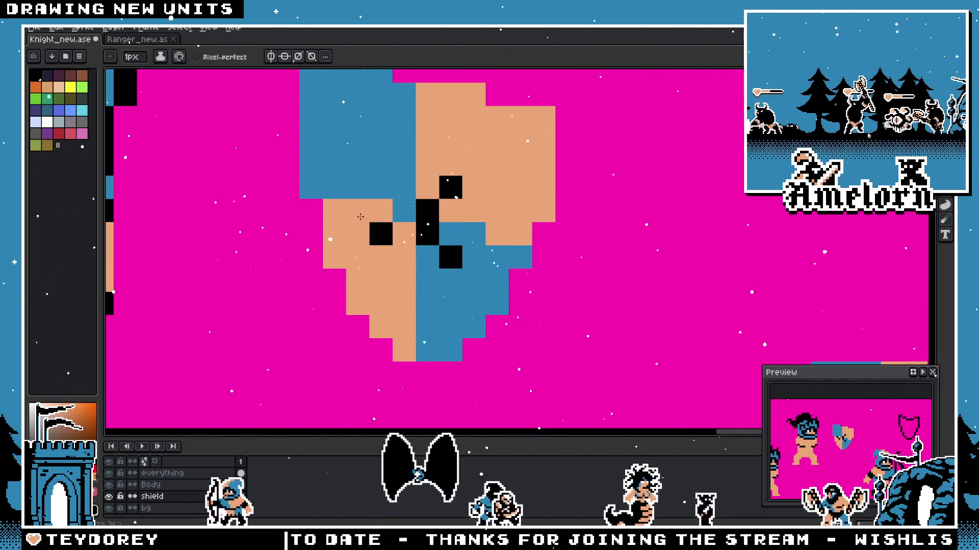
pyautogui.click(428, 234)
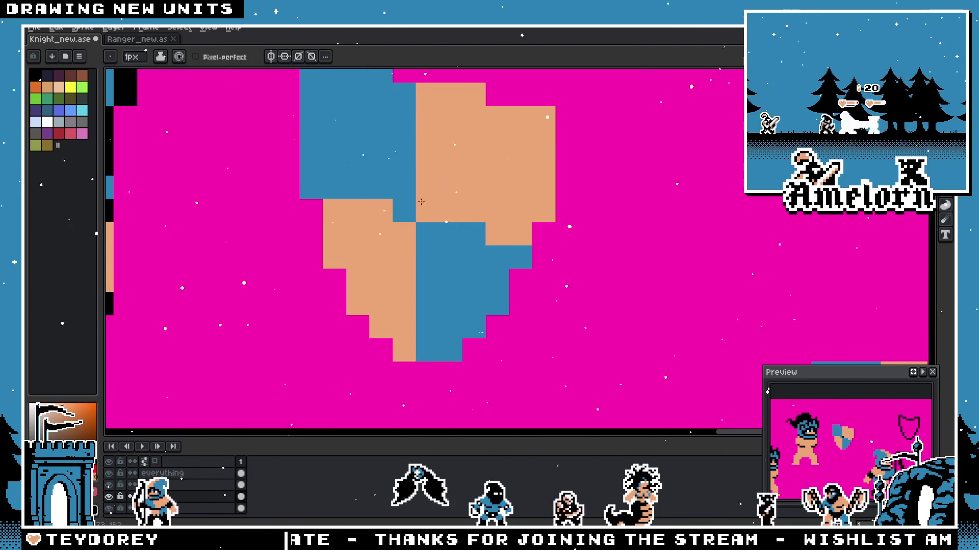
pyautogui.click(428, 210)
pyautogui.scroll(-3, 381, 290)
# Step: Marquee-select the shield and drag it onto the knight's arm
pyautogui.press('m')
pyautogui.scroll(3, 388, 254)
pyautogui.moveTo(448, 192); pyautogui.dragTo(360, 295)
pyautogui.hscroll(-3, 360, 295)
pyautogui.moveTo(495, 267); pyautogui.dragTo(459, 307)
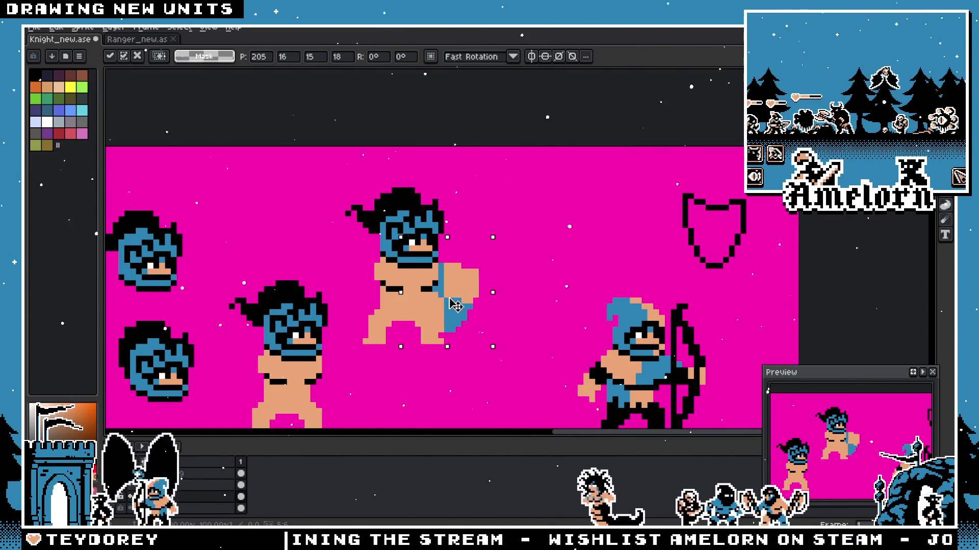
# Step: Nudge the shield a few pixels right and down on the arm, commit it and reselect it
pyautogui.moveTo(465, 304); pyautogui.dragTo(458, 306)
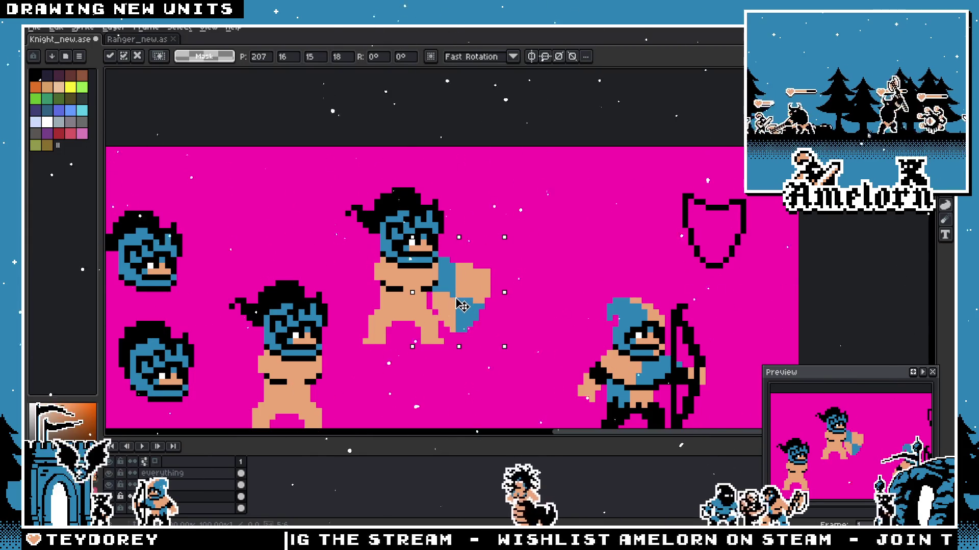
pyautogui.moveTo(459, 304); pyautogui.dragTo(475, 304)
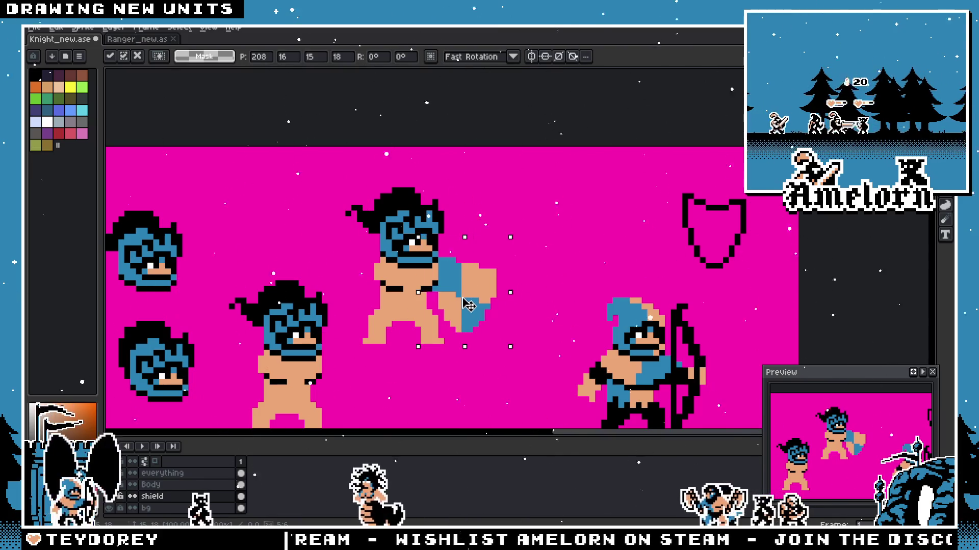
pyautogui.press('Return')
pyautogui.scroll(-2, 512, 284)
pyautogui.scroll(3, 483, 286)
pyautogui.moveTo(372, 186); pyautogui.dragTo(585, 408)
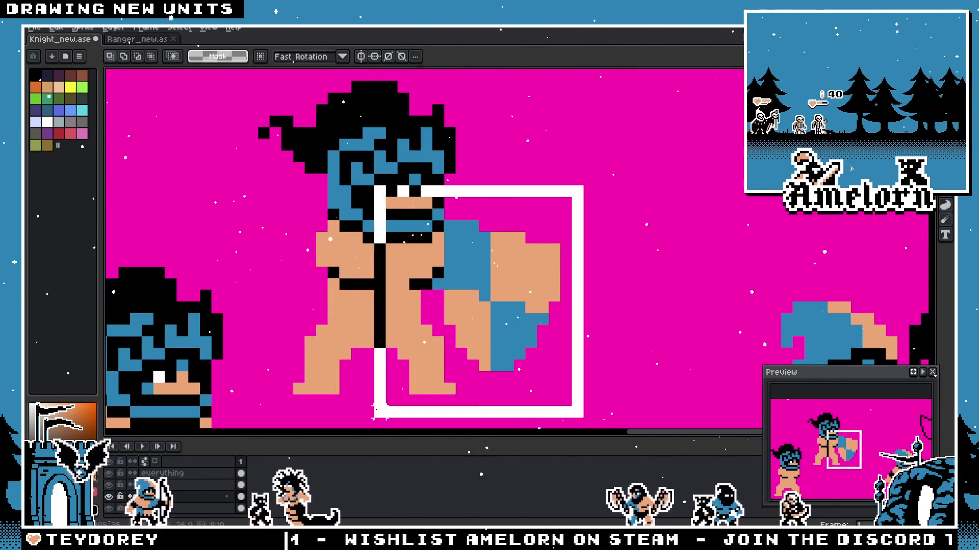
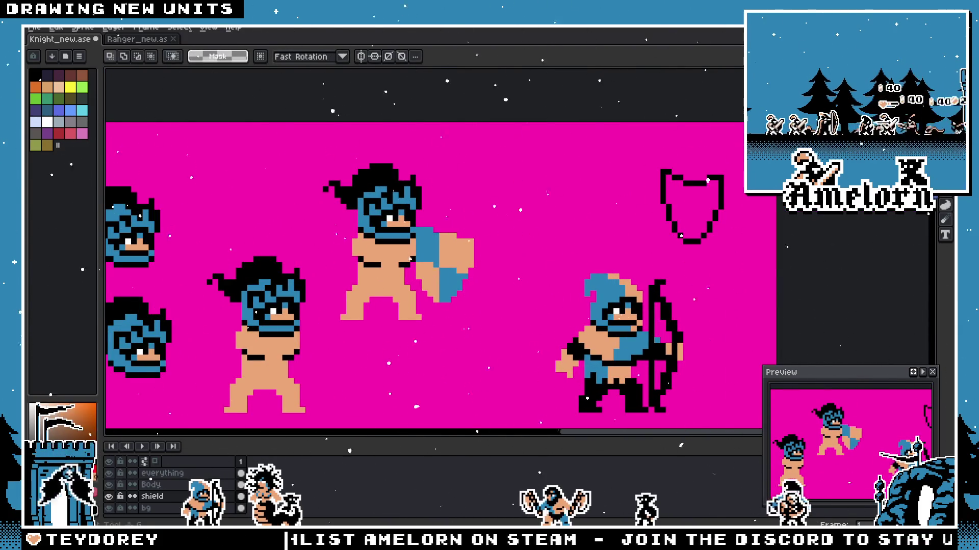
# Step: Draw a filled skin-coloured circle beside the shield and nudge its left half up one pixel
pyautogui.click(945, 206)
pyautogui.scroll(1, 592, 215)
pyautogui.scroll(1, 593, 214)
pyautogui.moveTo(499, 138)
pyautogui.mouseDown()
pyautogui.moveTo(595, 269)
pyautogui.moveTo(637, 286)
pyautogui.moveTo(628, 288)
pyautogui.mouseUp()
pyautogui.scroll(-2, 620, 260)
pyautogui.scroll(1, 620, 252)
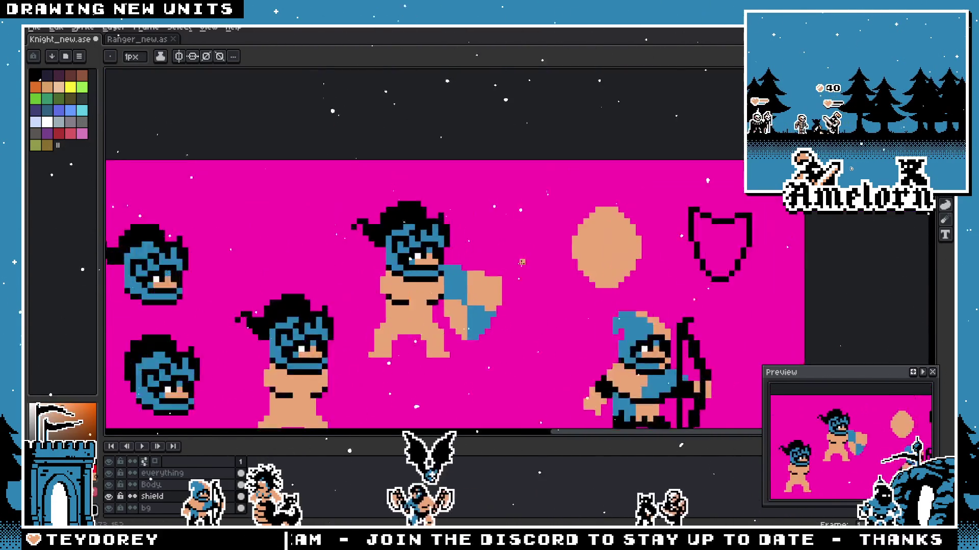
pyautogui.scroll(1, 617, 248)
pyautogui.scroll(1, 617, 248)
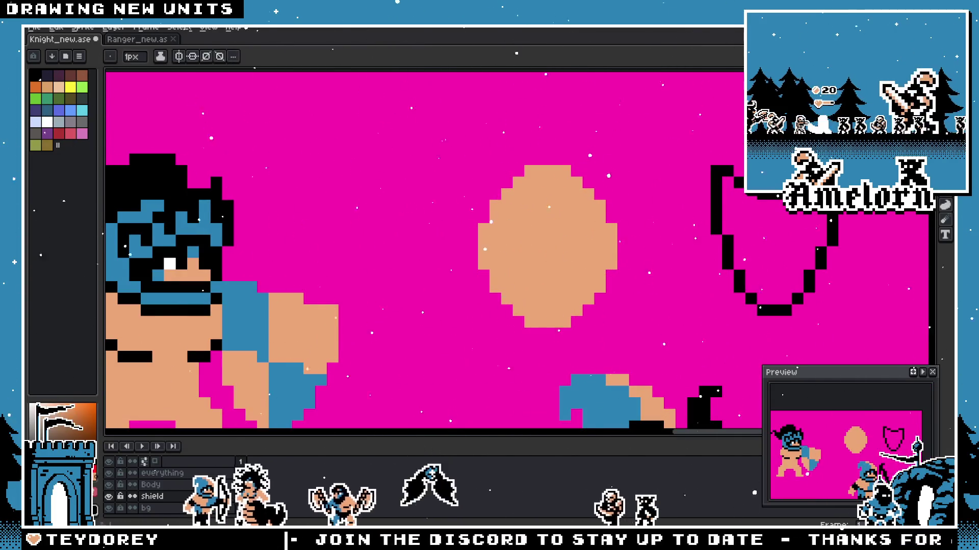
pyautogui.press('m')
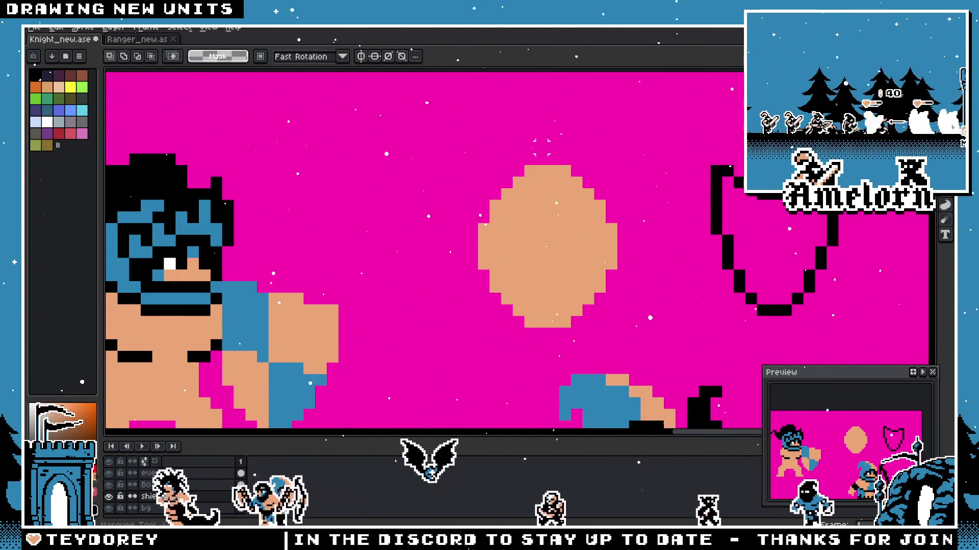
pyautogui.moveTo(541, 145); pyautogui.dragTo(417, 360)
pyautogui.press('Up')
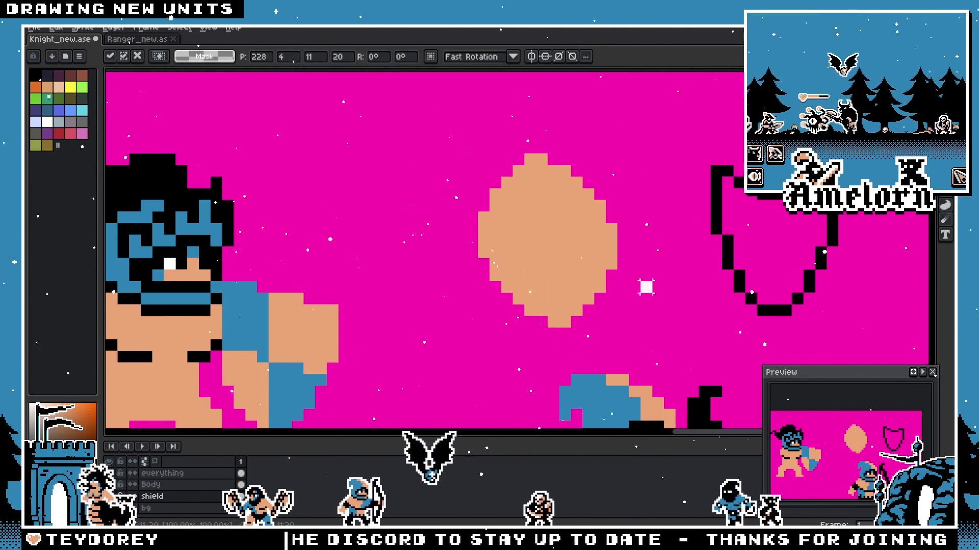
pyautogui.scroll(-3, 612, 280)
pyautogui.scroll(1, 589, 272)
pyautogui.scroll(1, 584, 268)
pyautogui.scroll(1, 583, 264)
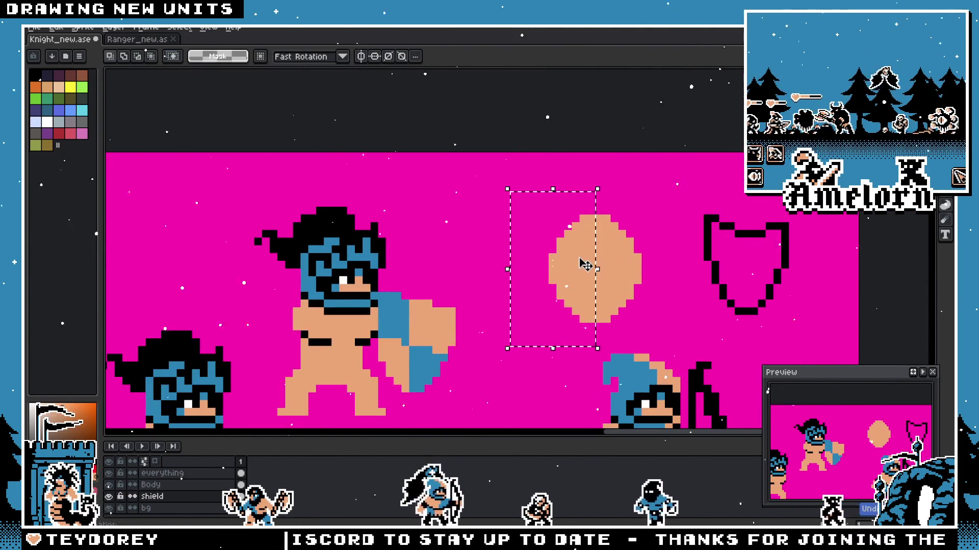
pyautogui.hotkey('ctrl', 'd')
pyautogui.scroll(1, 566, 260)
pyautogui.scroll(1, 540, 250)
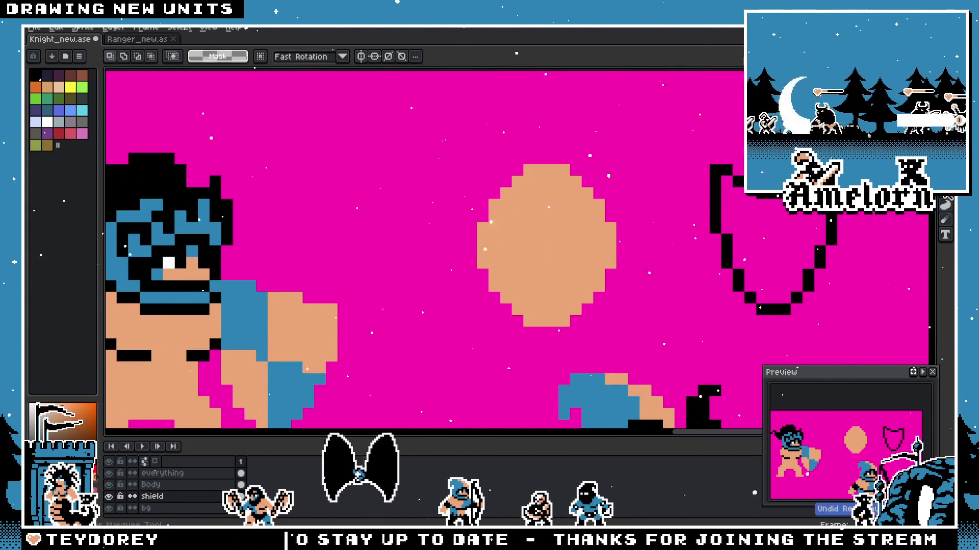
# Step: Try an outline-only circle, restore the filled one, and reshape it slightly with a selection
pyautogui.press('Delete')
pyautogui.click(945, 206)
pyautogui.moveTo(441, 129); pyautogui.dragTo(610, 289)
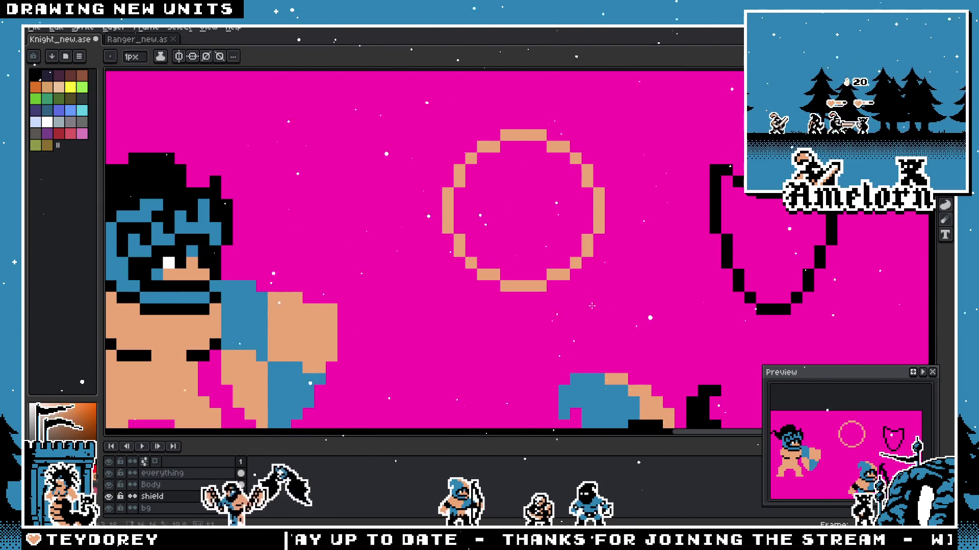
pyautogui.hotkey('ctrl', 'z')
pyautogui.hotkey('ctrl', 'z')
pyautogui.scroll(-3, 541, 265)
pyautogui.scroll(3, 542, 264)
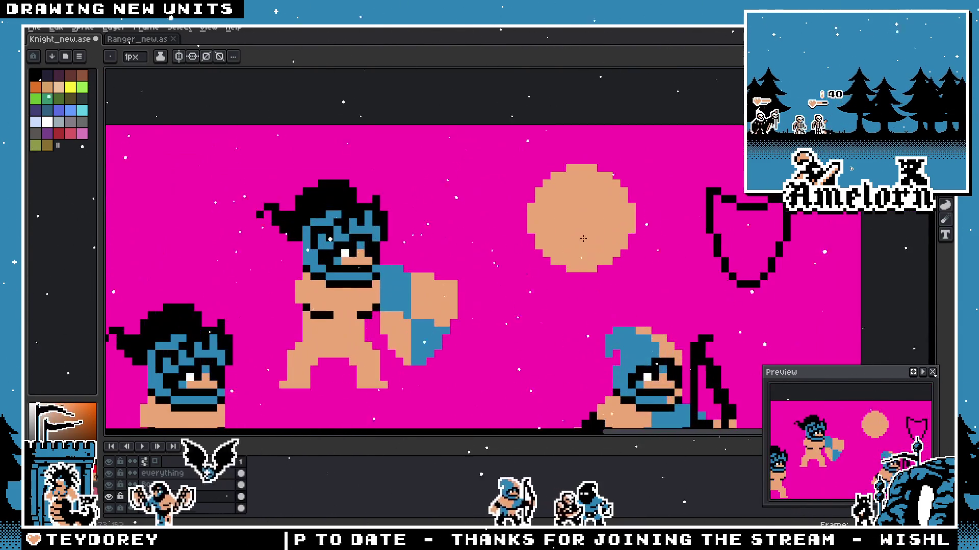
pyautogui.press('m')
pyautogui.moveTo(687, 160); pyautogui.dragTo(578, 284)
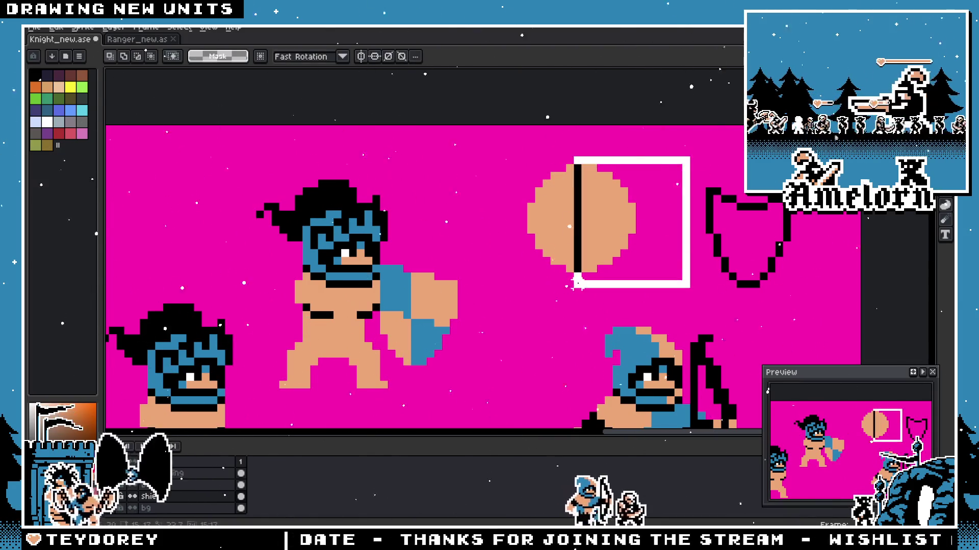
pyautogui.scroll(-3, 575, 183)
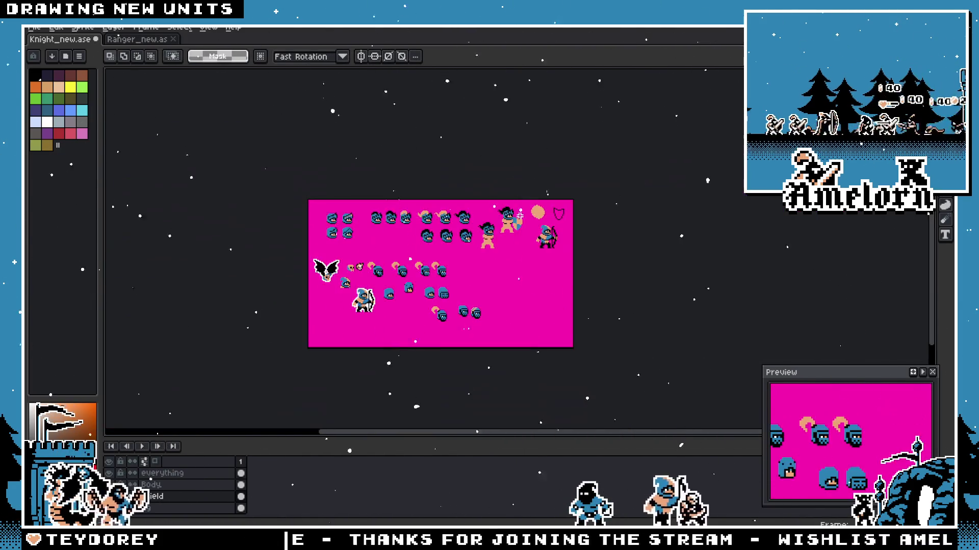
pyautogui.scroll(3, 540, 194)
pyautogui.scroll(1, 540, 179)
pyautogui.press('b')
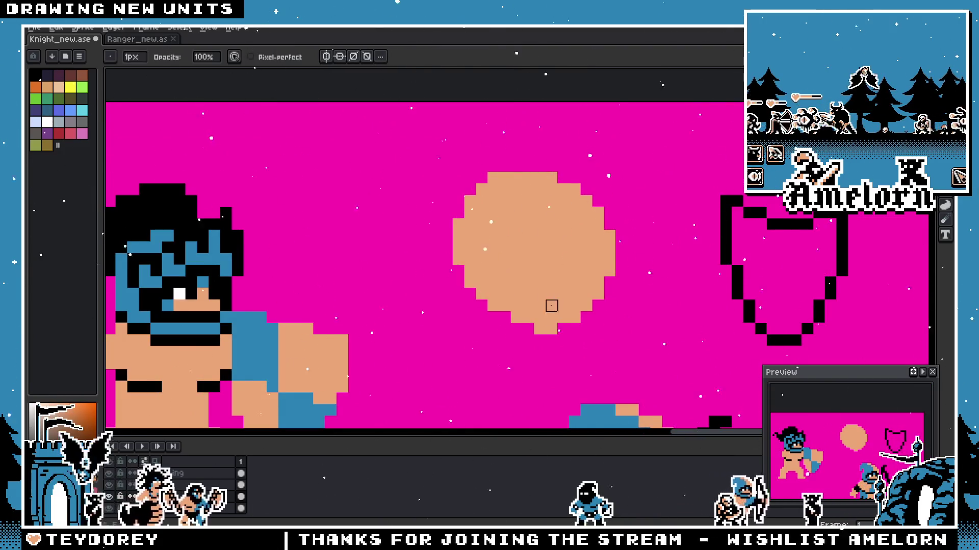
pyautogui.scroll(-3, 536, 336)
pyautogui.scroll(-1, 523, 360)
pyautogui.scroll(2, 536, 322)
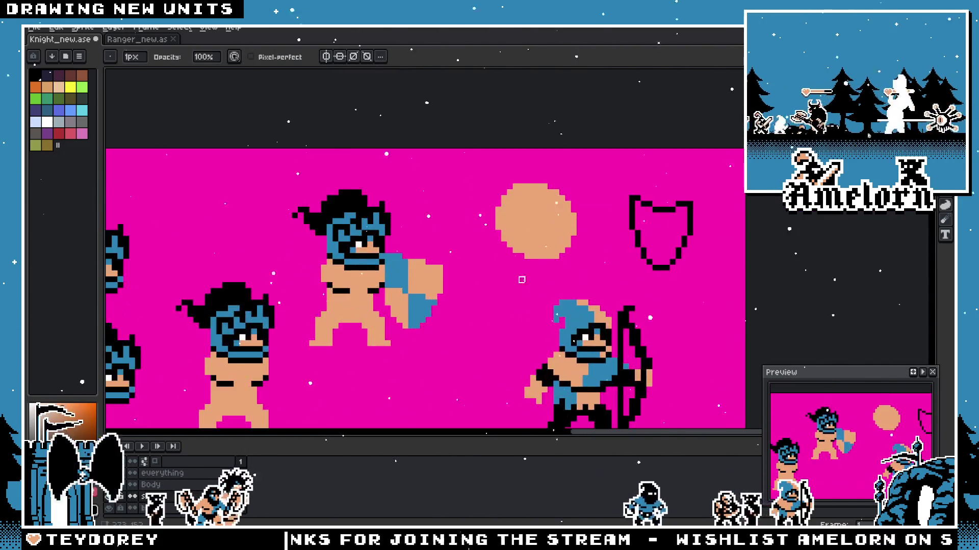
pyautogui.scroll(1, 553, 258)
pyautogui.scroll(2, 543, 262)
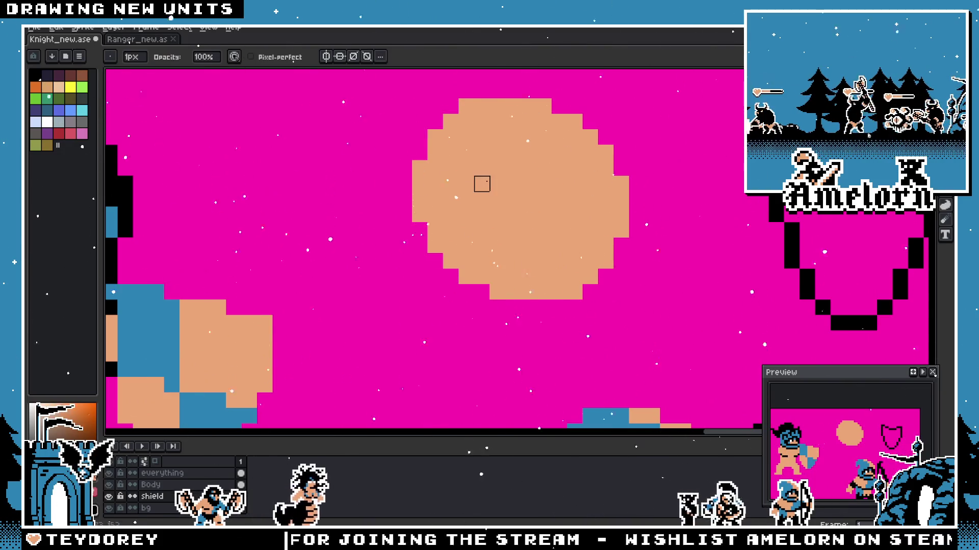
pyautogui.press('m')
pyautogui.scroll(-2, 481, 164)
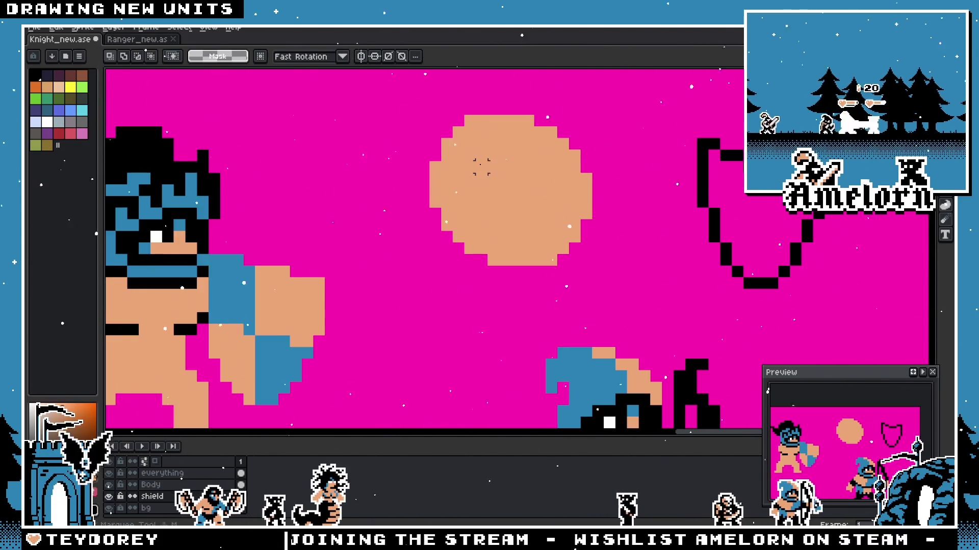
pyautogui.scroll(1, 482, 163)
pyautogui.press('e')
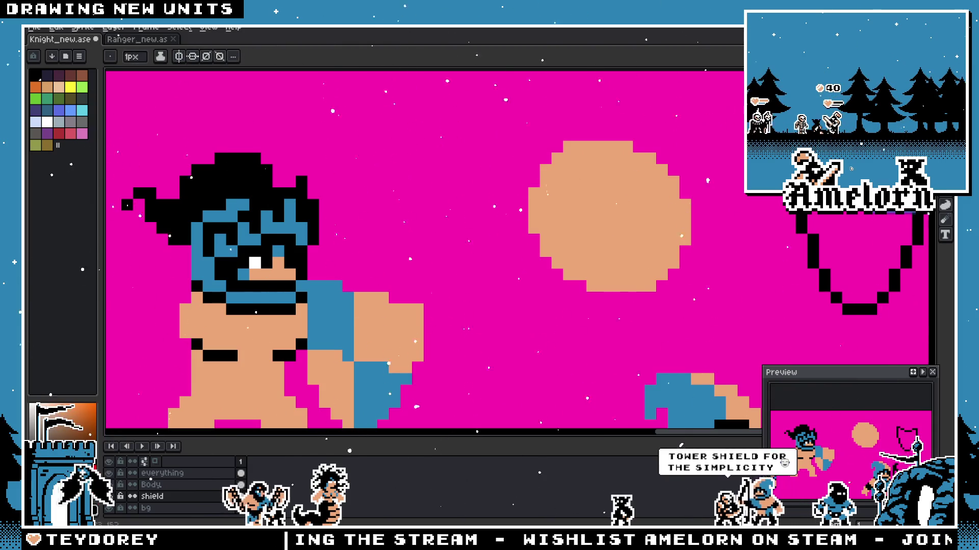
pyautogui.press('b')
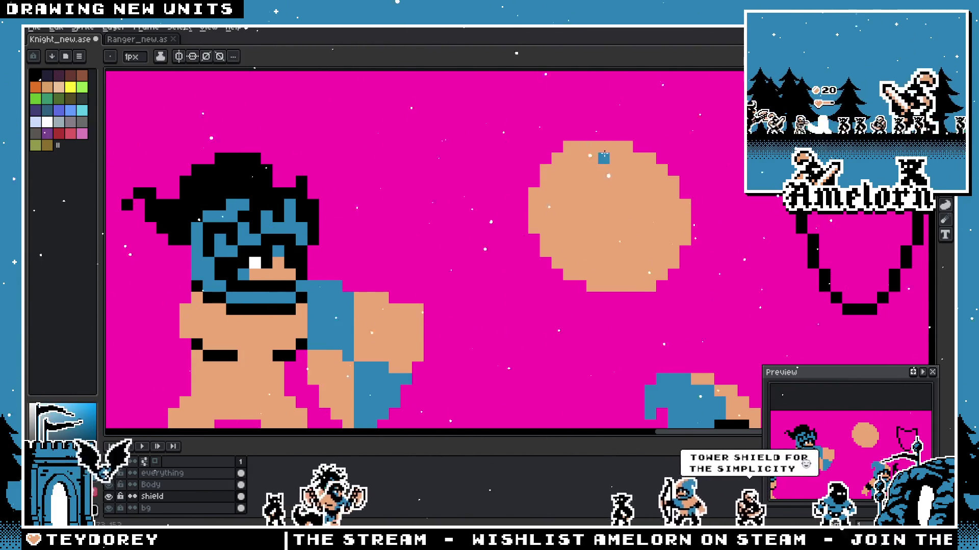
pyautogui.scroll(-4, 604, 147)
pyautogui.scroll(1, 420, 303)
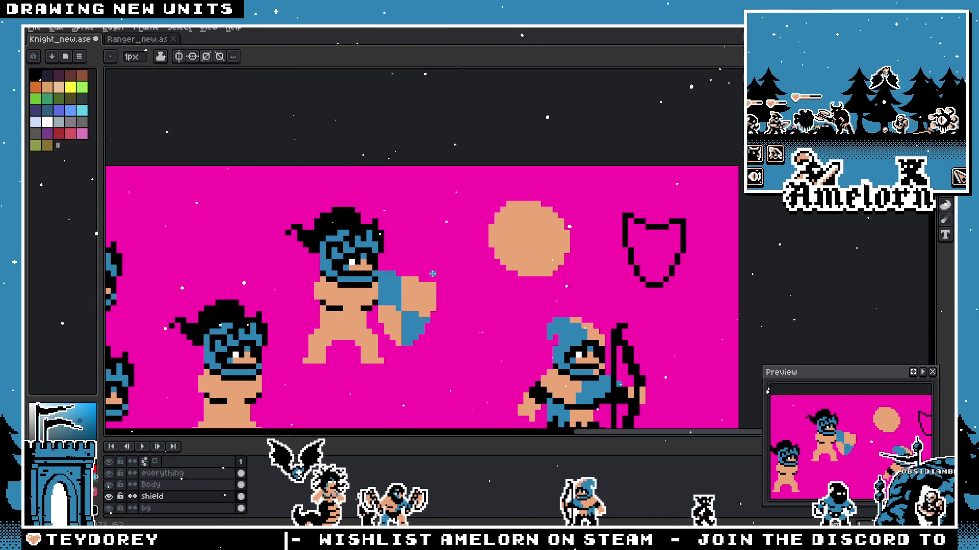
pyautogui.scroll(2, 433, 274)
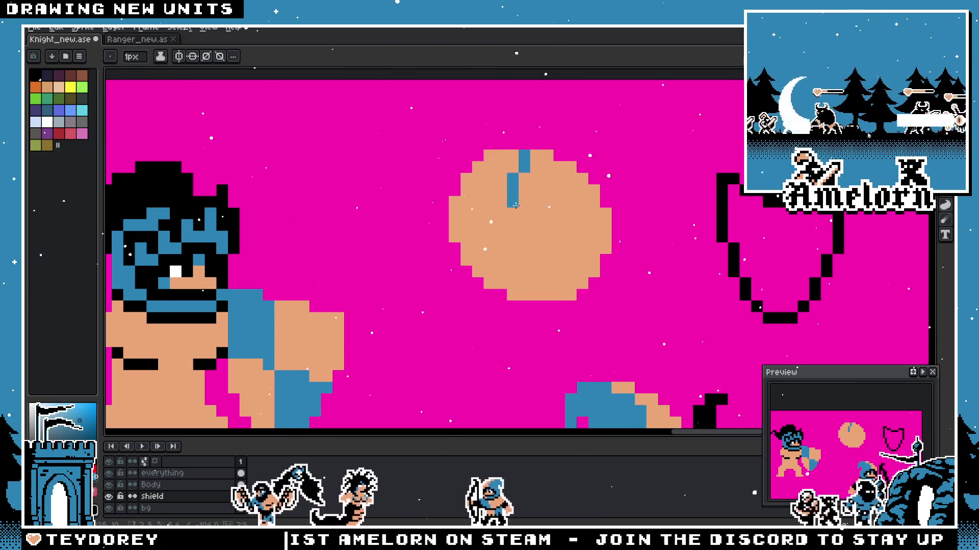
pyautogui.hotkey('ctrl', 'z')
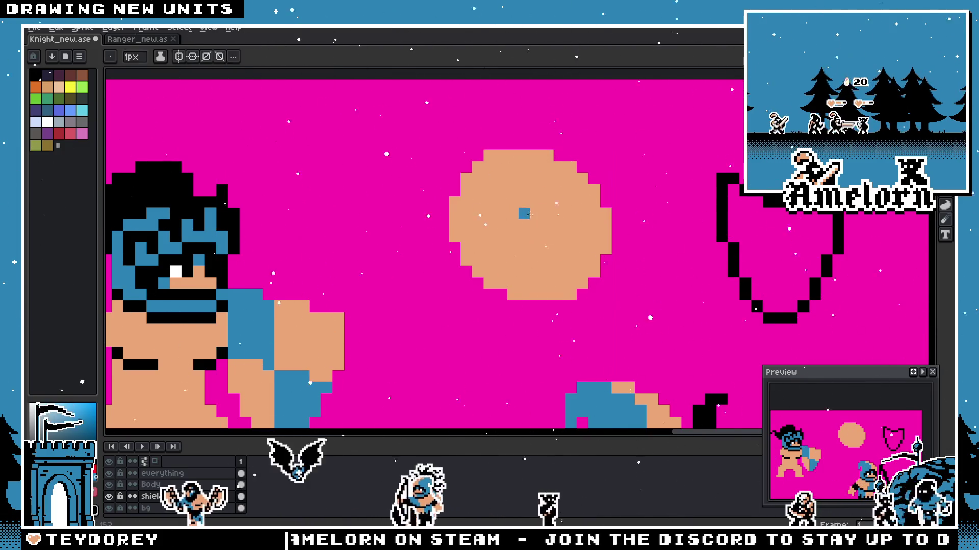
pyautogui.press('i')
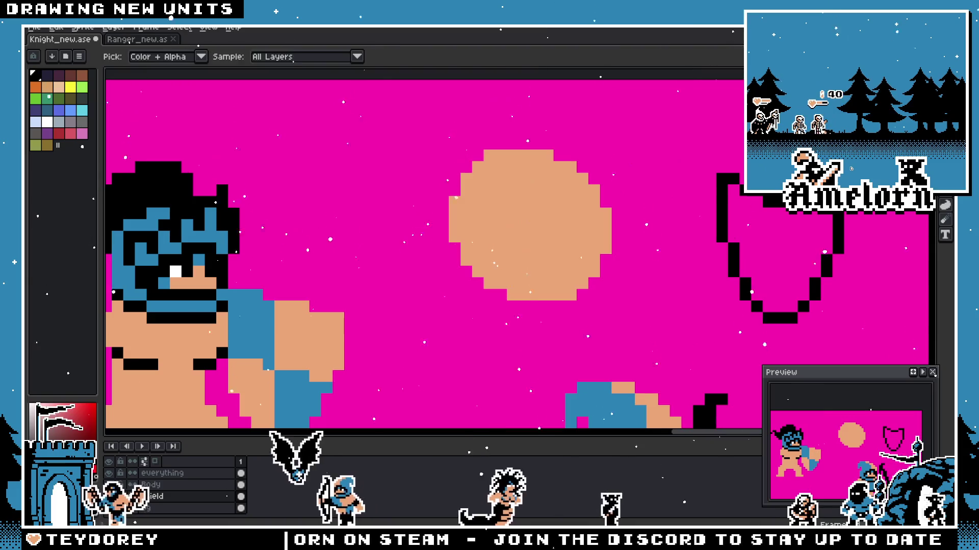
pyautogui.press('b')
# Step: Trace black pixels along the circle's top and bottom edges
pyautogui.moveTo(485, 155)
pyautogui.mouseDown()
pyautogui.moveTo(546, 156)
pyautogui.moveTo(570, 180)
pyautogui.moveTo(581, 177)
pyautogui.mouseUp()
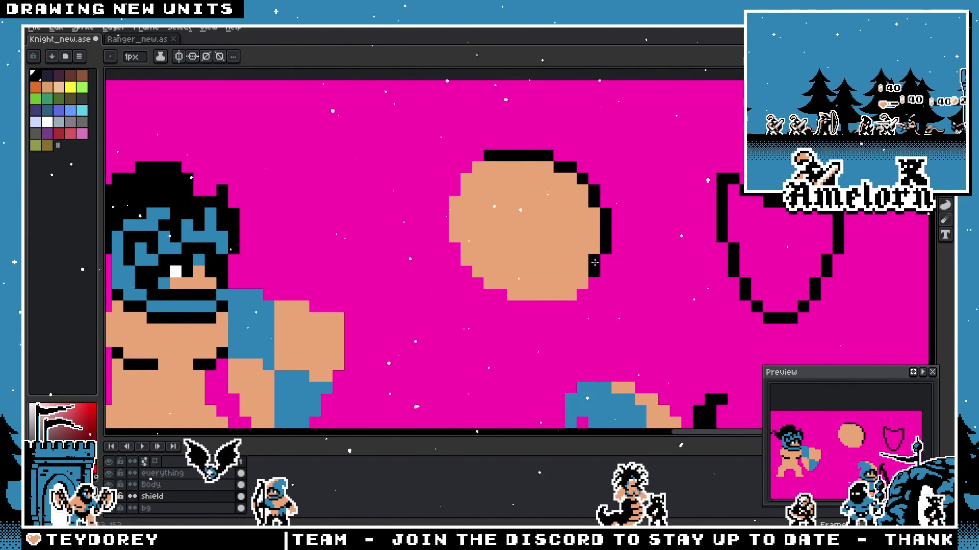
pyautogui.moveTo(575, 294); pyautogui.dragTo(511, 294)
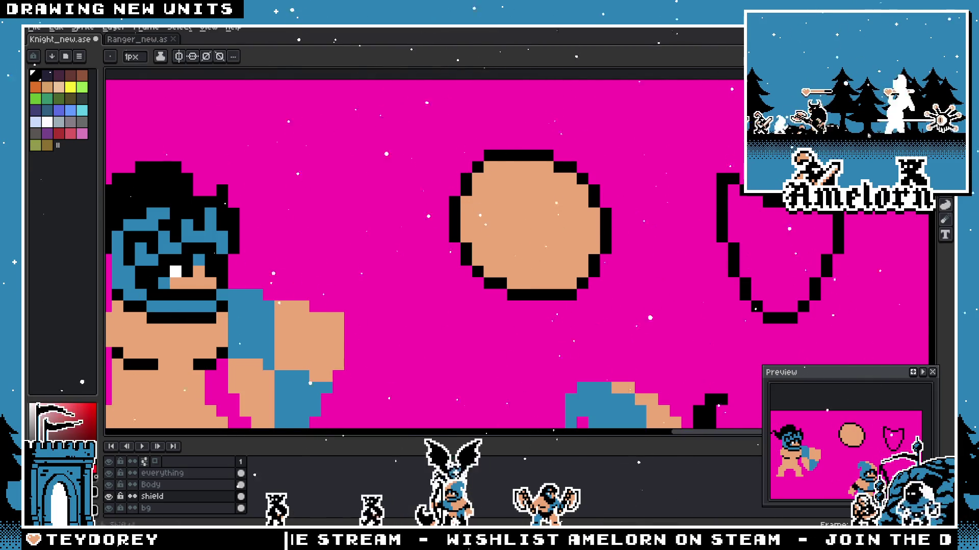
pyautogui.scroll(2, 631, 159)
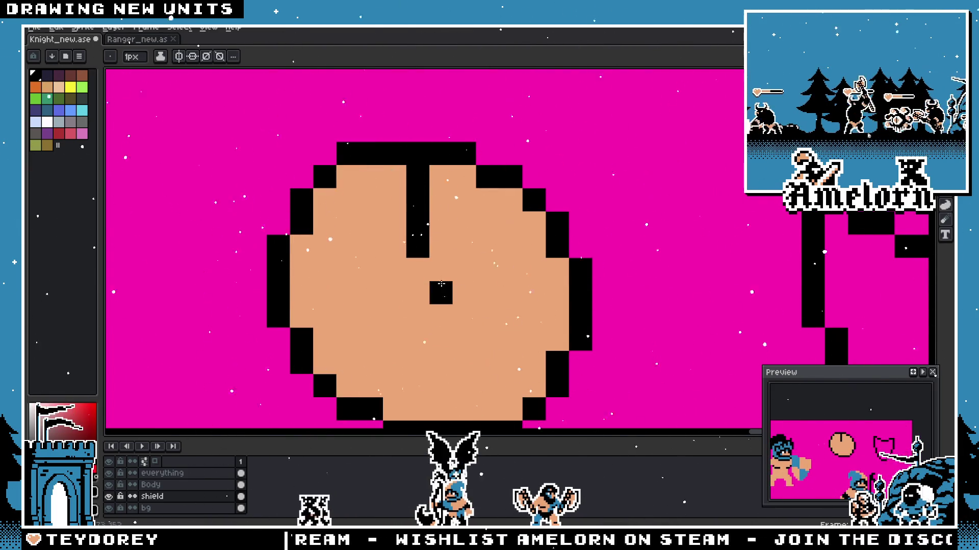
# Step: Touch up pixels and extend a short horizontal black line to meet the vertical one
pyautogui.click(418, 272)
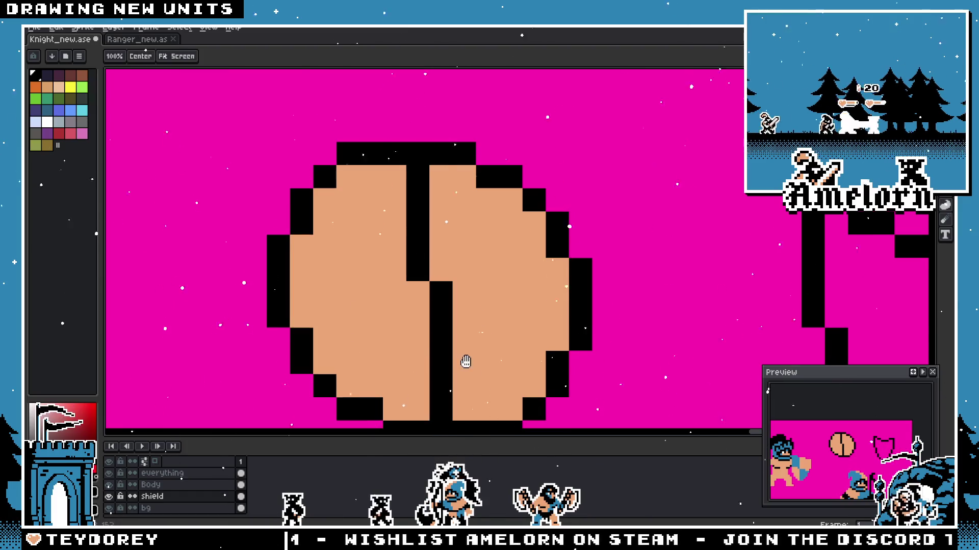
pyautogui.scroll(-3, 466, 365)
pyautogui.scroll(4, 429, 306)
pyautogui.scroll(-2, 411, 273)
pyautogui.scroll(2, 456, 227)
pyautogui.click(455, 228)
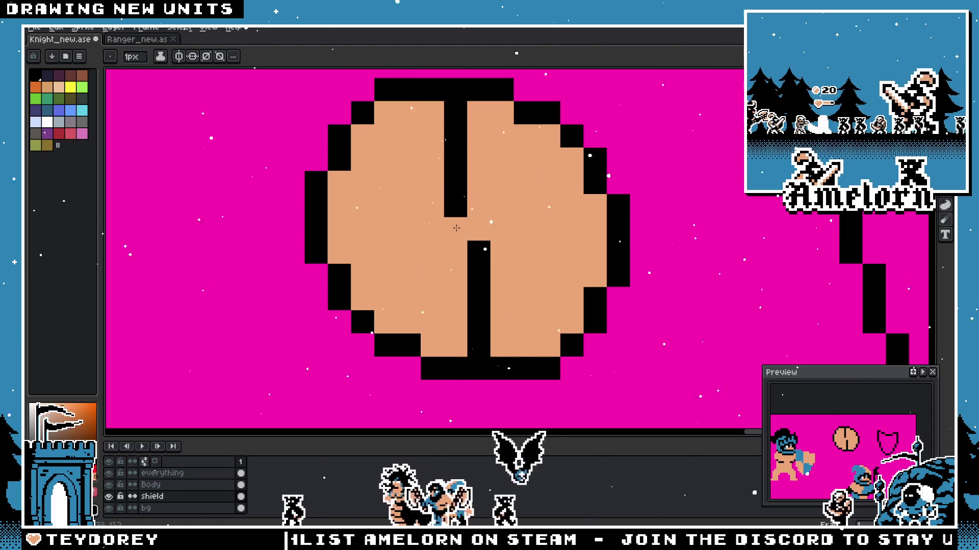
pyautogui.press('m')
pyautogui.moveTo(466, 77); pyautogui.dragTo(491, 380)
pyautogui.scroll(-2, 535, 230)
pyautogui.scroll(2, 583, 237)
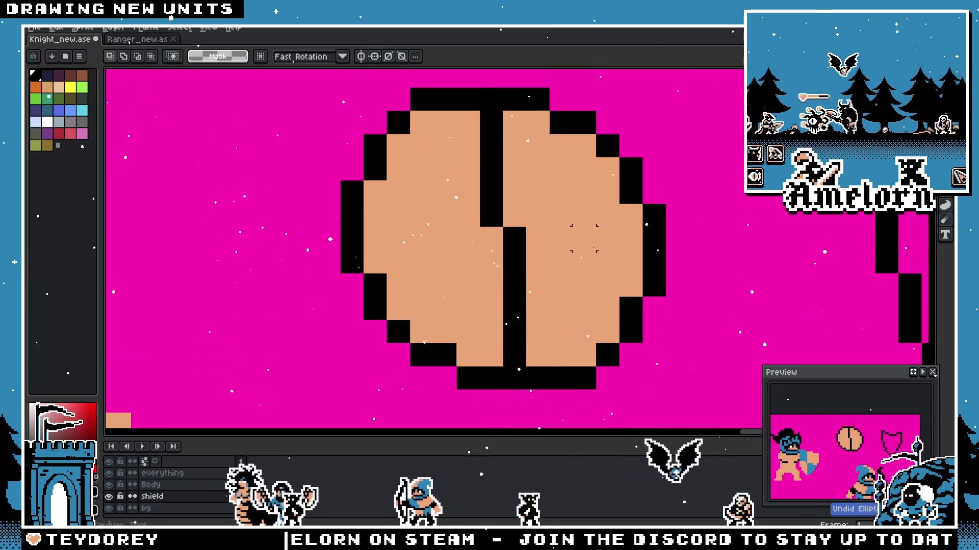
pyautogui.scroll(1, 584, 238)
pyautogui.hotkey('ctrl', 'd')
pyautogui.press('b')
pyautogui.scroll(-2, 482, 210)
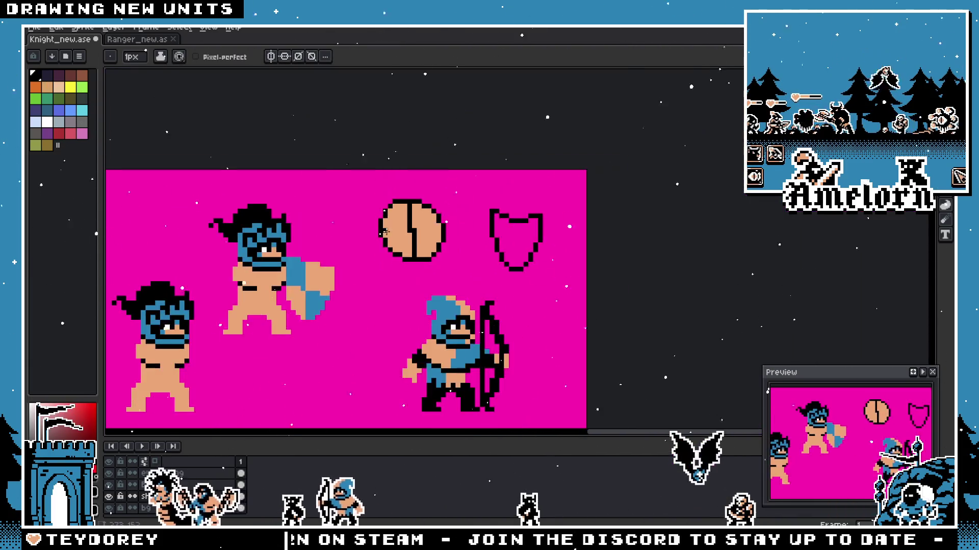
pyautogui.scroll(2, 433, 221)
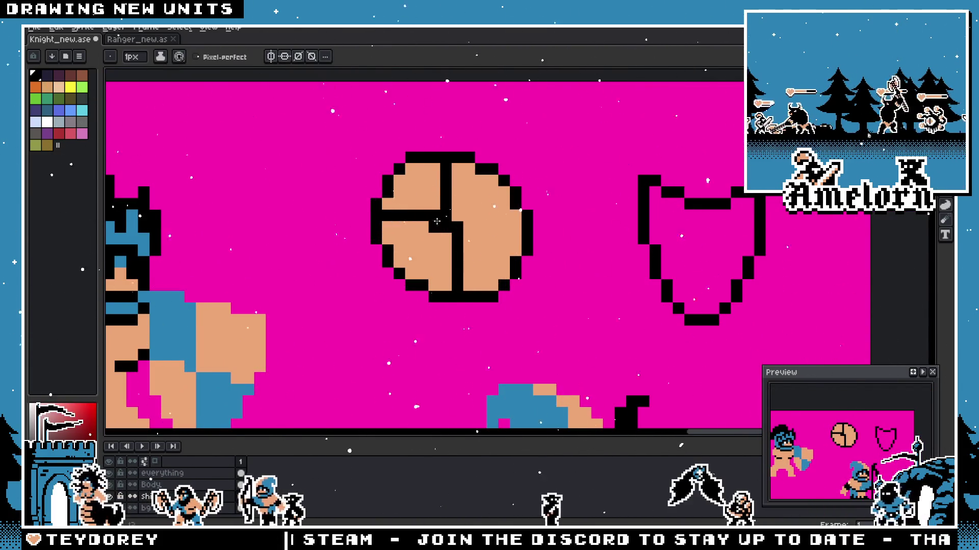
pyautogui.hotkey('ctrl', 'z')
pyautogui.moveTo(375, 217); pyautogui.dragTo(452, 221)
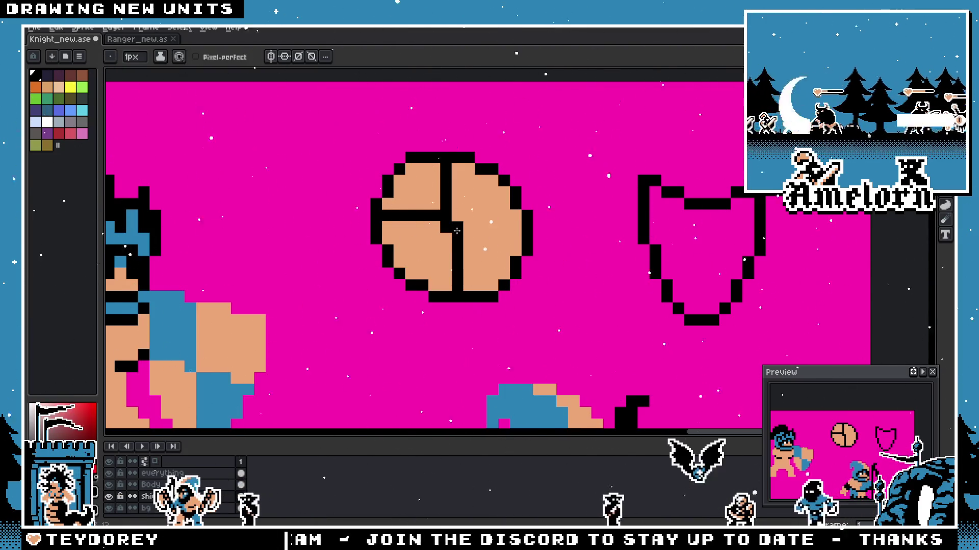
pyautogui.scroll(-2, 455, 231)
pyautogui.scroll(-1, 459, 231)
pyautogui.scroll(3, 496, 233)
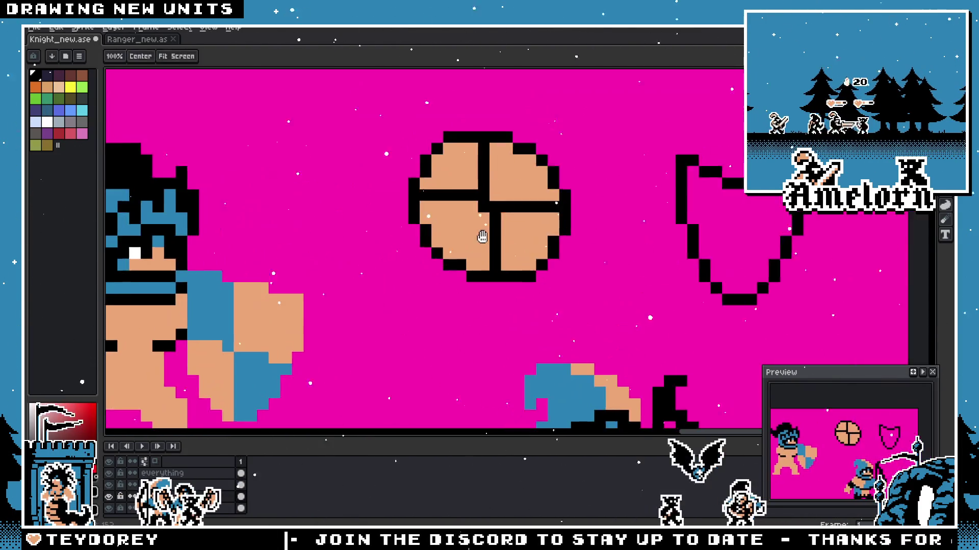
pyautogui.scroll(1, 496, 233)
# Step: Redraw straight horizontal and vertical black lines across the round shield, undoing crooked attempts
pyautogui.hotkey('ctrl', 'z')
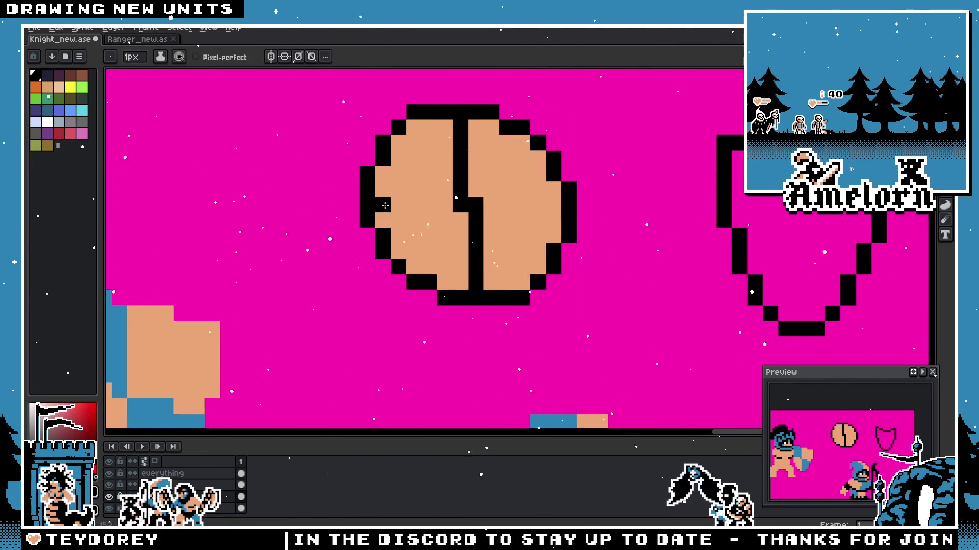
pyautogui.scroll(-1, 507, 208)
pyautogui.scroll(-2, 506, 207)
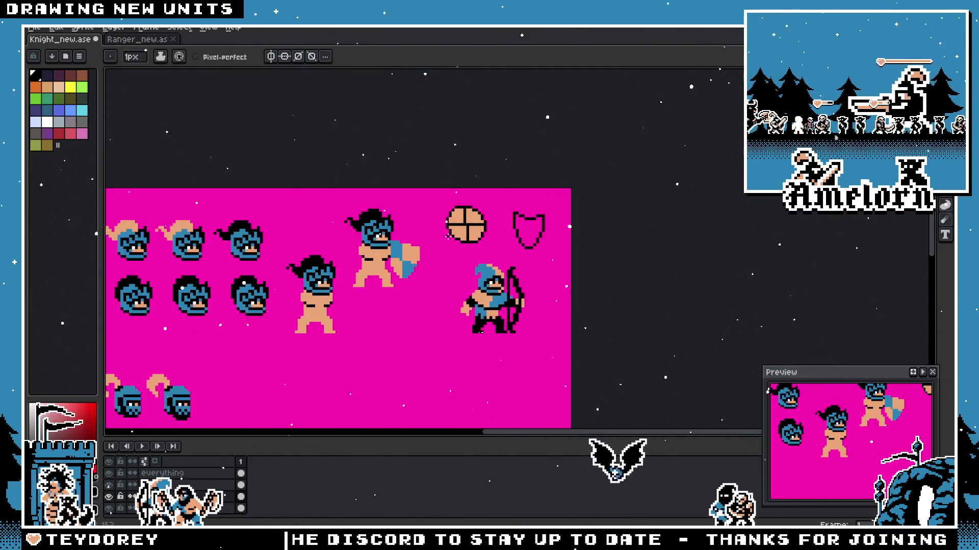
pyautogui.scroll(3, 587, 197)
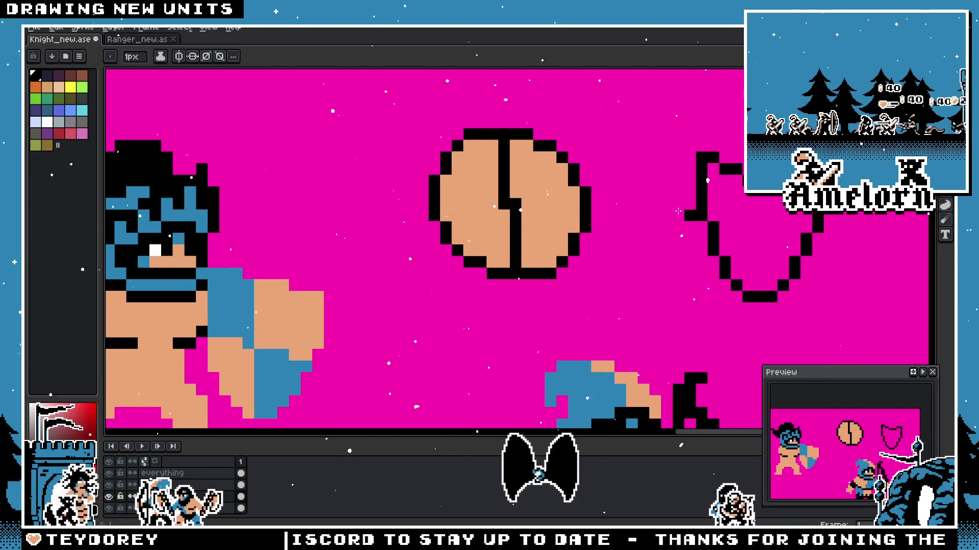
pyautogui.moveTo(441, 194); pyautogui.dragTo(570, 214)
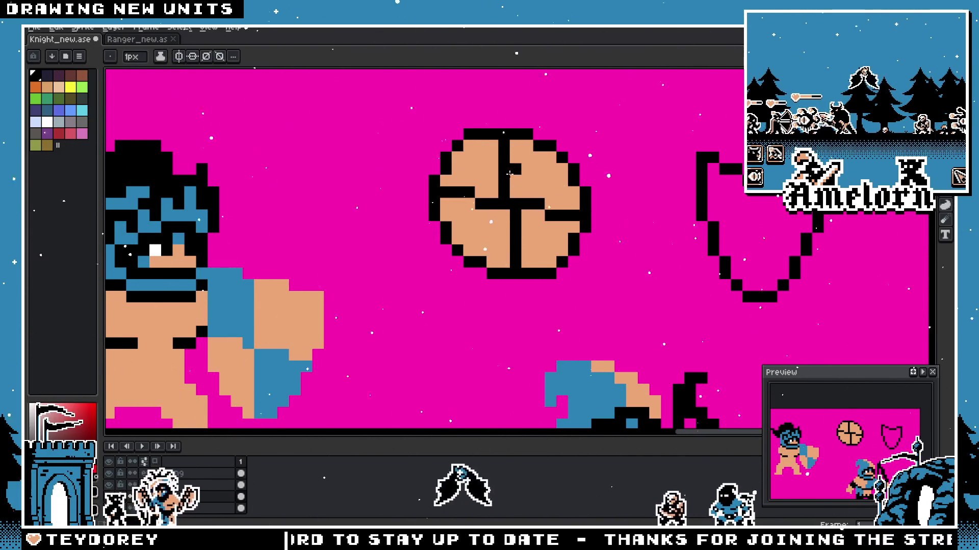
pyautogui.hotkey('ctrl', 'z')
pyautogui.hotkey('ctrl', 'z')
pyautogui.hotkey('ctrl', 'z')
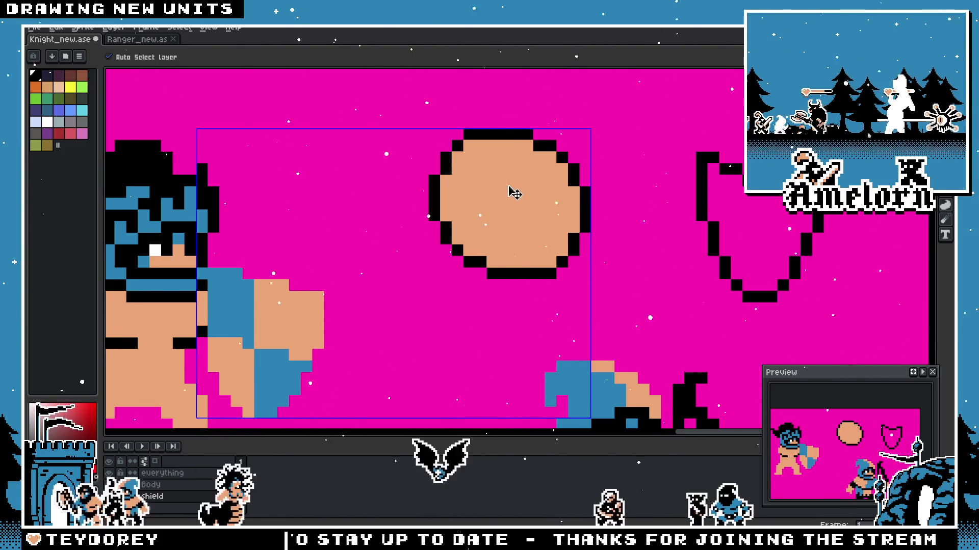
pyautogui.moveTo(443, 193); pyautogui.dragTo(580, 214)
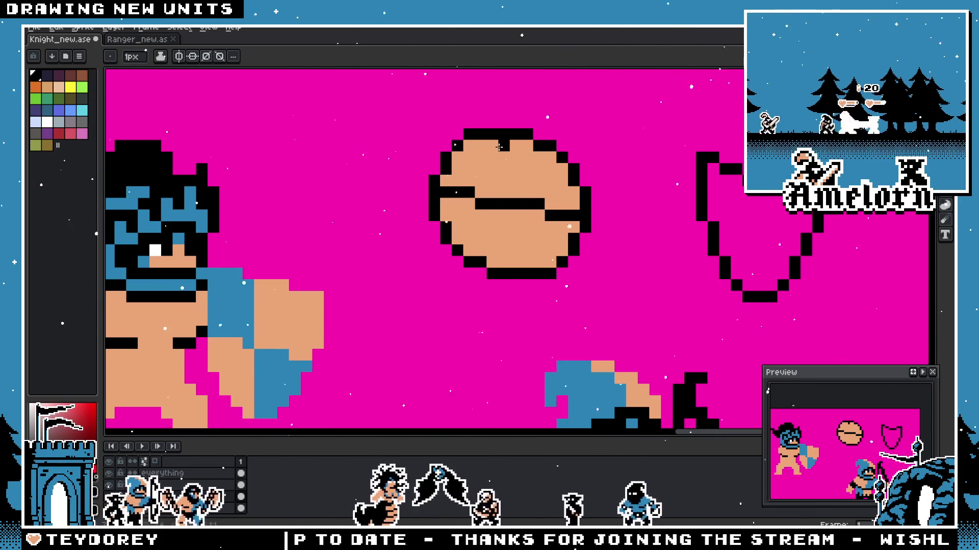
pyautogui.moveTo(501, 142); pyautogui.dragTo(530, 269)
pyautogui.hotkey('ctrl', 'z')
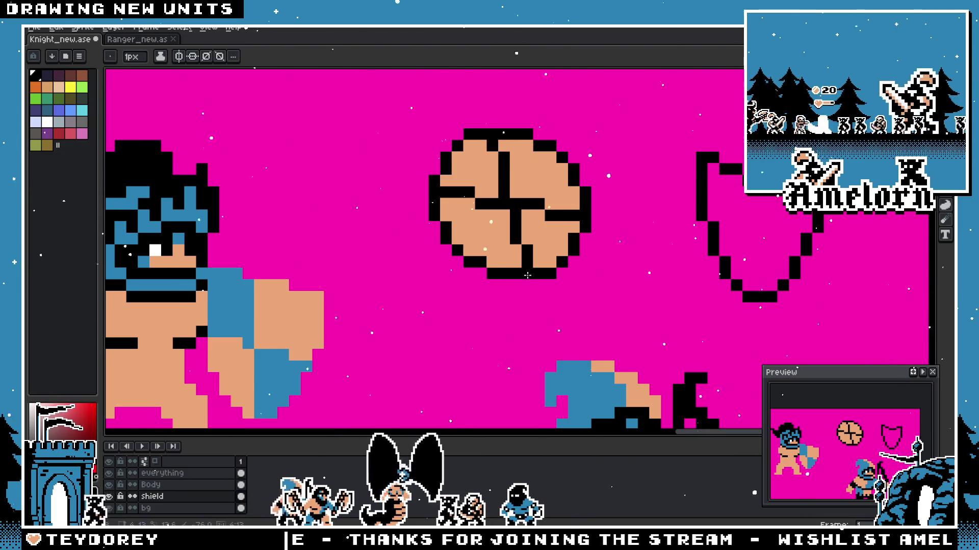
pyautogui.scroll(-3, 523, 273)
pyautogui.scroll(4, 523, 272)
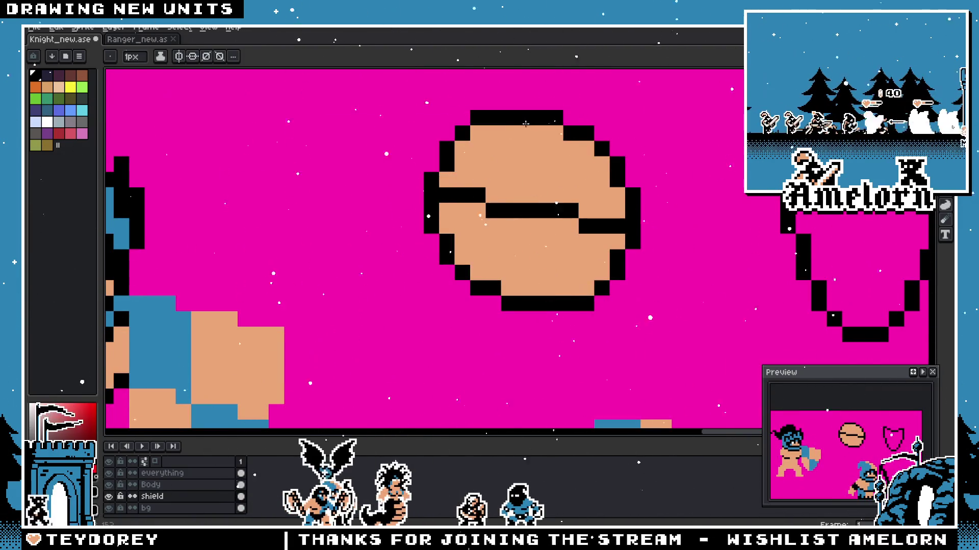
pyautogui.moveTo(522, 119); pyautogui.dragTo(528, 287)
pyautogui.scroll(-4, 541, 302)
pyautogui.scroll(-1, 498, 267)
pyautogui.scroll(3, 451, 229)
pyautogui.press('w')
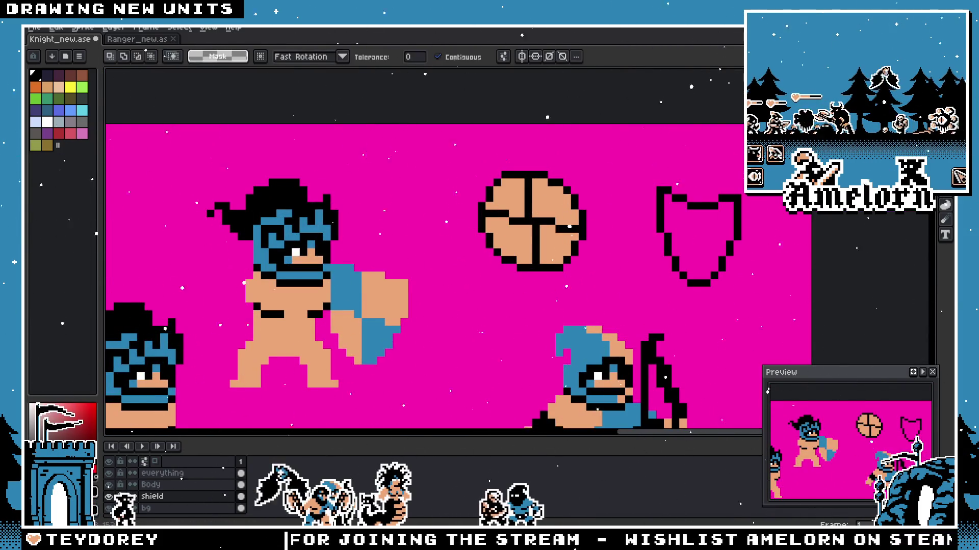
# Step: Erase the round crossed shield and move the blue-and-tan shield clear of the warrior
pyautogui.moveTo(608, 149); pyautogui.dragTo(460, 289)
pyautogui.press('Delete')
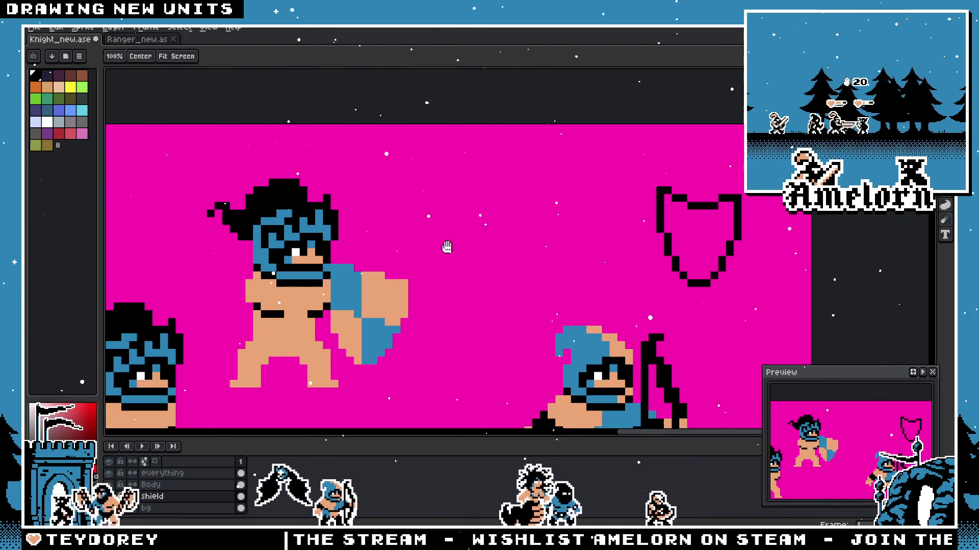
pyautogui.scroll(-1, 447, 240)
pyautogui.moveTo(456, 331); pyautogui.dragTo(519, 306)
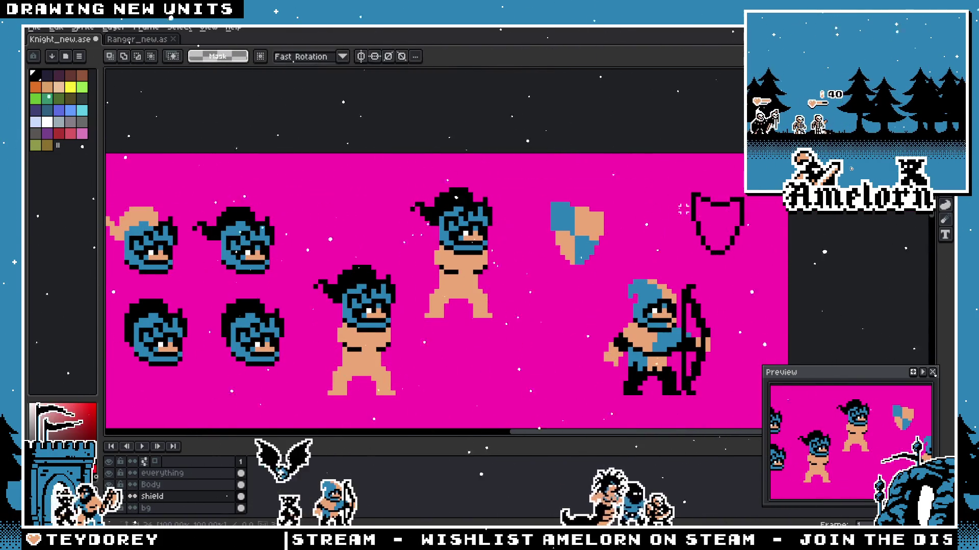
pyautogui.scroll(2, 527, 214)
pyautogui.scroll(-1, 562, 237)
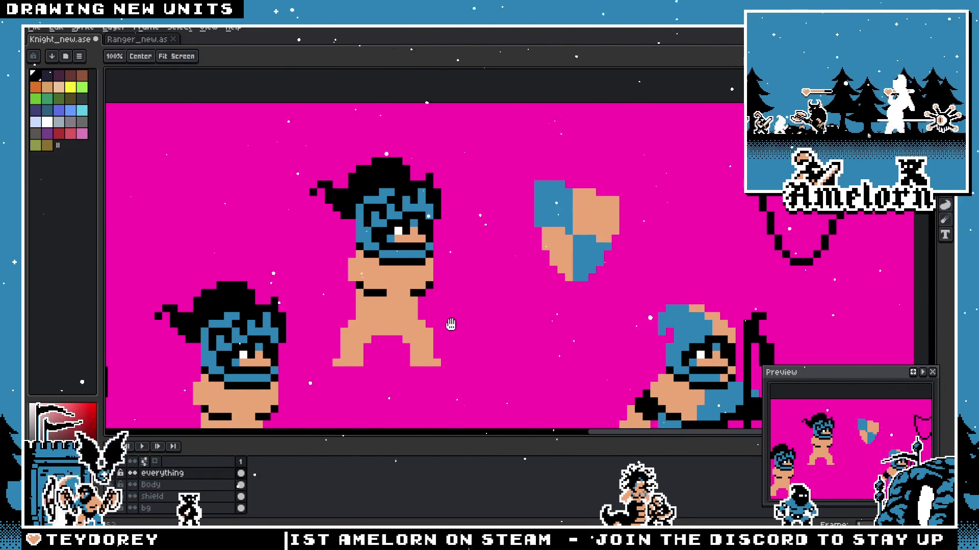
pyautogui.moveTo(382, 369); pyautogui.dragTo(402, 363)
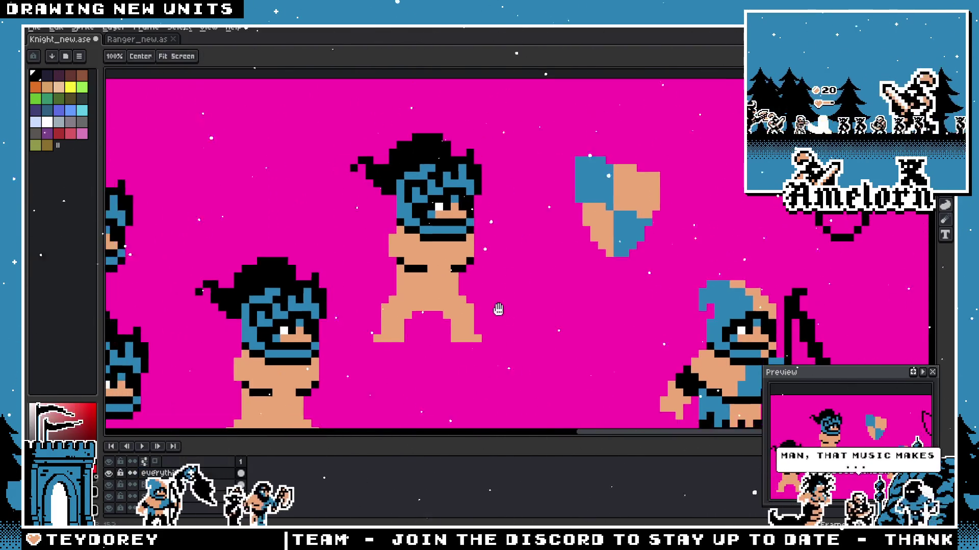
pyautogui.scroll(2, 497, 309)
pyautogui.scroll(-2, 450, 289)
pyautogui.scroll(1, 450, 289)
pyautogui.scroll(-3, 490, 281)
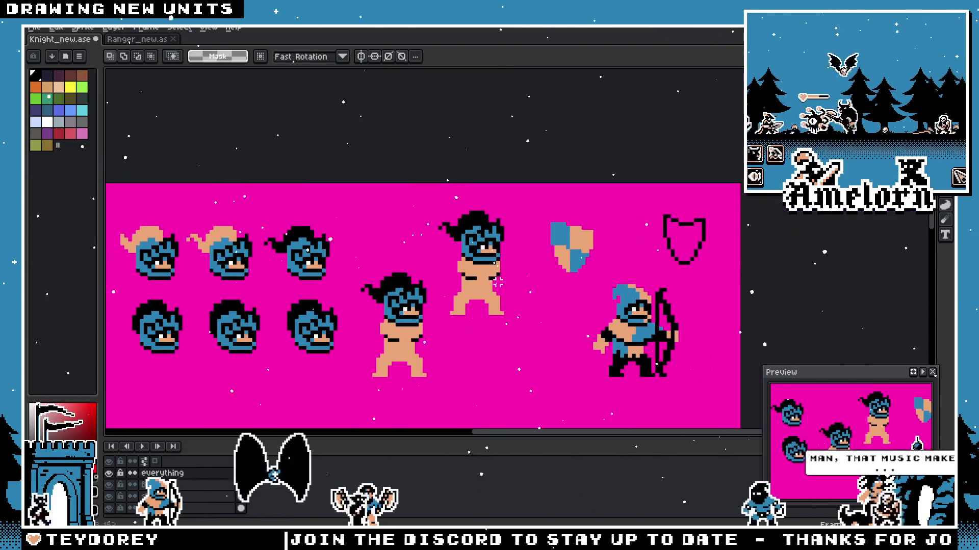
pyautogui.scroll(1, 514, 312)
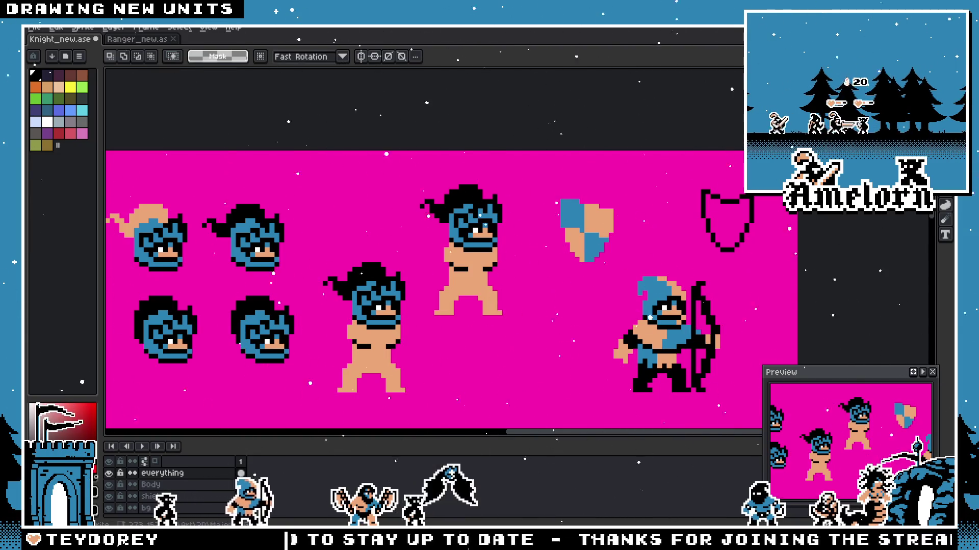
pyautogui.scroll(1, 469, 235)
pyautogui.scroll(1, 482, 247)
pyautogui.scroll(1, 506, 264)
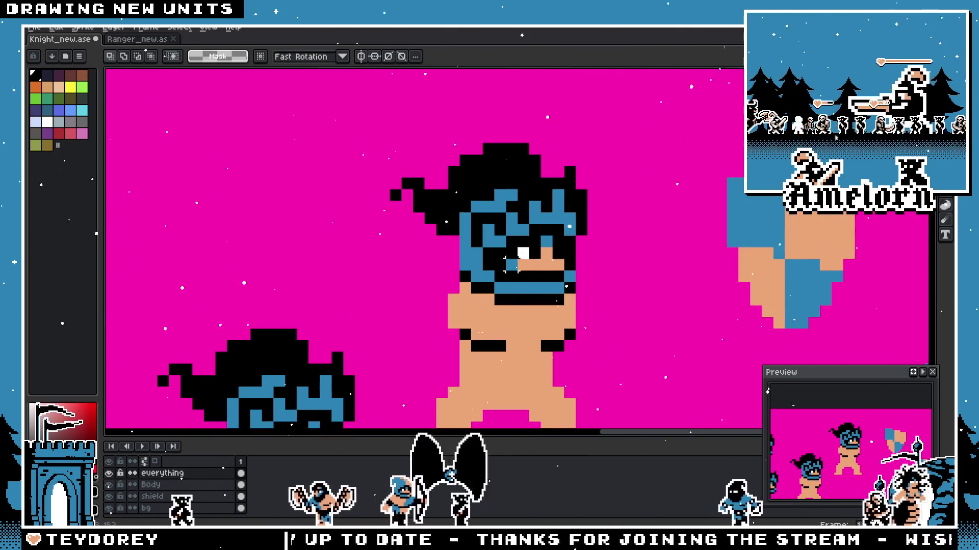
pyautogui.scroll(-1, 622, 269)
pyautogui.scroll(-1, 621, 269)
# Step: Position the blue-and-tan shield on the upper warrior's arm and confirm its placement
pyautogui.keyDown('ctrl'); pyautogui.click(621, 269); pyautogui.keyUp('ctrl')
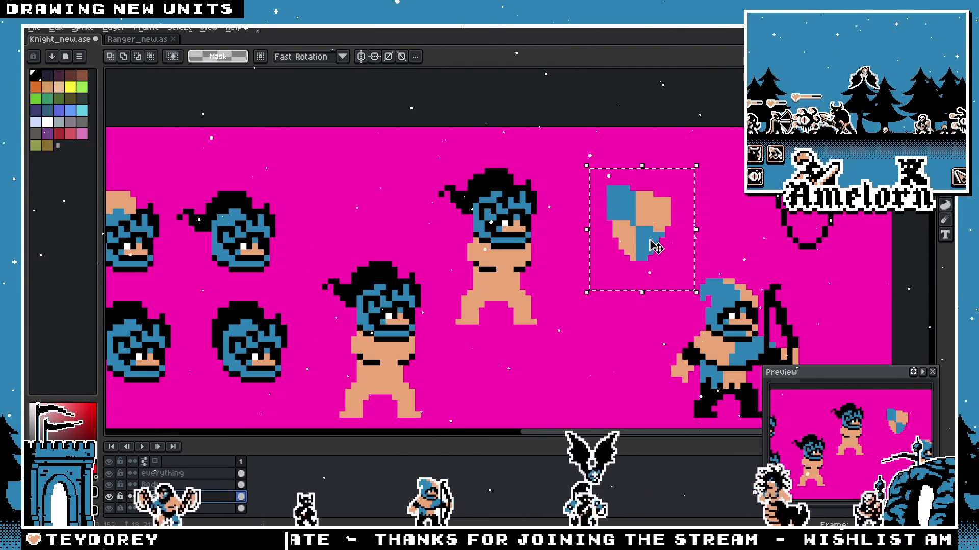
pyautogui.moveTo(642, 247); pyautogui.dragTo(562, 298)
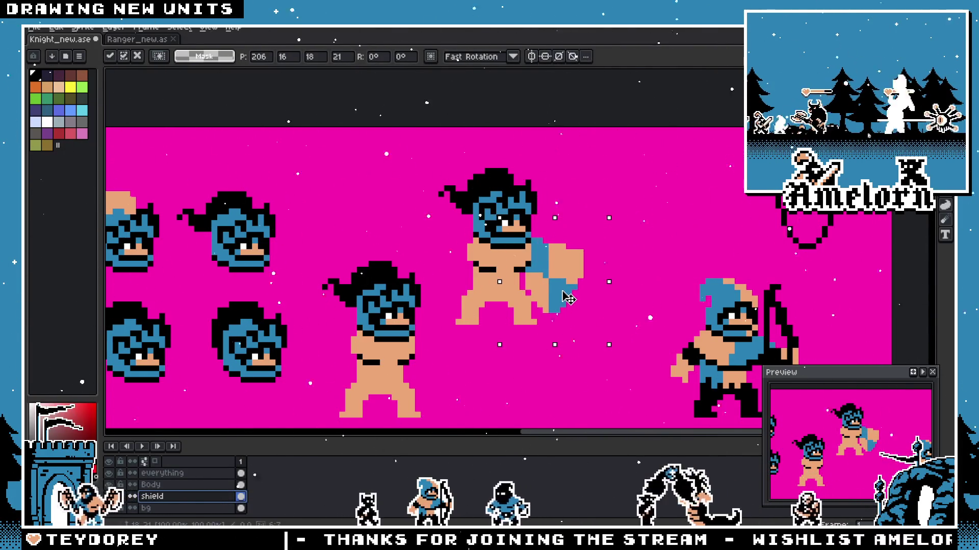
pyautogui.moveTo(562, 299); pyautogui.dragTo(569, 297)
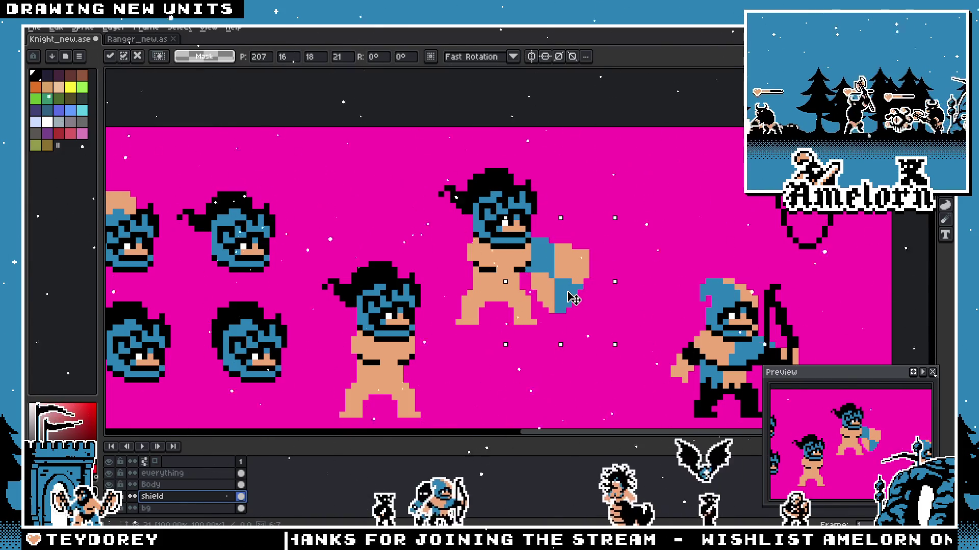
pyautogui.press('Return')
pyautogui.scroll(1, 656, 205)
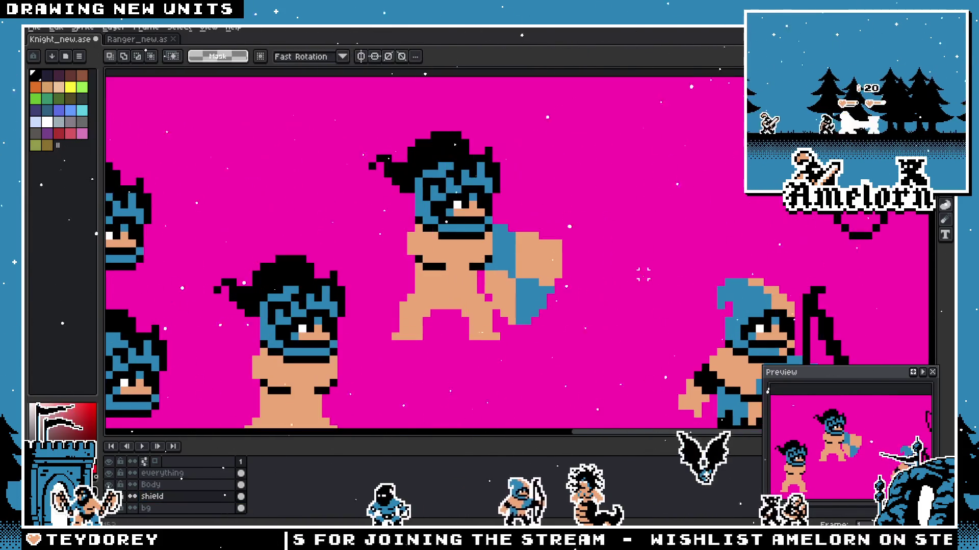
pyautogui.scroll(-2, 656, 205)
pyautogui.scroll(-1, 656, 205)
pyautogui.scroll(3, 657, 205)
pyautogui.moveTo(594, 315); pyautogui.dragTo(594, 299)
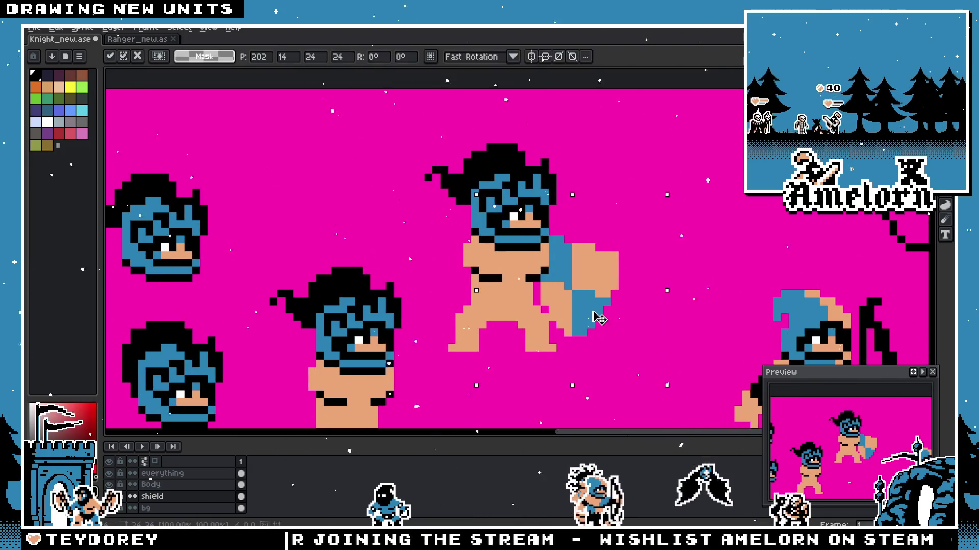
pyautogui.press('Return')
pyautogui.scroll(-2, 746, 224)
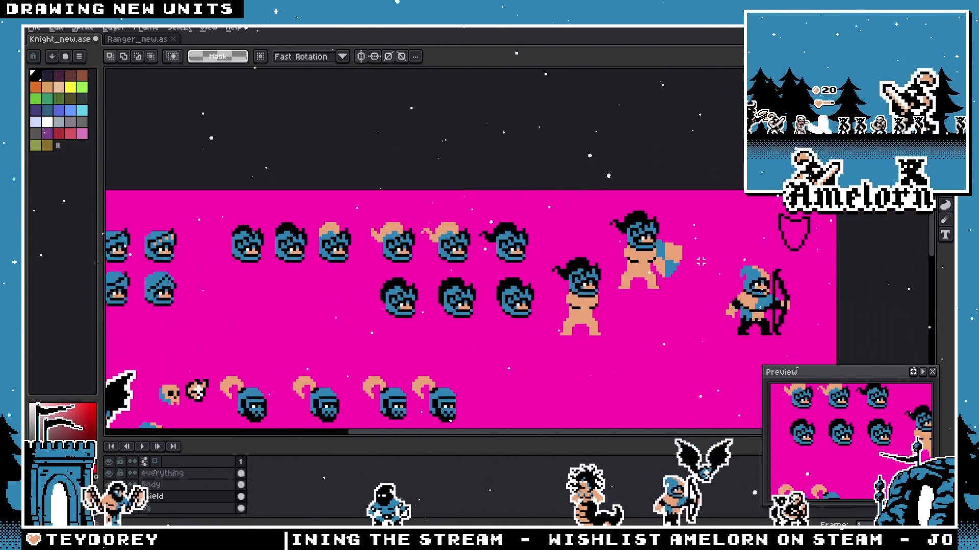
pyautogui.scroll(2, 689, 270)
pyautogui.scroll(-1, 689, 270)
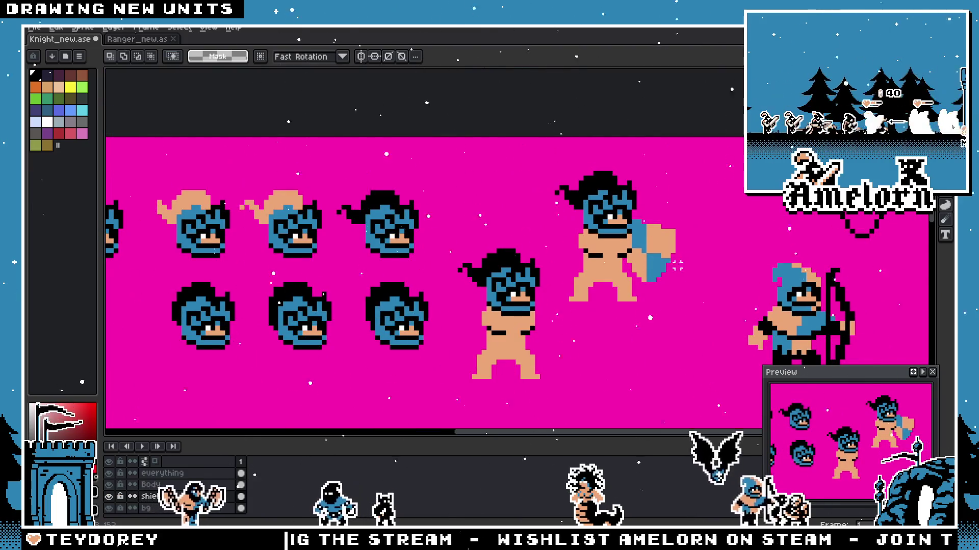
pyautogui.moveTo(680, 266); pyautogui.dragTo(642, 270)
pyautogui.scroll(1, 642, 269)
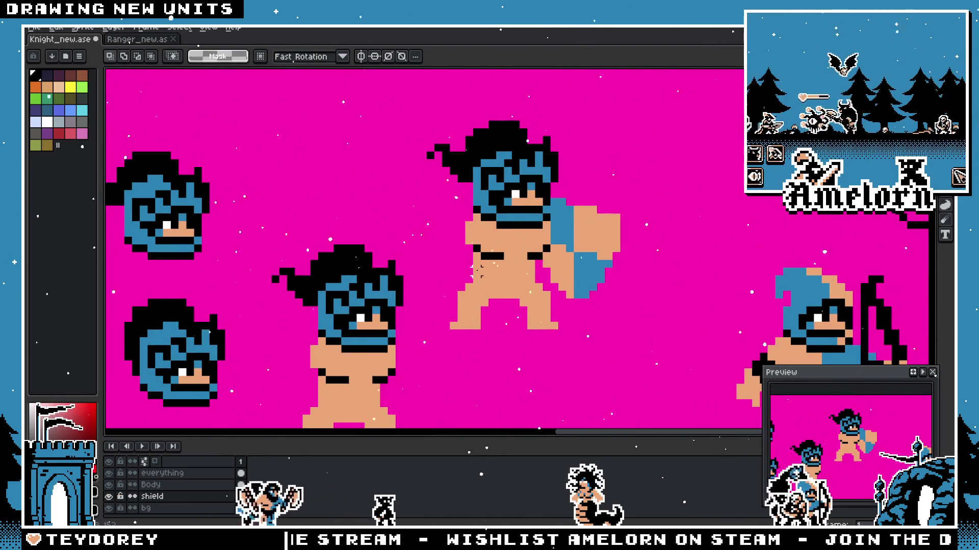
pyautogui.scroll(-1, 515, 287)
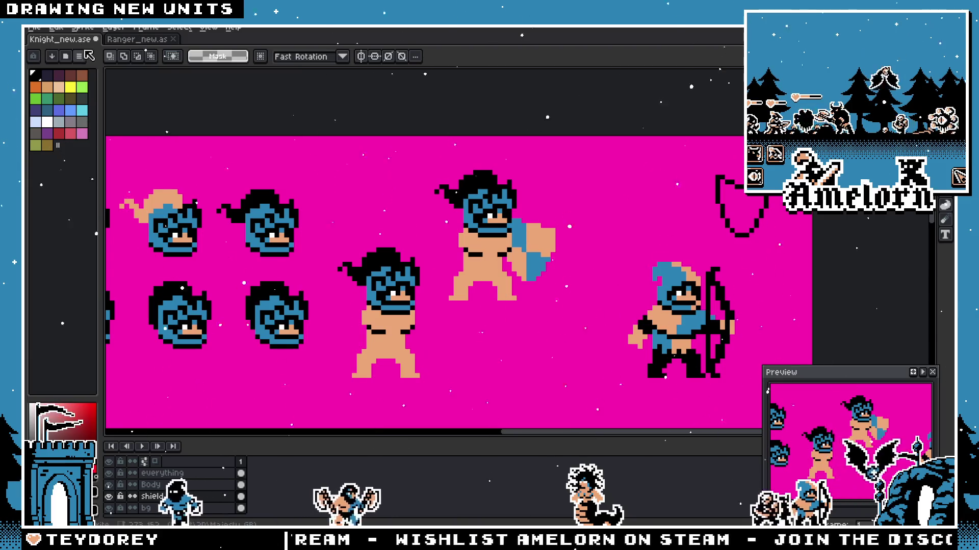
# Step: Open the KNIGHT.aseprite file and play its attack animation zoomed in
pyautogui.click(33, 28)
pyautogui.click(46, 51)
pyautogui.scroll(-5, 390, 258)
pyautogui.scroll(-10, 389, 258)
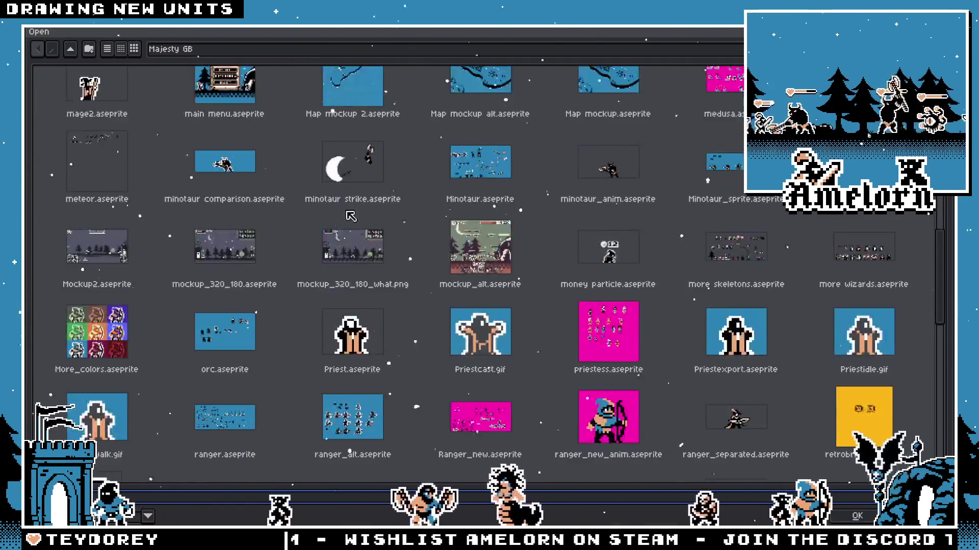
pyautogui.scroll(-10, 389, 258)
pyautogui.scroll(-5, 389, 257)
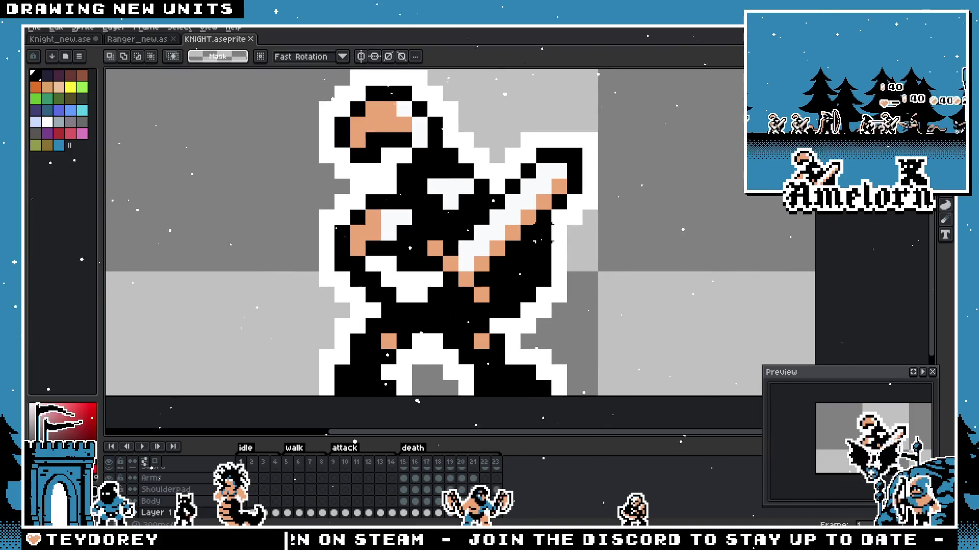
pyautogui.press('+')
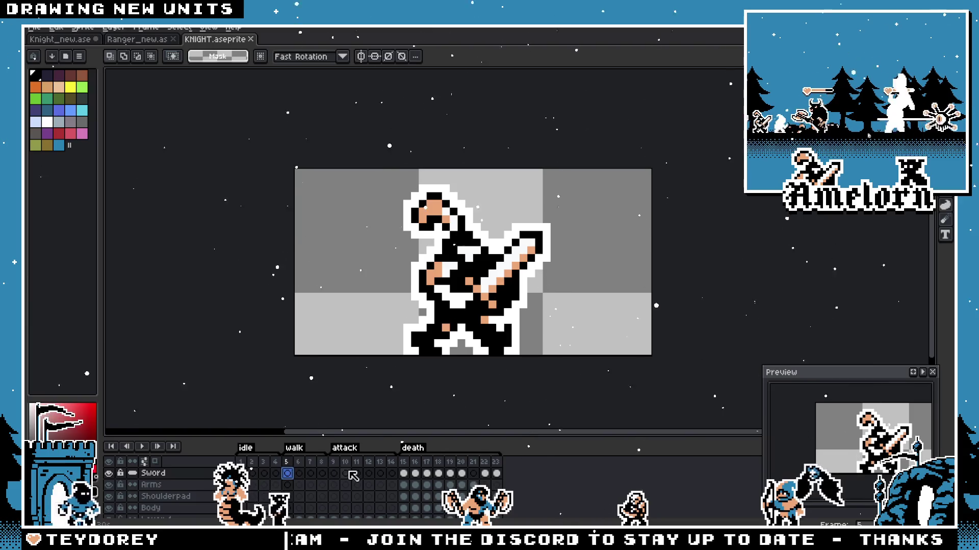
pyautogui.click(145, 447)
pyautogui.click(144, 448)
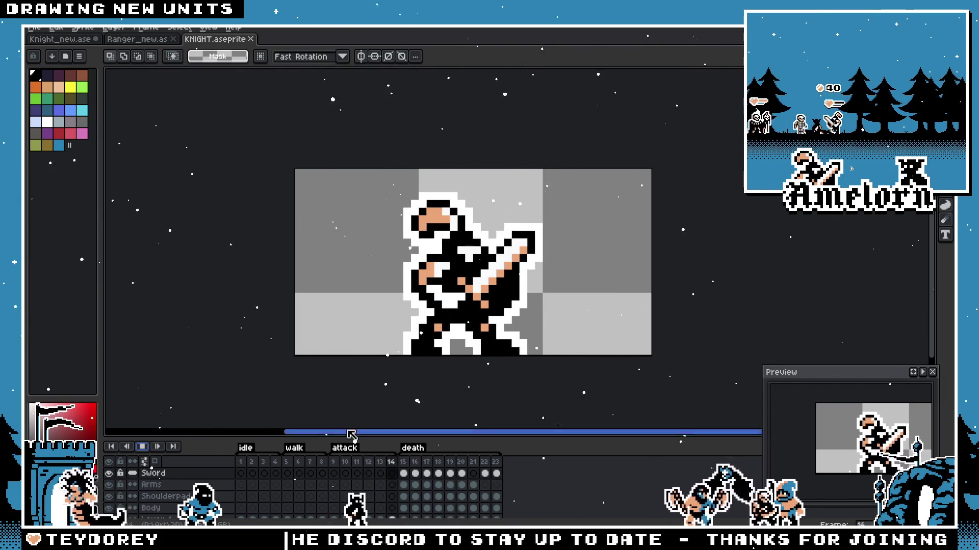
# Step: Flip between the Ranger_new, Knight_new and KNIGHT sheets and replay the knight animation
pyautogui.click(151, 40)
pyautogui.click(60, 39)
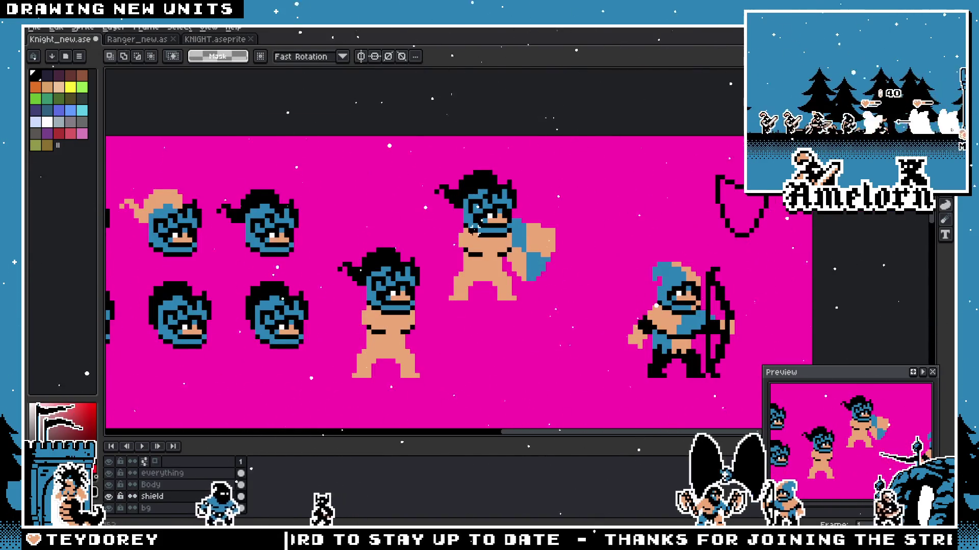
pyautogui.scroll(1, 490, 229)
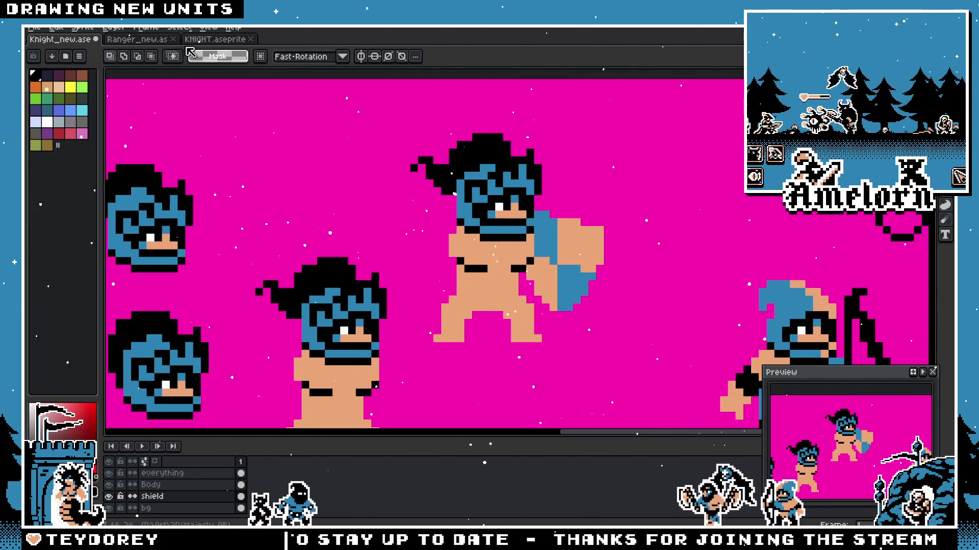
pyautogui.click(215, 39)
pyautogui.click(159, 448)
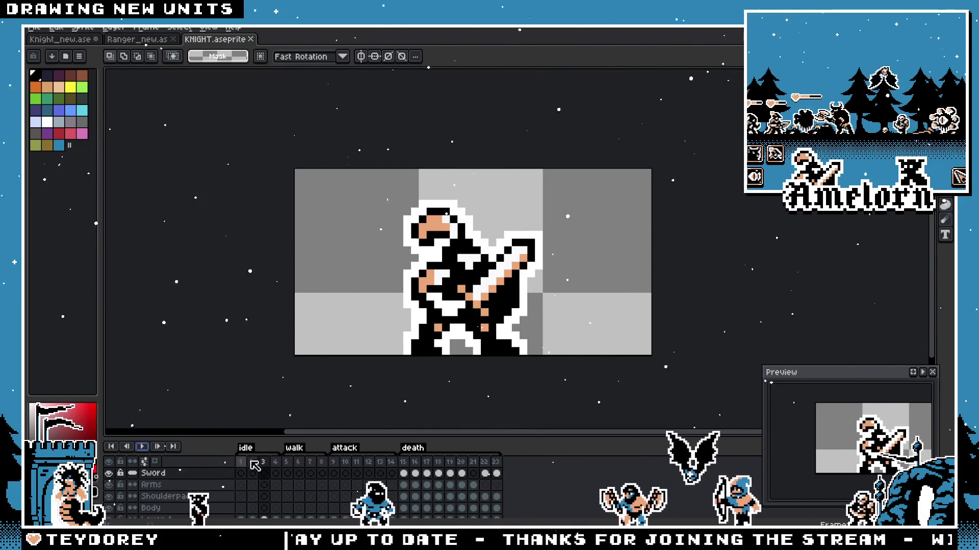
pyautogui.scroll(-1, 195, 501)
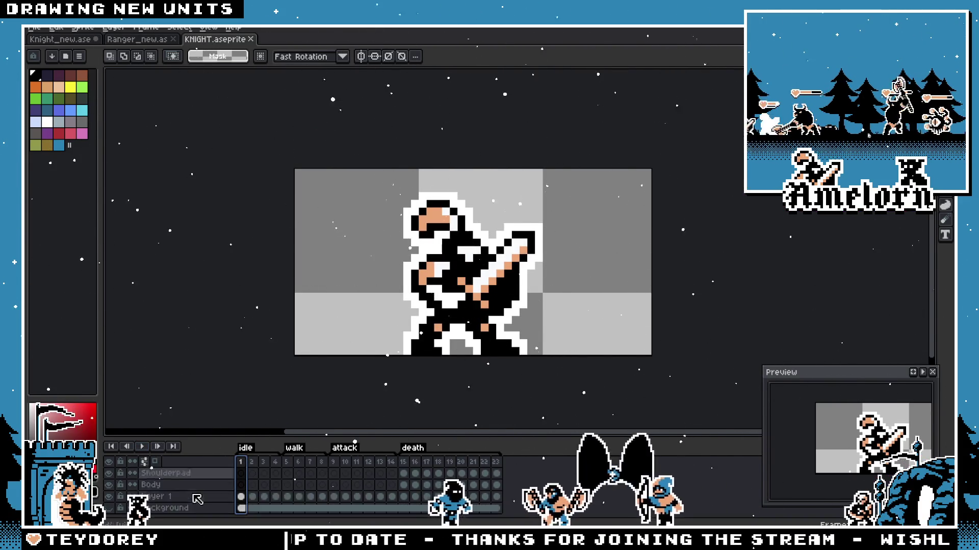
pyautogui.scroll(-1, 196, 501)
pyautogui.moveTo(634, 180); pyautogui.dragTo(374, 335)
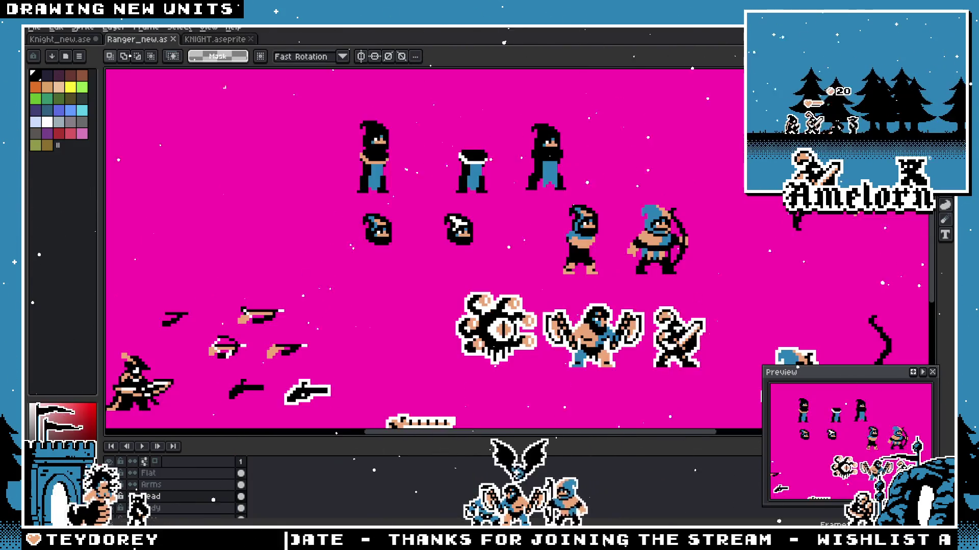
# Step: Close the ranger sheet, paste the copied knight onto Knight_new, then undo it
pyautogui.click(139, 39)
pyautogui.click(173, 39)
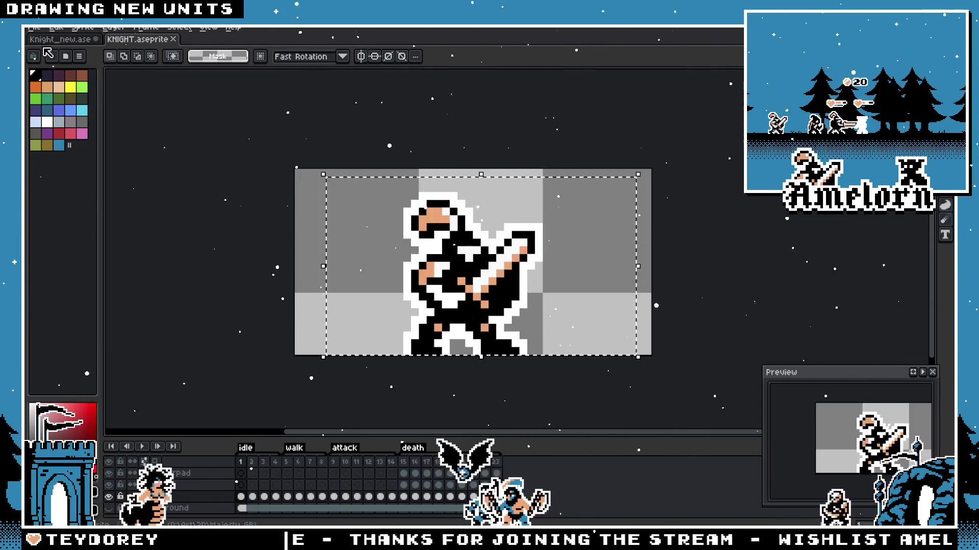
pyautogui.click(59, 39)
pyautogui.hotkey('ctrl', 'v')
pyautogui.press('Return')
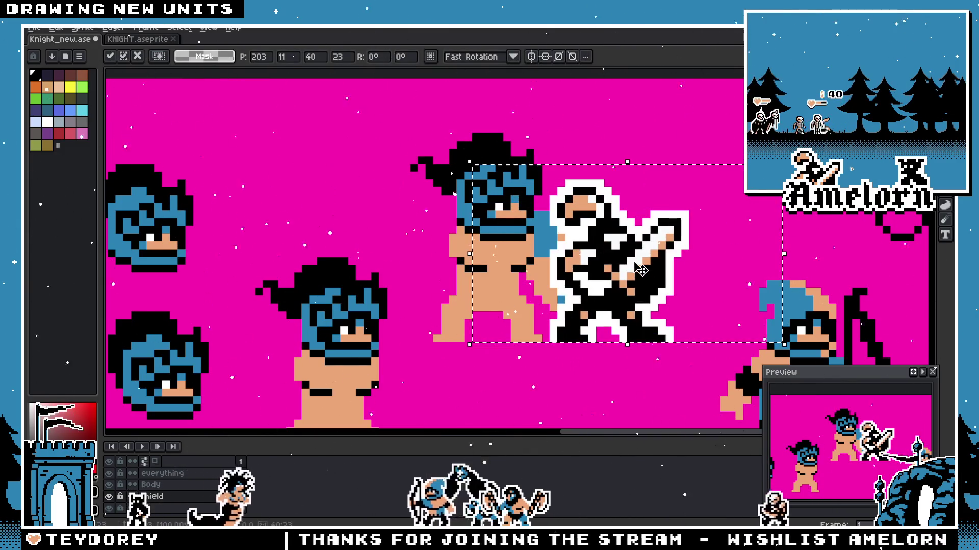
pyautogui.scroll(1, 604, 172)
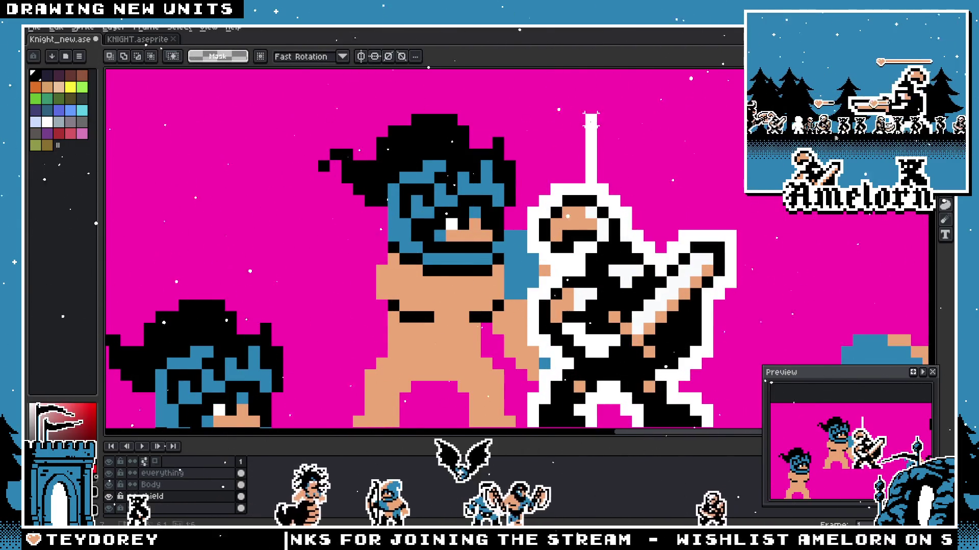
pyautogui.scroll(-2, 650, 197)
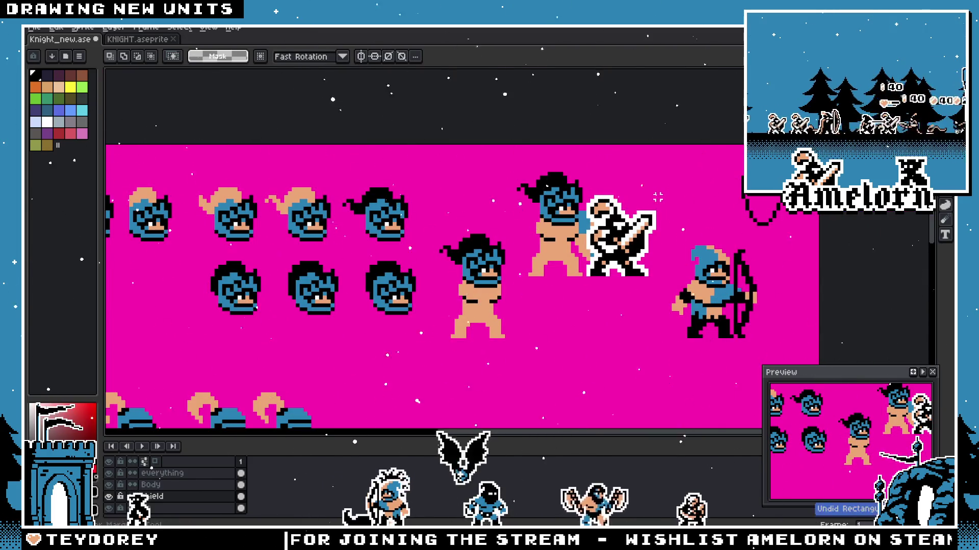
pyautogui.hotkey('ctrl', 'z')
pyautogui.scroll(1, 655, 198)
pyautogui.scroll(1, 628, 208)
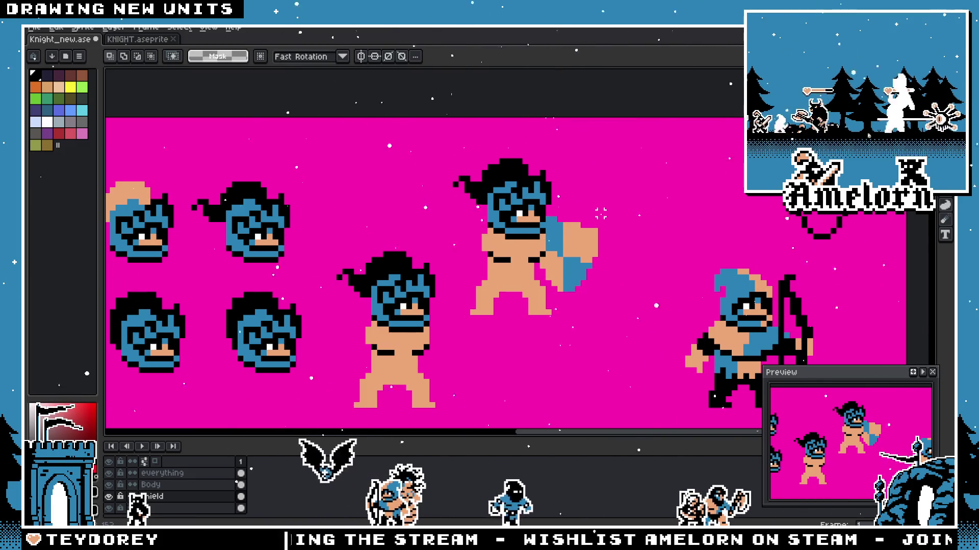
# Step: Paste and reposition the knight again, discard it, and switch to the tabard image search
pyautogui.hotkey('ctrl', 'v')
pyautogui.moveTo(596, 216)
pyautogui.mouseDown()
pyautogui.moveTo(473, 218)
pyautogui.moveTo(496, 218)
pyautogui.mouseUp()
pyautogui.scroll(1, 342, 207)
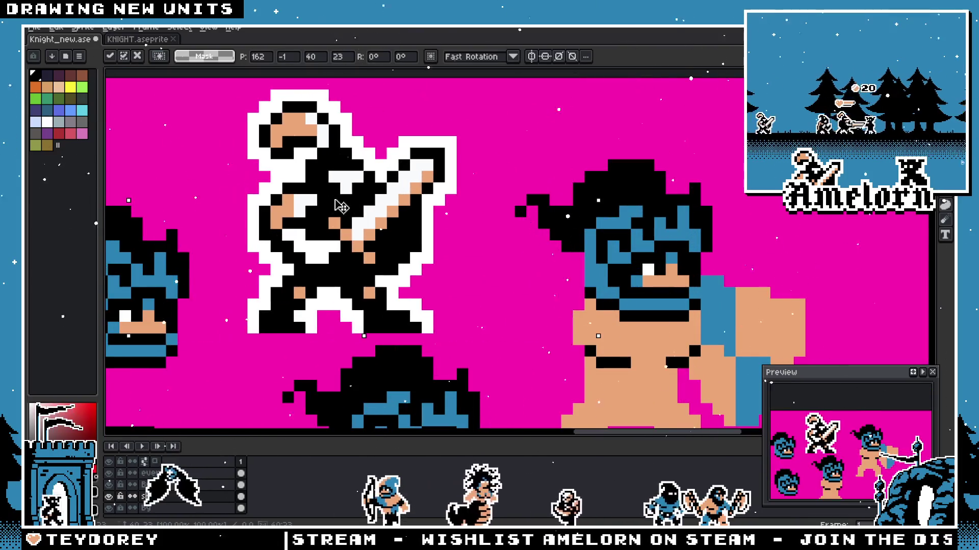
pyautogui.scroll(-2, 341, 230)
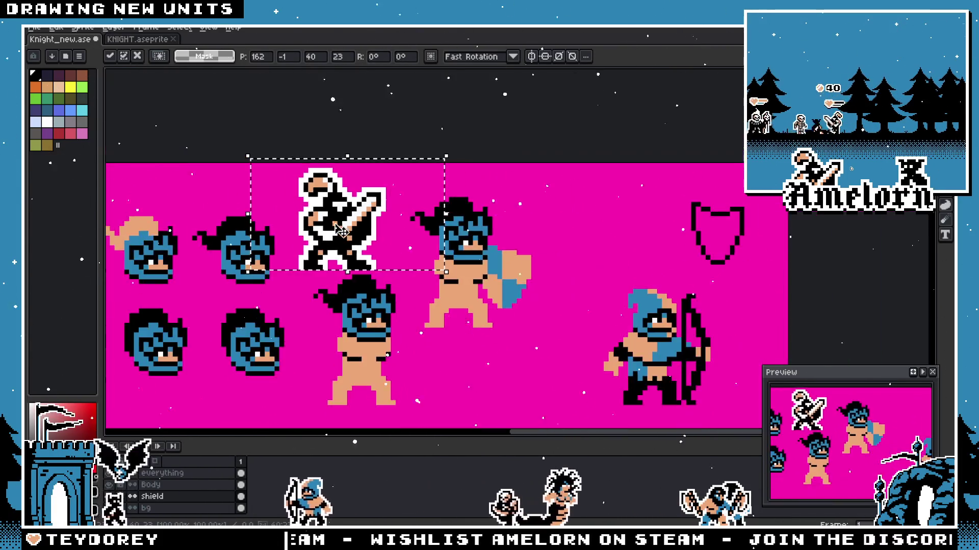
pyautogui.scroll(1, 342, 230)
pyautogui.press('Escape')
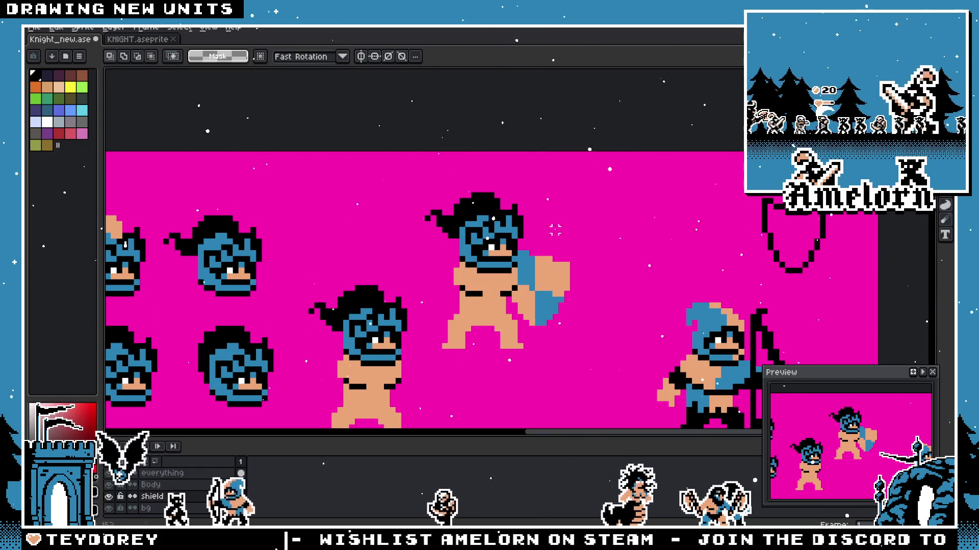
pyautogui.scroll(1, 554, 230)
pyautogui.scroll(-1, 557, 245)
pyautogui.scroll(-1, 558, 260)
pyautogui.scroll(1, 558, 270)
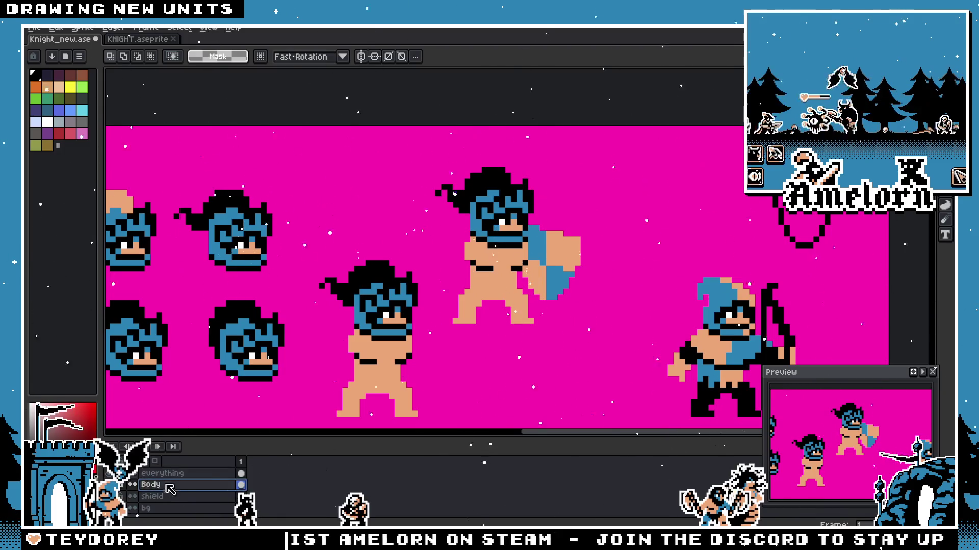
pyautogui.scroll(1, 575, 287)
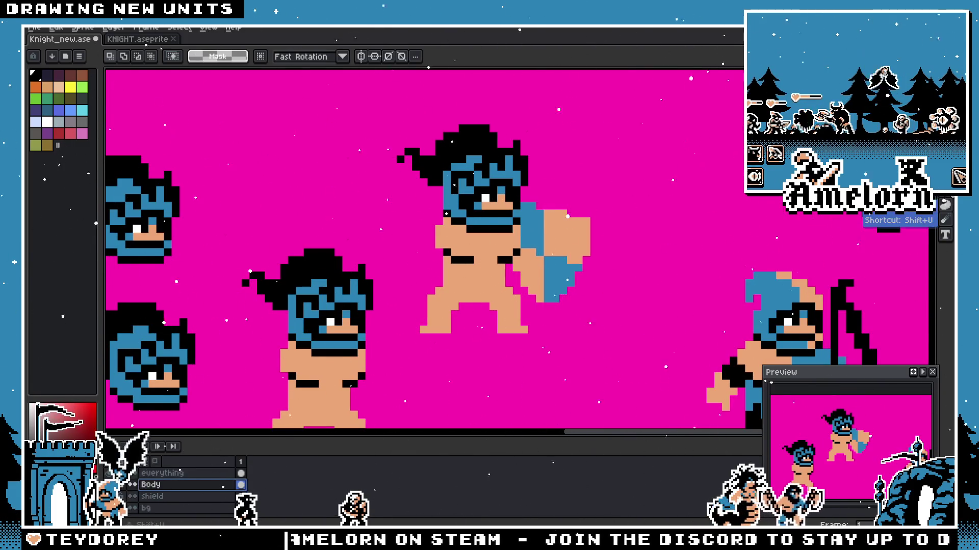
pyautogui.press('g')
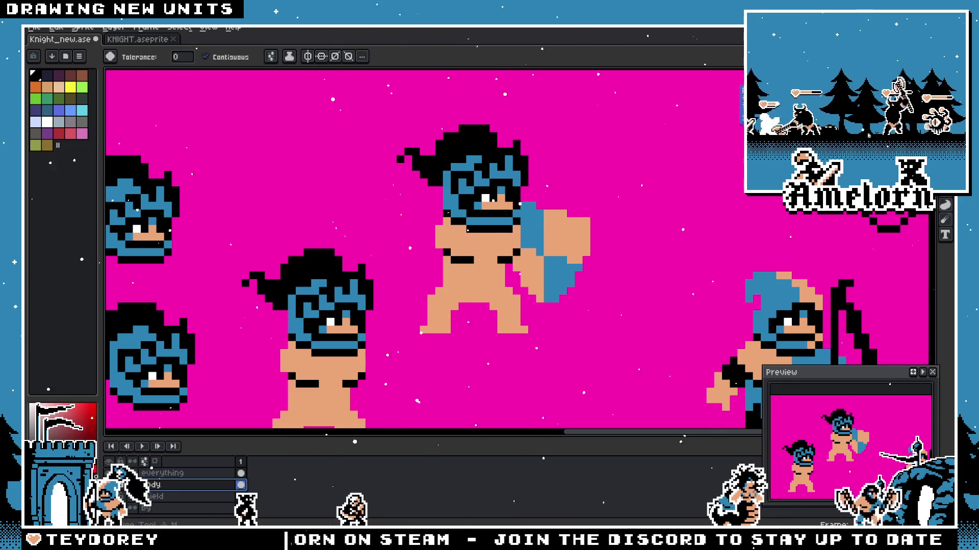
pyautogui.press('b')
pyautogui.scroll(2, 439, 238)
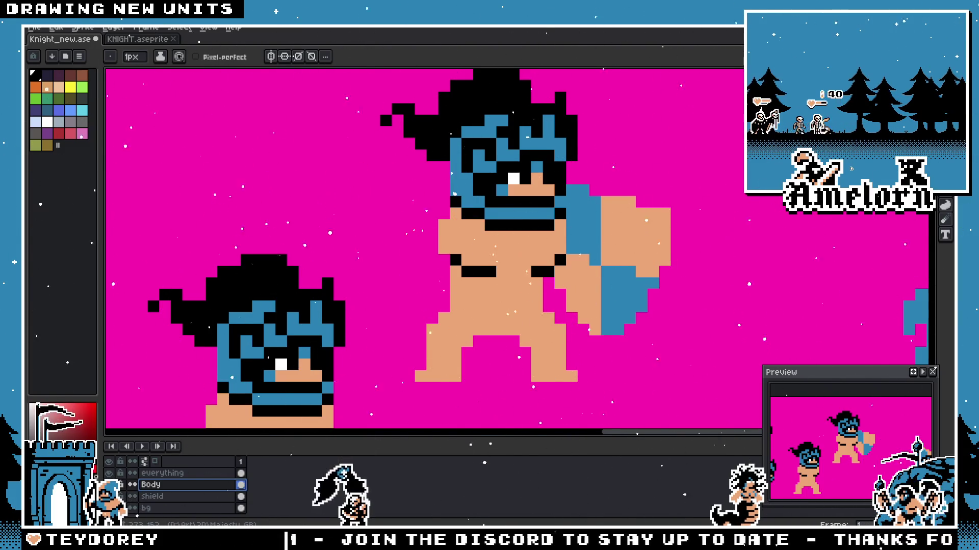
pyautogui.hotkey('alt', 'Tab')
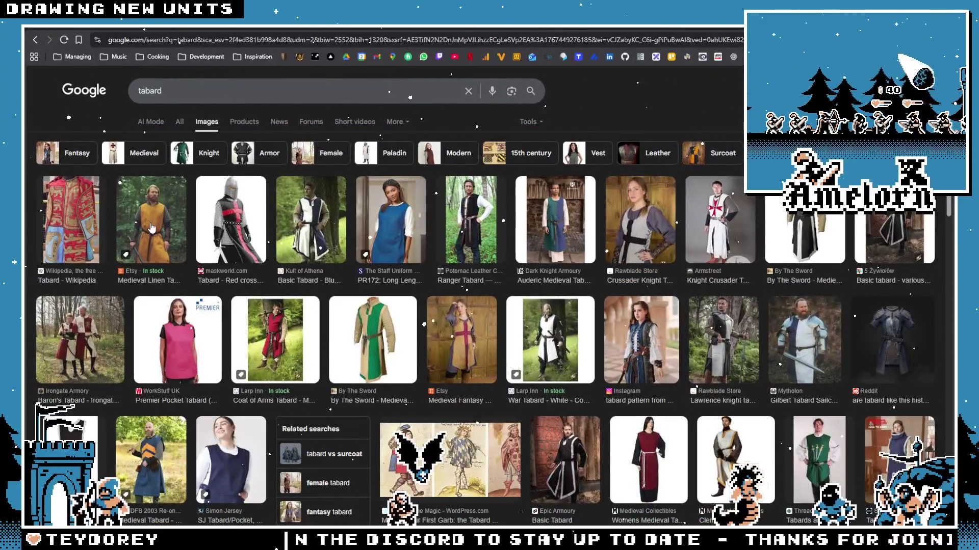
# Step: Preview linen, red-cross, blue, ranger, crusader, black-trim, basic and Baron's tabard results
pyautogui.click(151, 228)
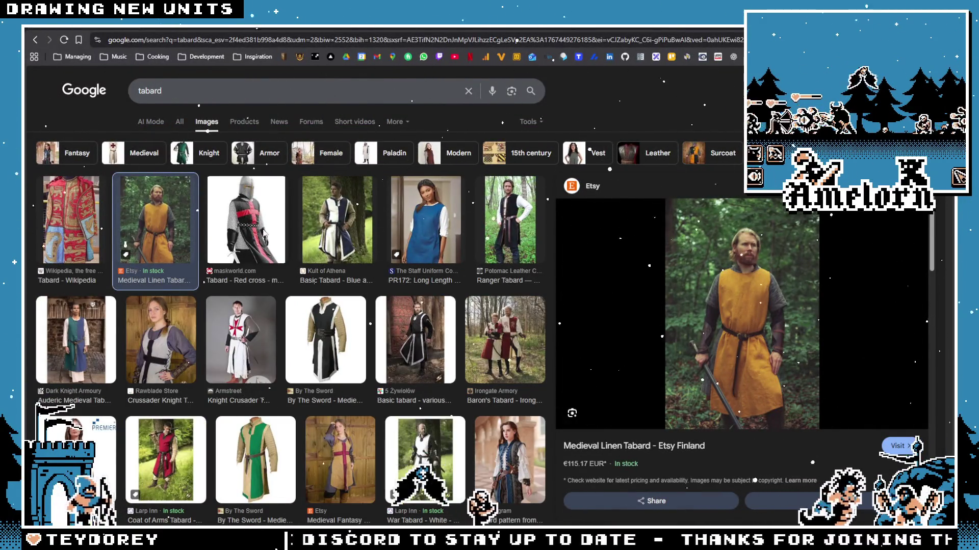
pyautogui.press('Right')
pyautogui.press('Right')
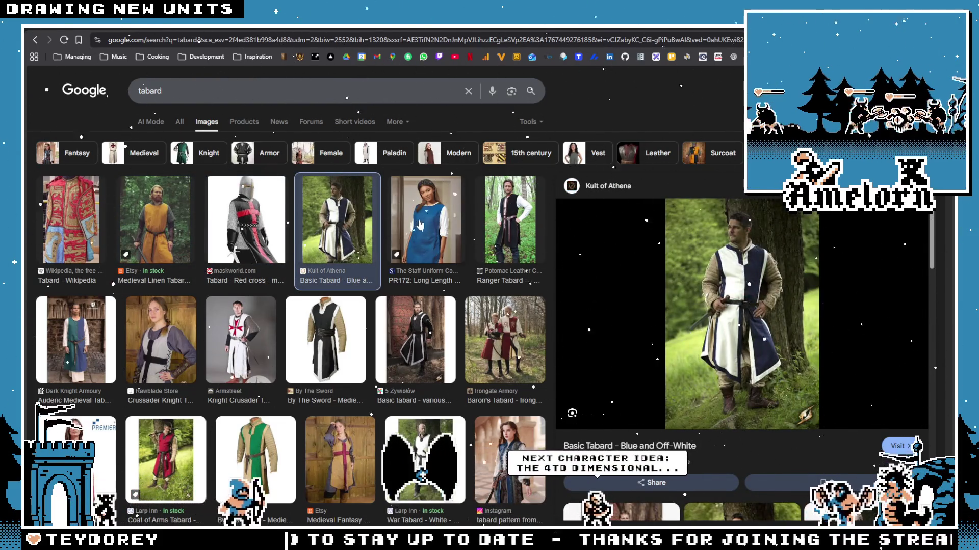
pyautogui.press('Right')
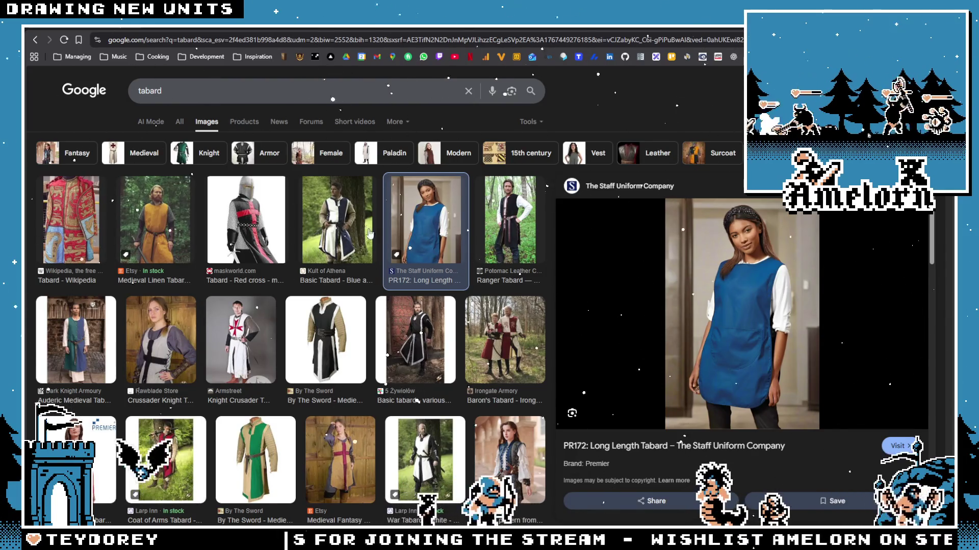
pyautogui.press('Right')
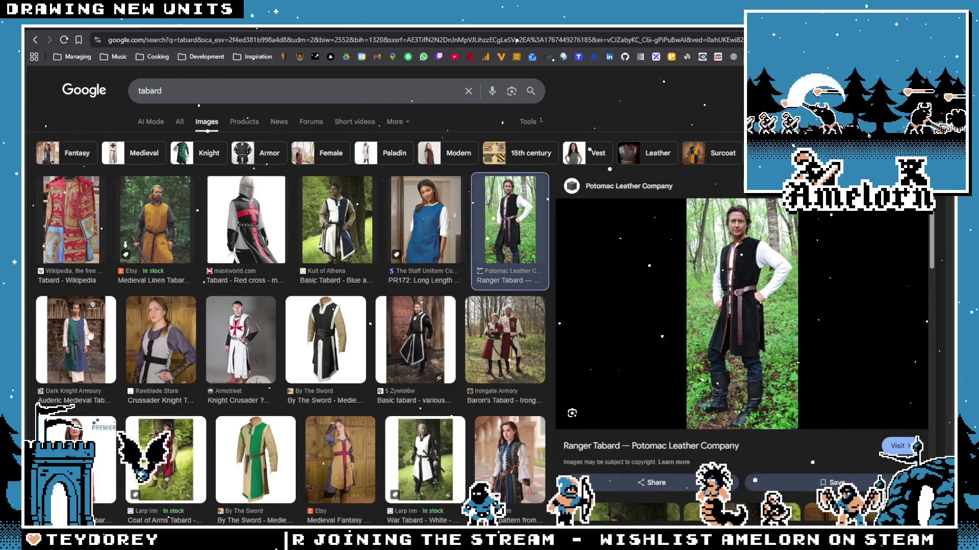
pyautogui.press('Right')
pyautogui.press('Right')
pyautogui.press('Right')
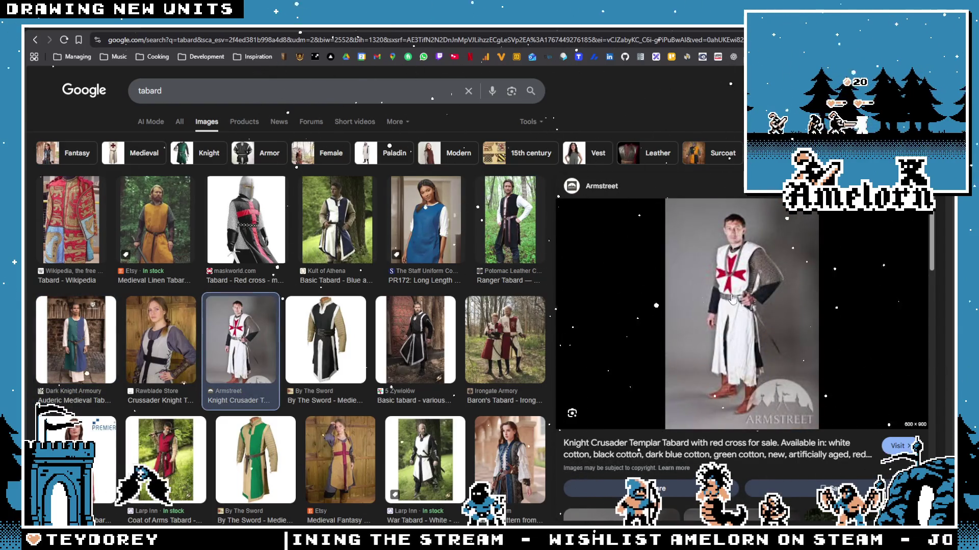
pyautogui.click(189, 341)
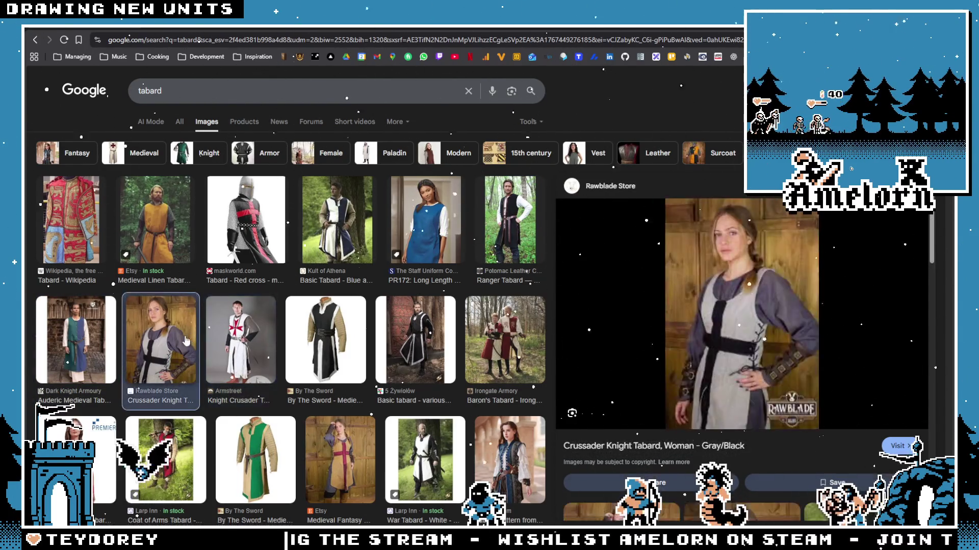
pyautogui.click(365, 360)
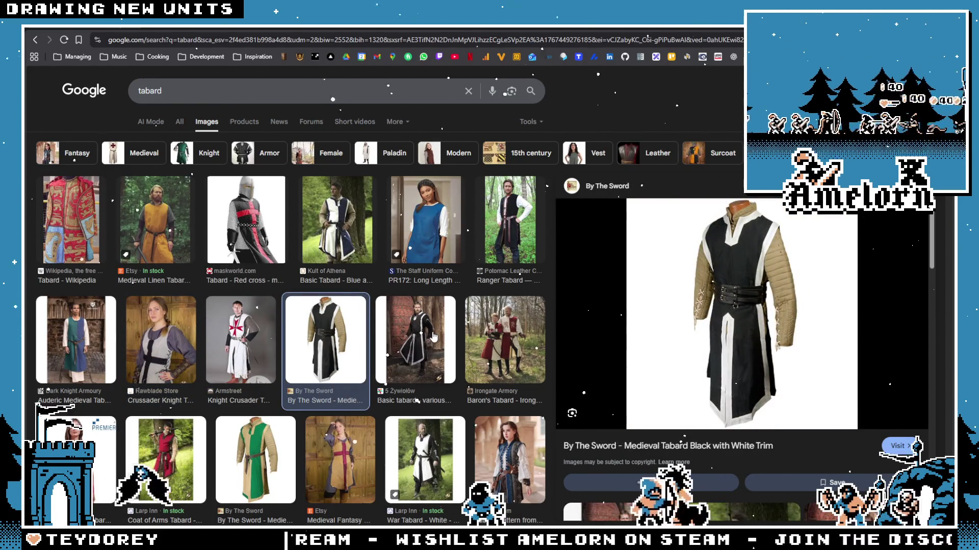
pyautogui.click(412, 337)
pyautogui.press('Right')
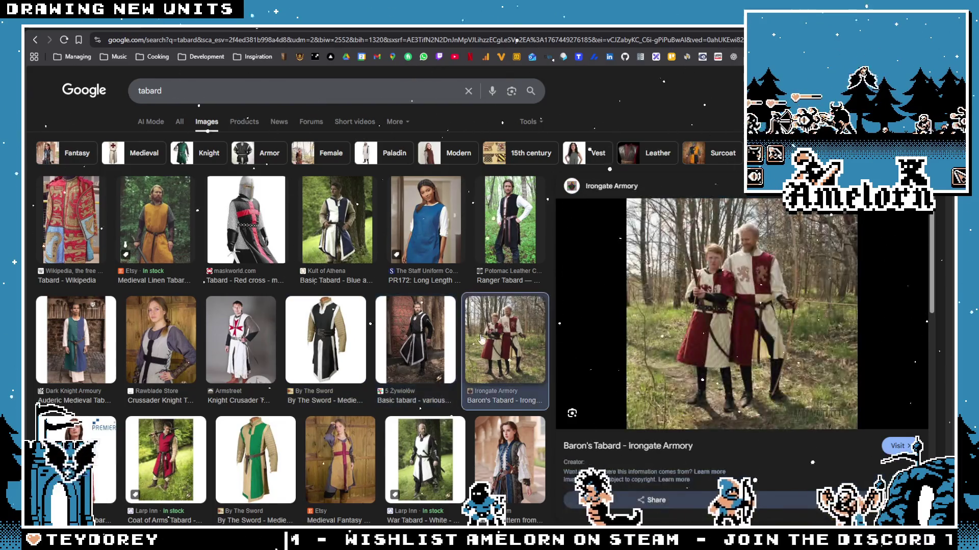
pyautogui.scroll(-1, 384, 295)
pyautogui.scroll(-1, 384, 295)
pyautogui.scroll(-1, 430, 287)
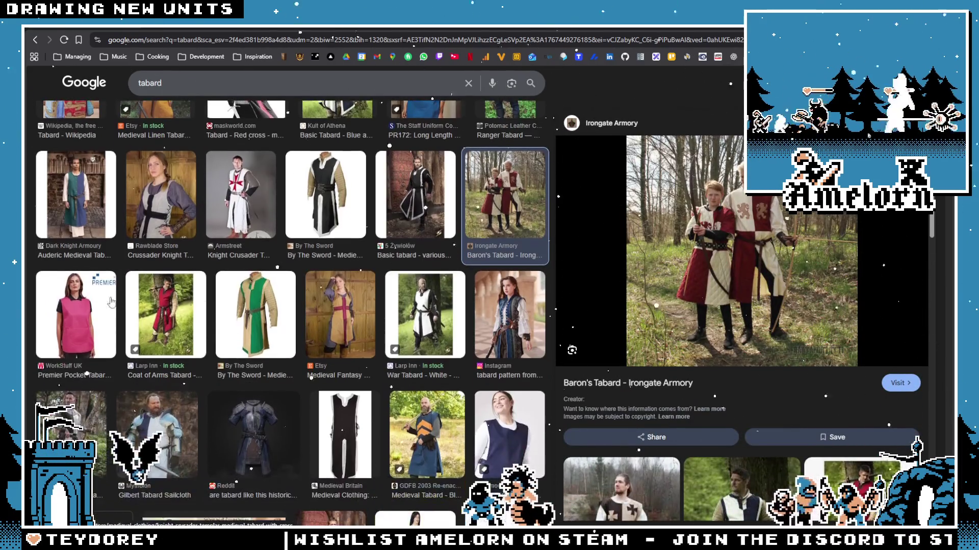
# Step: Preview green-tan, fantasy, blue-yellow, basic, womens and Clement tabard results
pyautogui.click(256, 314)
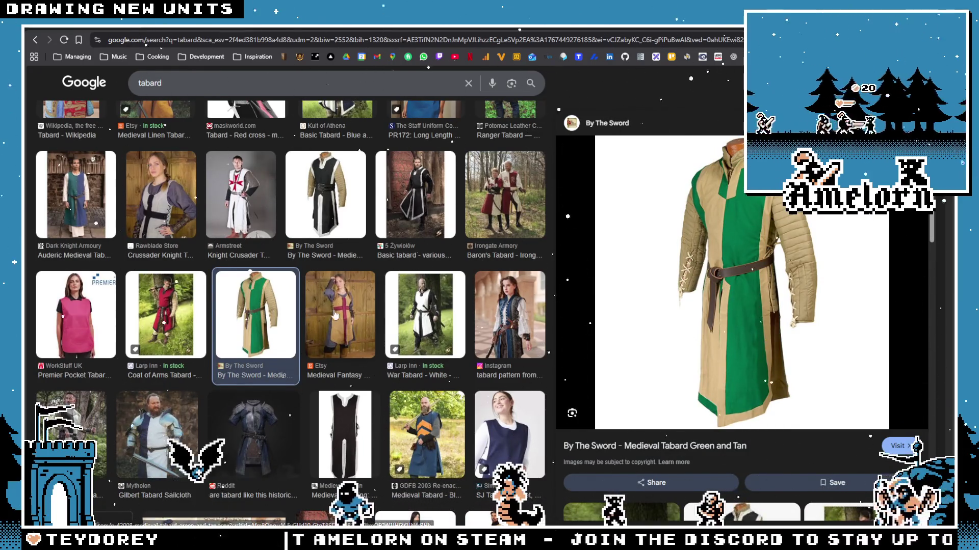
pyautogui.scroll(-1, 352, 286)
pyautogui.click(352, 286)
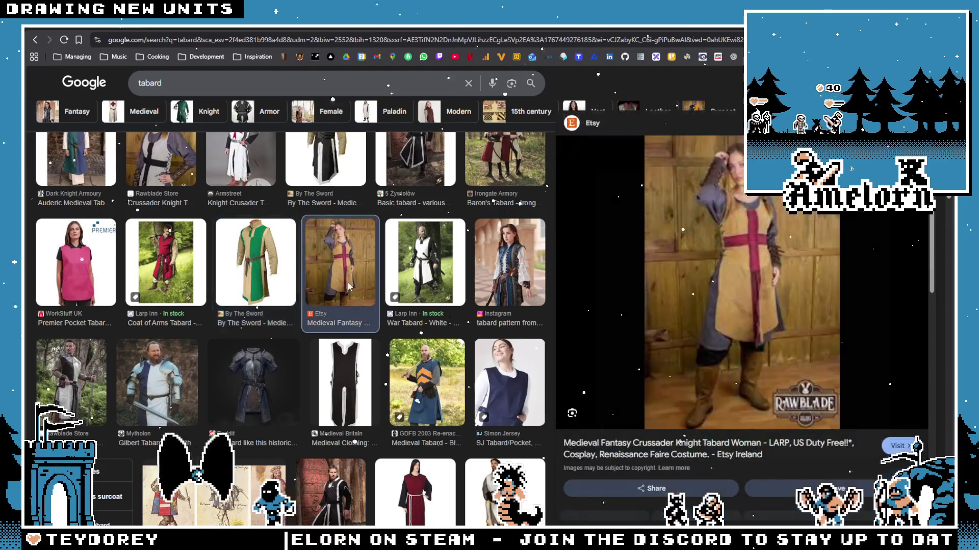
pyautogui.press('Left')
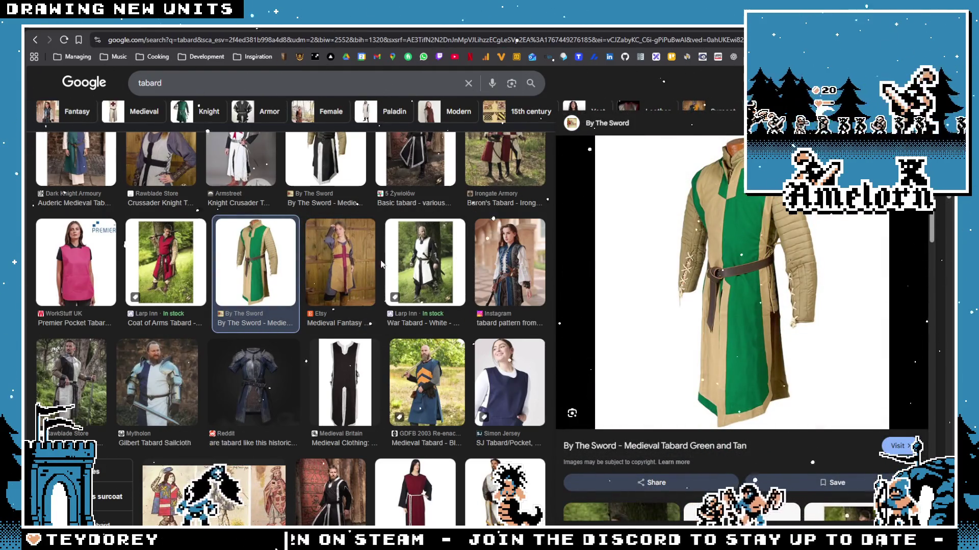
pyautogui.scroll(-1, 457, 265)
pyautogui.click(411, 274)
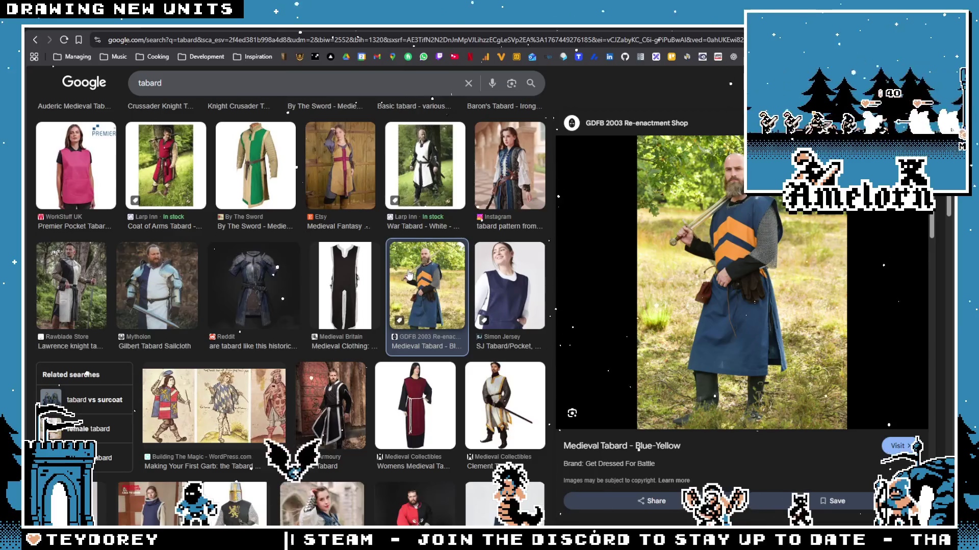
pyautogui.scroll(-1, 353, 271)
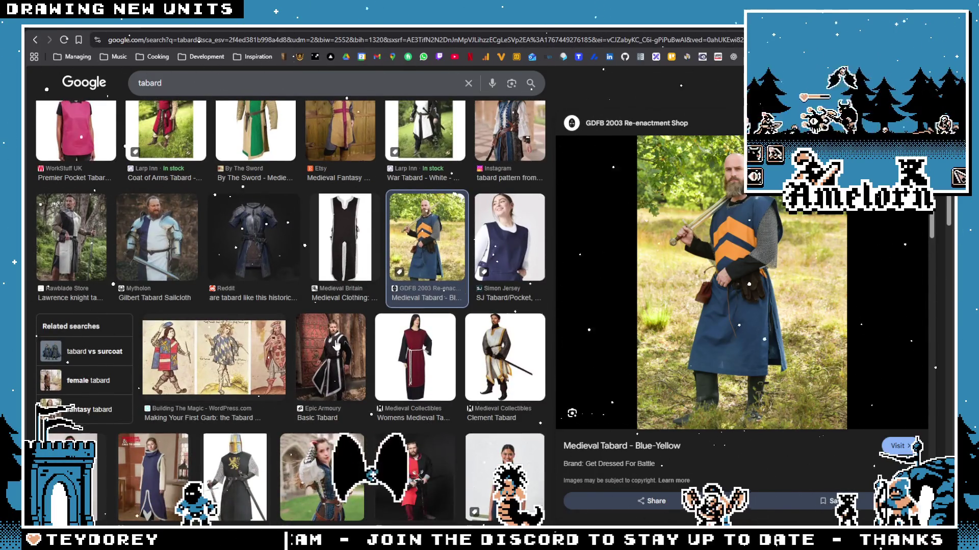
pyautogui.click(328, 383)
pyautogui.scroll(-1, 318, 322)
pyautogui.press('Right')
pyautogui.scroll(-1, 429, 231)
pyautogui.press('Right')
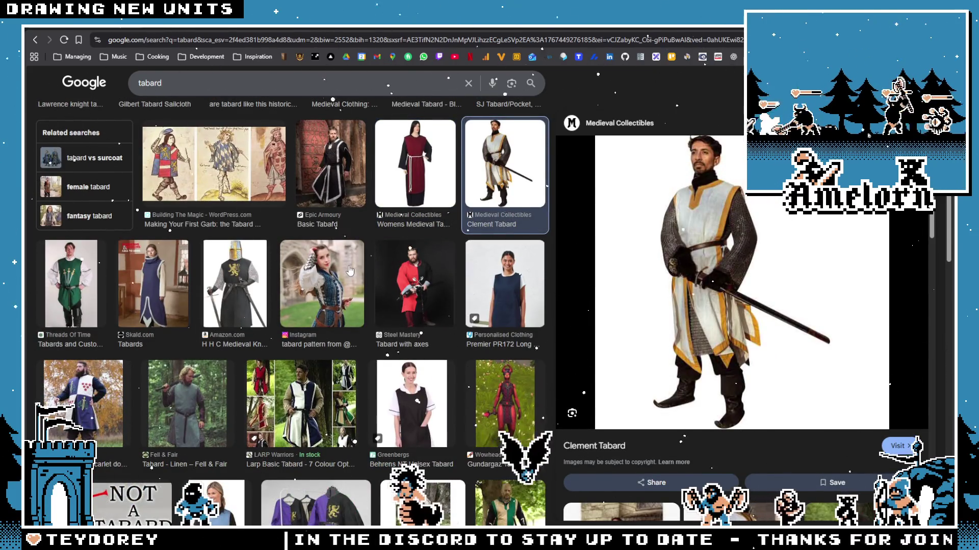
pyautogui.scroll(-1, 301, 274)
pyautogui.scroll(1, 198, 260)
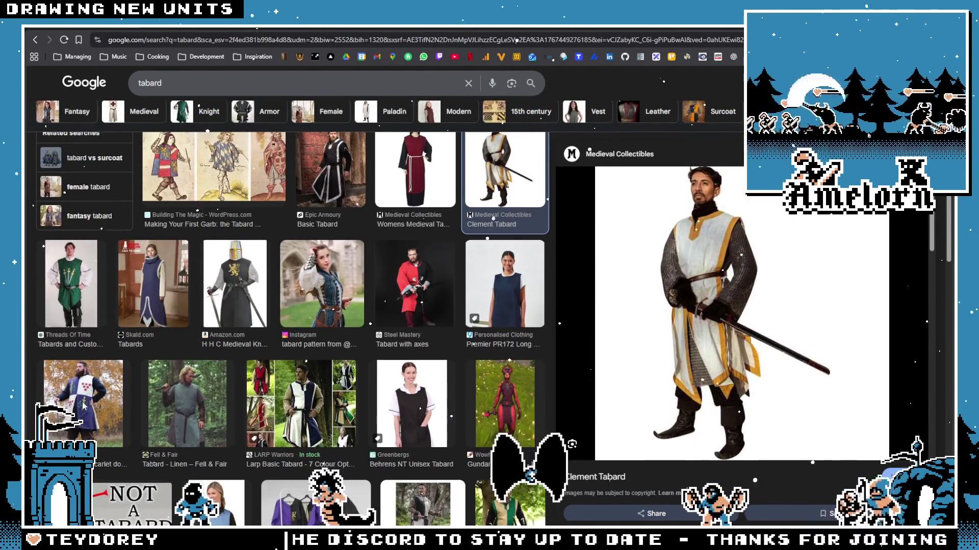
# Step: View the blue-and-white, grey linen, Jedi robes and Mytholon Anton tabards larger, then return to Aseprite
pyautogui.click(84, 407)
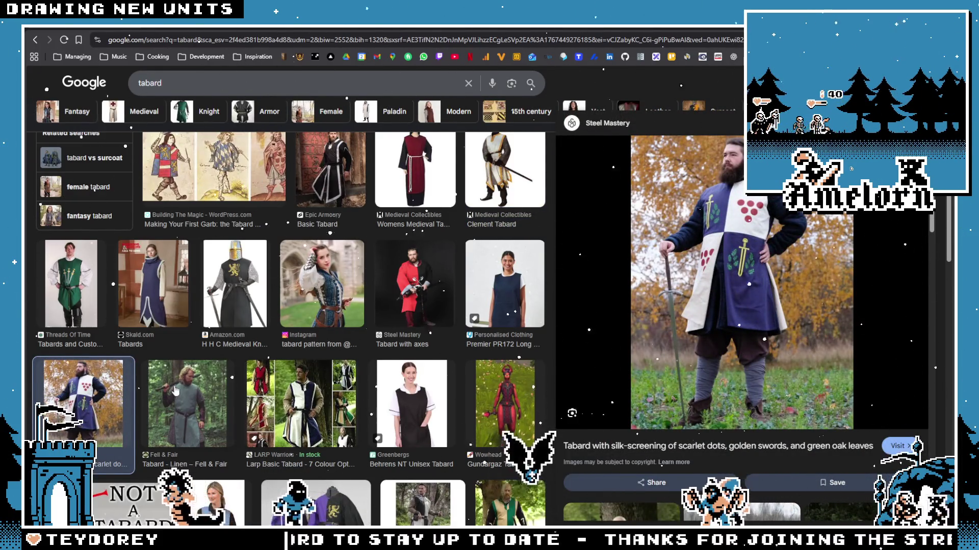
pyautogui.click(180, 414)
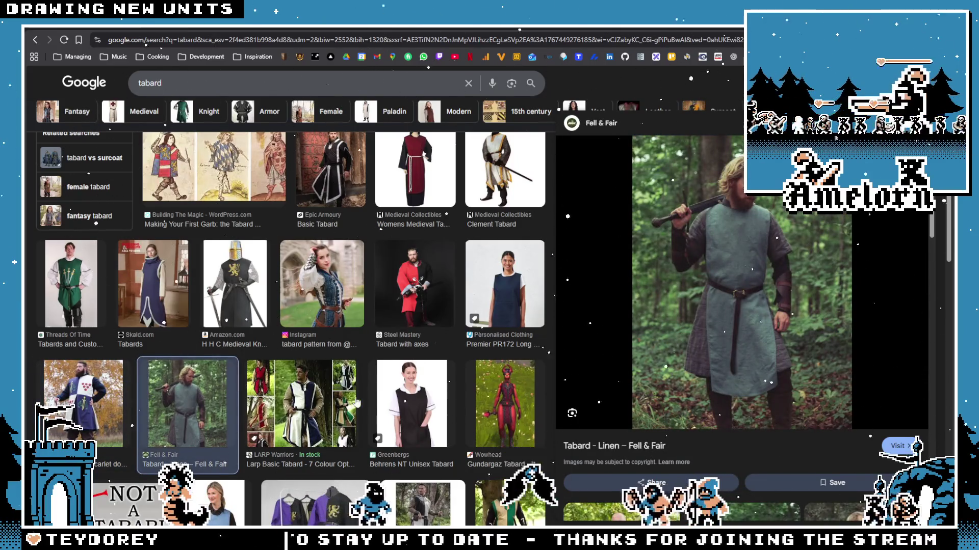
pyautogui.scroll(-5, 289, 299)
pyautogui.scroll(-2, 289, 299)
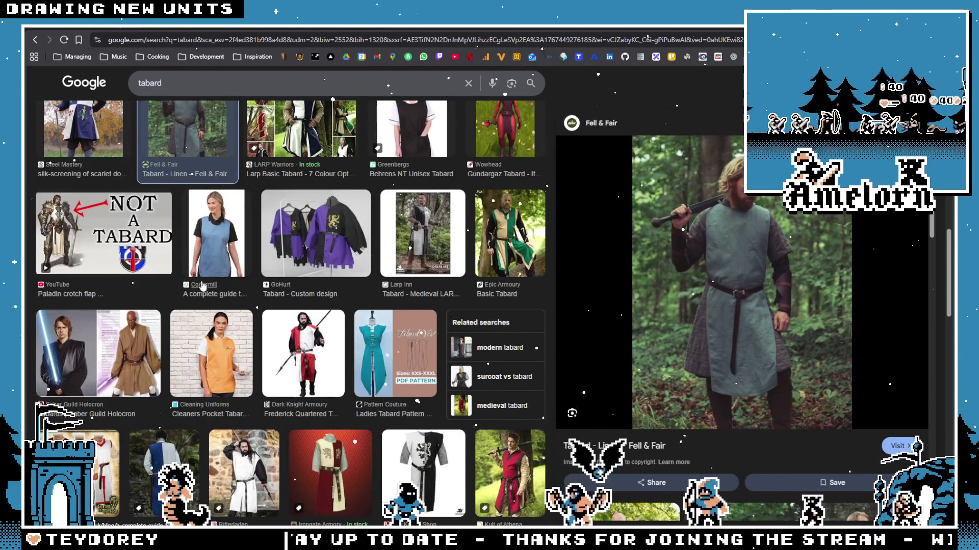
pyautogui.click(142, 336)
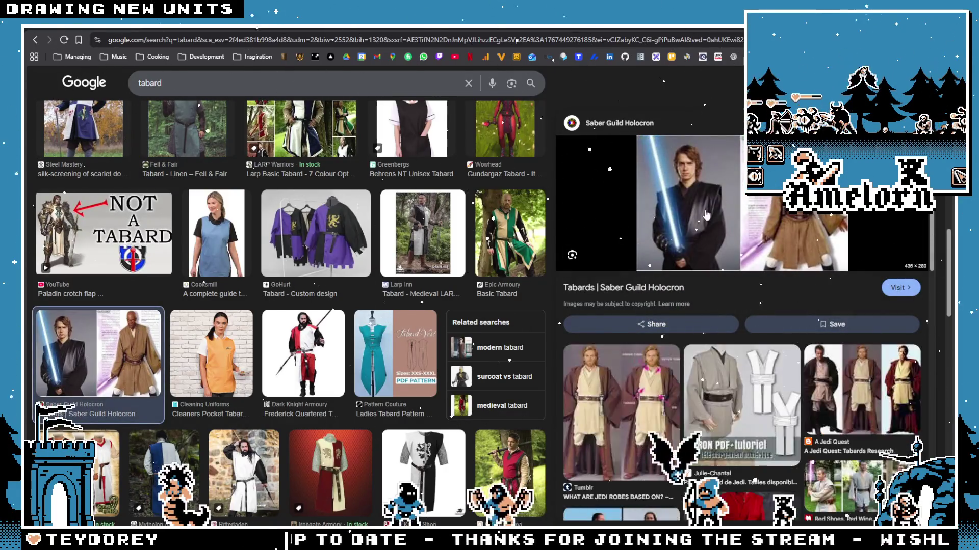
pyautogui.scroll(-4, 177, 288)
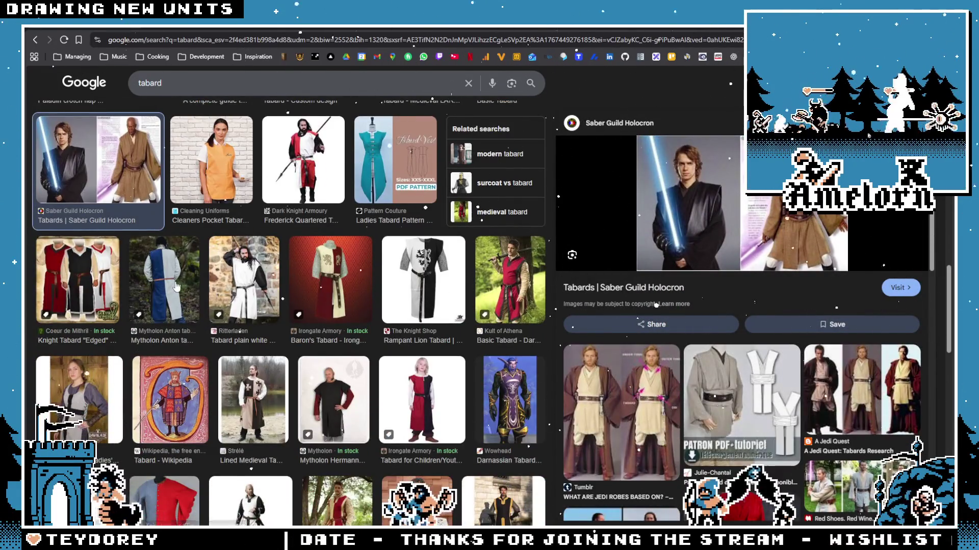
pyautogui.click(176, 287)
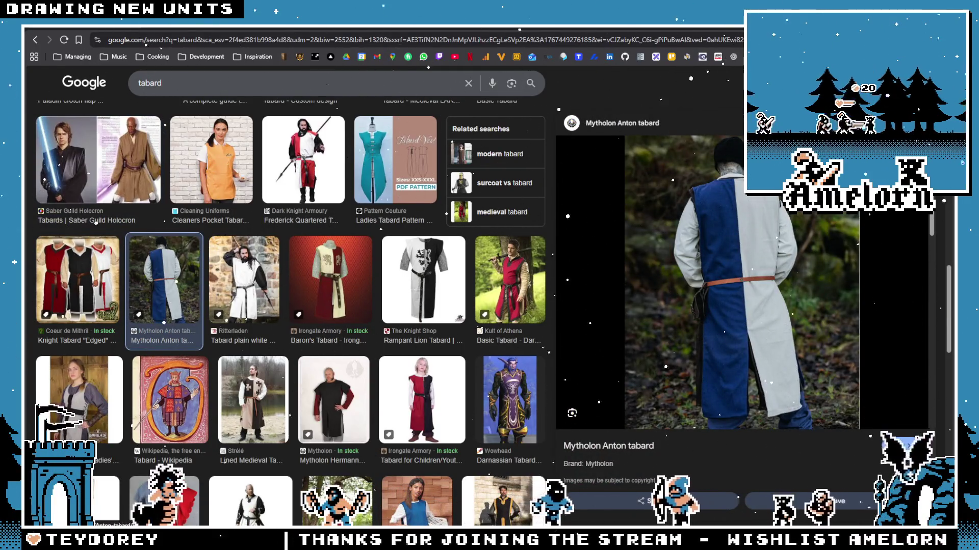
pyautogui.hotkey('alt', 'Tab')
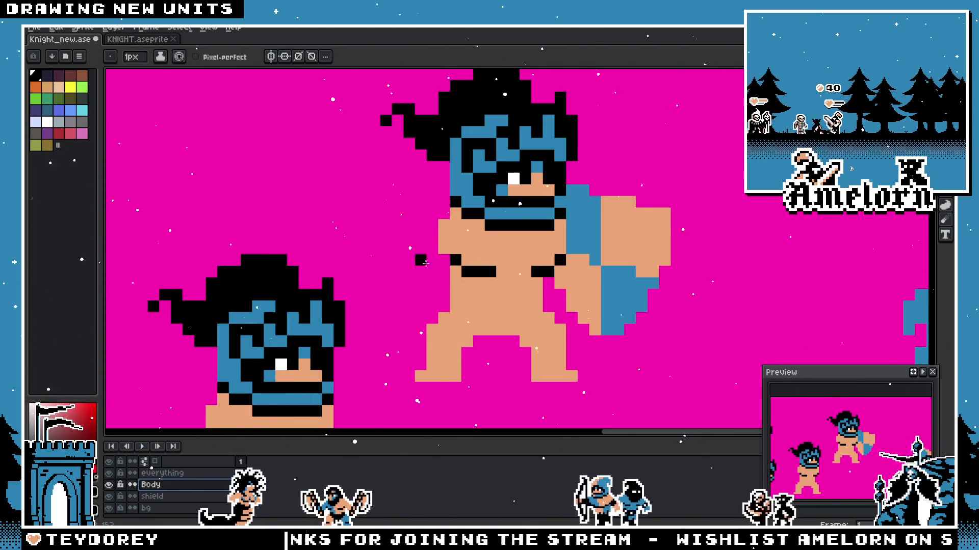
pyautogui.scroll(-2, 511, 200)
pyautogui.scroll(3, 512, 200)
# Step: Name the new layer 'armor' and move it below the everything layer
pyautogui.press('alt')
pyautogui.click(489, 284)
pyautogui.press('-')
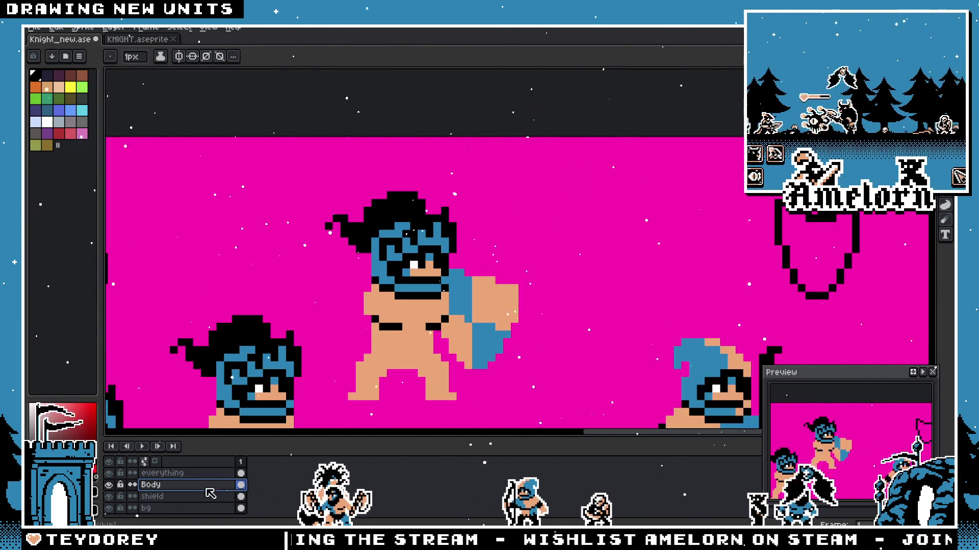
pyautogui.click(186, 475)
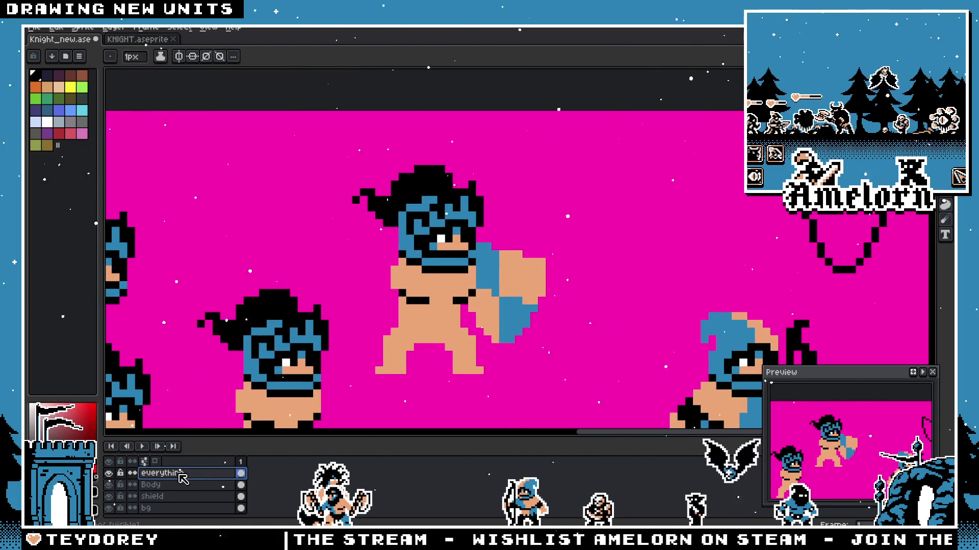
pyautogui.hotkey('shift', 'p')
pyautogui.write('armor')
pyautogui.press('Return')
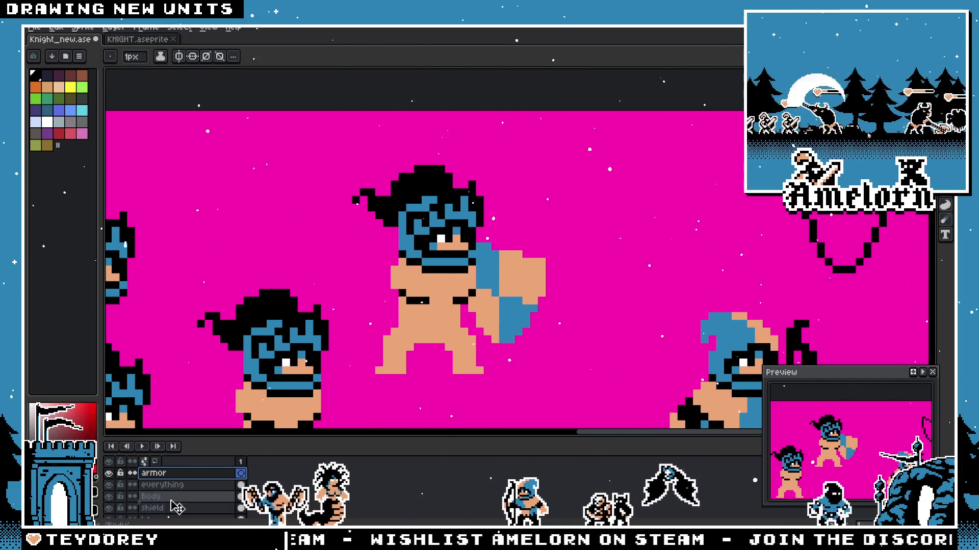
pyautogui.moveTo(161, 473); pyautogui.dragTo(177, 491)
pyautogui.scroll(2, 433, 247)
pyautogui.scroll(1, 433, 247)
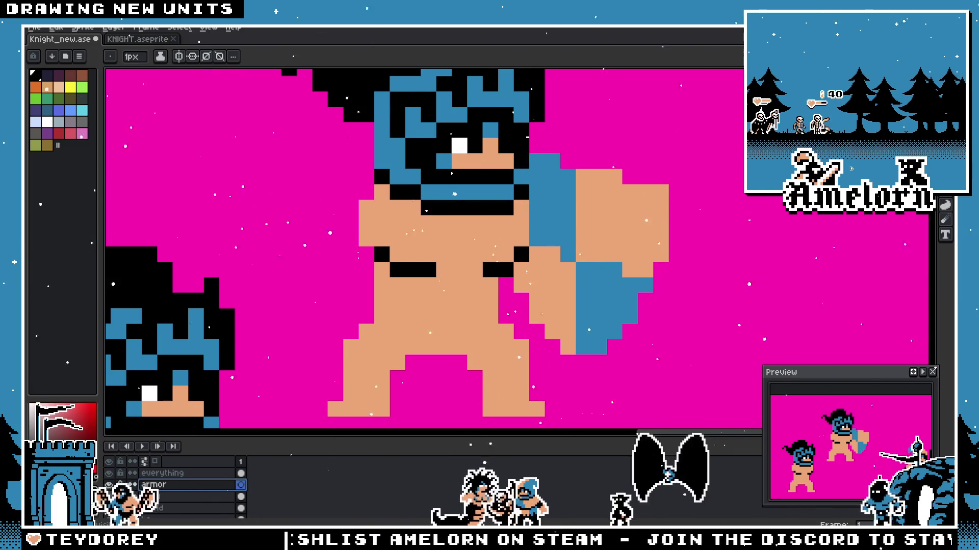
# Step: Hide the helmet and shield layers and centre the bare knight body for erasing
pyautogui.press('Delete')
pyautogui.scroll(-2, 317, 393)
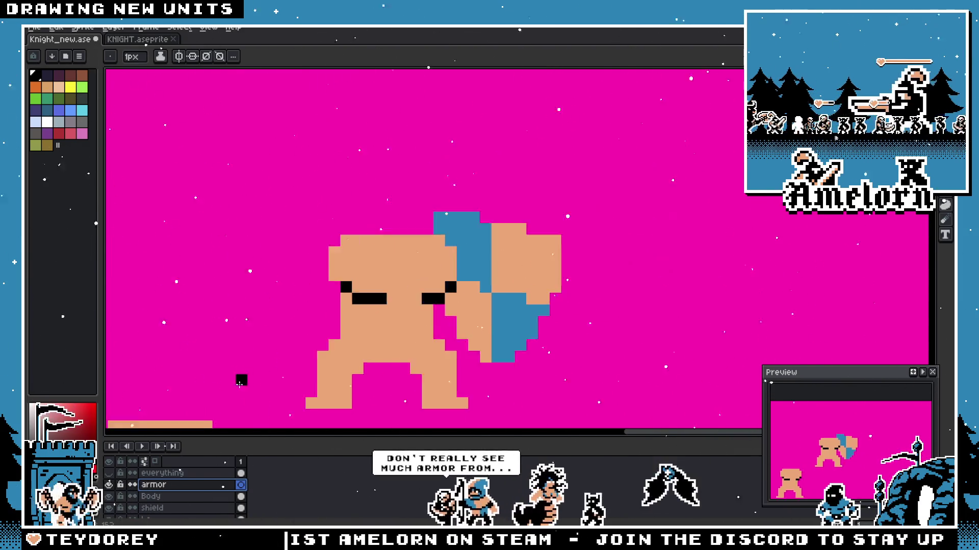
pyautogui.press('Delete')
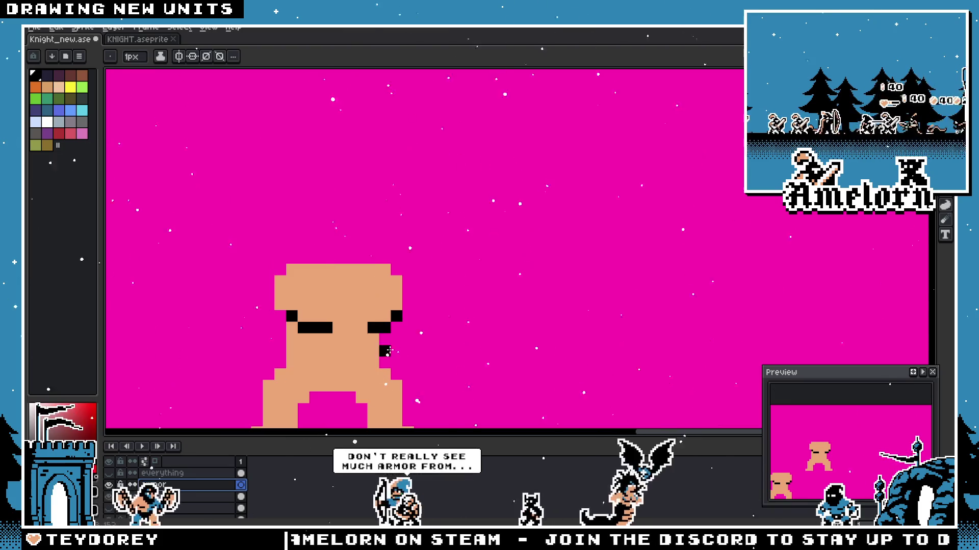
pyautogui.moveTo(360, 304); pyautogui.dragTo(443, 281)
pyautogui.press('e')
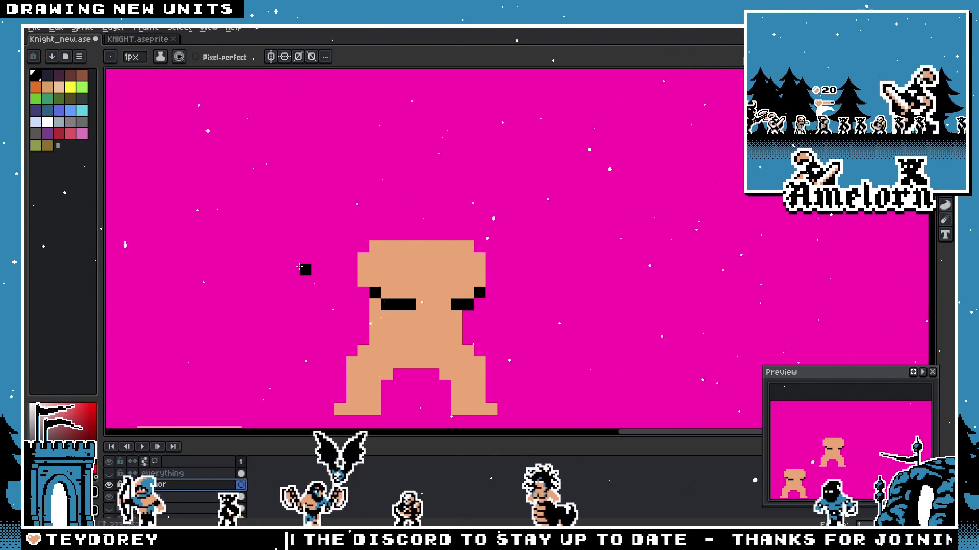
pyautogui.click(53, 28)
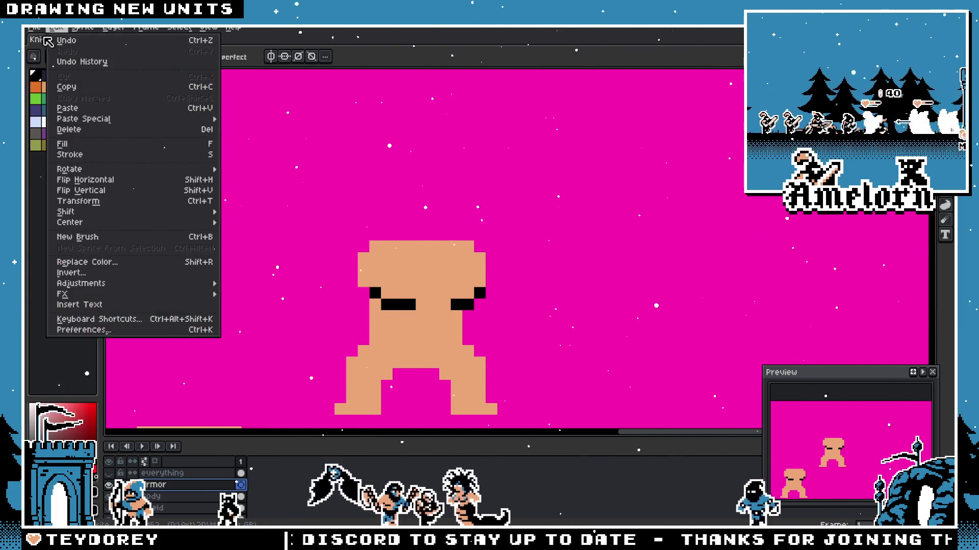
# Step: Open Mockup.aseprite, check and close the old KNIGHT sprite, and return to Knight_new
pyautogui.click(54, 48)
pyautogui.scroll(-3, 379, 274)
pyautogui.scroll(-3, 344, 264)
pyautogui.scroll(-3, 321, 257)
pyautogui.scroll(-3, 291, 245)
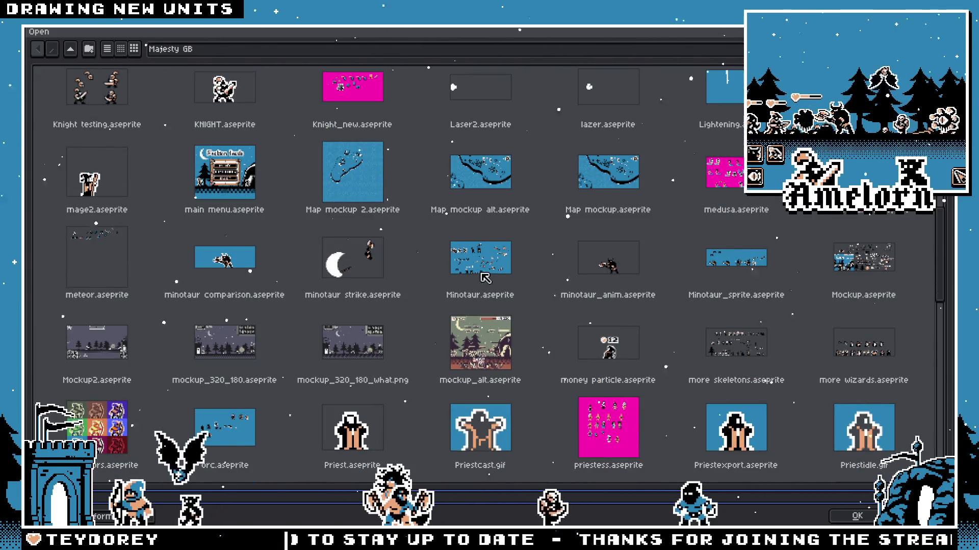
pyautogui.scroll(-2, 483, 278)
pyautogui.scroll(2, 484, 278)
pyautogui.doubleClick(483, 275)
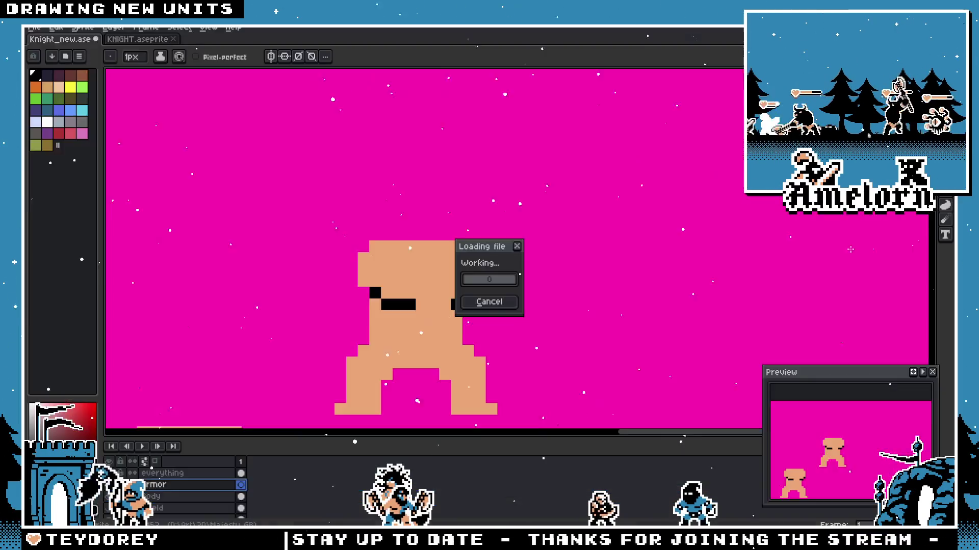
pyautogui.click(149, 40)
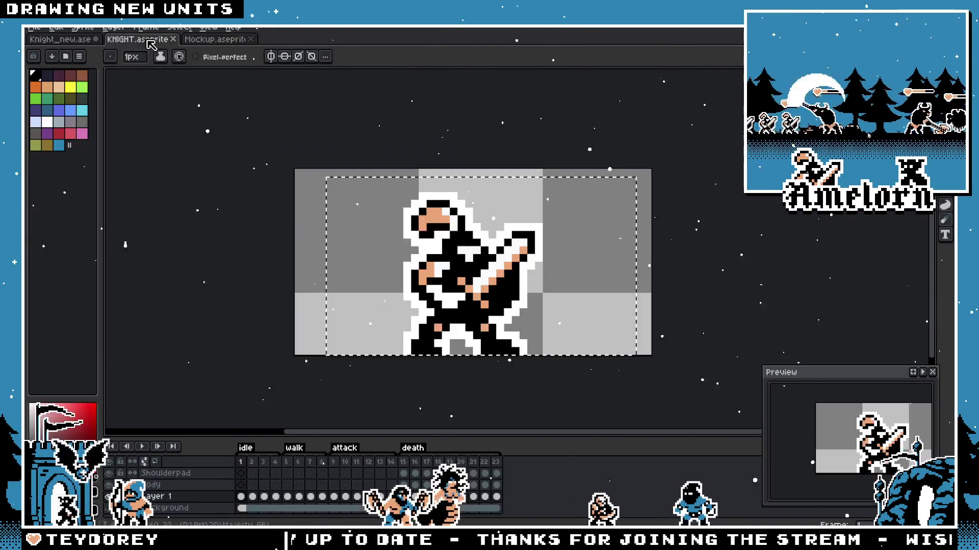
pyautogui.click(173, 38)
pyautogui.click(60, 39)
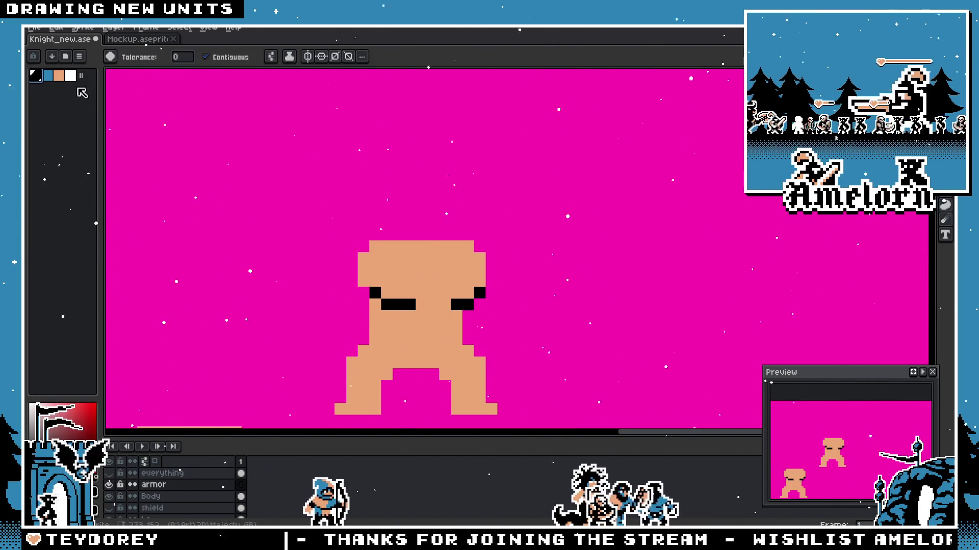
pyautogui.scroll(1, 370, 297)
pyautogui.scroll(1, 420, 306)
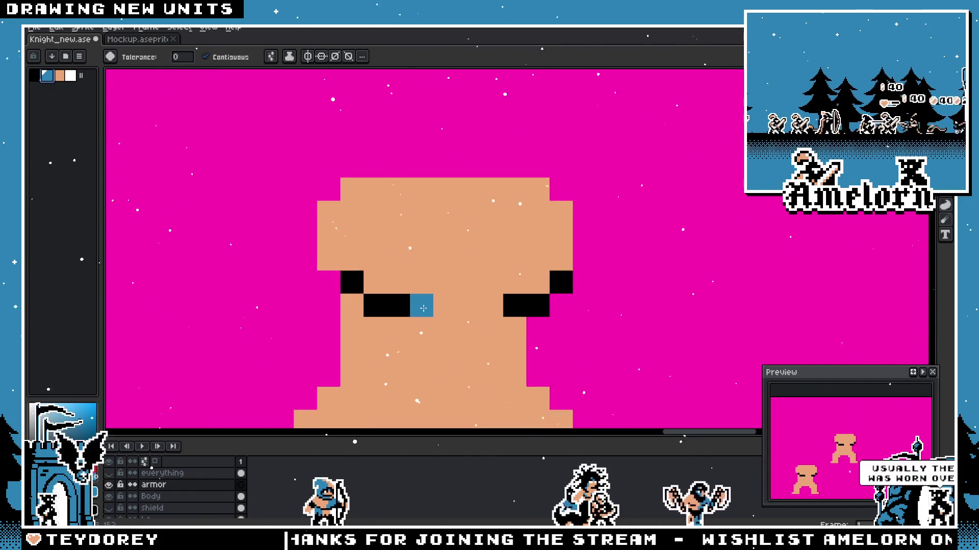
pyautogui.scroll(1, 420, 306)
pyautogui.scroll(-2, 415, 301)
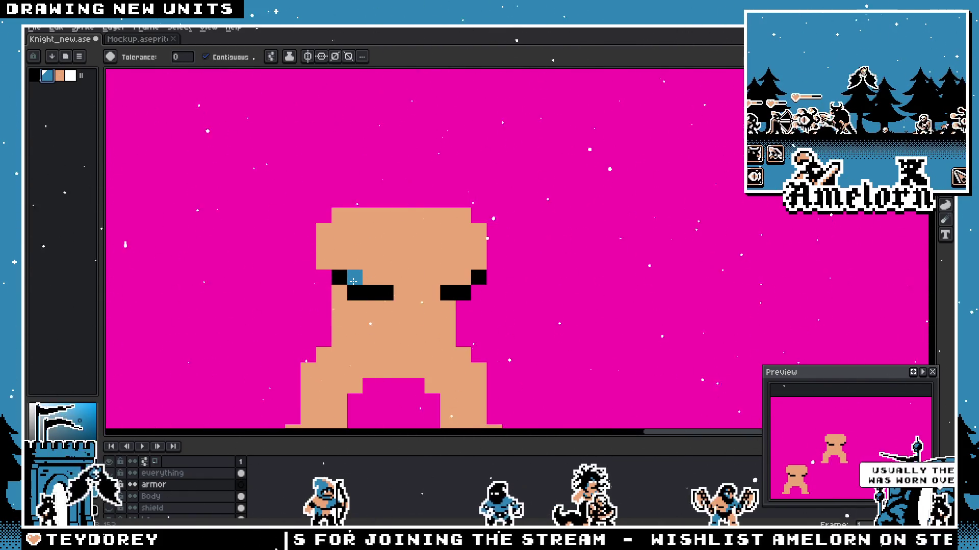
# Step: Undo a stray blue pixel, glance at the tabard references, and show the armor layer again
pyautogui.hotkey('ctrl', 'z')
pyautogui.press('b')
pyautogui.scroll(-1, 416, 267)
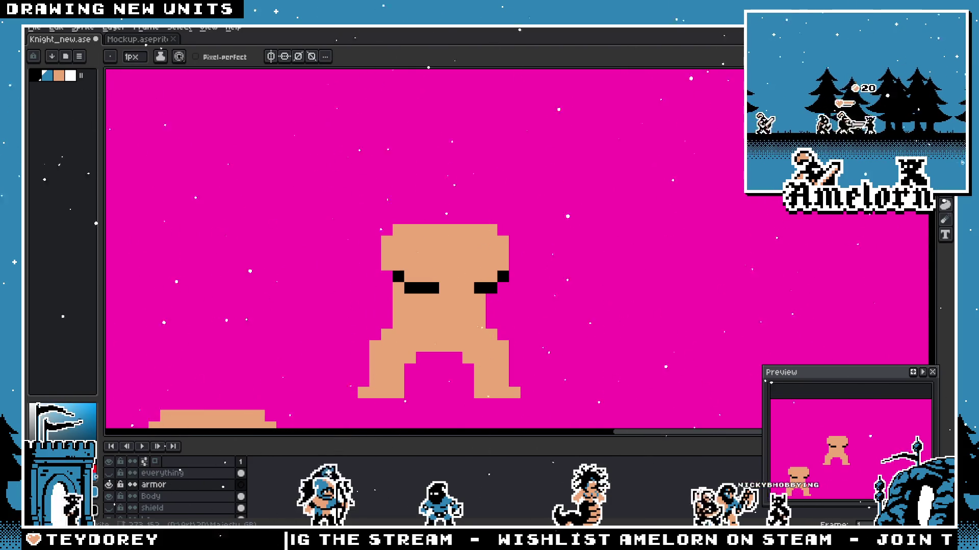
pyautogui.hotkey('alt', 'Tab')
pyautogui.hotkey('alt', 'Tab')
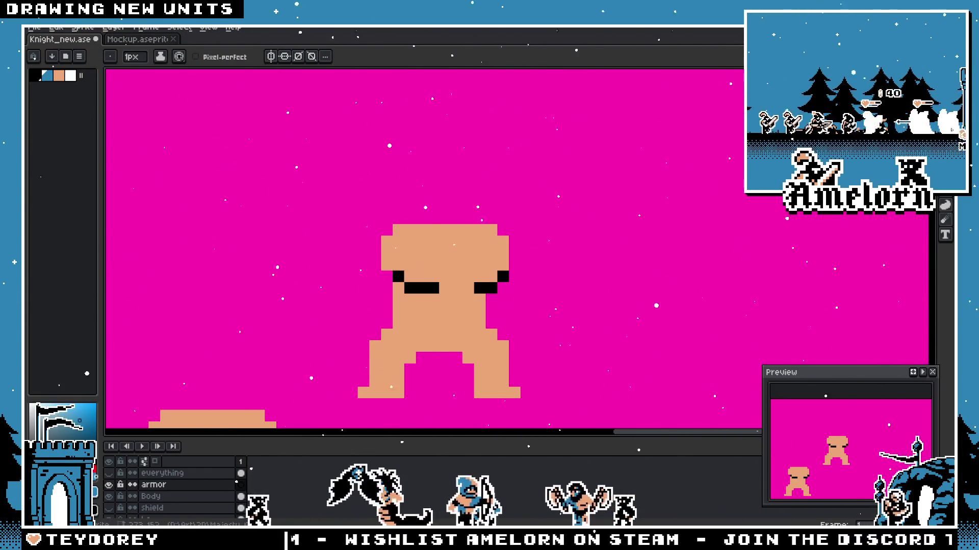
pyautogui.scroll(1, 378, 227)
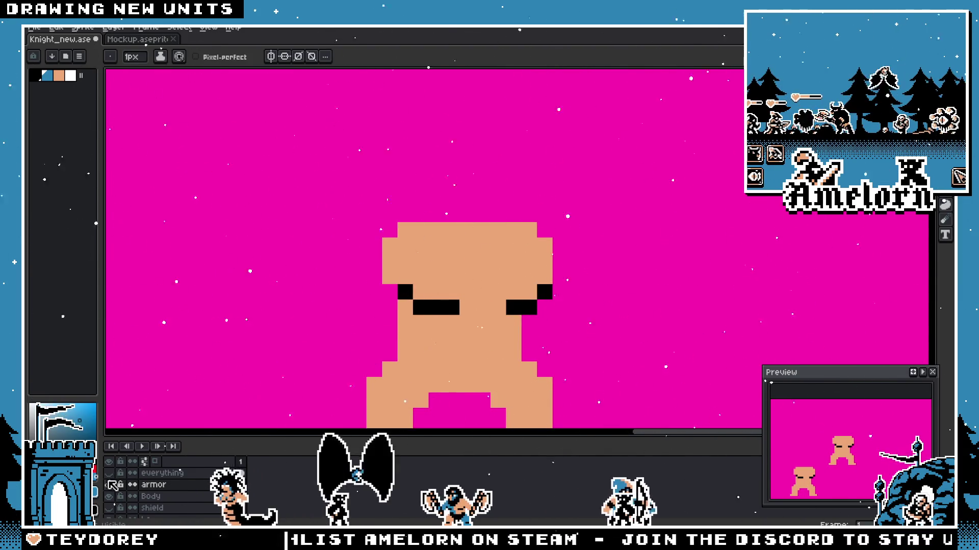
pyautogui.click(113, 486)
pyautogui.scroll(-1, 460, 306)
pyautogui.scroll(-1, 465, 306)
pyautogui.scroll(2, 531, 318)
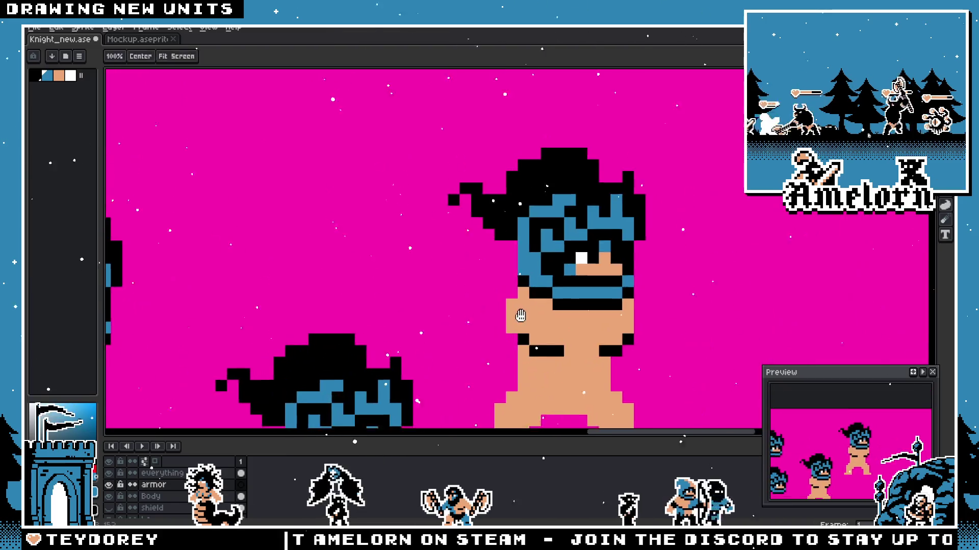
# Step: Centre the helmeted knight and draw a small blue pauldron shape beside it
pyautogui.moveTo(531, 318); pyautogui.dragTo(448, 303)
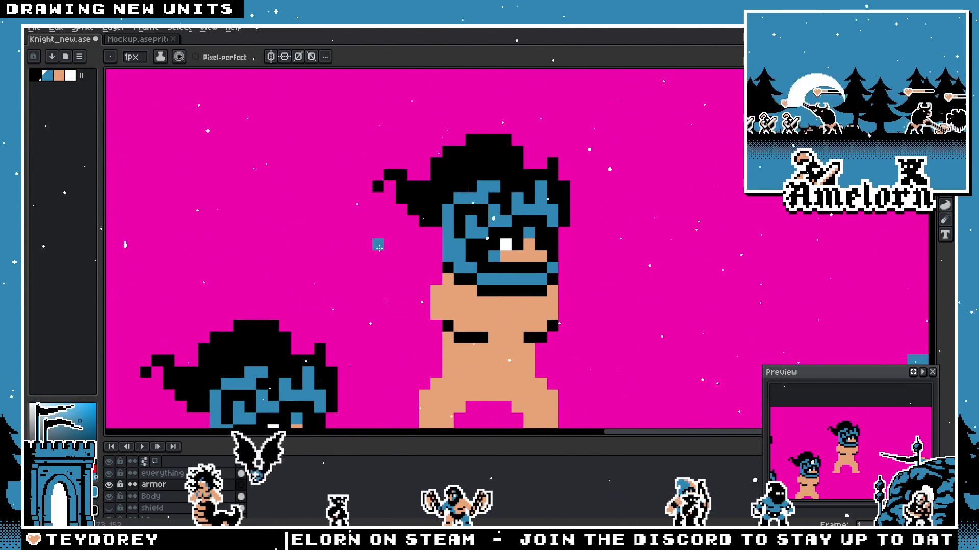
pyautogui.moveTo(378, 246); pyautogui.dragTo(357, 234)
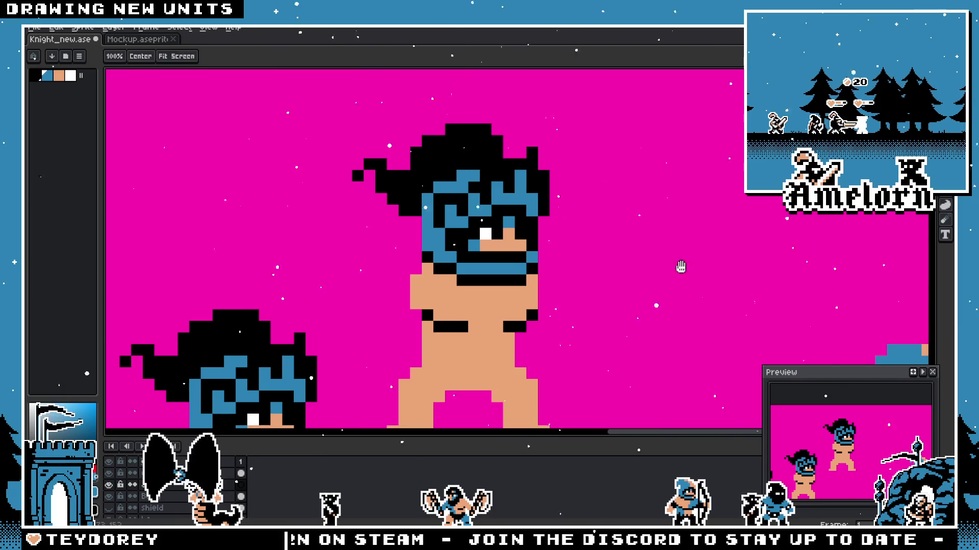
pyautogui.moveTo(679, 262); pyautogui.dragTo(618, 233)
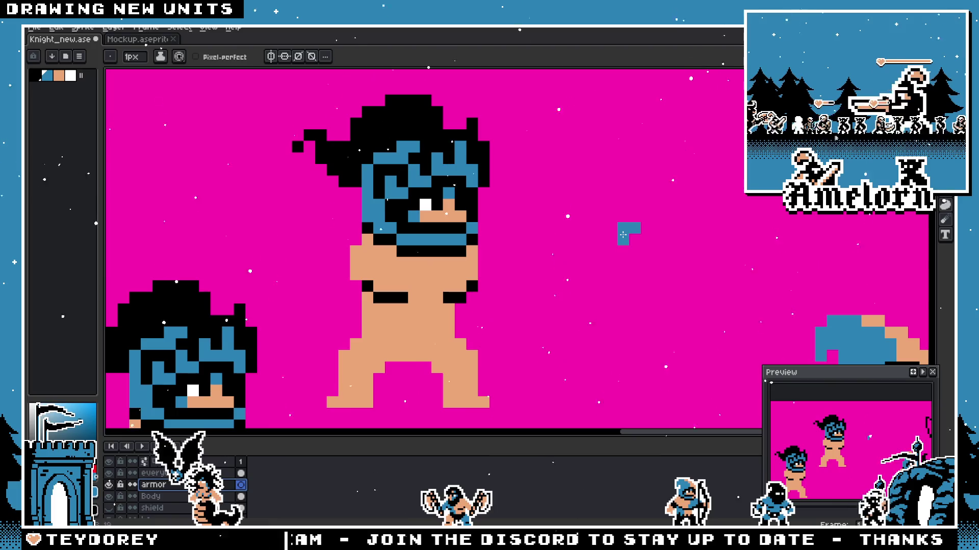
pyautogui.scroll(-3, 586, 242)
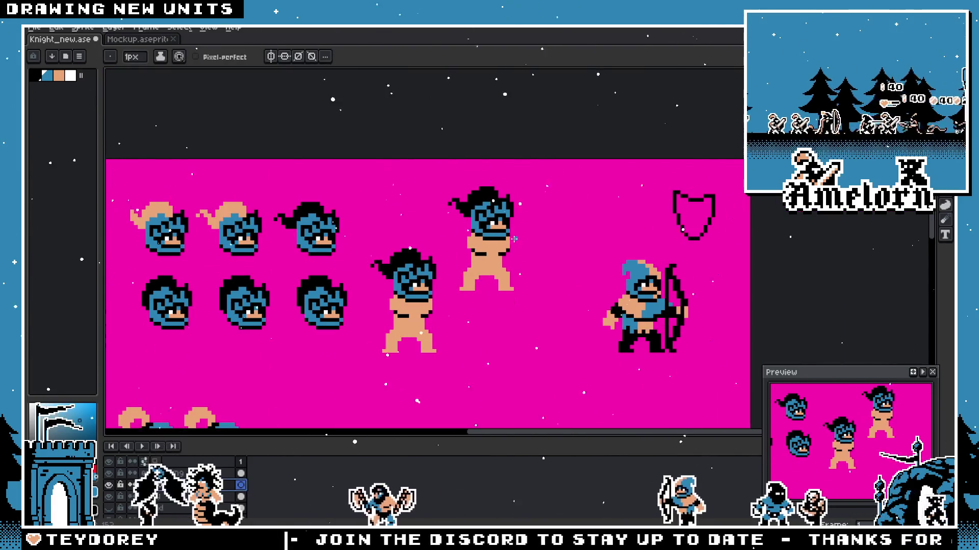
pyautogui.scroll(3, 514, 238)
pyautogui.moveTo(626, 238)
pyautogui.mouseDown()
pyautogui.moveTo(591, 258)
pyautogui.moveTo(624, 284)
pyautogui.mouseUp()
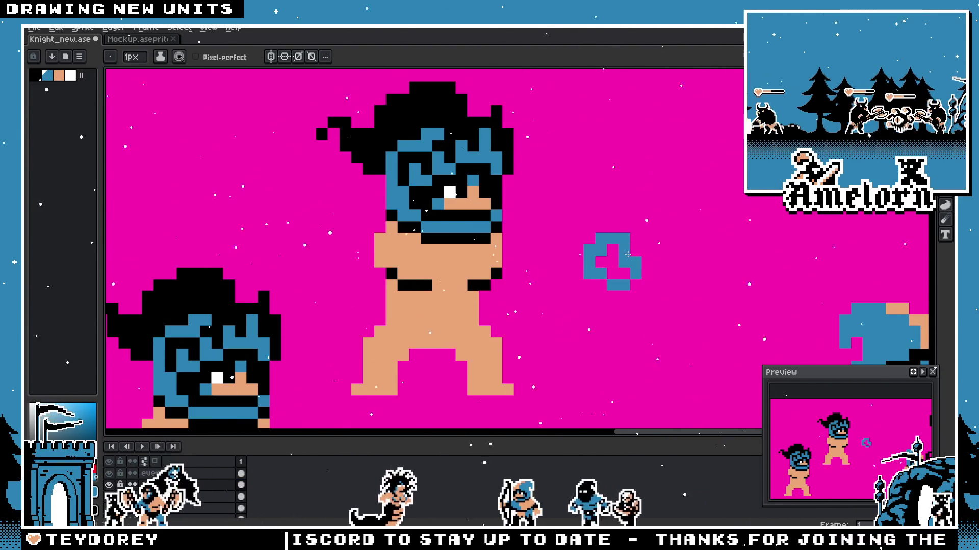
pyautogui.scroll(-3, 620, 273)
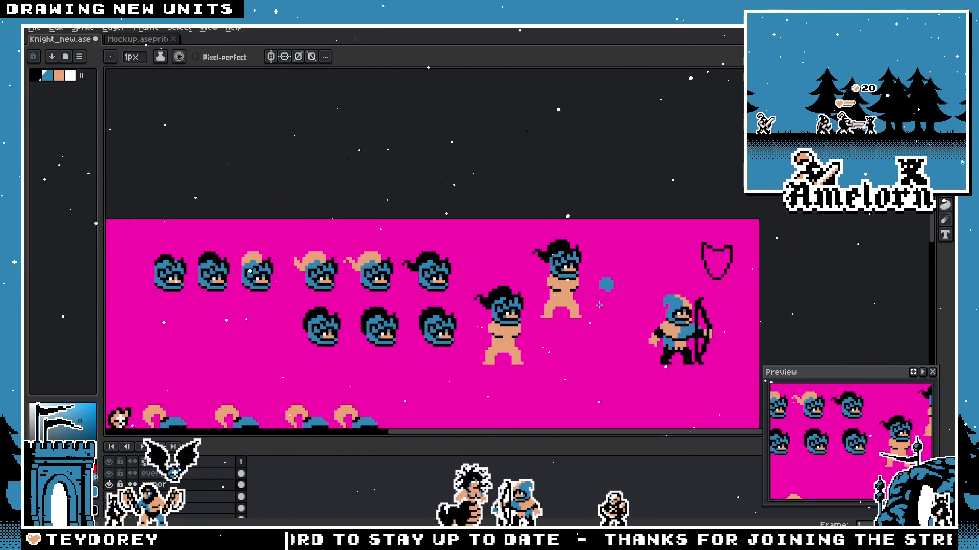
pyautogui.scroll(4, 529, 214)
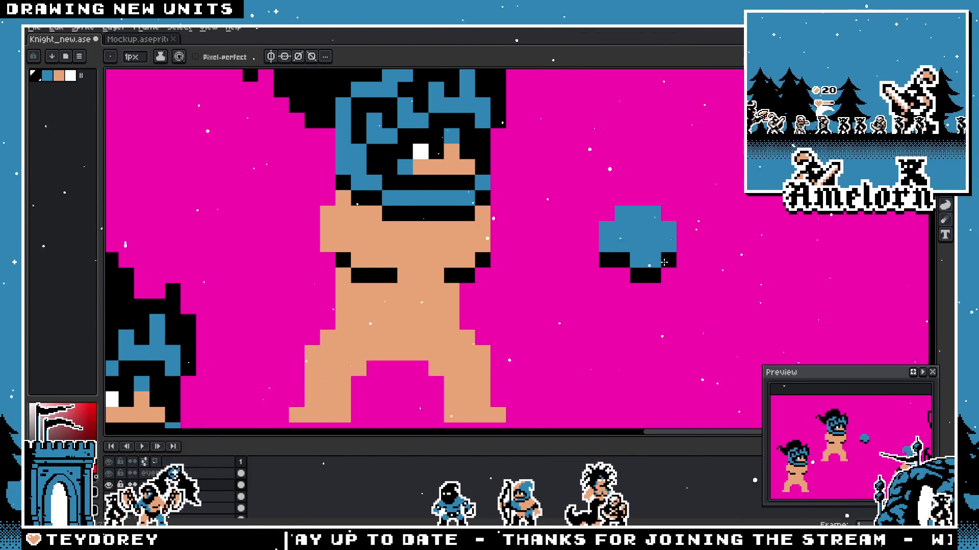
pyautogui.scroll(-4, 668, 261)
pyautogui.scroll(4, 530, 269)
# Step: Widen the pauldron's rounded blue top and shade its underside black, sampling colours from the canvas
pyautogui.press('alt')
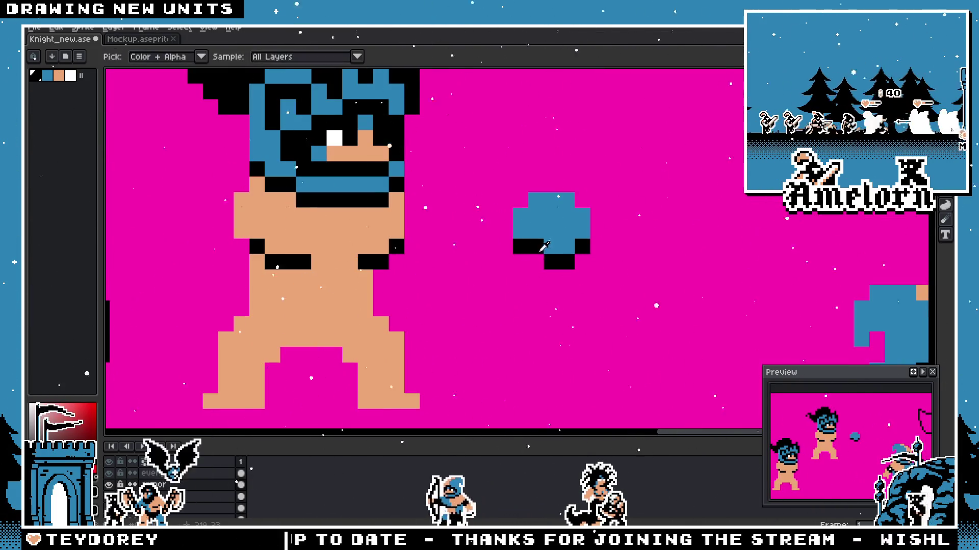
pyautogui.click(536, 247)
pyautogui.rightClick(535, 262)
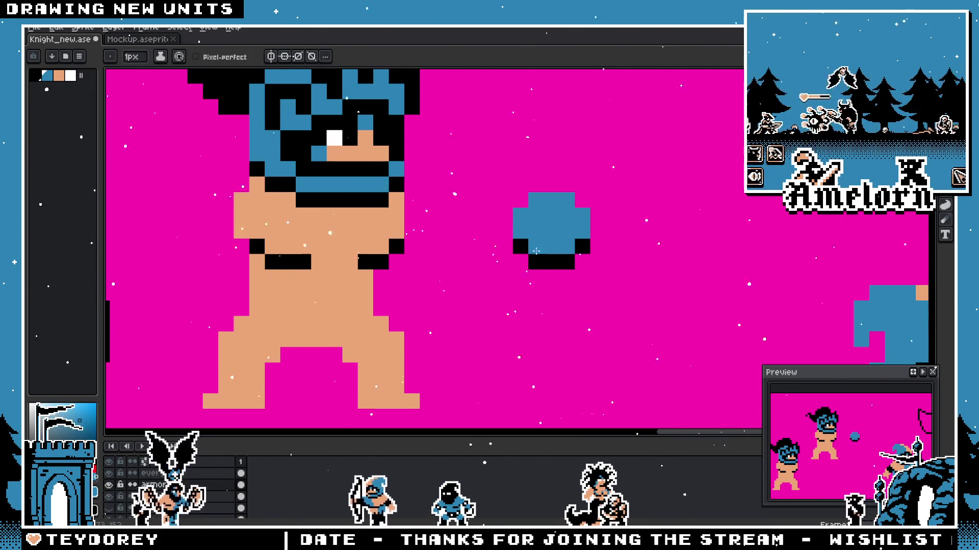
pyautogui.scroll(-3, 525, 249)
pyautogui.scroll(2, 573, 243)
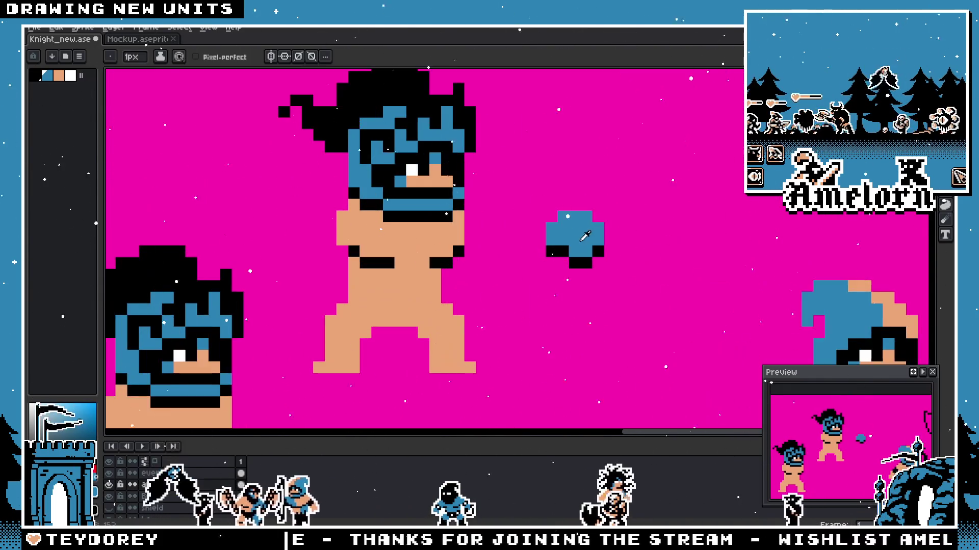
pyautogui.scroll(-3, 520, 253)
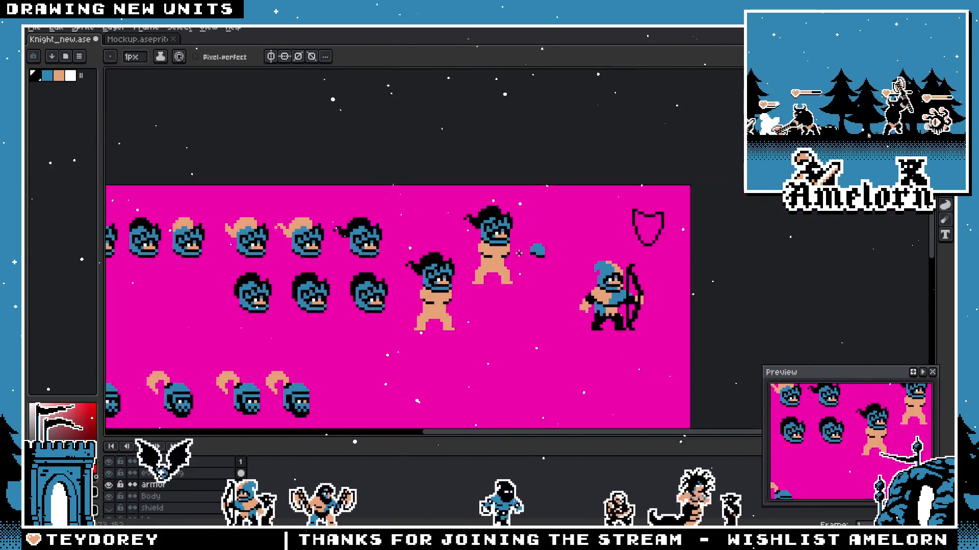
pyautogui.scroll(-1, 520, 252)
pyautogui.scroll(4, 558, 257)
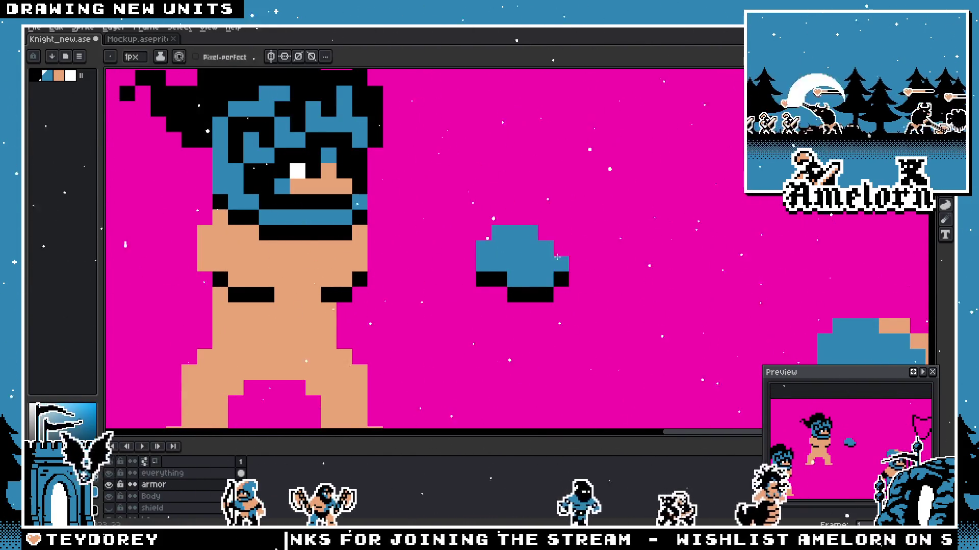
pyautogui.scroll(-3, 557, 258)
pyautogui.scroll(3, 509, 248)
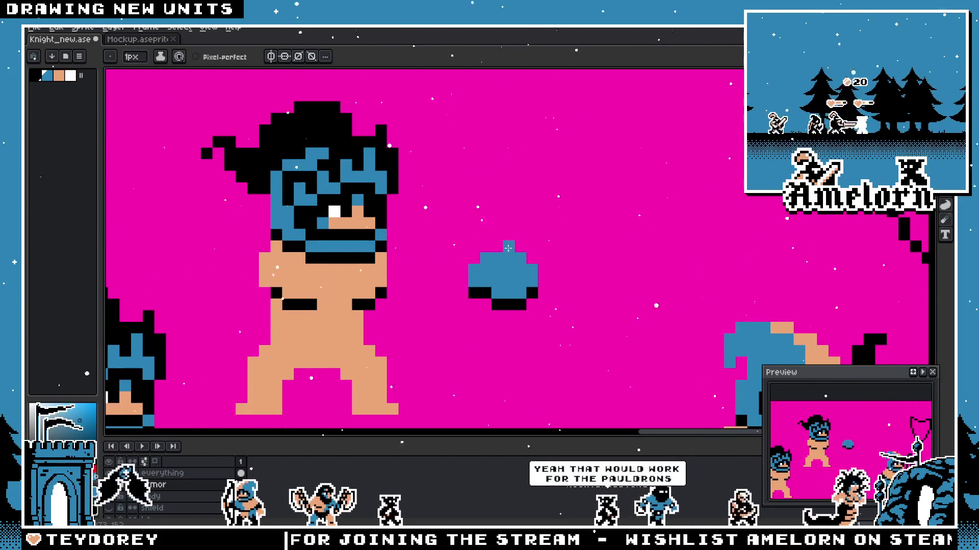
pyautogui.scroll(-2, 508, 249)
pyautogui.scroll(-1, 426, 277)
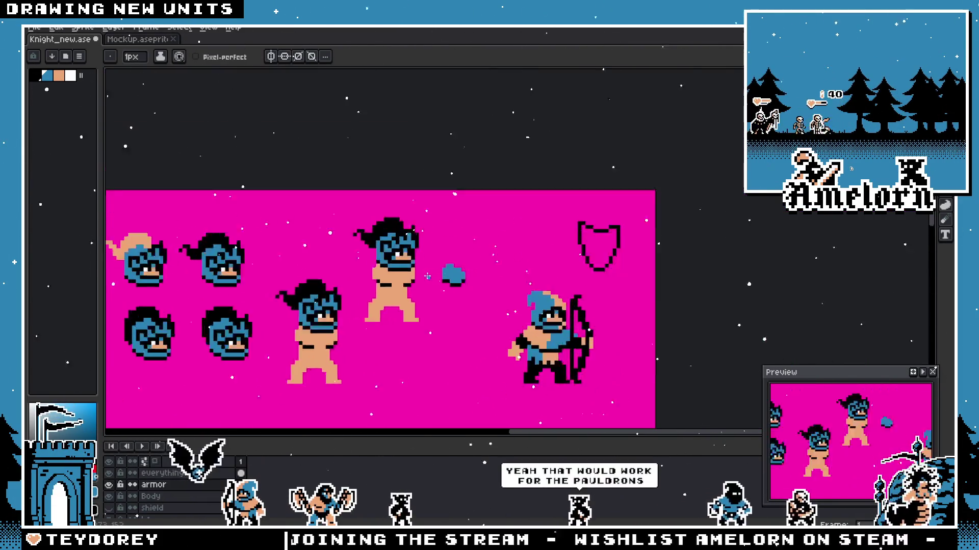
pyautogui.scroll(3, 426, 276)
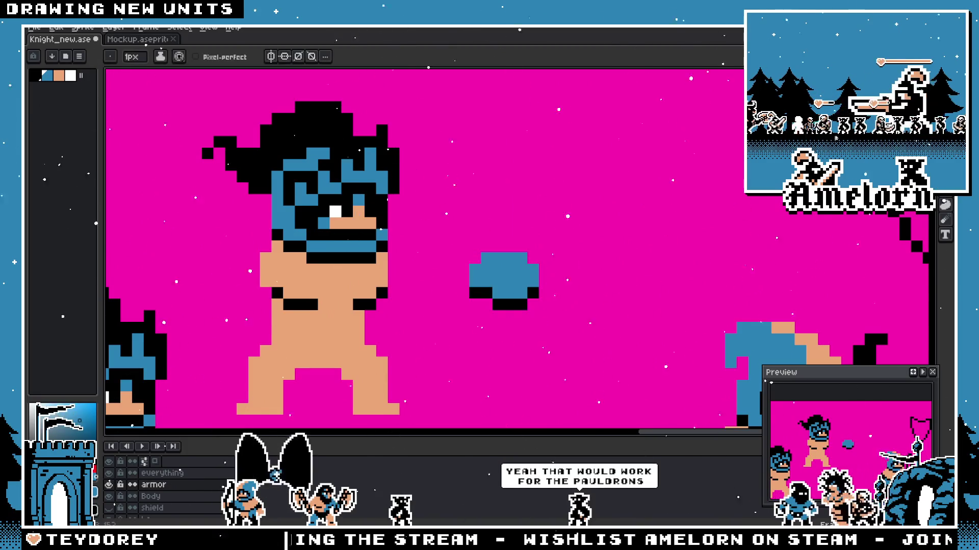
pyautogui.scroll(1, 474, 309)
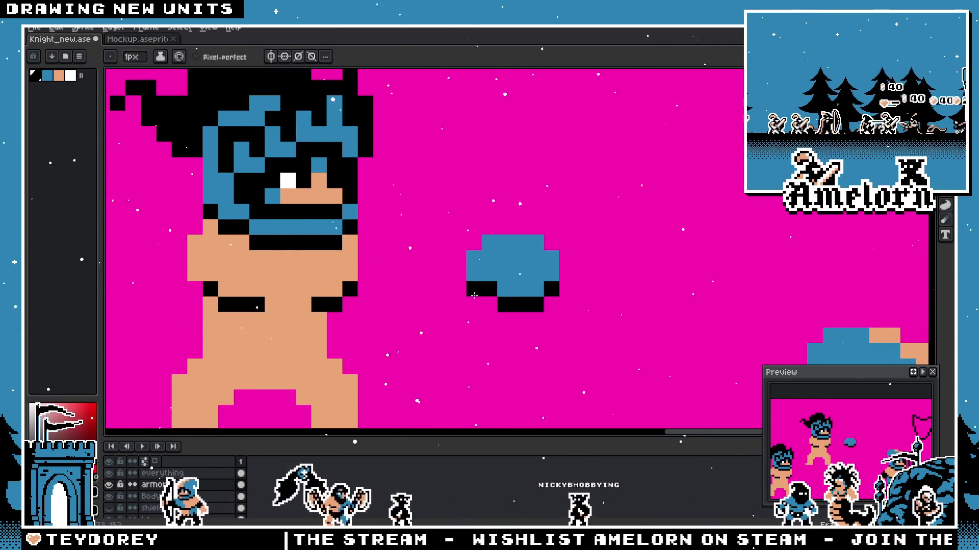
pyautogui.press('i')
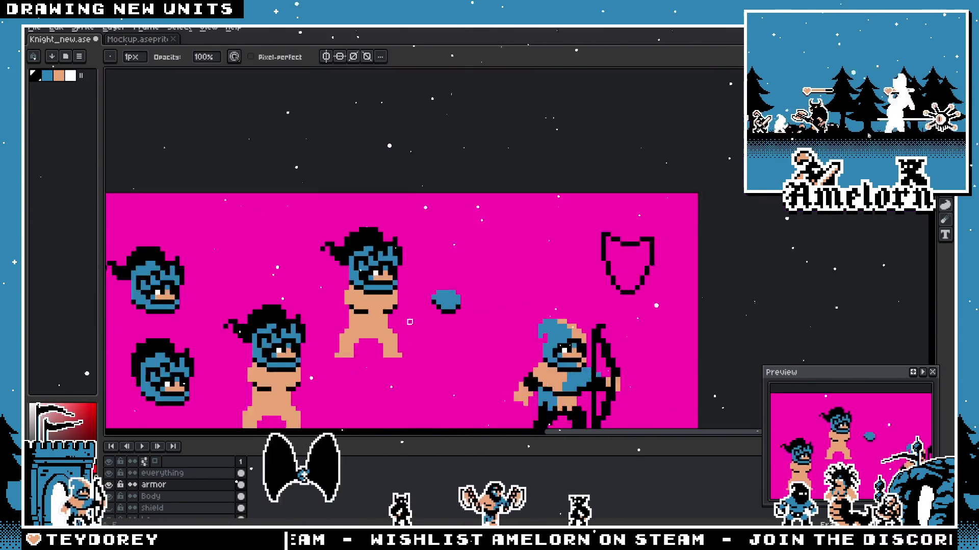
pyautogui.press('b')
pyautogui.scroll(-4, 407, 295)
pyautogui.scroll(4, 407, 310)
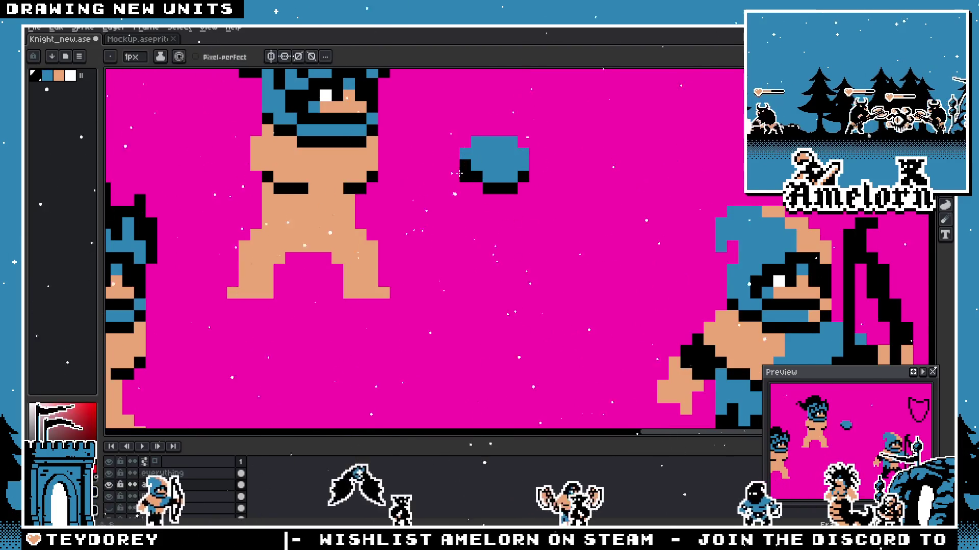
pyautogui.scroll(-2, 428, 180)
pyautogui.scroll(-1, 415, 187)
pyautogui.scroll(2, 416, 188)
pyautogui.scroll(2, 448, 216)
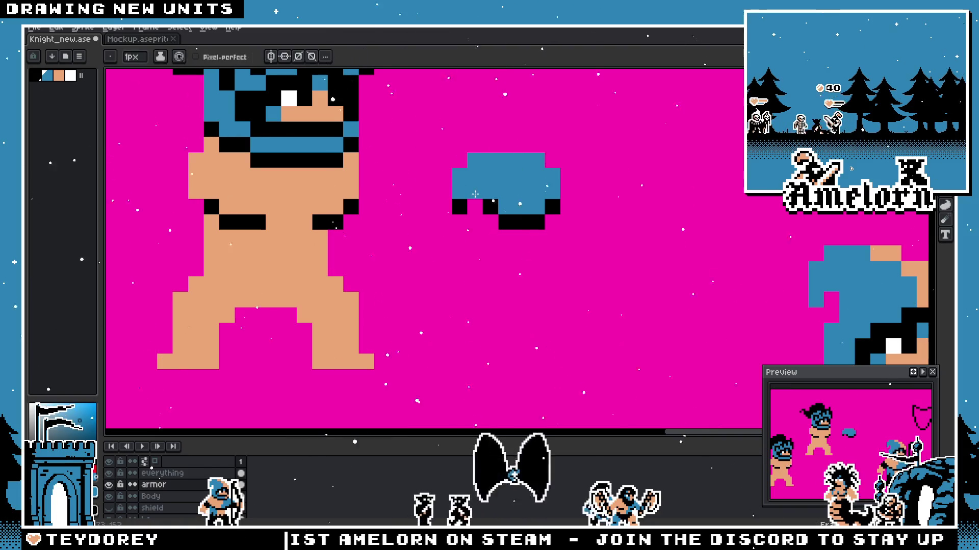
pyautogui.scroll(-3, 448, 216)
pyautogui.scroll(1, 449, 216)
pyautogui.press('m')
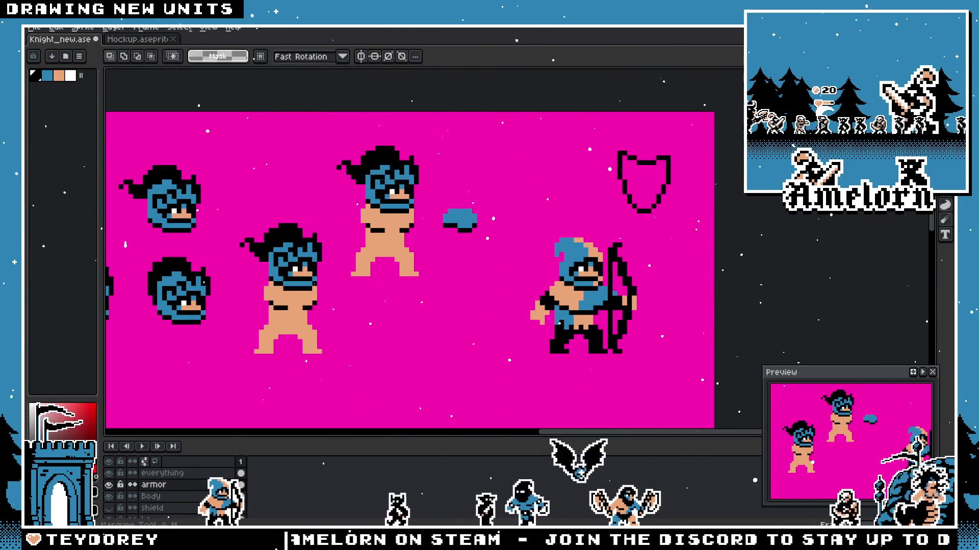
pyautogui.scroll(2, 428, 233)
# Step: Move the pauldron onto the warrior's first shoulder, then onto his other shoulder and commit both
pyautogui.moveTo(507, 277)
pyautogui.mouseDown()
pyautogui.moveTo(291, 228)
pyautogui.moveTo(314, 228)
pyautogui.mouseUp()
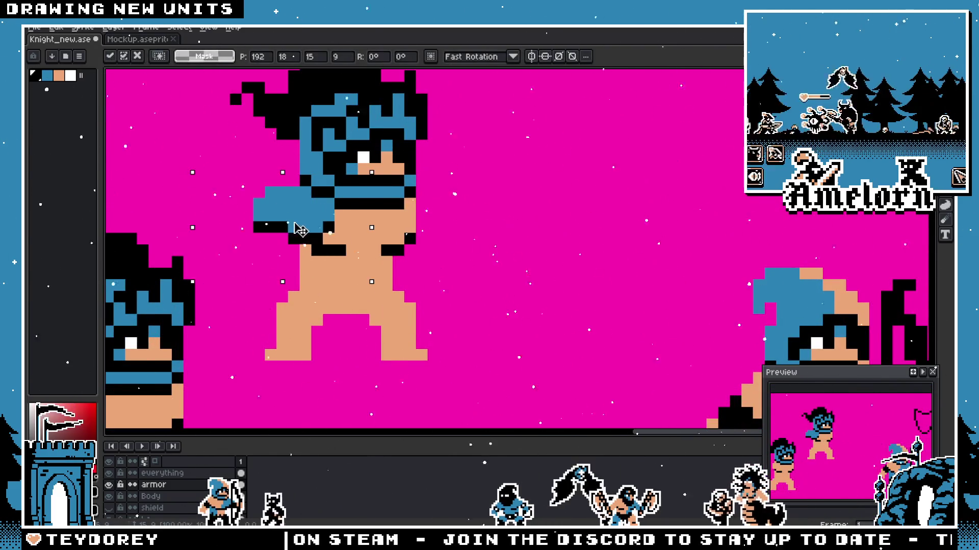
pyautogui.press('Return')
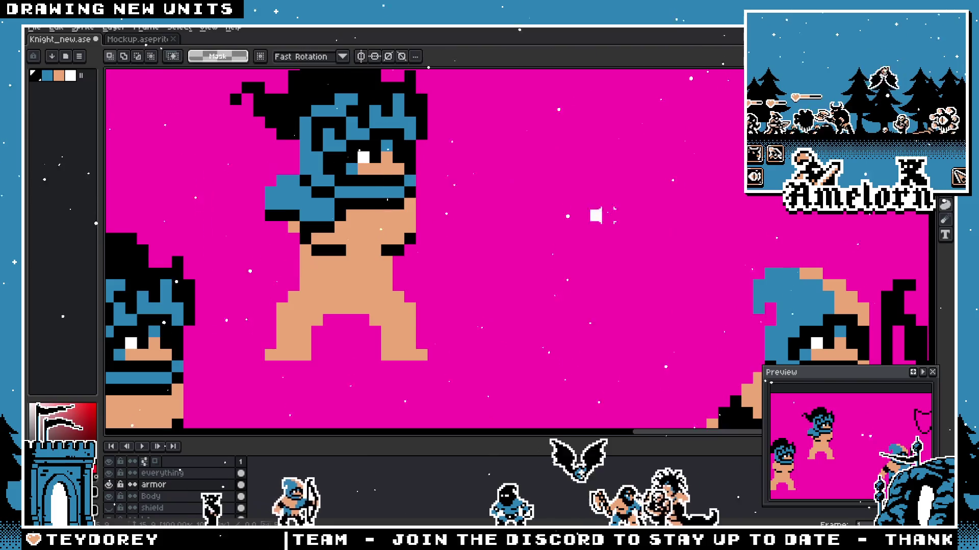
pyautogui.scroll(-2, 593, 215)
pyautogui.scroll(-1, 586, 214)
pyautogui.scroll(2, 586, 211)
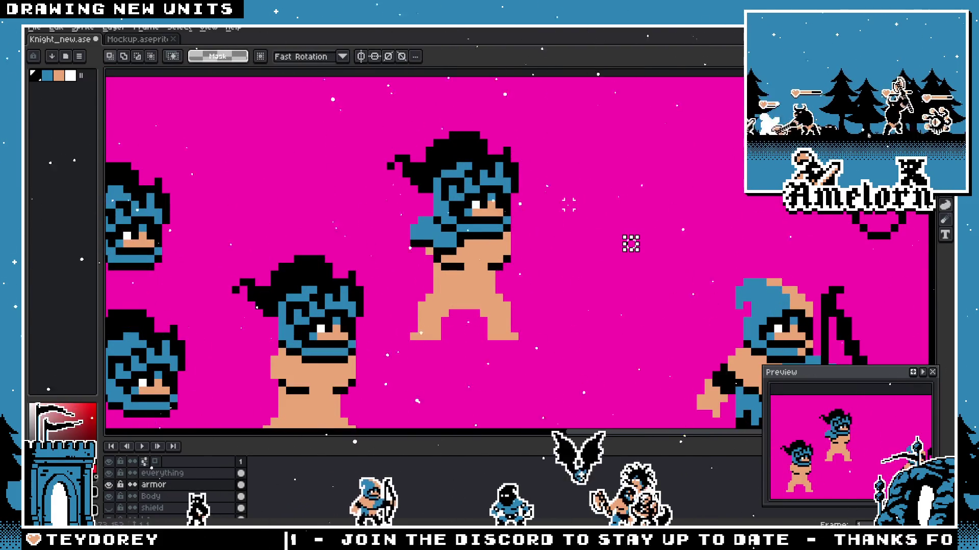
pyautogui.moveTo(441, 236); pyautogui.dragTo(526, 243)
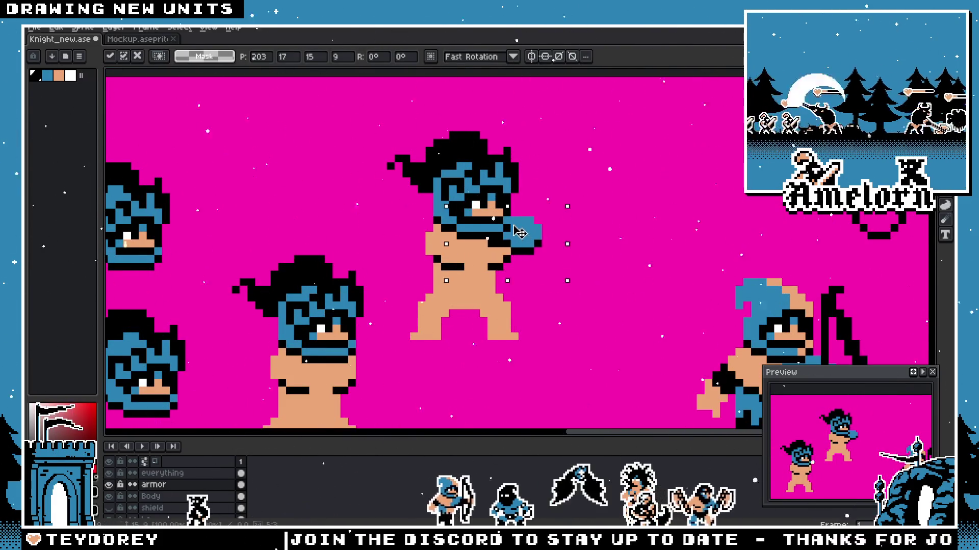
pyautogui.moveTo(539, 237); pyautogui.dragTo(501, 238)
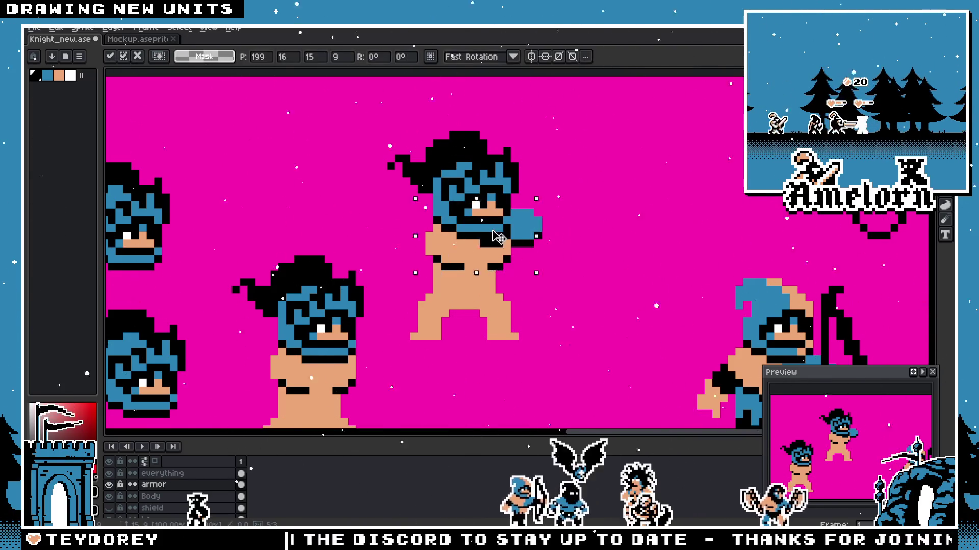
pyautogui.press('Return')
pyautogui.scroll(-1, 461, 246)
pyautogui.scroll(-2, 497, 252)
pyautogui.scroll(1, 574, 260)
pyautogui.scroll(1, 615, 267)
pyautogui.scroll(1, 615, 266)
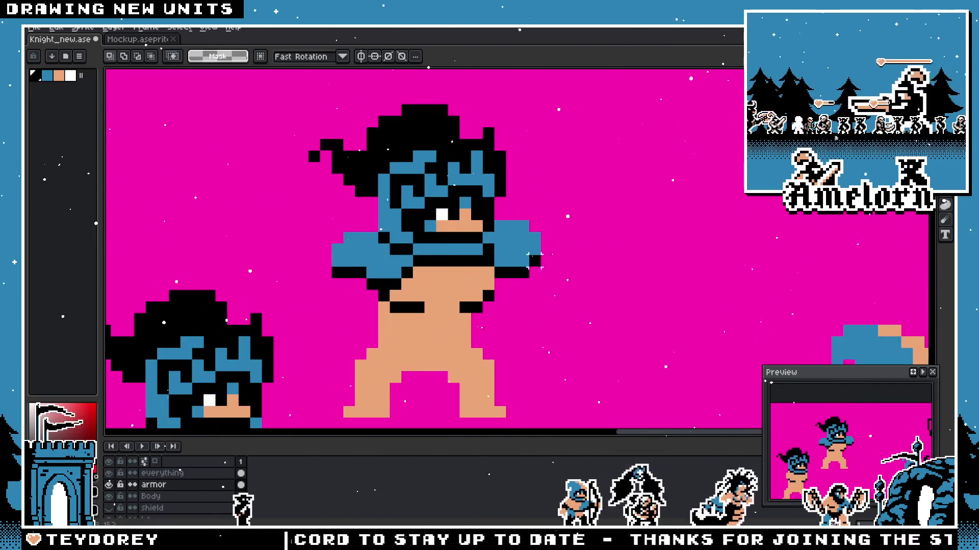
# Step: Lift a pauldron piece off the shoulder and park it out to the side
pyautogui.moveTo(428, 245); pyautogui.dragTo(522, 258)
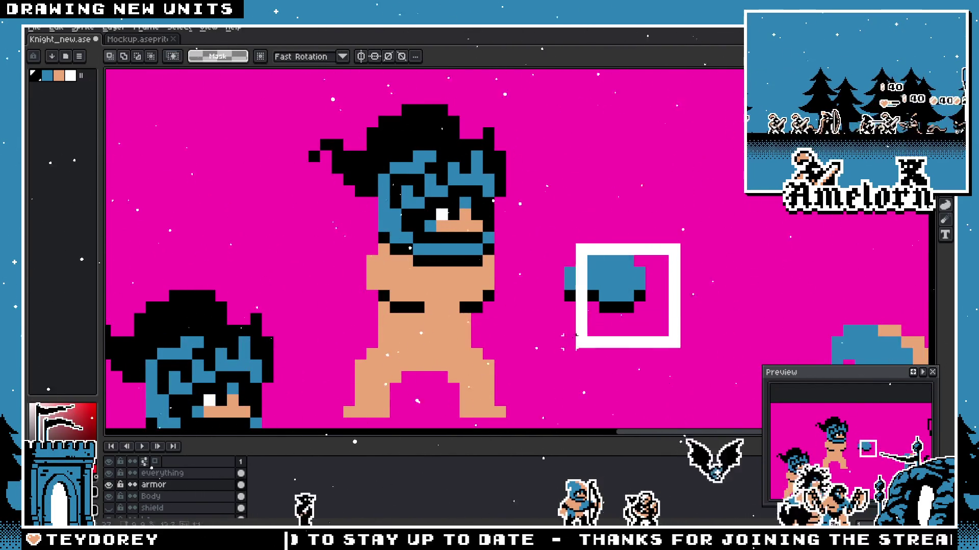
pyautogui.moveTo(537, 332); pyautogui.dragTo(609, 262)
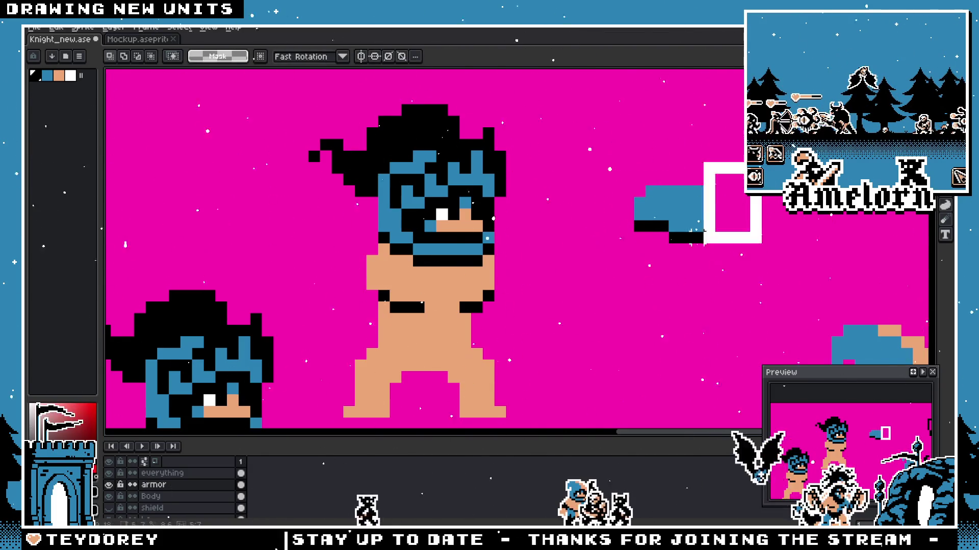
pyautogui.press('Return')
# Step: Bring the pauldron back beside the face and settle it pixel-precisely on the shoulder
pyautogui.moveTo(702, 233)
pyautogui.mouseDown()
pyautogui.moveTo(527, 260)
pyautogui.moveTo(550, 284)
pyautogui.moveTo(515, 271)
pyautogui.mouseUp()
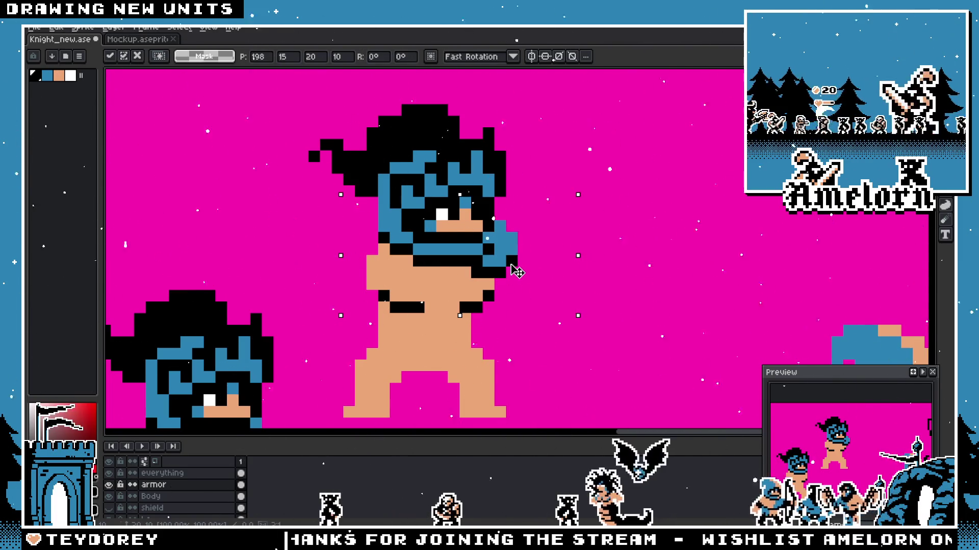
pyautogui.moveTo(560, 272); pyautogui.dragTo(523, 277)
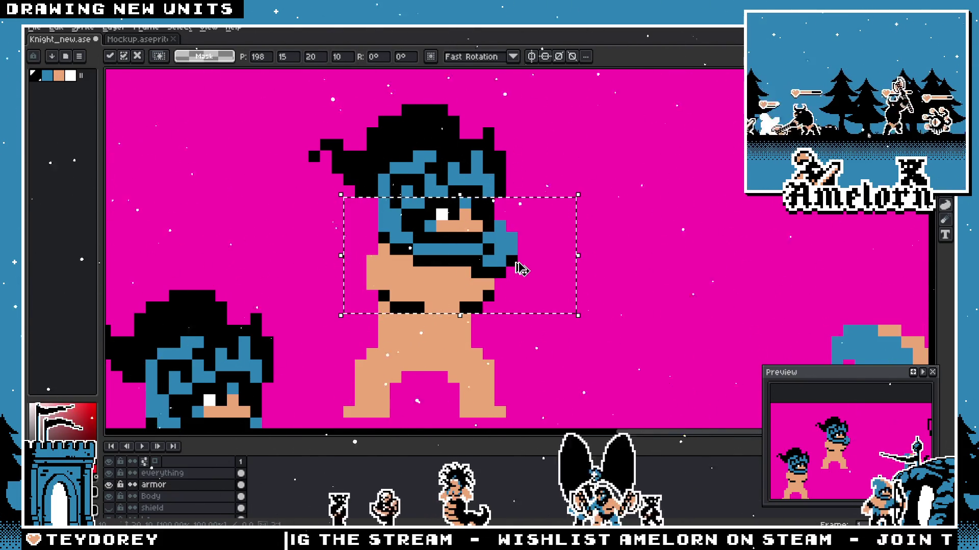
pyautogui.moveTo(517, 269)
pyautogui.mouseDown()
pyautogui.moveTo(320, 268)
pyautogui.moveTo(387, 266)
pyautogui.moveTo(394, 277)
pyautogui.mouseUp()
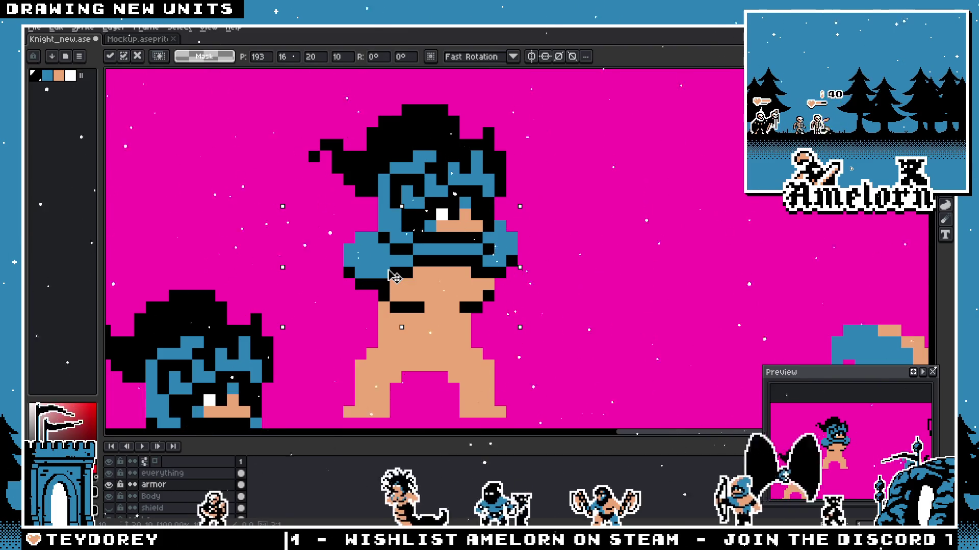
pyautogui.moveTo(394, 277); pyautogui.dragTo(398, 277)
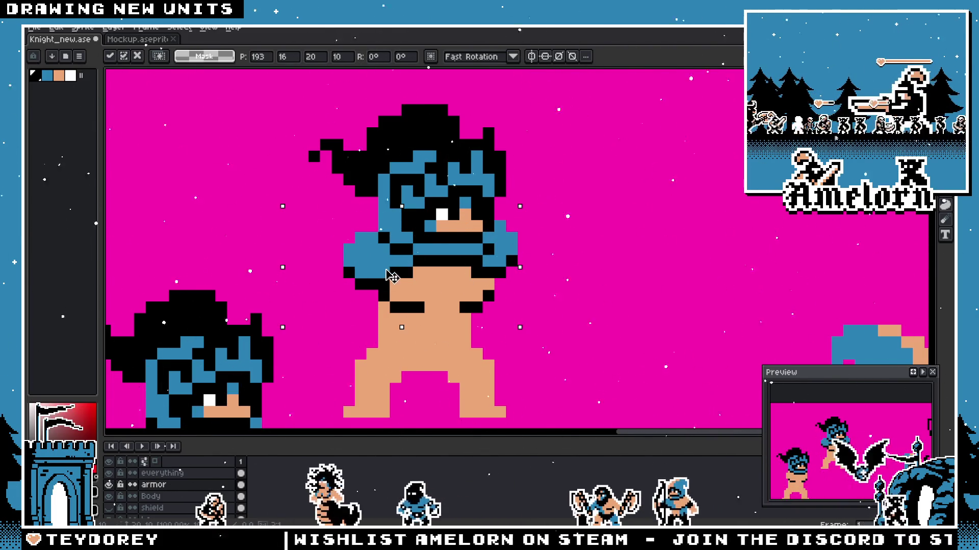
pyautogui.press('Return')
pyautogui.scroll(-5, 611, 289)
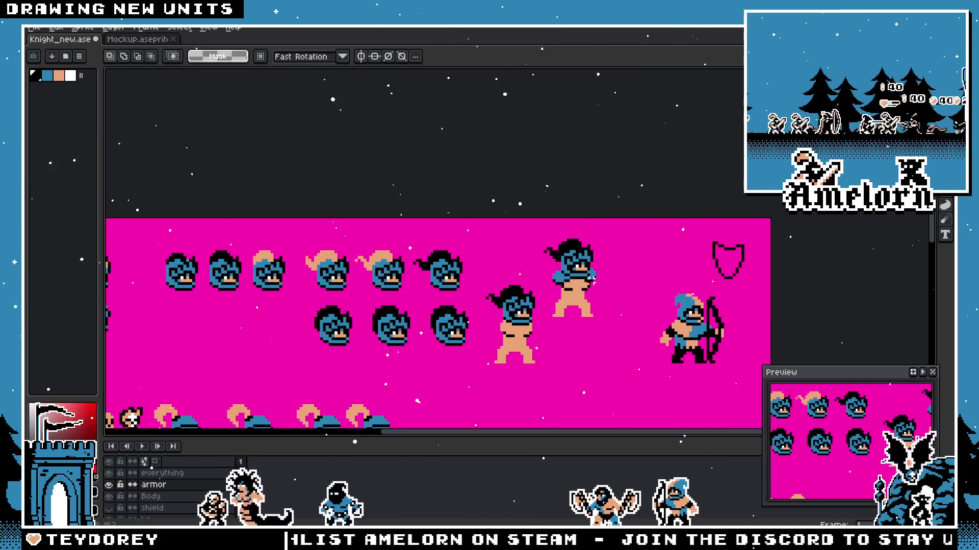
pyautogui.scroll(2, 593, 283)
pyautogui.scroll(2, 561, 287)
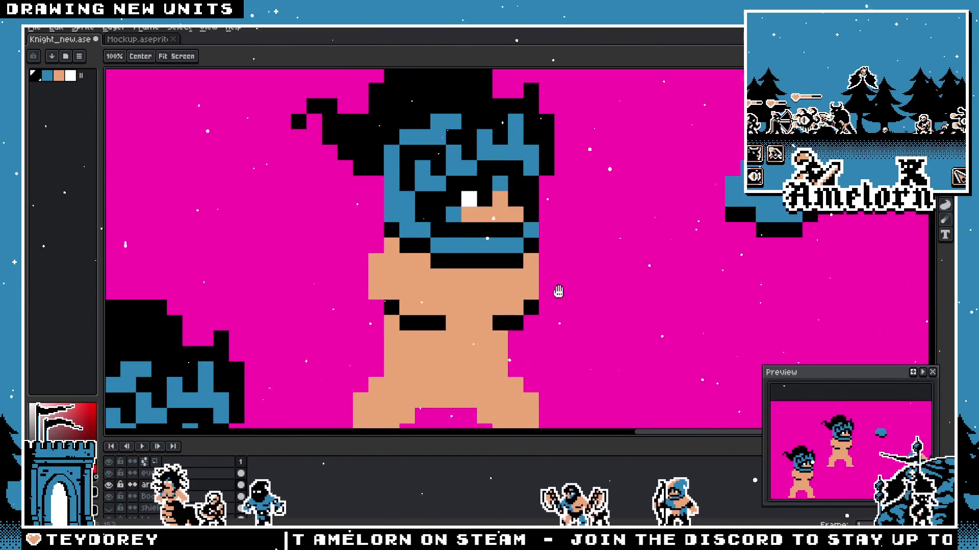
pyautogui.scroll(-2, 490, 253)
pyautogui.scroll(1, 490, 253)
# Step: Make the armor layer active and delete the leftover blue piece at the edge
pyautogui.click(162, 485)
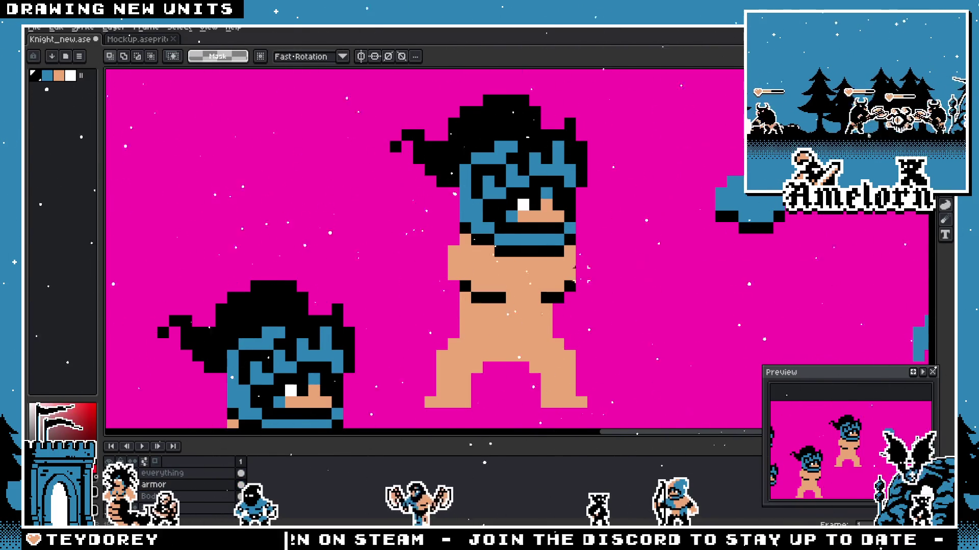
pyautogui.press('Delete')
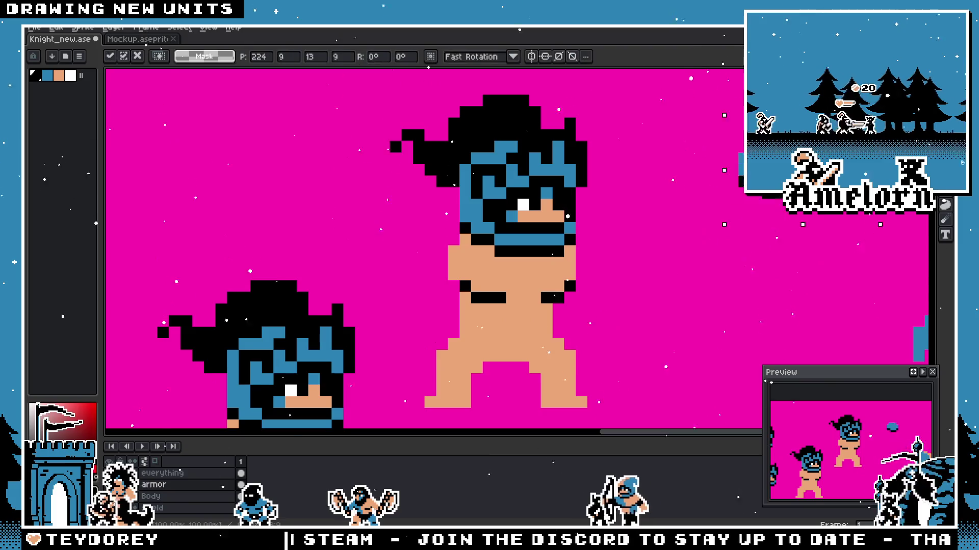
pyautogui.scroll(3, 714, 143)
pyautogui.press('b')
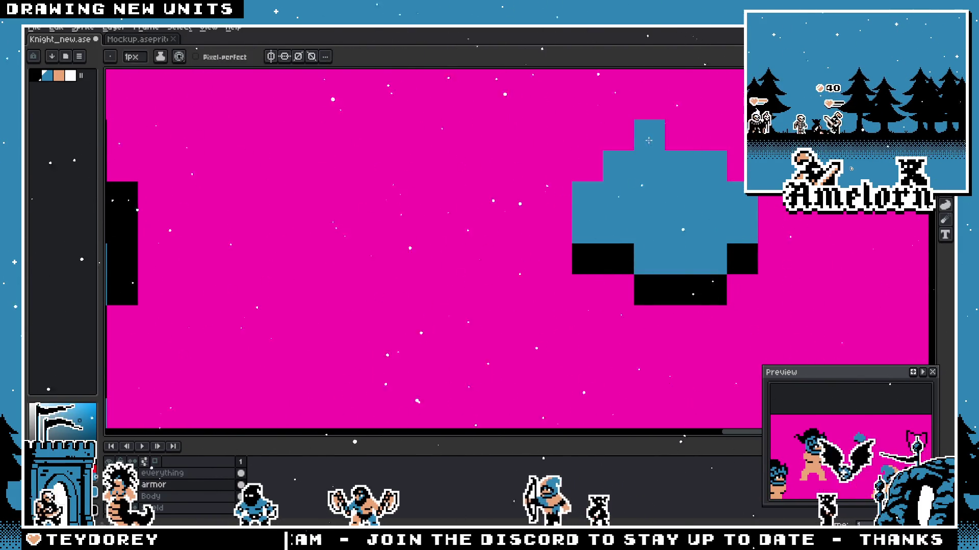
pyautogui.scroll(-3, 596, 252)
pyautogui.scroll(2, 586, 273)
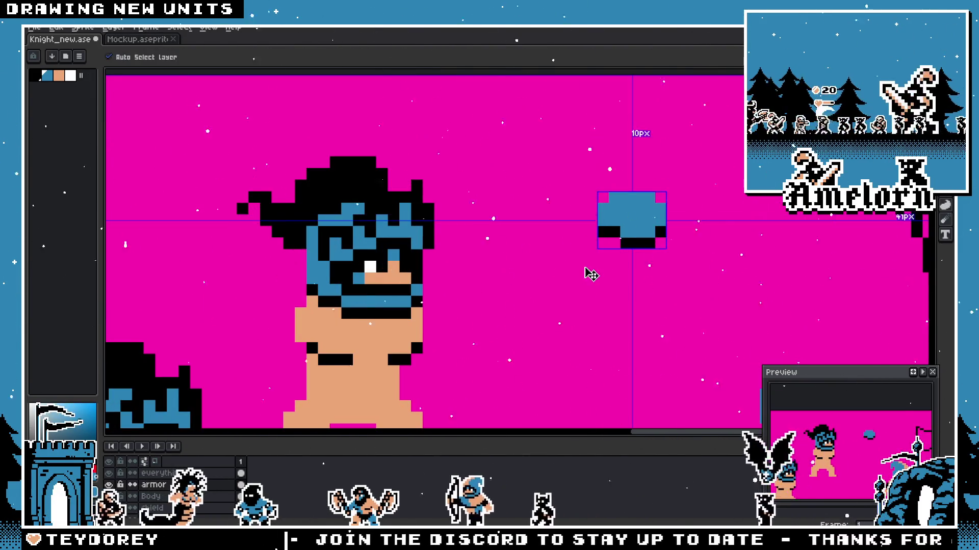
pyautogui.press('m')
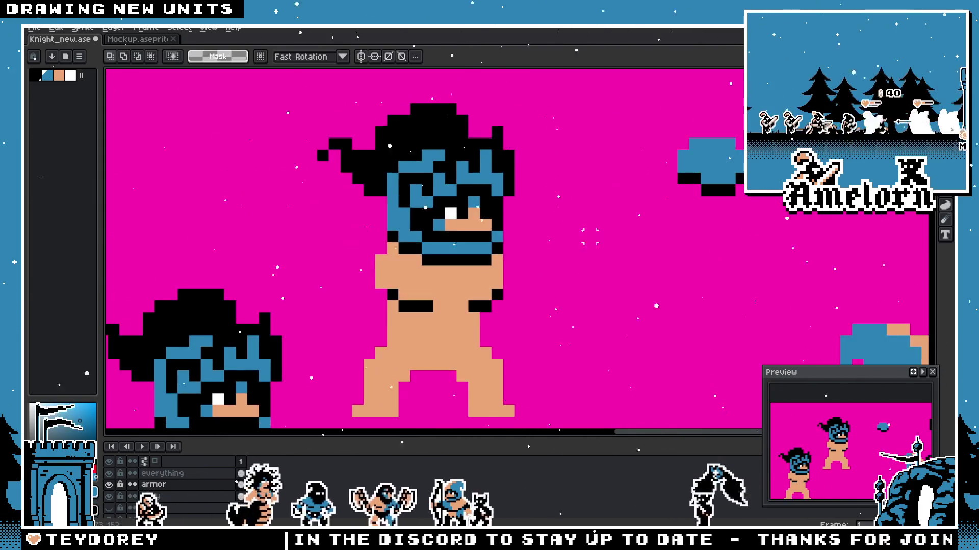
pyautogui.scroll(-3, 459, 252)
pyautogui.scroll(3, 459, 253)
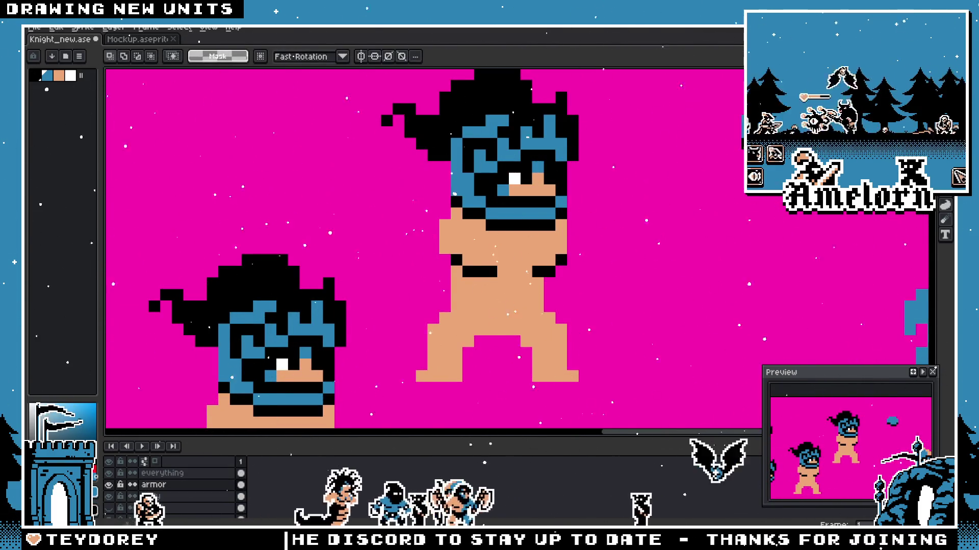
# Step: Undo an accidental blue bucket fill and hide the helmet layer to reveal the bare body
pyautogui.press('w')
pyautogui.click(403, 222)
pyautogui.hotkey('ctrl', 'z')
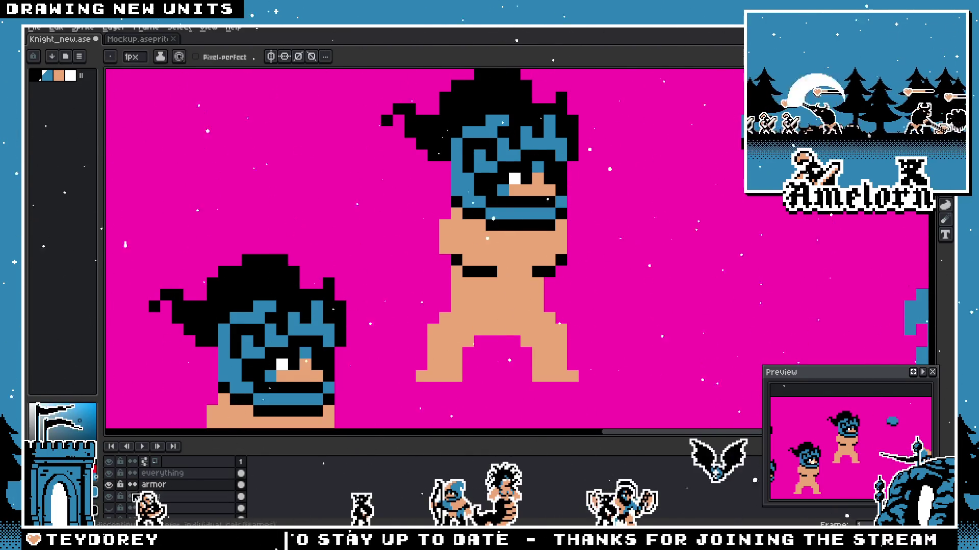
pyautogui.click(109, 485)
pyautogui.scroll(1, 452, 288)
pyautogui.scroll(1, 473, 205)
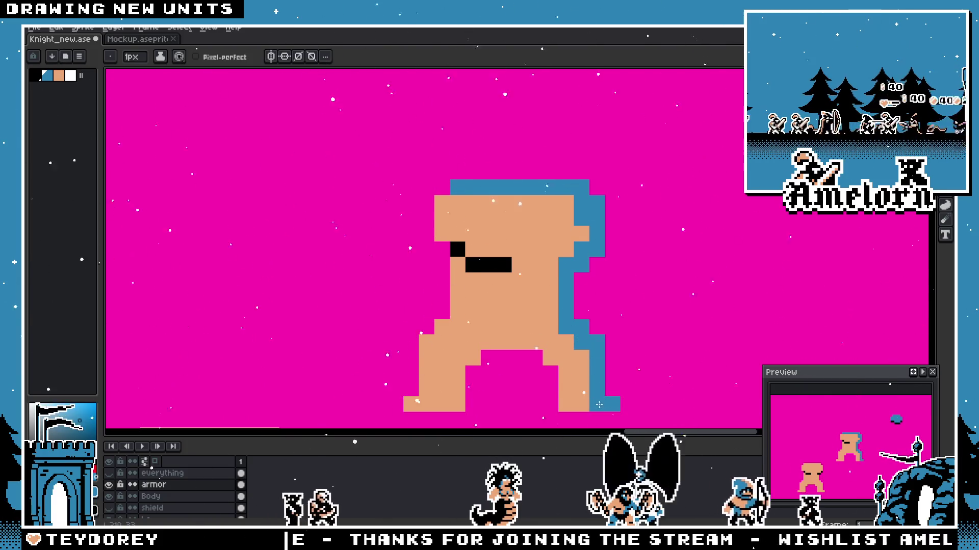
# Step: Paint the legs, face and arm blue, then bucket-fill the peach torso blue
pyautogui.moveTo(568, 396)
pyautogui.mouseDown()
pyautogui.moveTo(570, 360)
pyautogui.moveTo(555, 351)
pyautogui.mouseUp()
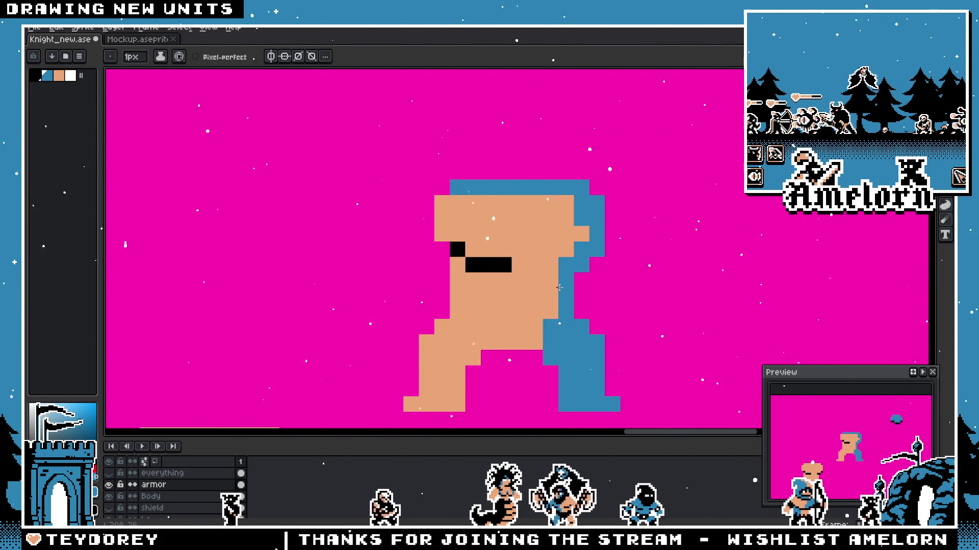
pyautogui.moveTo(471, 343)
pyautogui.mouseDown()
pyautogui.moveTo(455, 360)
pyautogui.moveTo(445, 329)
pyautogui.mouseUp()
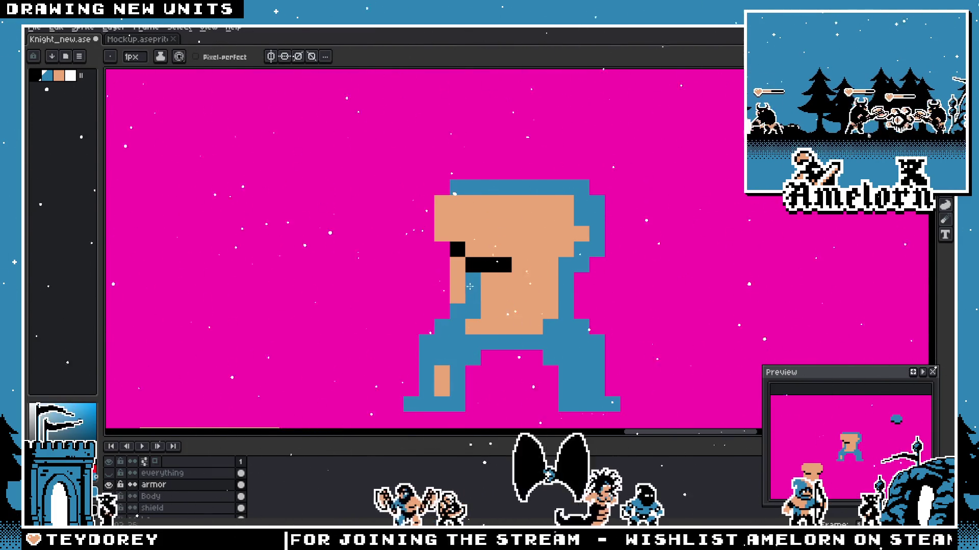
pyautogui.moveTo(466, 249); pyautogui.dragTo(459, 237)
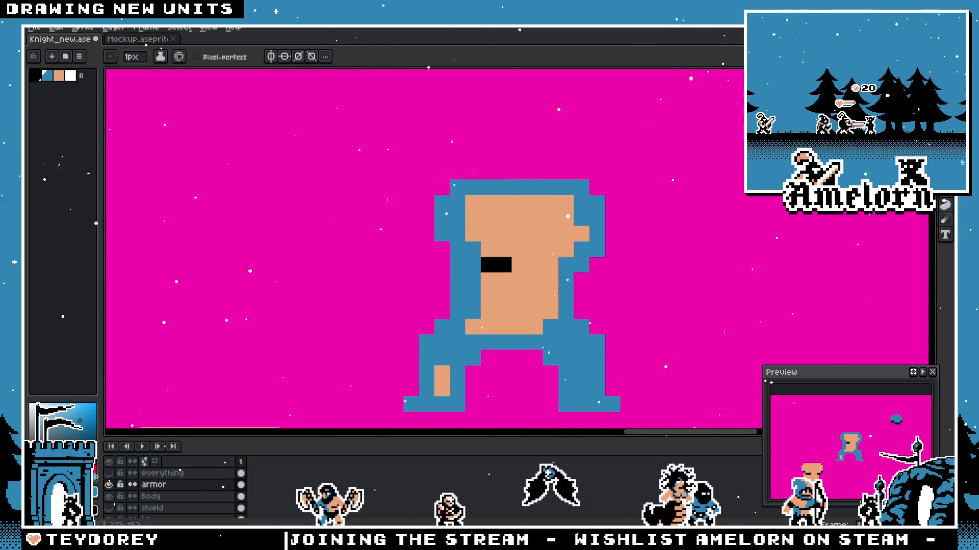
pyautogui.press('g')
pyautogui.click(468, 322)
pyautogui.scroll(-3, 454, 360)
pyautogui.scroll(3, 415, 325)
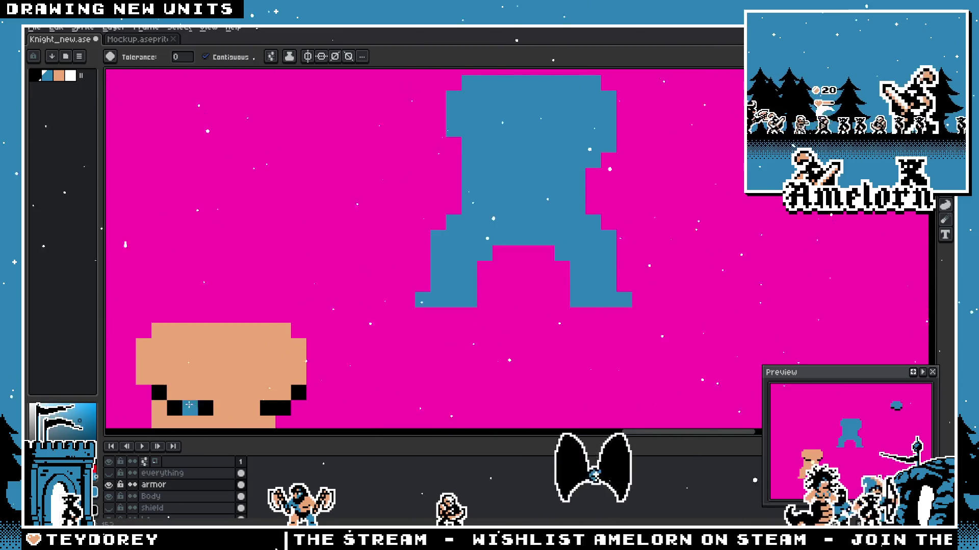
# Step: Switch to black and mark the left leg and foot bottom, undoing a stray leg mark
pyautogui.click(35, 75)
pyautogui.press('b')
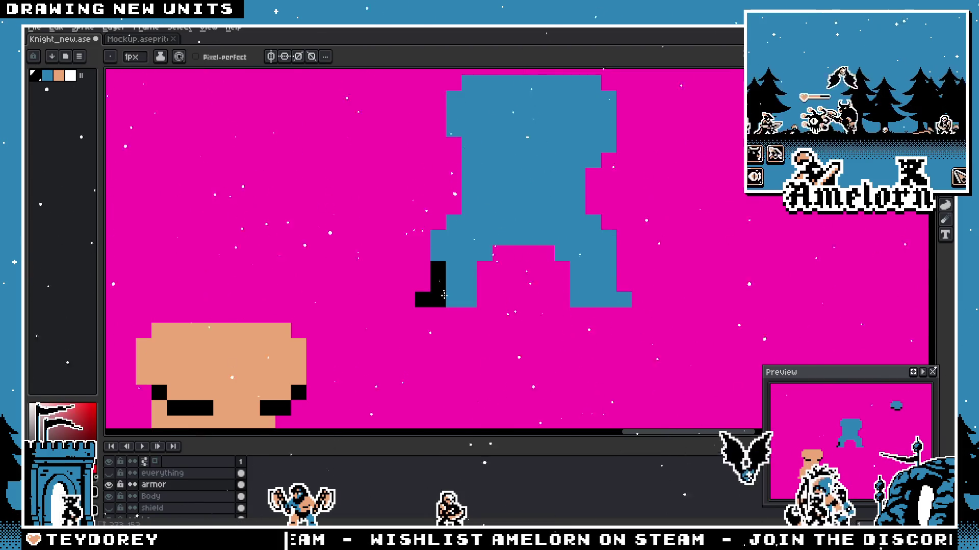
pyautogui.scroll(-3, 413, 293)
pyautogui.scroll(3, 377, 287)
pyautogui.press('v')
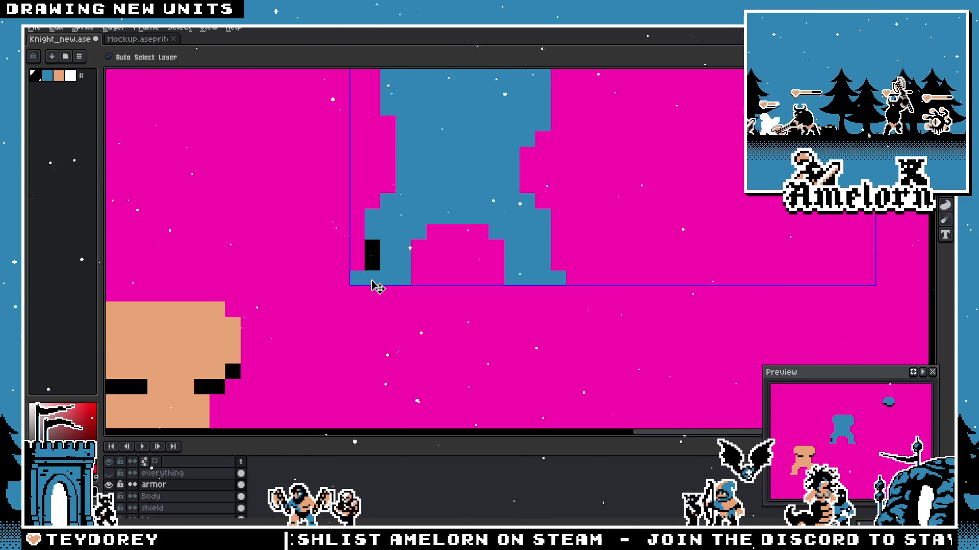
pyautogui.press('b')
pyautogui.click(379, 232)
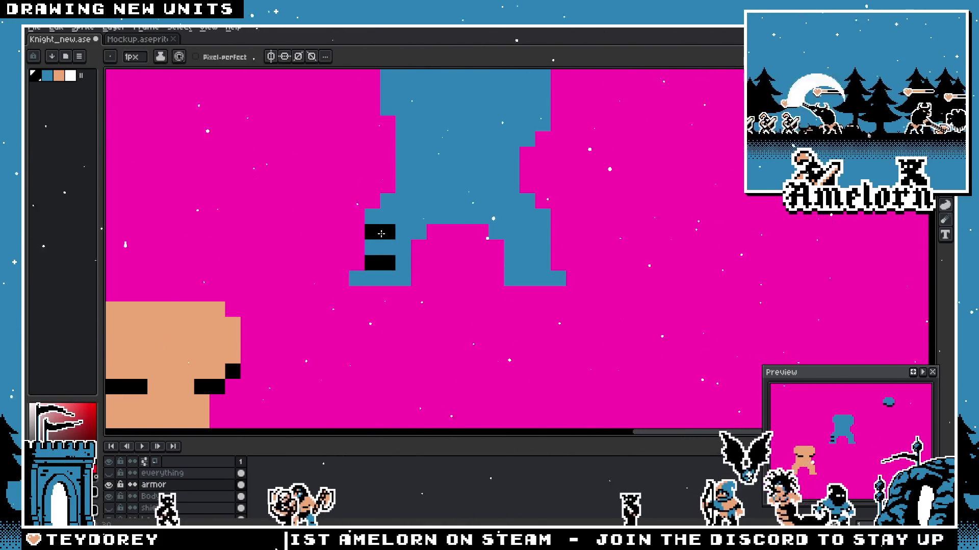
pyautogui.scroll(-2, 382, 253)
pyautogui.scroll(2, 397, 321)
pyautogui.moveTo(400, 326); pyautogui.dragTo(352, 326)
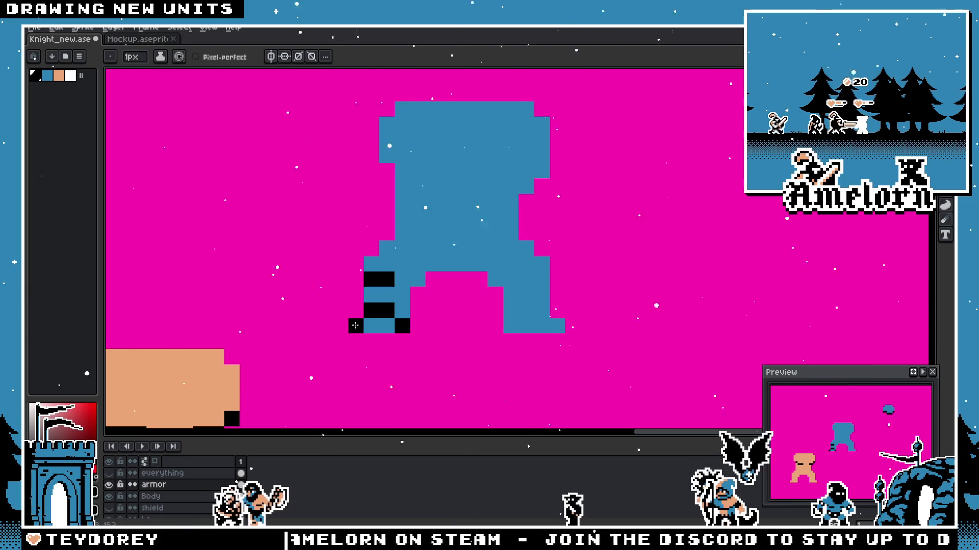
pyautogui.scroll(-2, 354, 328)
pyautogui.scroll(3, 354, 328)
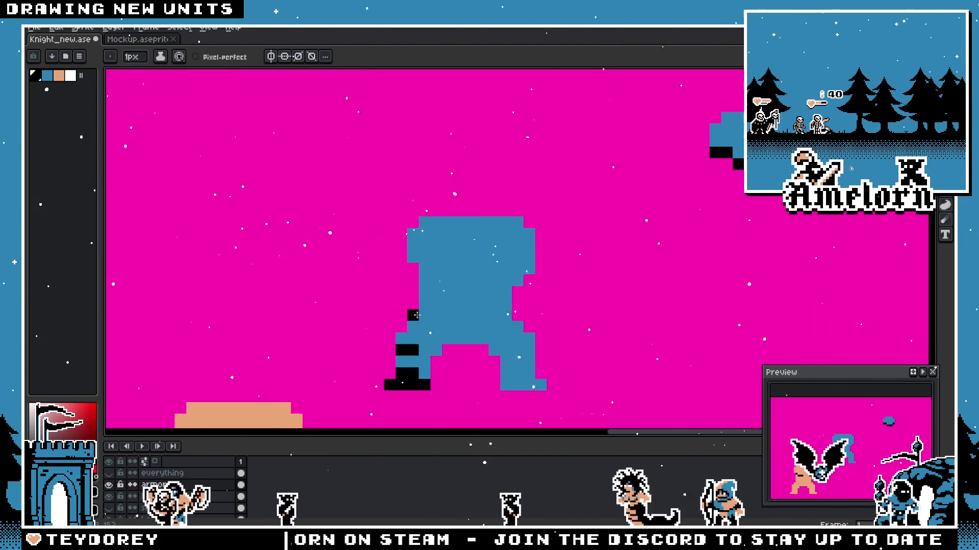
pyautogui.scroll(-2, 433, 375)
pyautogui.scroll(2, 431, 374)
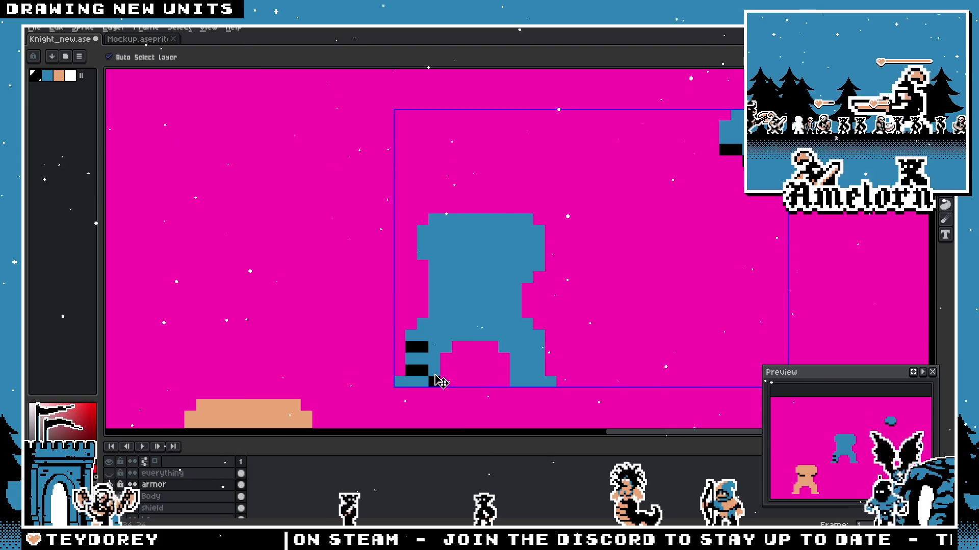
pyautogui.hotkey('ctrl', 'z')
pyautogui.scroll(2, 428, 367)
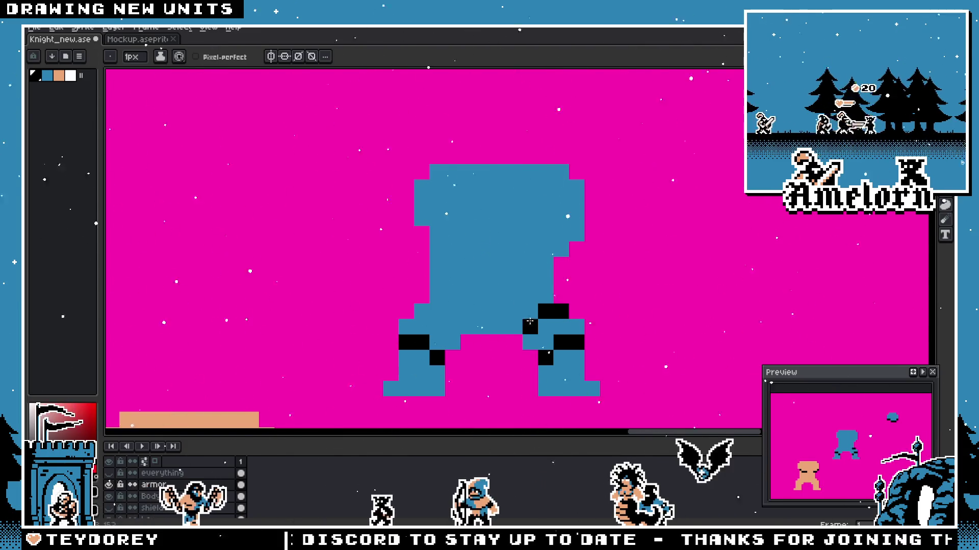
pyautogui.scroll(-2, 388, 357)
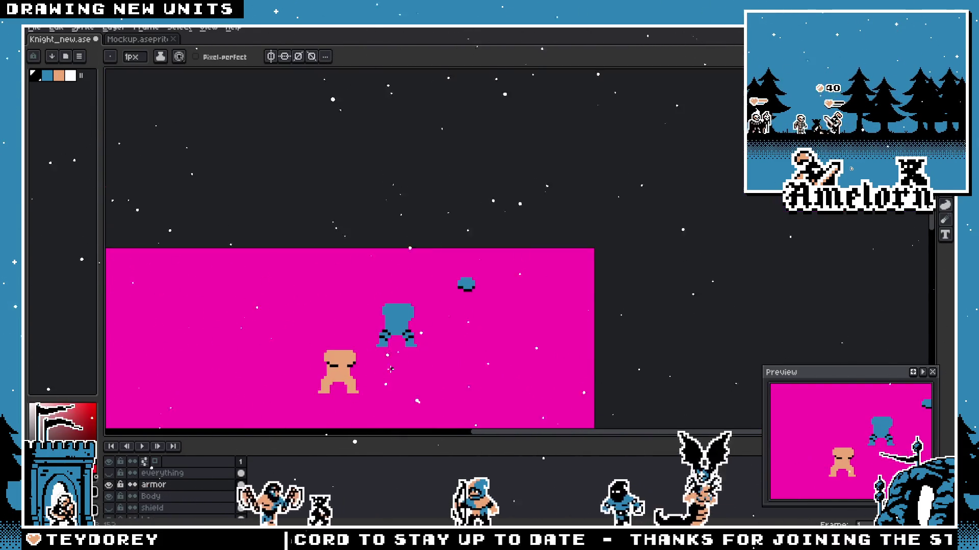
pyautogui.scroll(3, 387, 324)
pyautogui.scroll(1, 387, 323)
pyautogui.scroll(-2, 386, 301)
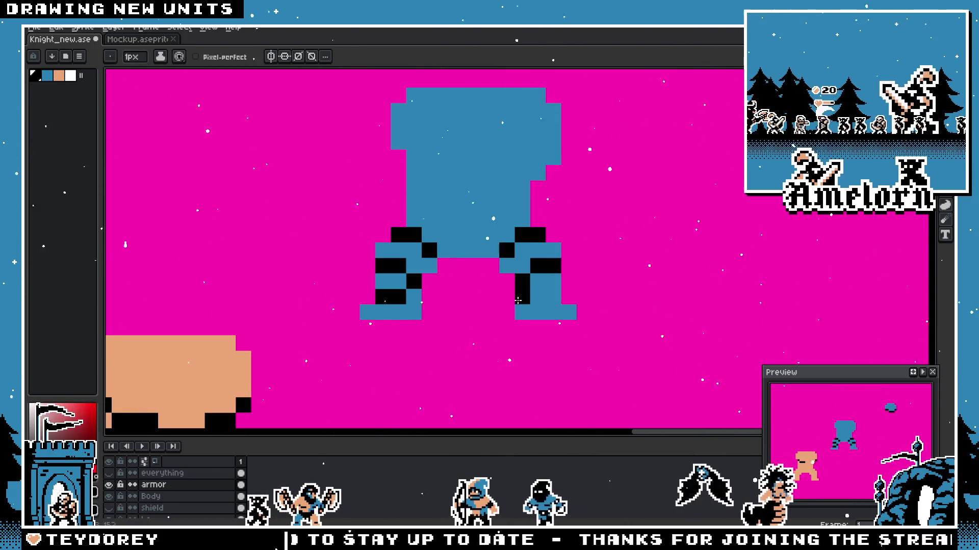
pyautogui.scroll(-3, 389, 302)
pyautogui.scroll(-1, 456, 323)
pyautogui.scroll(3, 456, 326)
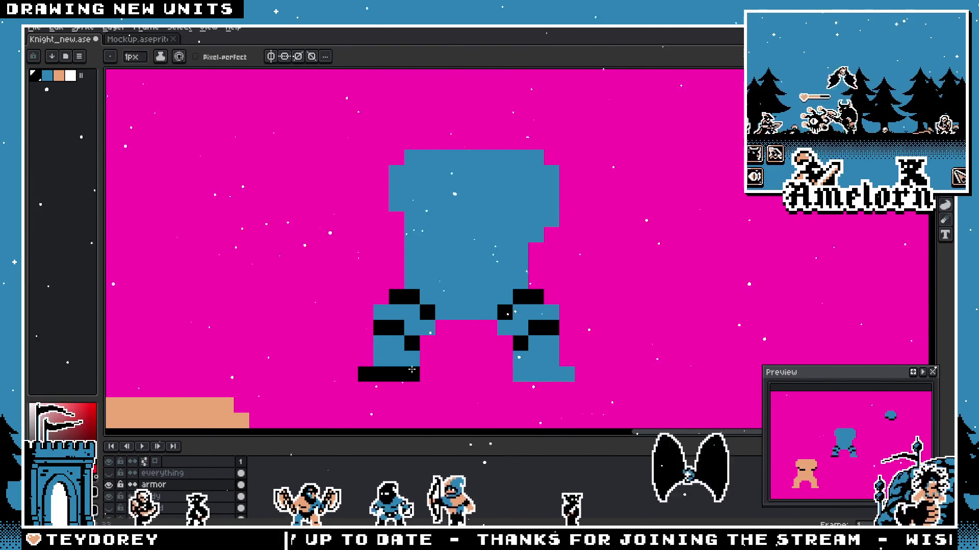
# Step: Paint both boots solid black and draw a black belt across the waist
pyautogui.moveTo(372, 372); pyautogui.dragTo(414, 333)
pyautogui.moveTo(535, 344); pyautogui.dragTo(545, 348)
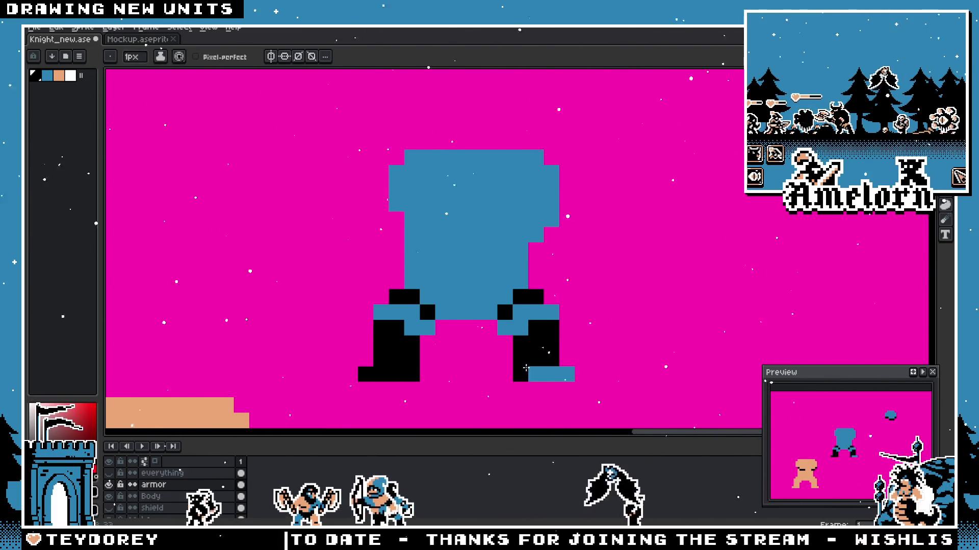
pyautogui.scroll(-3, 469, 328)
pyautogui.scroll(2, 468, 328)
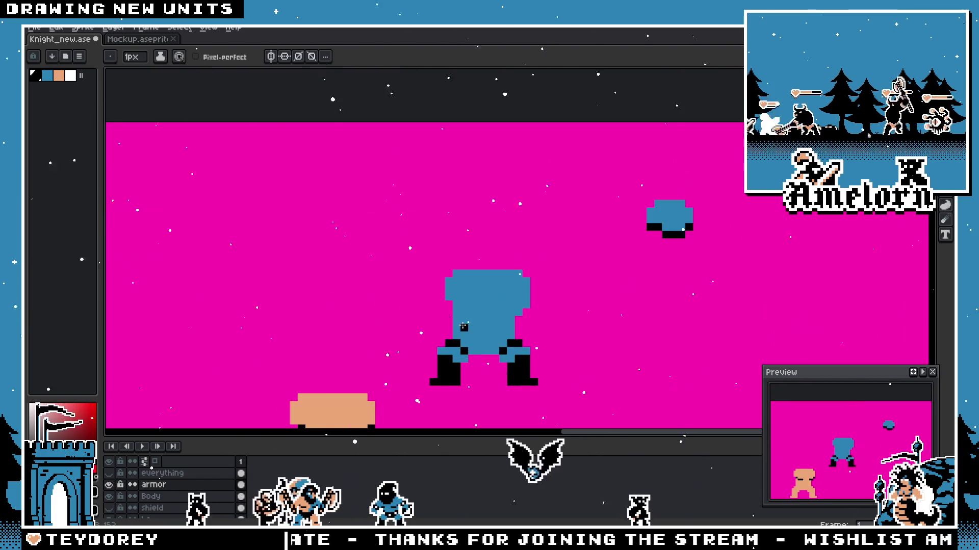
pyautogui.scroll(1, 459, 332)
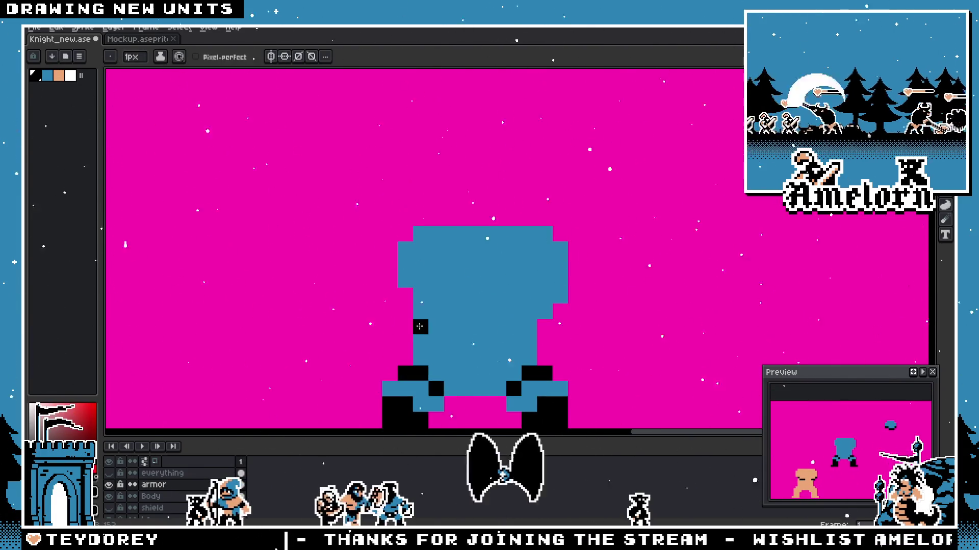
pyautogui.press('e')
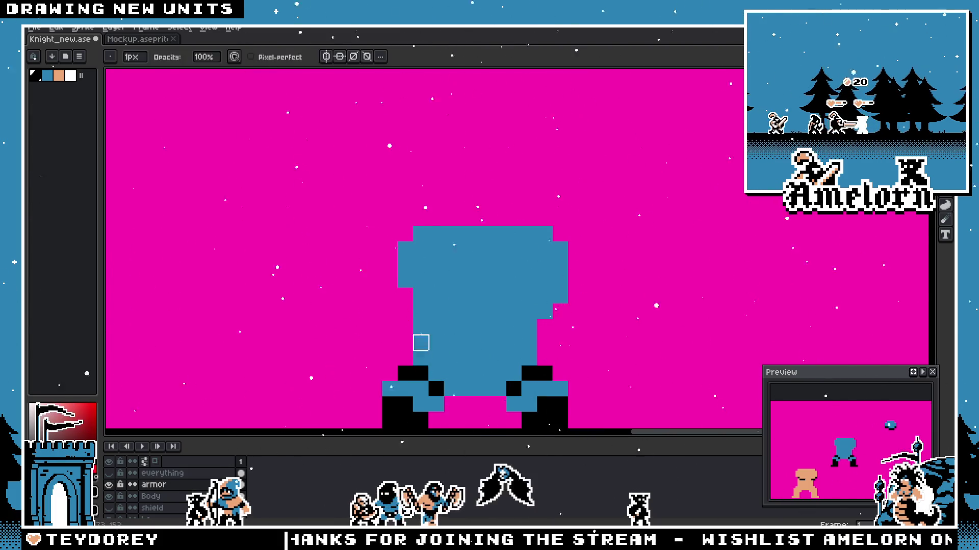
pyautogui.scroll(-3, 422, 327)
pyautogui.scroll(3, 455, 332)
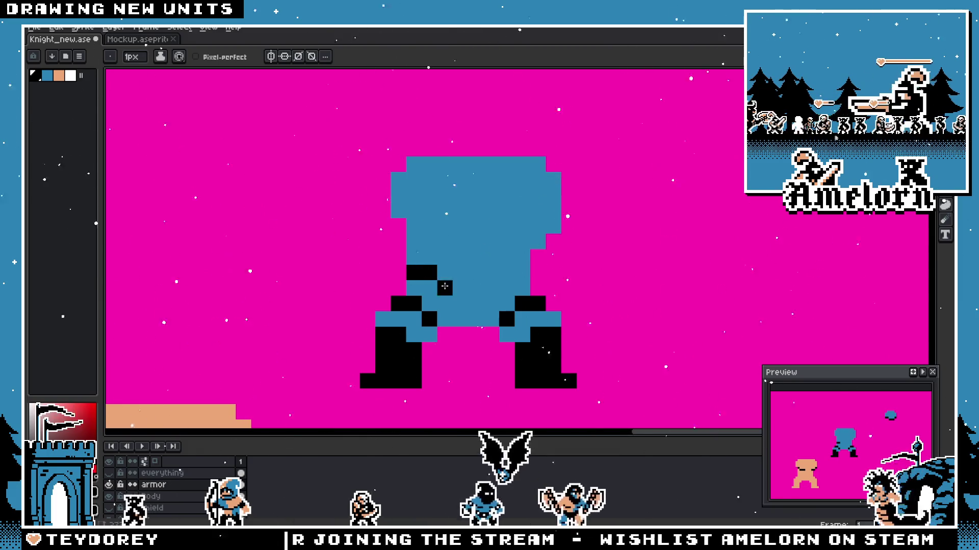
pyautogui.moveTo(445, 287); pyautogui.dragTo(493, 289)
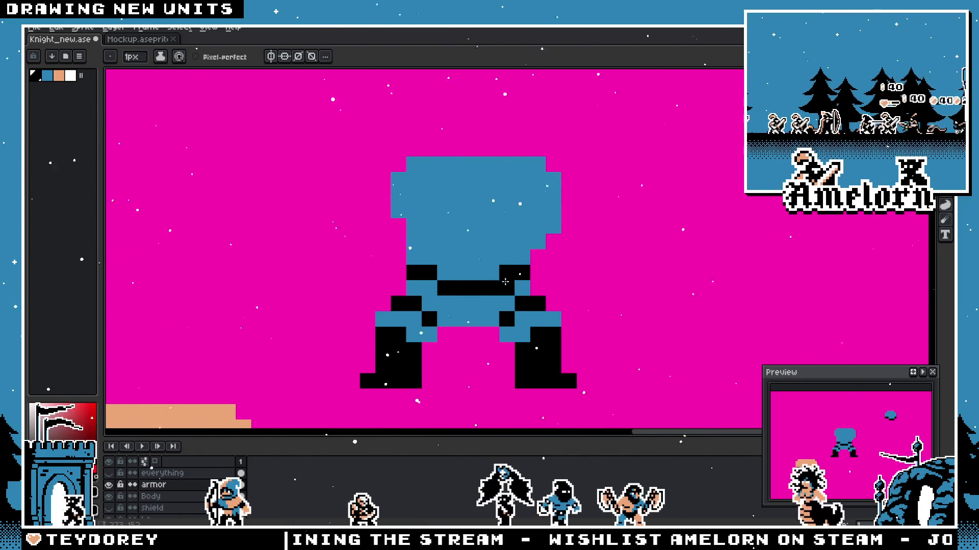
# Step: Sample the armor blue to fix a stray pixel, undoing a blue patch on the left boot
pyautogui.keyDown('alt'); pyautogui.click(503, 277); pyautogui.keyUp('alt')
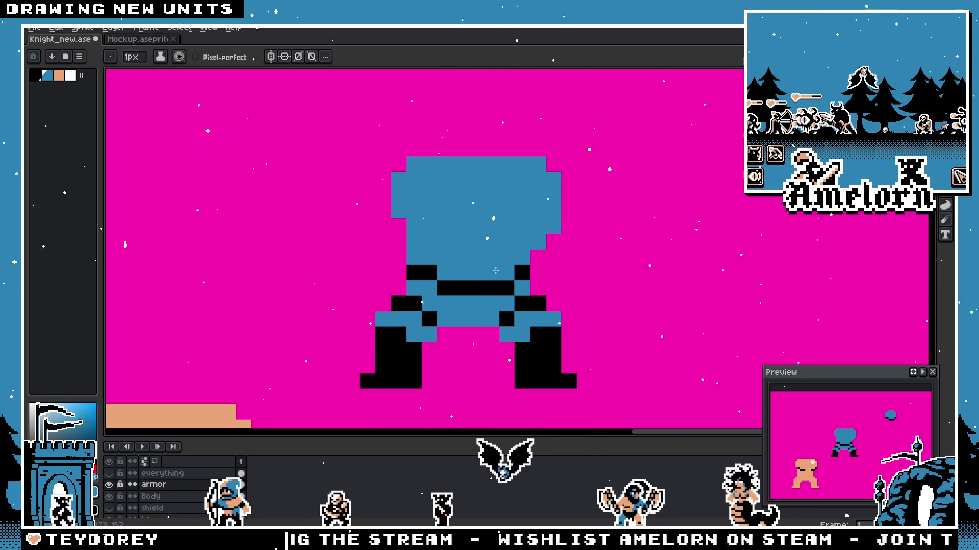
pyautogui.scroll(-3, 500, 270)
pyautogui.scroll(2, 428, 293)
pyautogui.scroll(1, 429, 294)
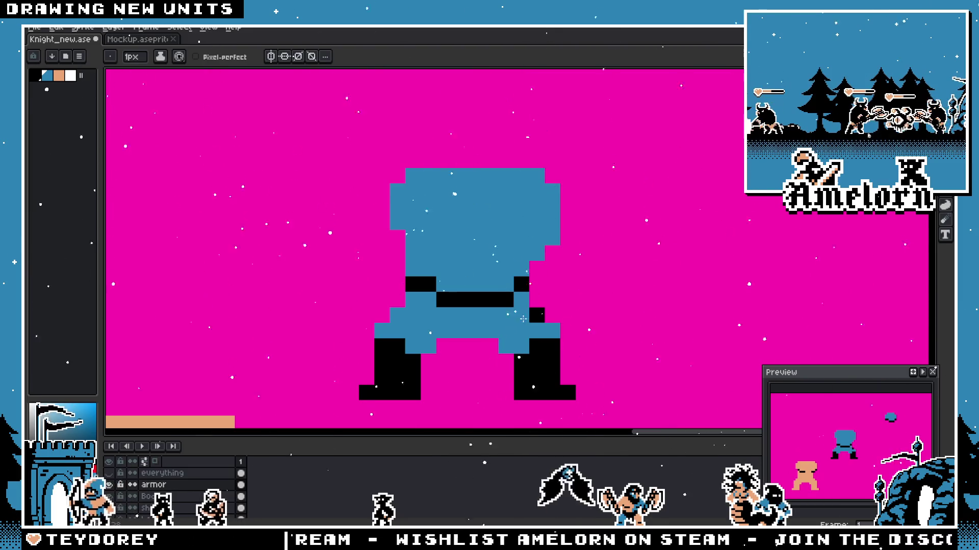
pyautogui.scroll(-2, 424, 323)
pyautogui.scroll(1, 449, 324)
pyautogui.scroll(1, 444, 337)
pyautogui.scroll(1, 438, 352)
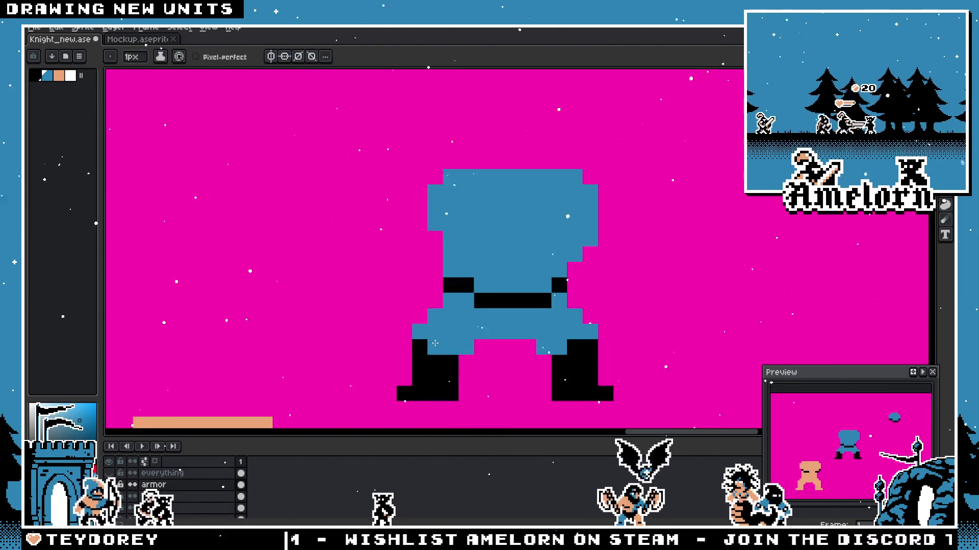
pyautogui.moveTo(434, 362); pyautogui.dragTo(448, 368)
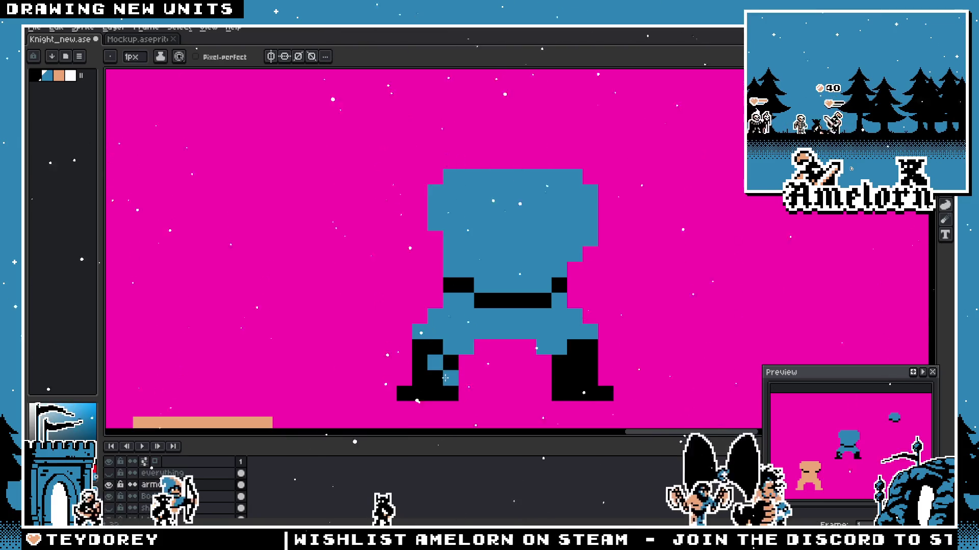
pyautogui.hotkey('ctrl', 'z')
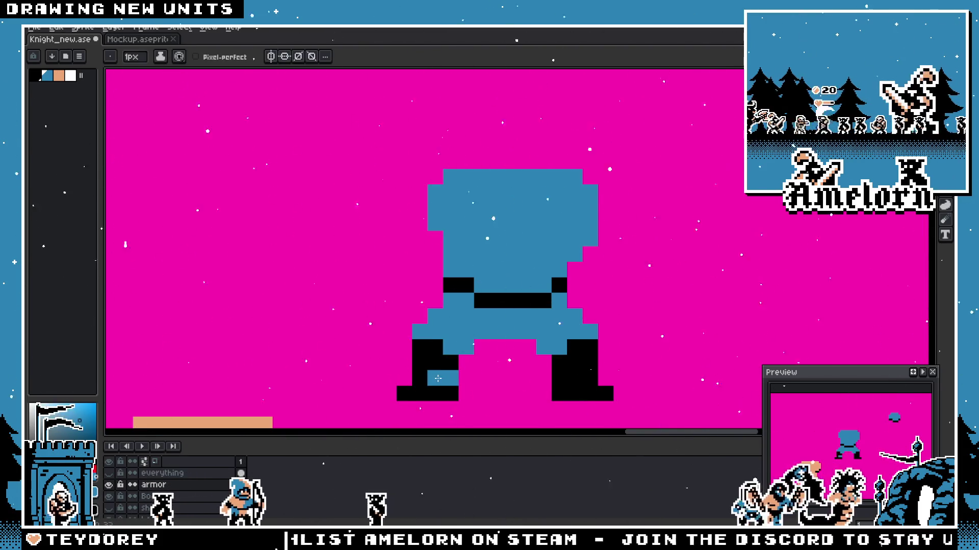
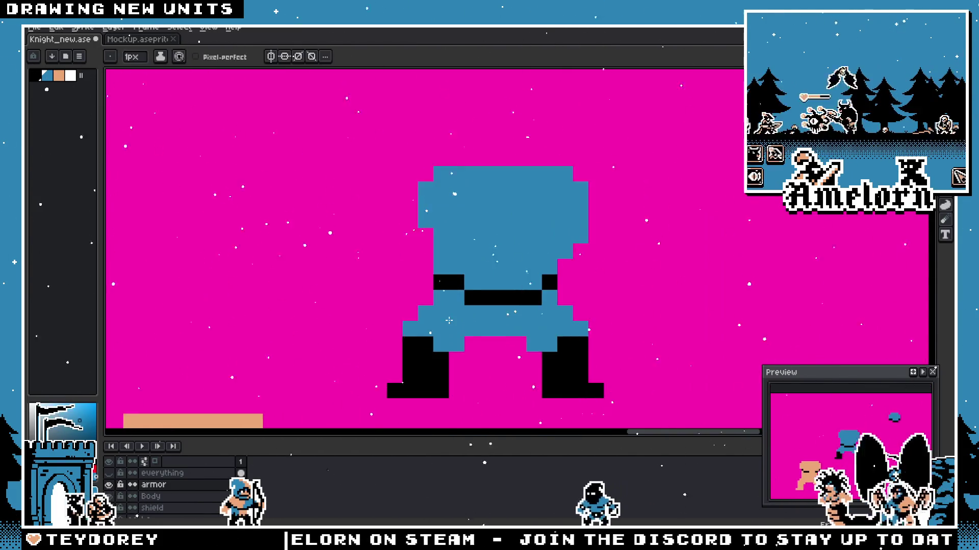
pyautogui.scroll(1, 411, 353)
# Step: Patch two small gaps in the knight's armor with blue pixels
pyautogui.click(440, 376)
pyautogui.click(531, 377)
pyautogui.scroll(-2, 620, 358)
pyautogui.scroll(-2, 507, 391)
pyautogui.scroll(2, 533, 319)
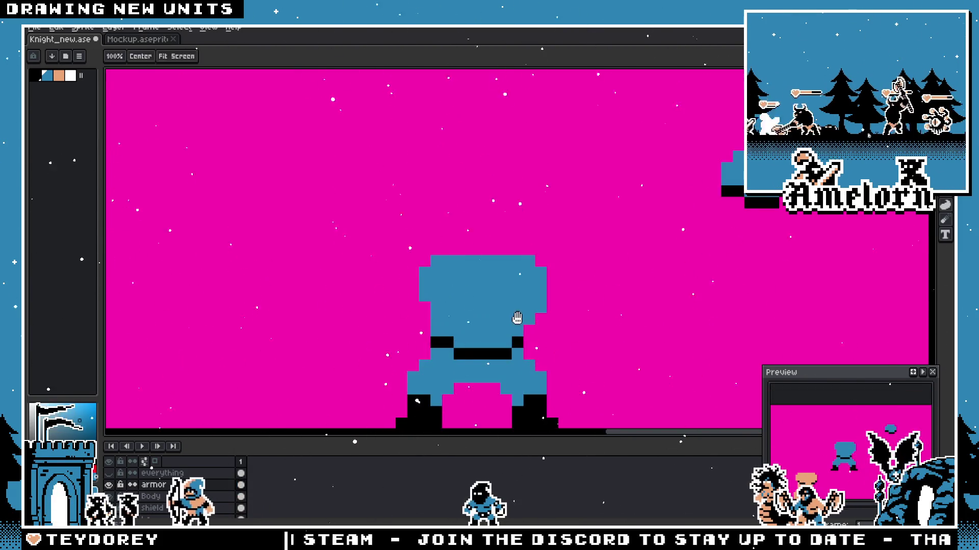
pyautogui.scroll(1, 533, 319)
pyautogui.scroll(-1, 534, 318)
pyautogui.moveTo(462, 320); pyautogui.dragTo(524, 284)
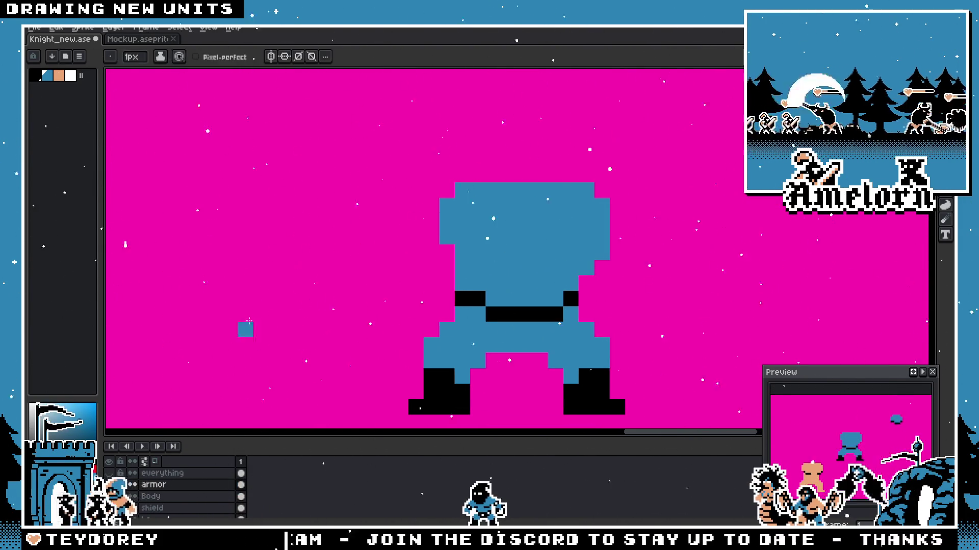
pyautogui.scroll(1, 481, 279)
pyautogui.scroll(-3, 368, 354)
# Step: Sample black from the canvas and reveal the 'everything' layer with the helmeted head artwork
pyautogui.press('alt')
pyautogui.scroll(3, 470, 294)
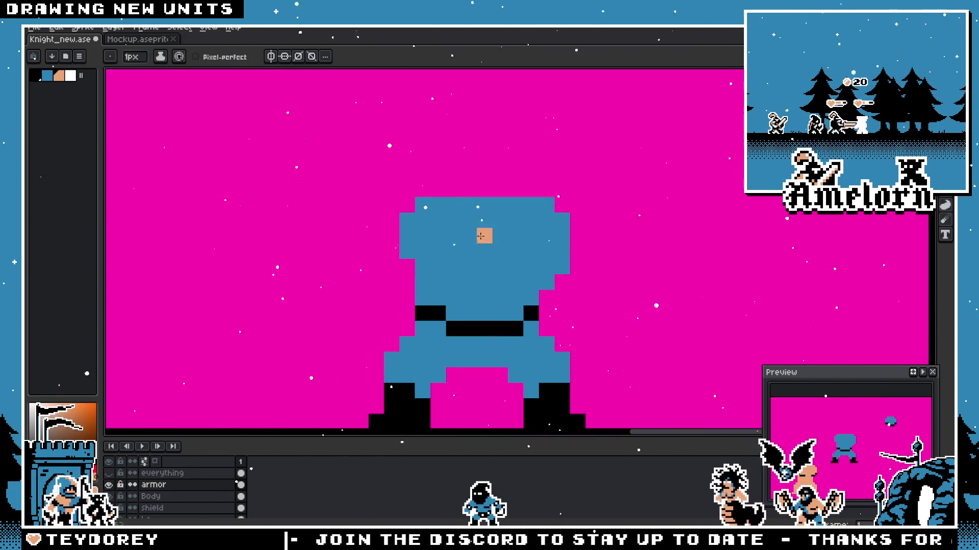
pyautogui.keyDown('alt'); pyautogui.click(462, 326); pyautogui.keyUp('alt')
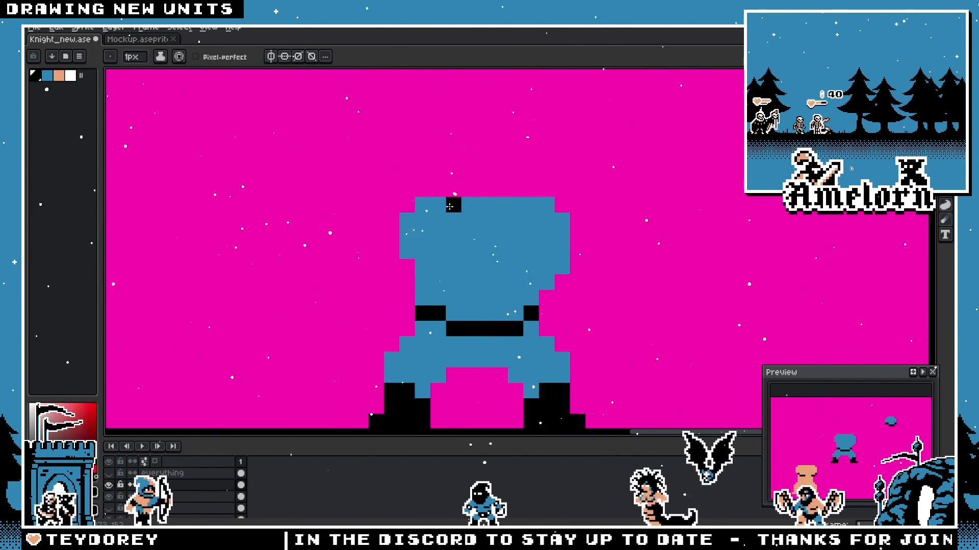
pyautogui.click(122, 475)
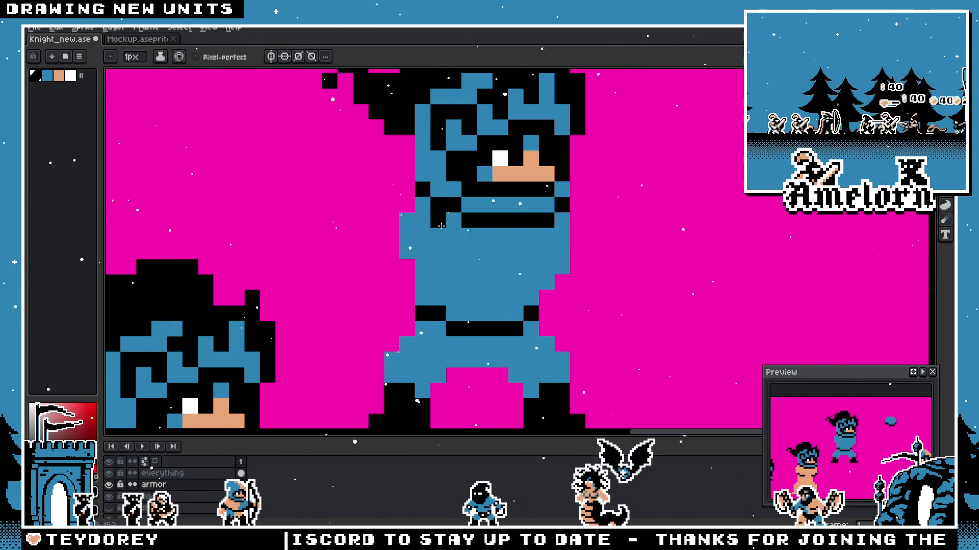
# Step: Add a black detail pixel on the knight's chest below the head, keeping the pencil active
pyautogui.click(455, 237)
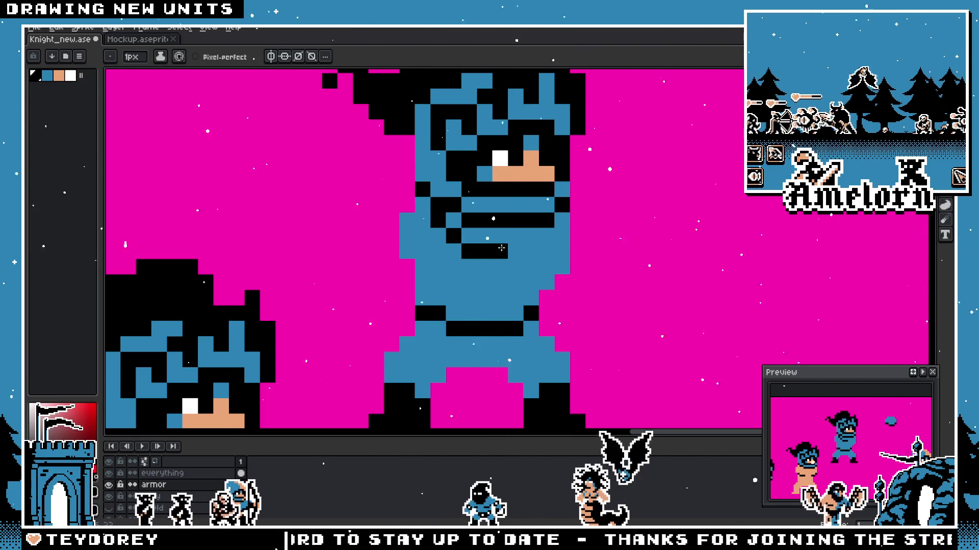
pyautogui.scroll(-5, 499, 249)
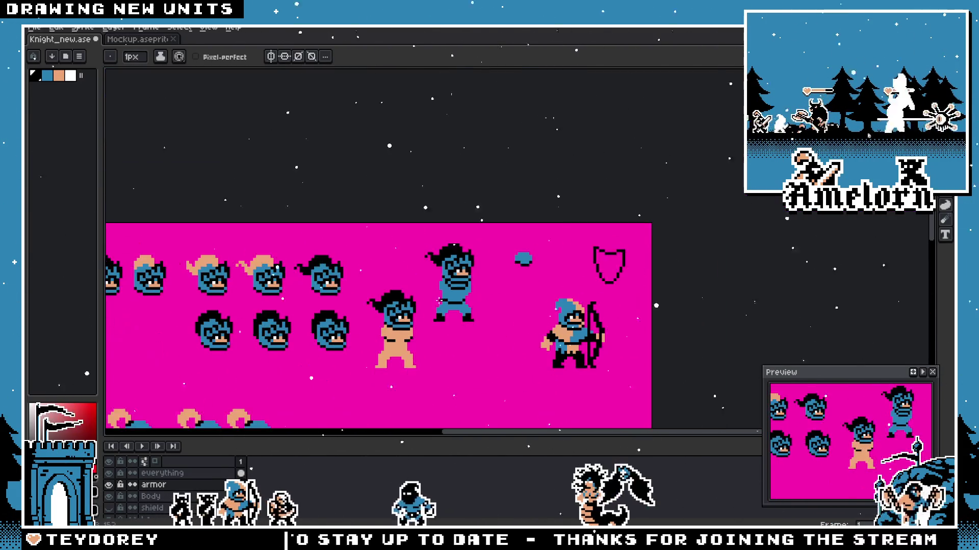
pyautogui.scroll(1, 439, 301)
pyautogui.scroll(1, 439, 302)
pyautogui.scroll(-2, 532, 293)
pyautogui.scroll(-1, 532, 293)
pyautogui.scroll(3, 532, 293)
pyautogui.press('v')
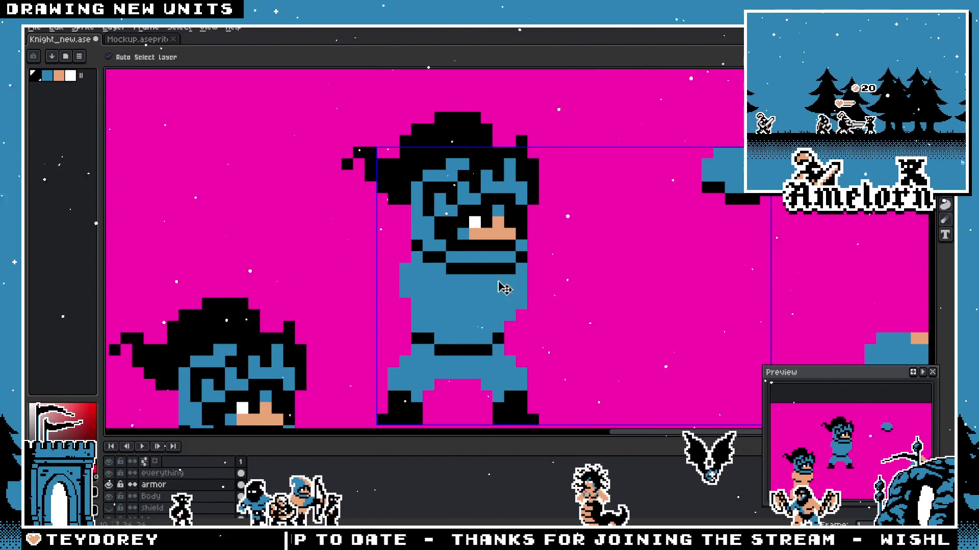
pyautogui.press('b')
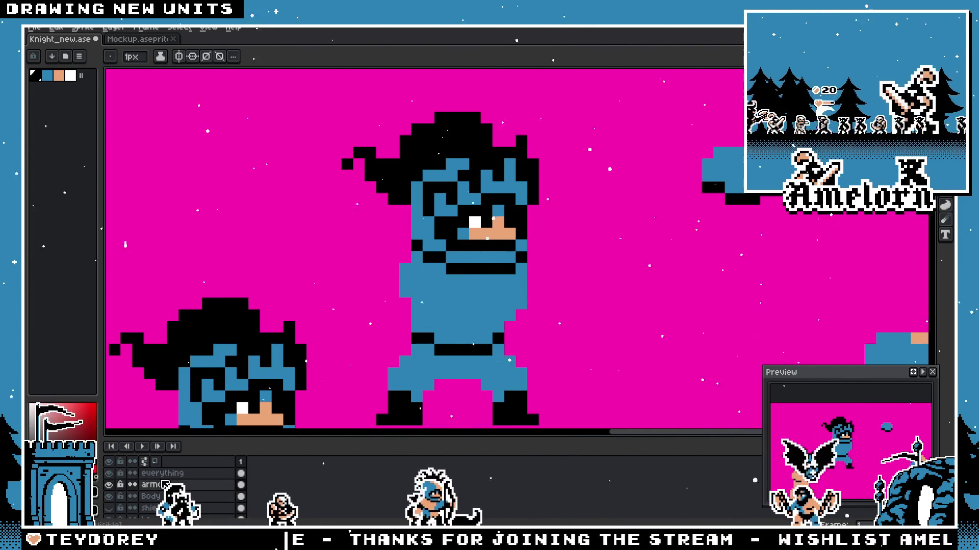
pyautogui.rightClick(177, 474)
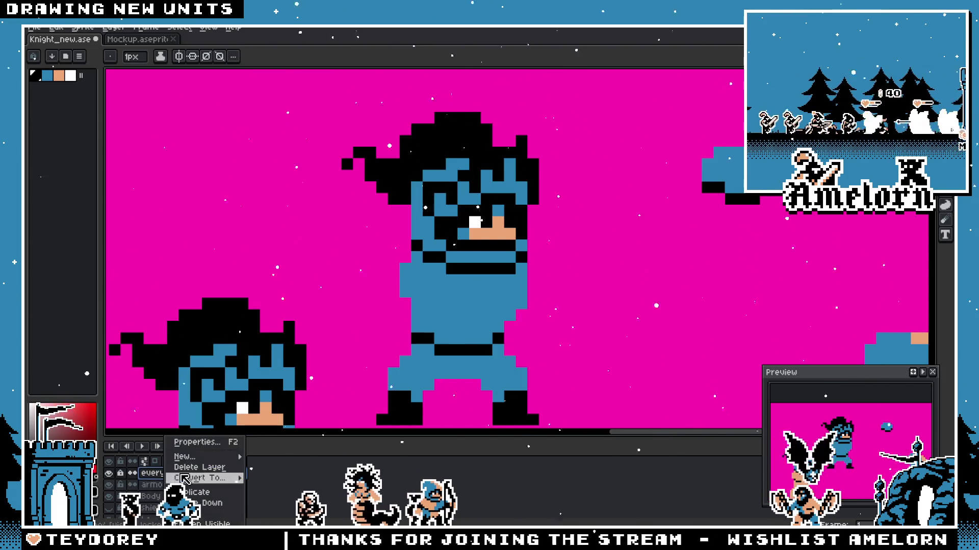
# Step: Lower the 'everything' layer's opacity in its Properties so the heads appear faded, and save
pyautogui.click(203, 445)
pyautogui.click(360, 293)
pyautogui.click(503, 245)
pyautogui.hotkey('ctrl', 's')
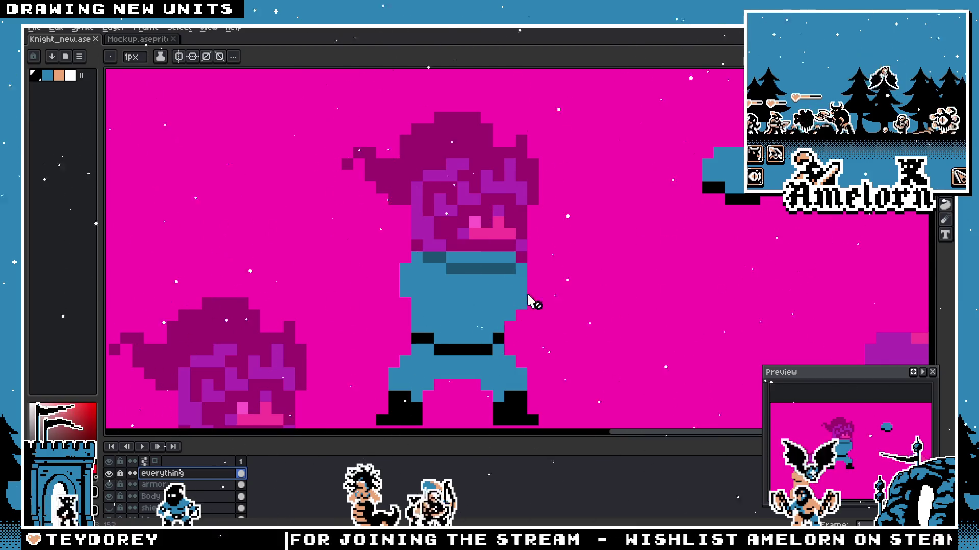
pyautogui.scroll(-3, 538, 305)
pyautogui.scroll(1, 528, 291)
pyautogui.scroll(2, 521, 289)
pyautogui.scroll(1, 528, 233)
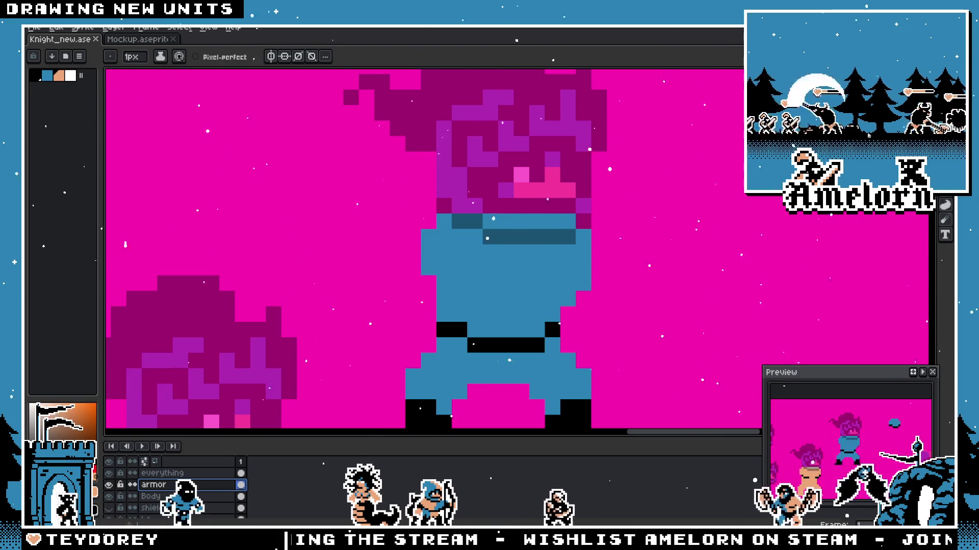
# Step: Start a peach skin-toned strip down the front of the knight's armor
pyautogui.click(551, 254)
pyautogui.moveTo(522, 222)
pyautogui.mouseDown()
pyautogui.moveTo(527, 405)
pyautogui.moveTo(535, 264)
pyautogui.mouseUp()
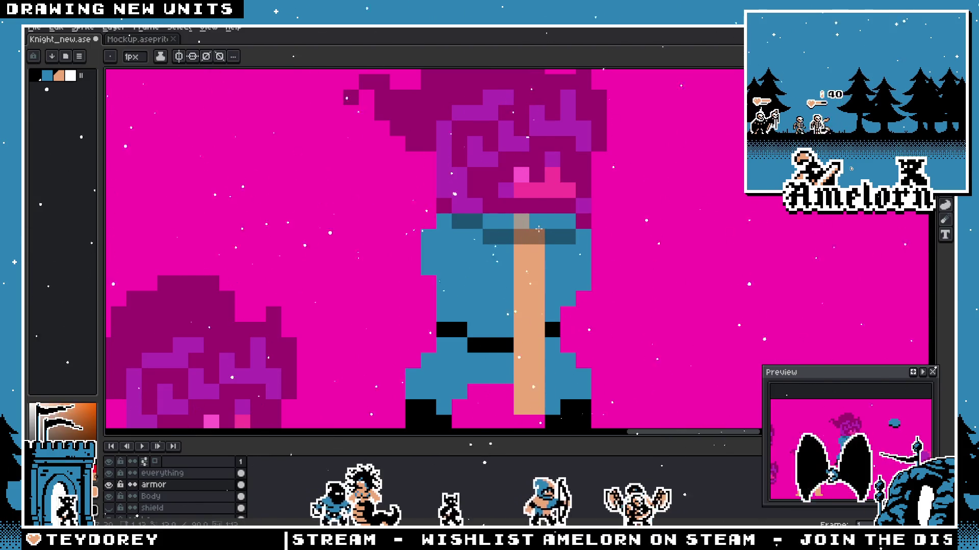
# Step: Widen and tidy the peach strip's edges, recolouring stray pixels blue or peach as needed
pyautogui.press('b')
pyautogui.click(545, 344)
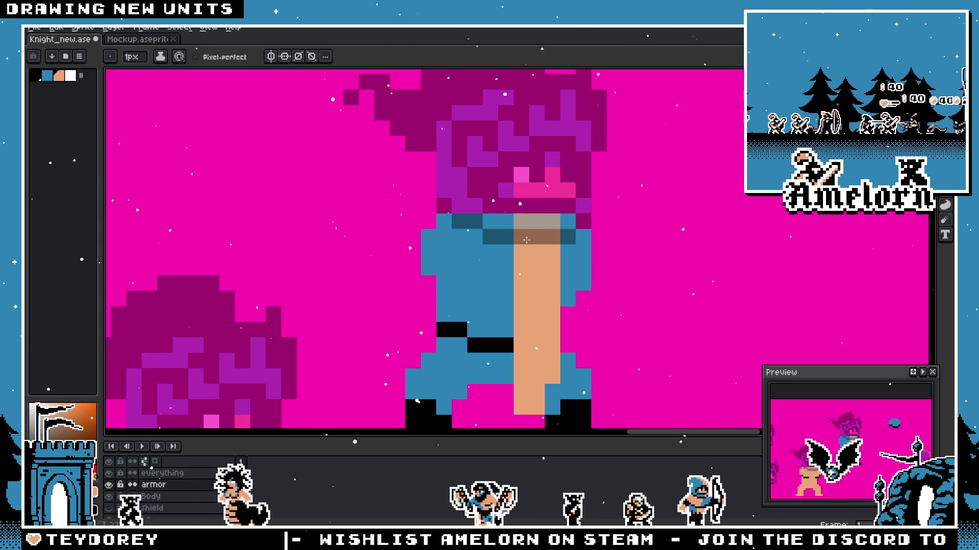
pyautogui.scroll(-1, 509, 285)
pyautogui.scroll(-1, 508, 285)
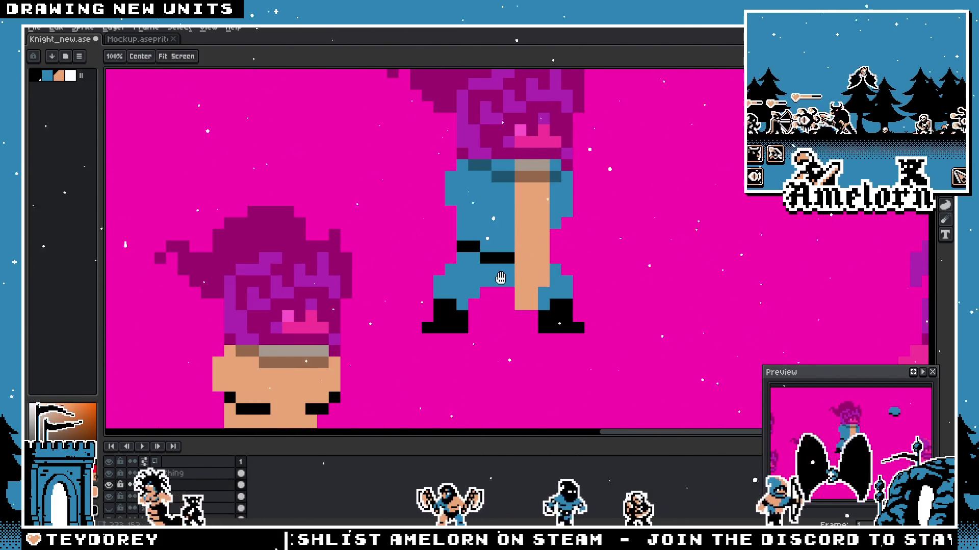
pyautogui.keyDown('alt'); pyautogui.click(507, 295); pyautogui.keyUp('alt')
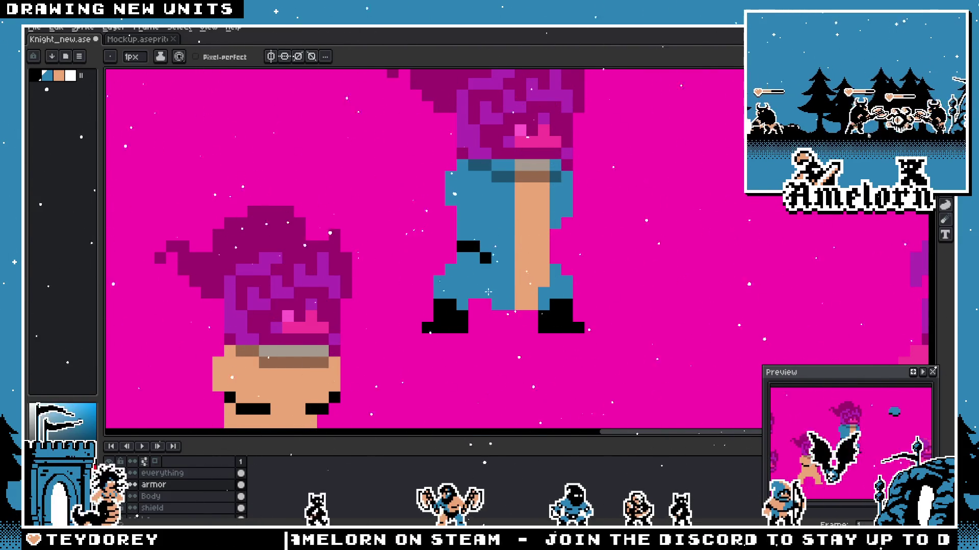
pyautogui.scroll(-2, 460, 245)
pyautogui.scroll(2, 531, 278)
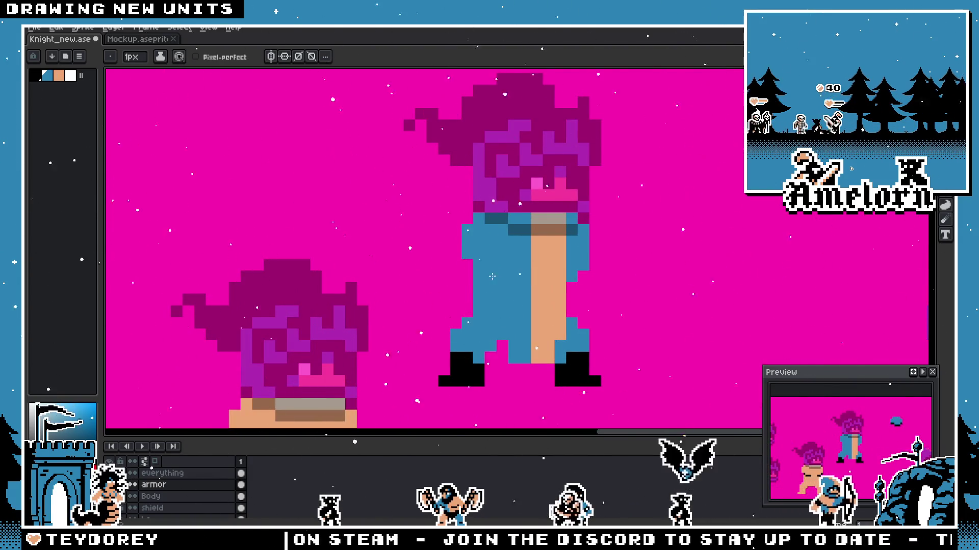
pyautogui.scroll(1, 514, 270)
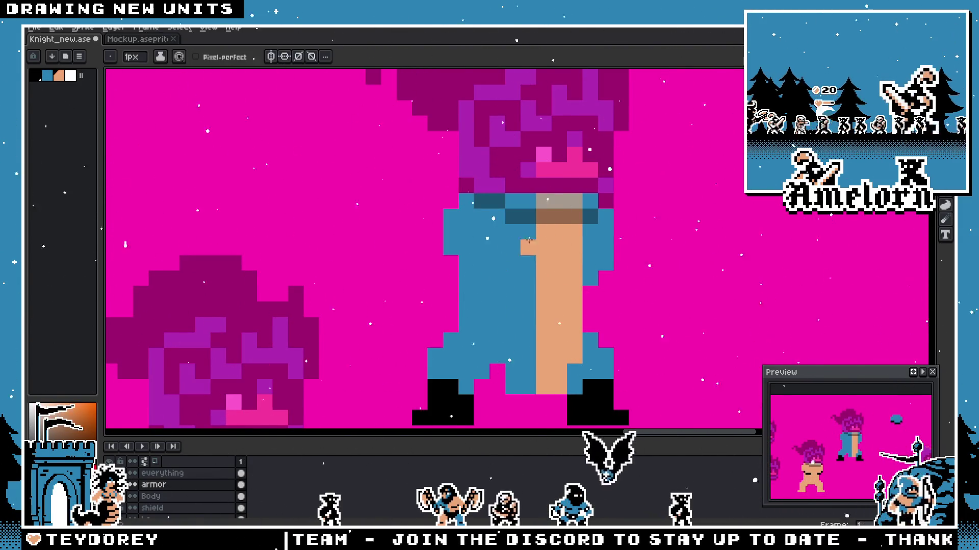
pyautogui.click(586, 234)
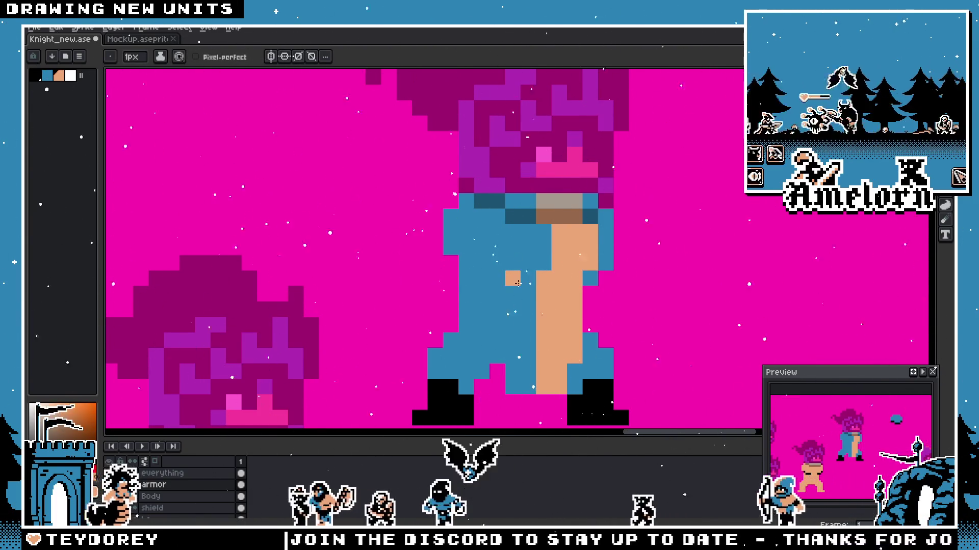
pyautogui.keyDown('alt'); pyautogui.click(497, 291); pyautogui.keyUp('alt')
pyautogui.click(512, 279)
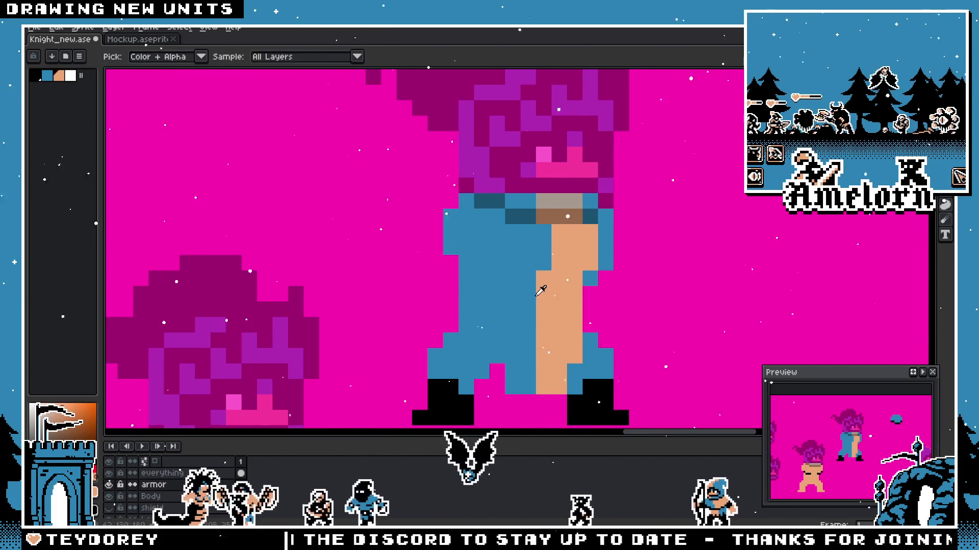
pyautogui.click(534, 295)
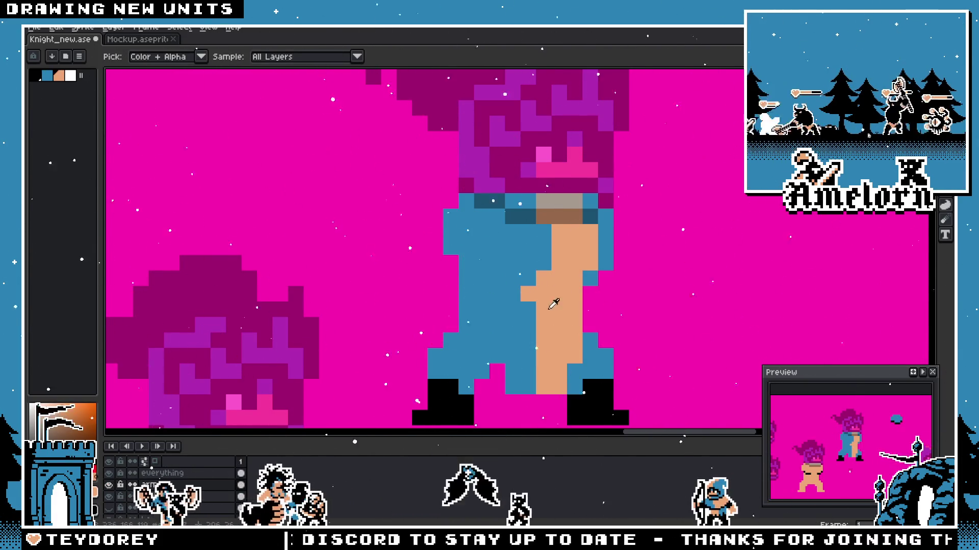
pyautogui.scroll(-2, 484, 311)
pyautogui.scroll(1, 484, 311)
pyautogui.scroll(1, 511, 314)
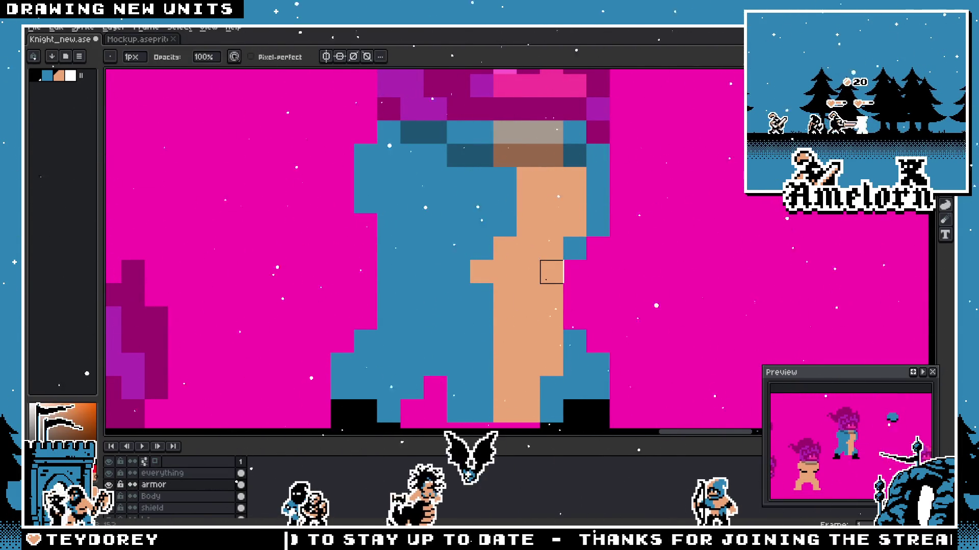
pyautogui.scroll(-2, 384, 339)
pyautogui.scroll(1, 296, 376)
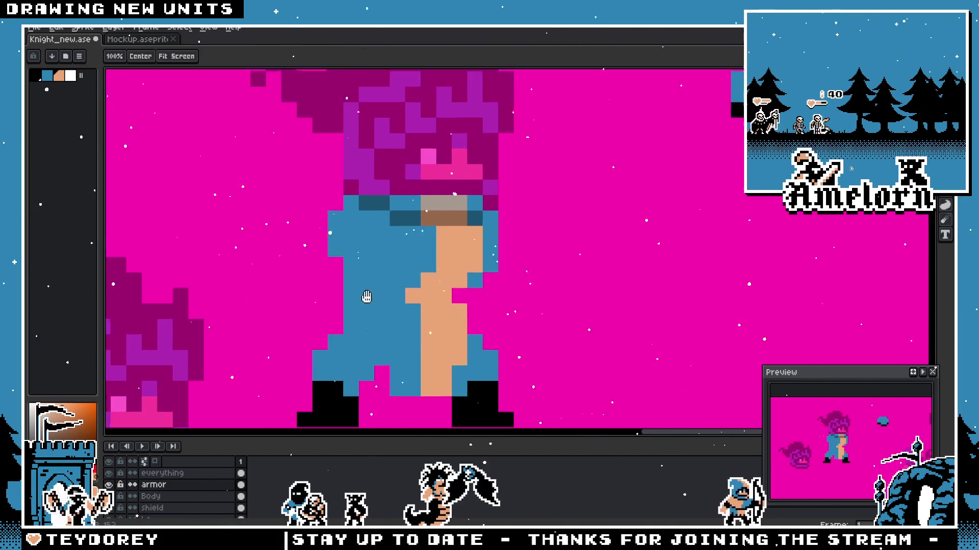
pyautogui.scroll(-3, 352, 354)
pyautogui.scroll(2, 397, 325)
pyautogui.scroll(2, 423, 317)
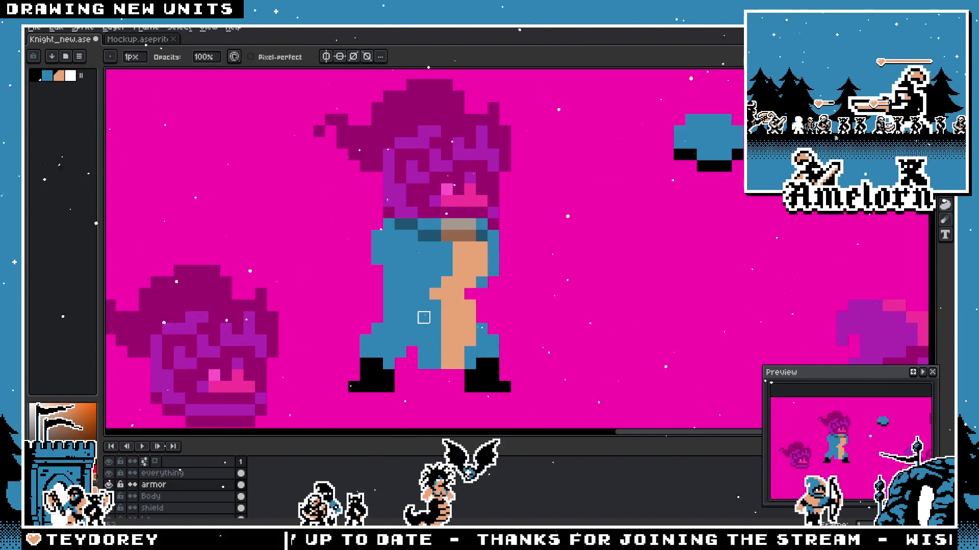
pyautogui.scroll(1, 400, 329)
pyautogui.scroll(-3, 400, 329)
pyautogui.scroll(4, 388, 295)
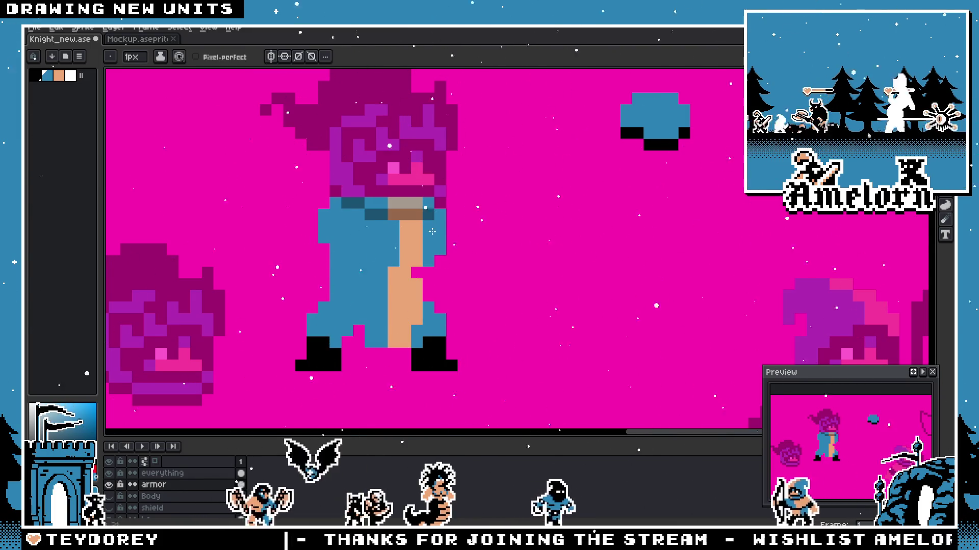
pyautogui.scroll(-1, 441, 249)
pyautogui.scroll(2, 420, 248)
pyautogui.scroll(-2, 419, 249)
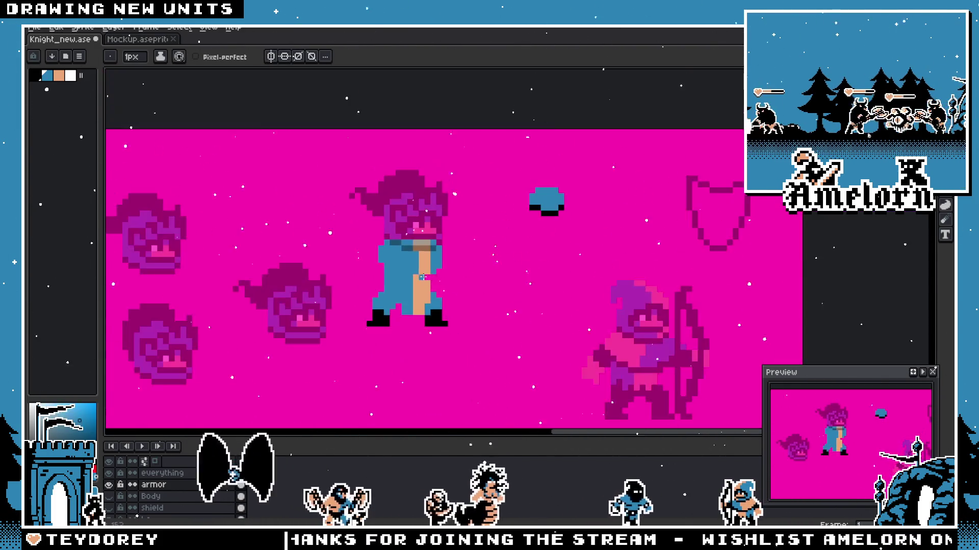
pyautogui.scroll(2, 428, 237)
# Step: Draw the black belt line across the armor to the skin side, then hide the head reference art
pyautogui.press('alt')
pyautogui.keyDown('alt'); pyautogui.click(446, 221); pyautogui.keyUp('alt')
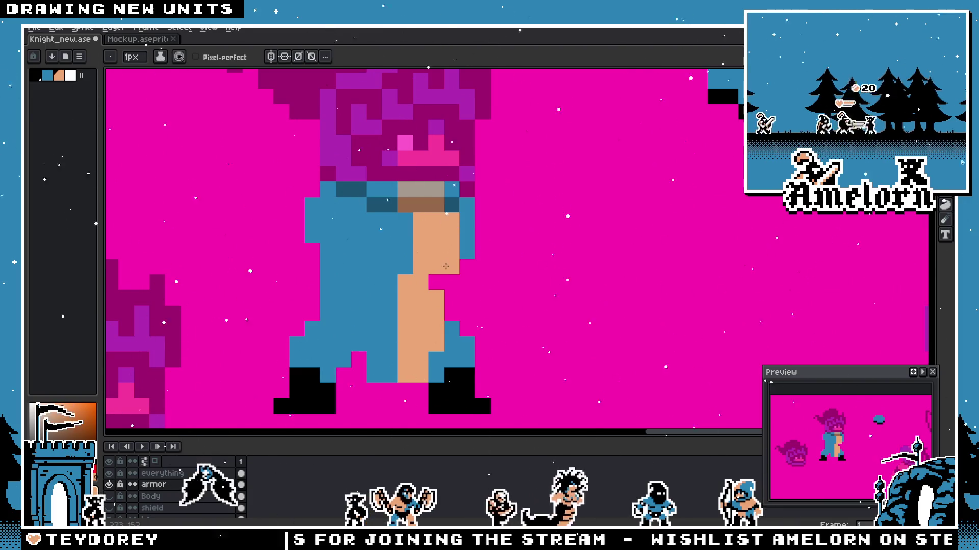
pyautogui.scroll(-3, 446, 265)
pyautogui.scroll(1, 382, 283)
pyautogui.scroll(1, 374, 289)
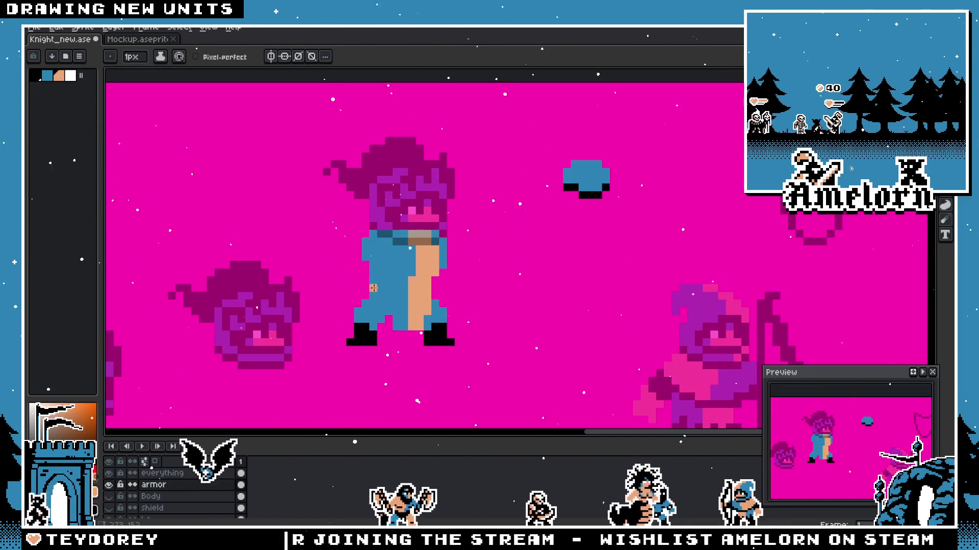
pyautogui.scroll(2, 373, 289)
pyautogui.press('alt')
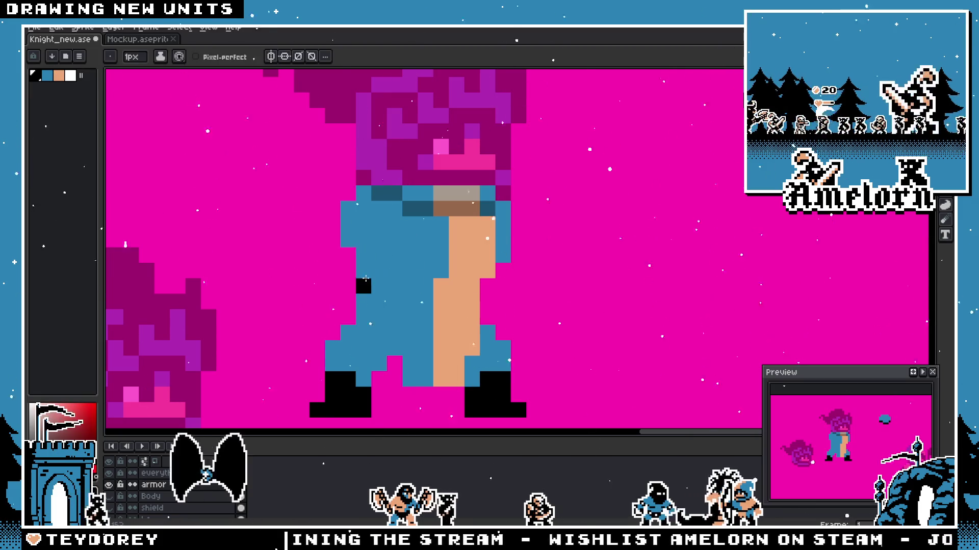
pyautogui.moveTo(376, 273); pyautogui.dragTo(445, 286)
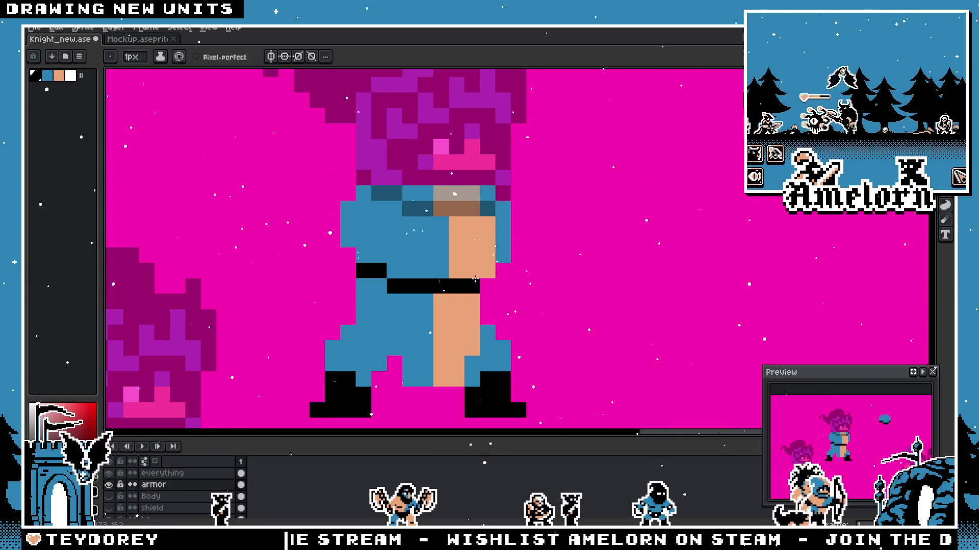
pyautogui.keyDown('alt'); pyautogui.click(456, 287); pyautogui.keyUp('alt')
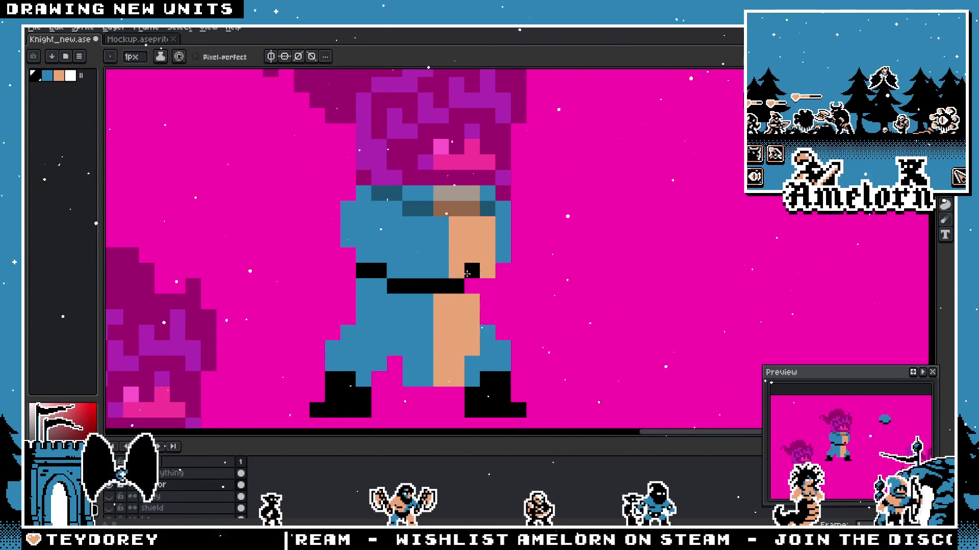
pyautogui.scroll(-5, 376, 285)
pyautogui.scroll(3, 376, 284)
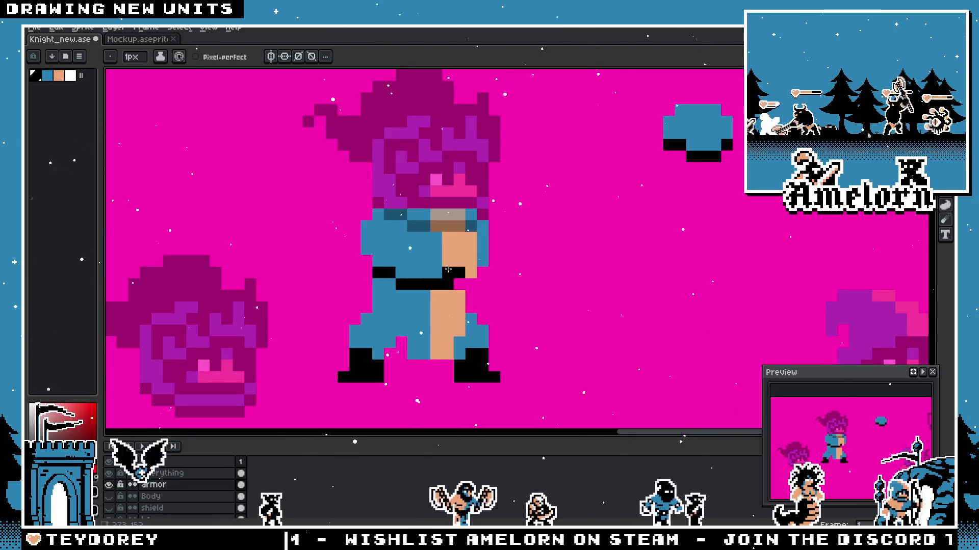
pyautogui.scroll(-2, 471, 272)
pyautogui.scroll(-1, 429, 280)
pyautogui.scroll(2, 407, 283)
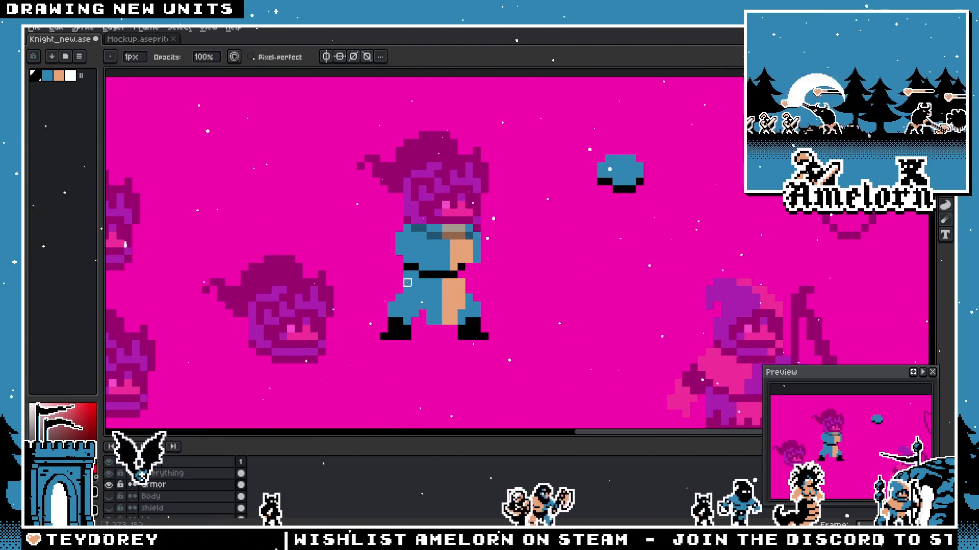
pyautogui.click(116, 473)
pyautogui.scroll(1, 390, 275)
pyautogui.scroll(1, 405, 278)
pyautogui.scroll(1, 422, 256)
pyautogui.scroll(-2, 417, 268)
pyautogui.scroll(1, 406, 275)
# Step: Place black end pixels beside the belt on both sides, sampling colours between strokes
pyautogui.press('v')
pyautogui.press('i')
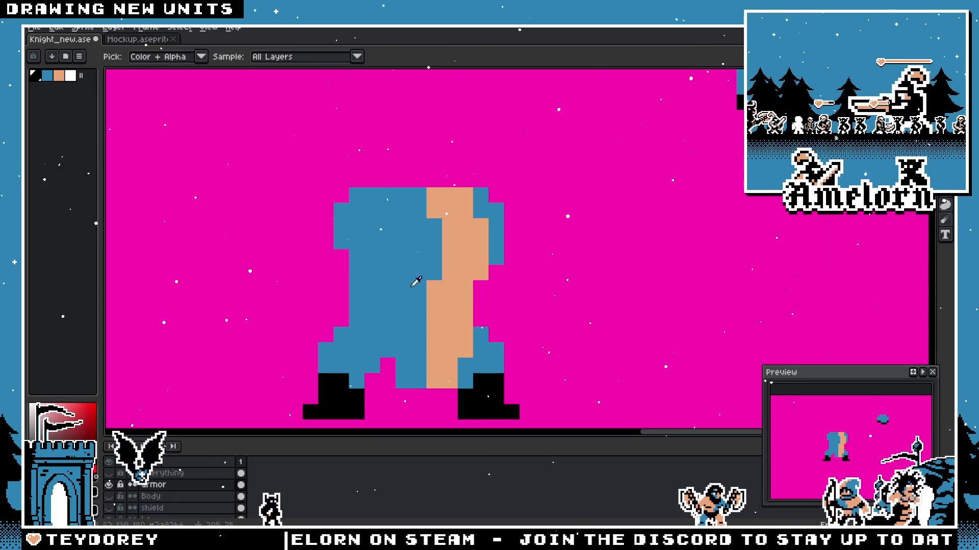
pyautogui.press('b')
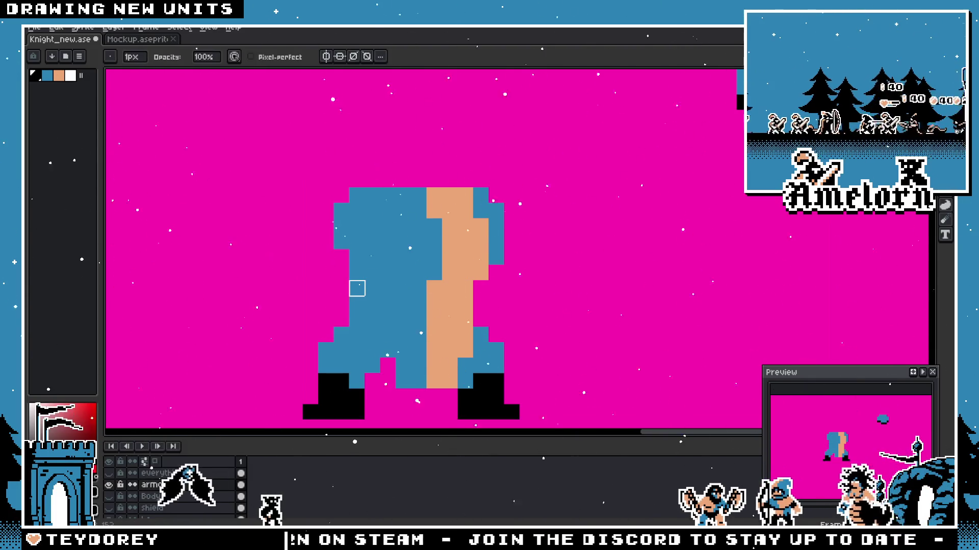
pyautogui.click(356, 288)
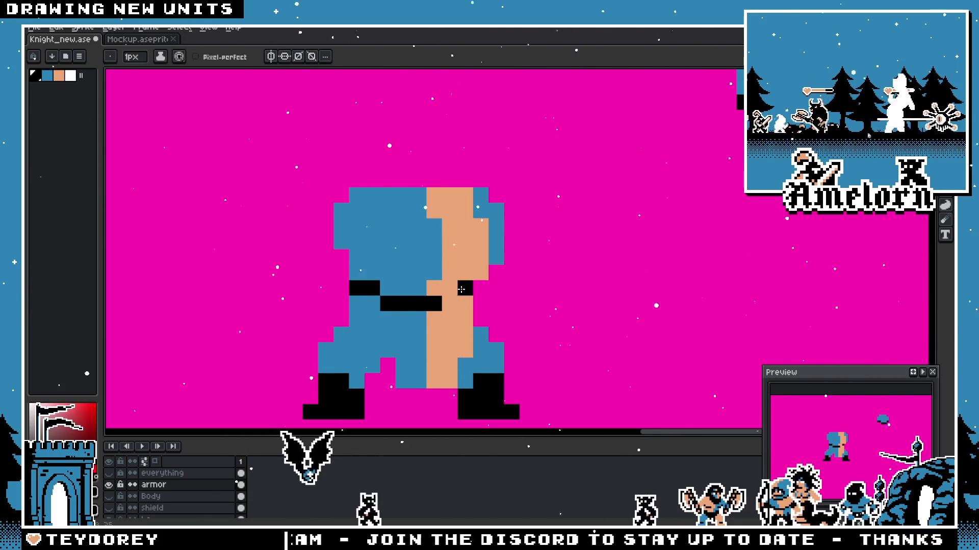
pyautogui.scroll(-3, 451, 297)
pyautogui.scroll(-3, 451, 297)
pyautogui.scroll(3, 387, 296)
pyautogui.scroll(2, 388, 296)
pyautogui.scroll(1, 388, 295)
pyautogui.scroll(1, 430, 216)
pyautogui.press('i')
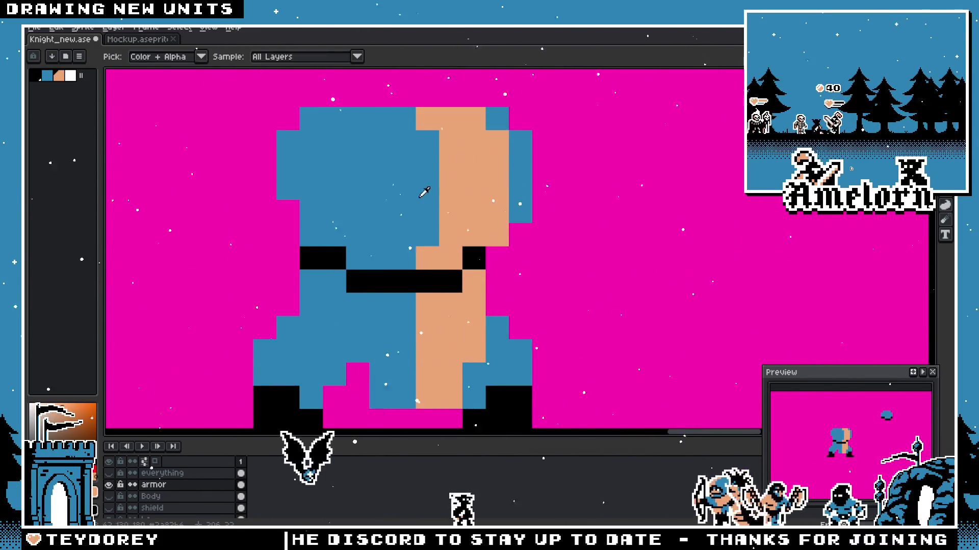
pyautogui.press('b')
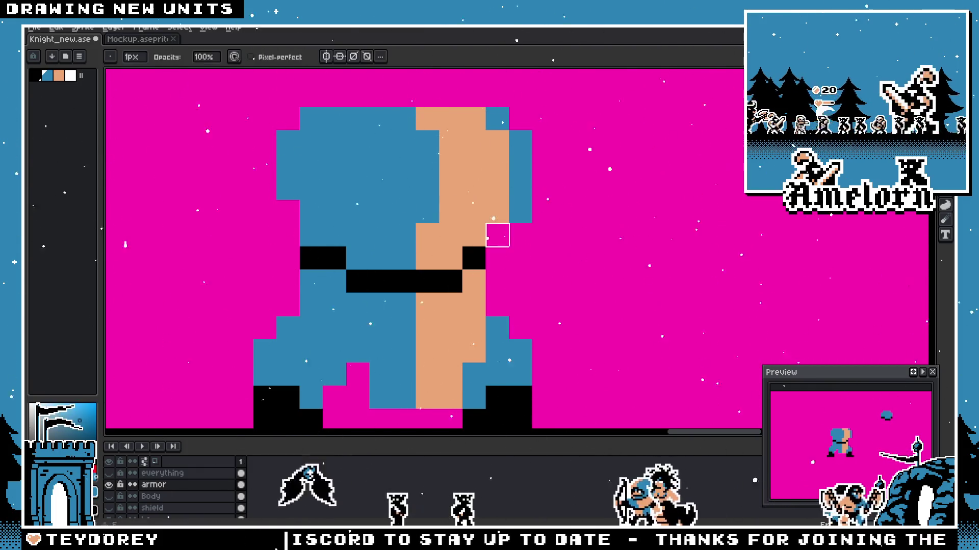
pyautogui.scroll(-2, 459, 222)
pyautogui.scroll(2, 434, 209)
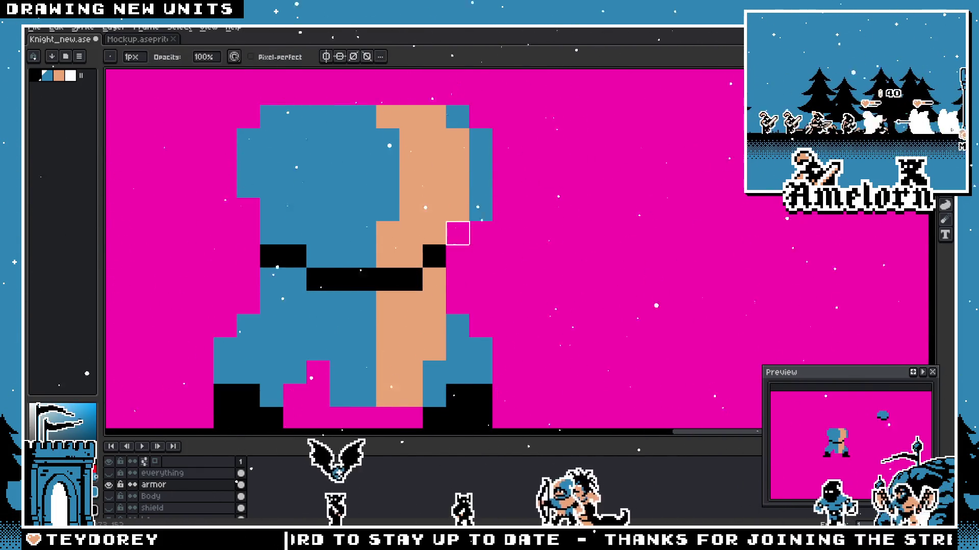
pyautogui.scroll(-3, 398, 236)
pyautogui.scroll(-3, 398, 237)
pyautogui.scroll(5, 396, 238)
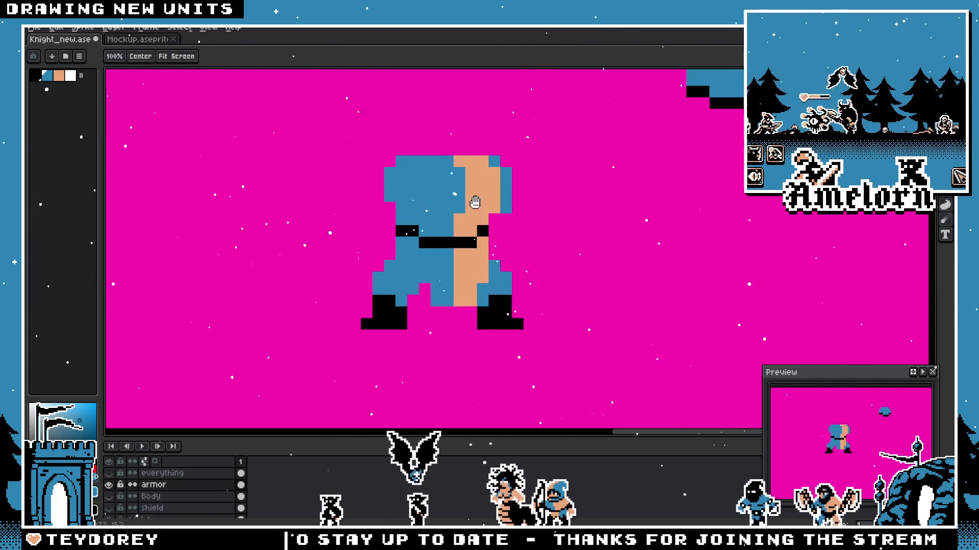
pyautogui.press('alt')
pyautogui.scroll(-3, 425, 277)
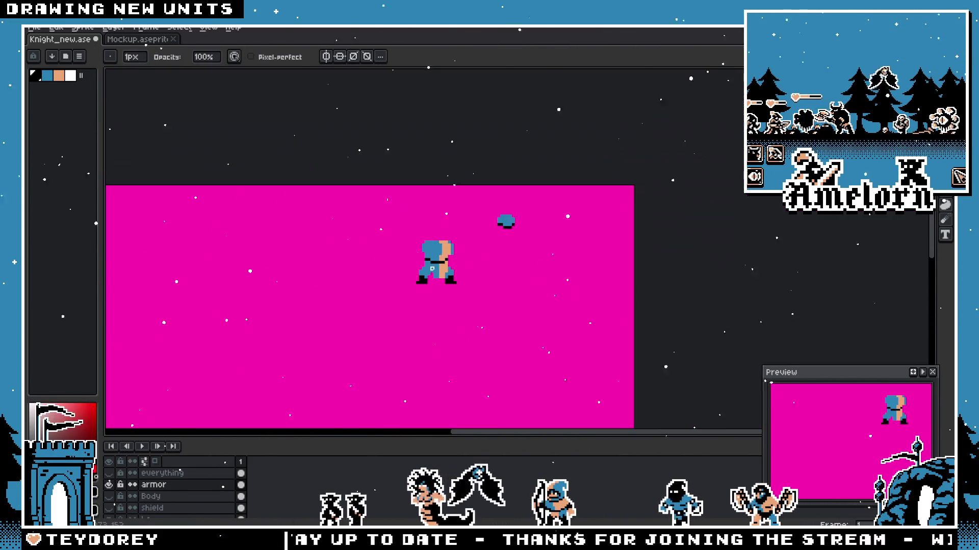
pyautogui.scroll(4, 454, 272)
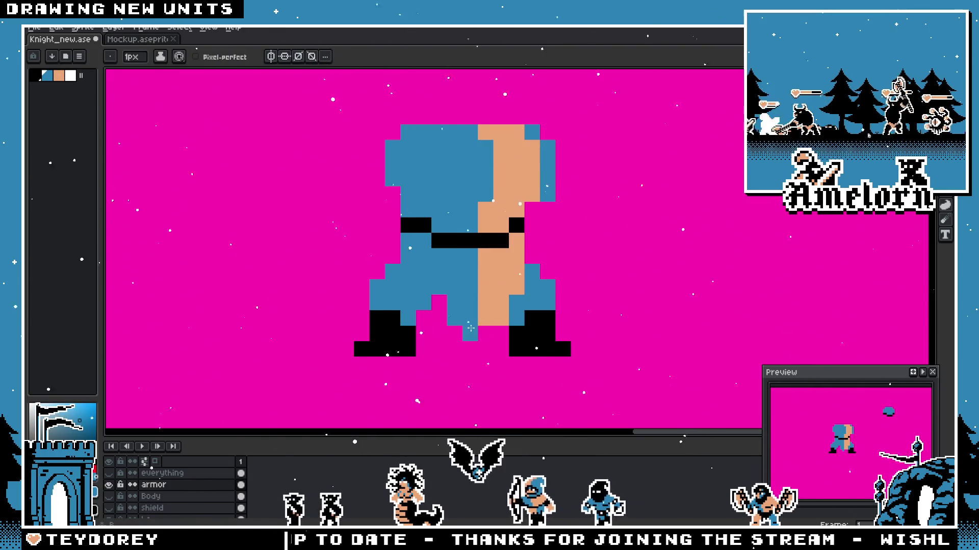
pyautogui.scroll(-3, 440, 325)
pyautogui.scroll(4, 438, 313)
pyautogui.scroll(-2, 459, 291)
pyautogui.scroll(4, 482, 229)
pyautogui.press('alt')
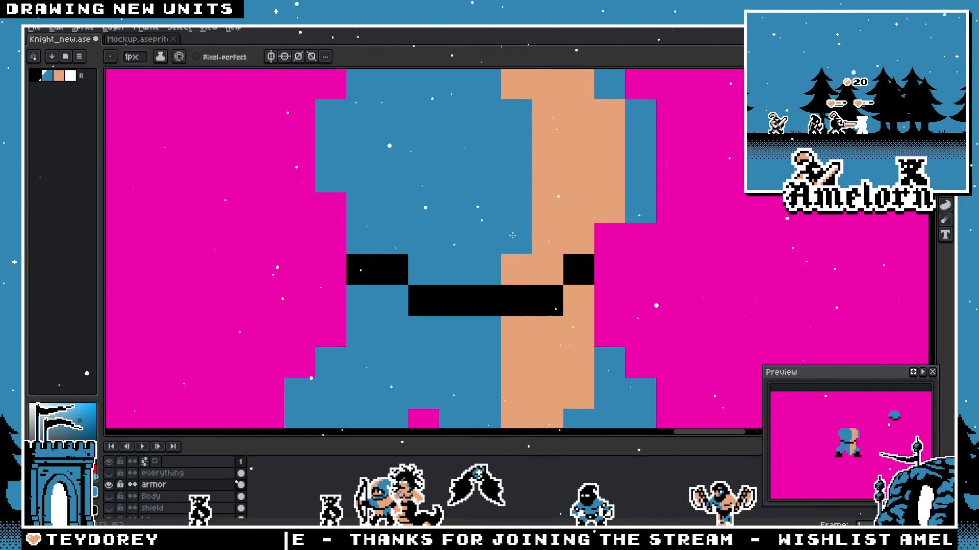
pyautogui.scroll(-4, 512, 236)
pyautogui.scroll(2, 513, 236)
pyautogui.scroll(-2, 513, 236)
pyautogui.scroll(1, 520, 229)
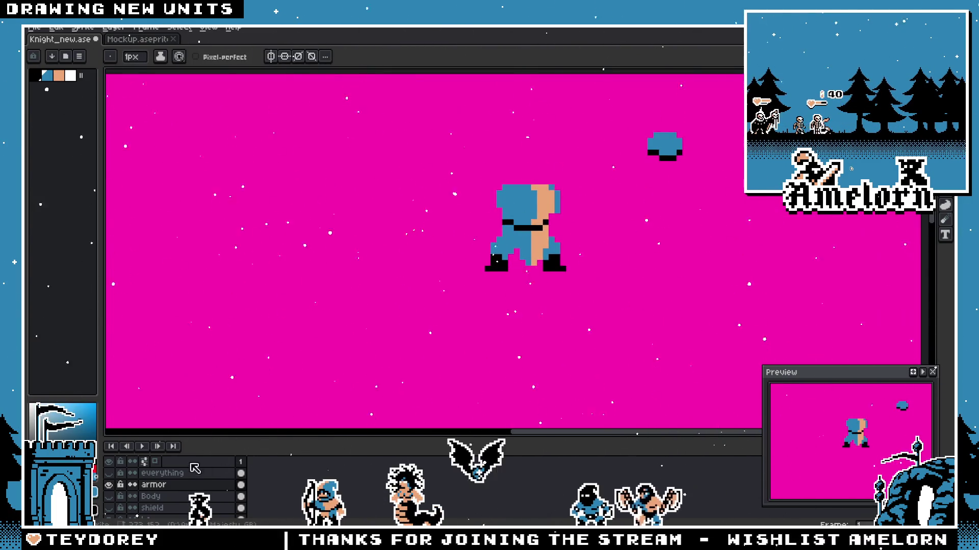
# Step: Raise the reference sprites layer's opacity back to full 255 in its Properties
pyautogui.click(109, 473)
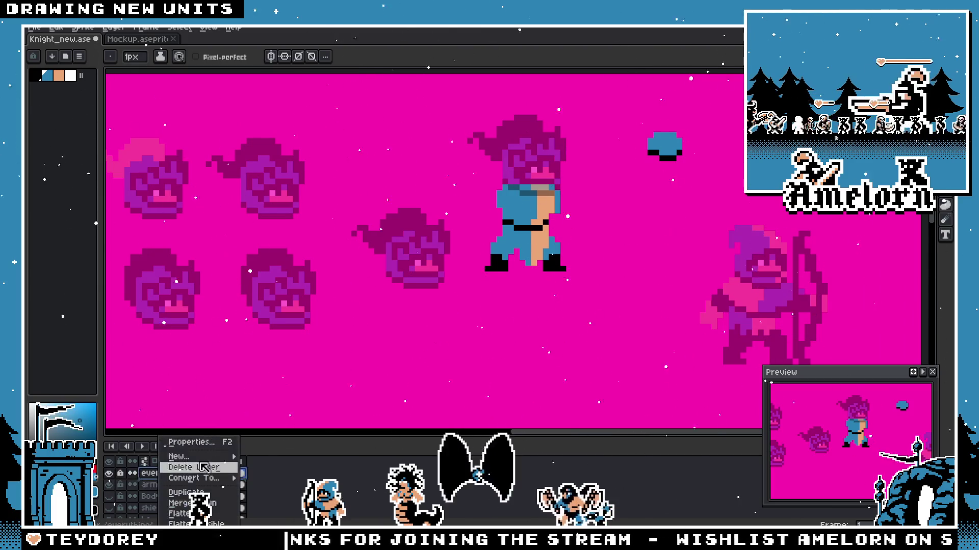
pyautogui.click(191, 442)
pyautogui.moveTo(428, 291); pyautogui.dragTo(498, 291)
pyautogui.click(608, 236)
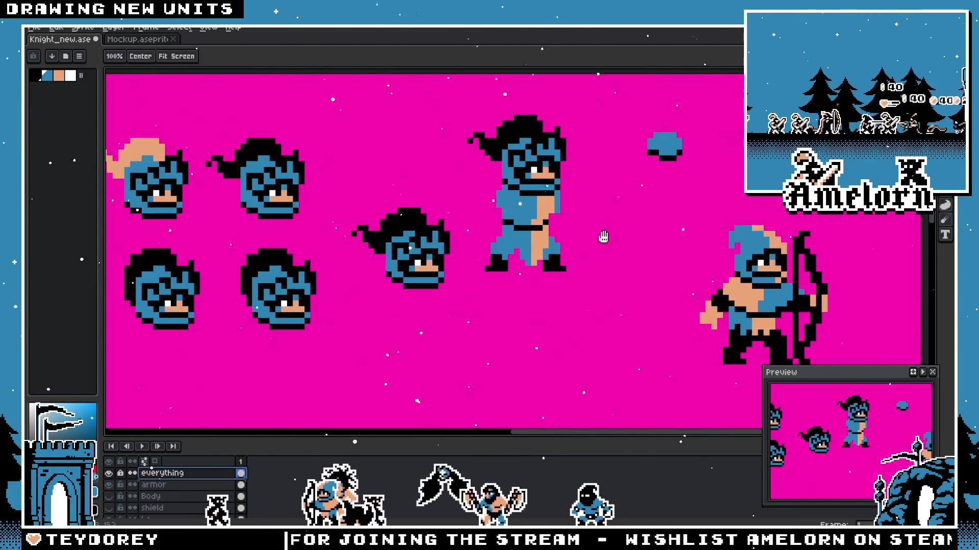
pyautogui.scroll(-3, 474, 299)
pyautogui.scroll(2, 459, 283)
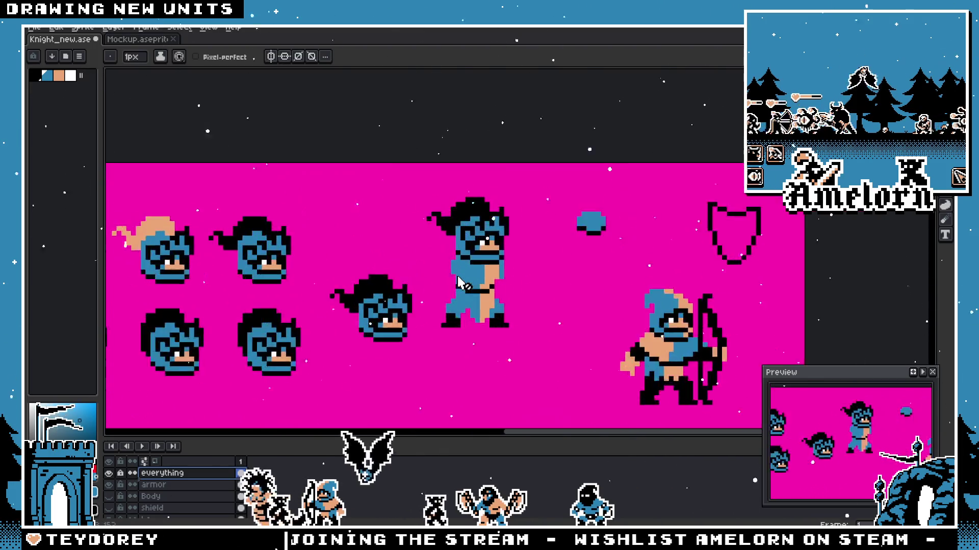
pyautogui.scroll(2, 458, 283)
pyautogui.scroll(2, 459, 283)
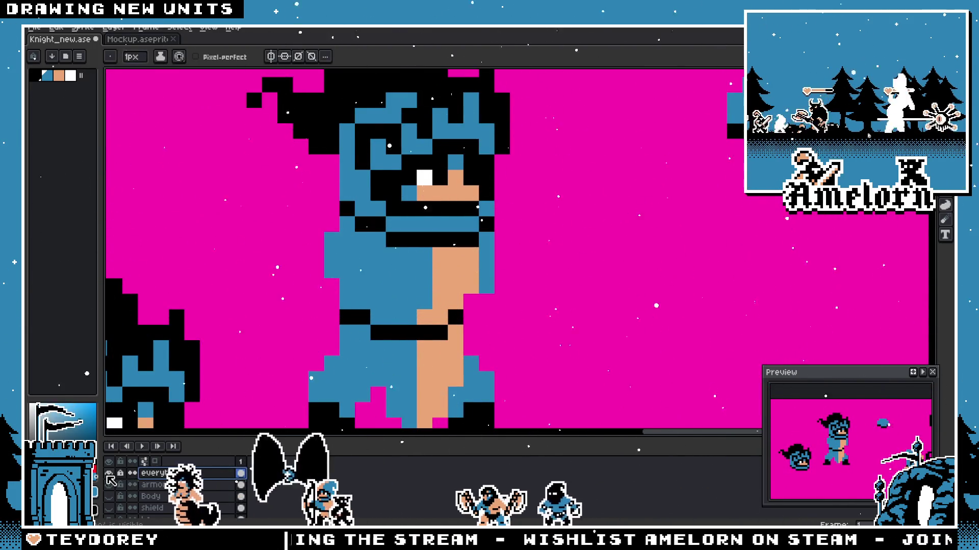
# Step: Hide the reference layer again and shift the knight's body up and right on the armor layer
pyautogui.click(110, 478)
pyautogui.moveTo(413, 405); pyautogui.dragTo(450, 385)
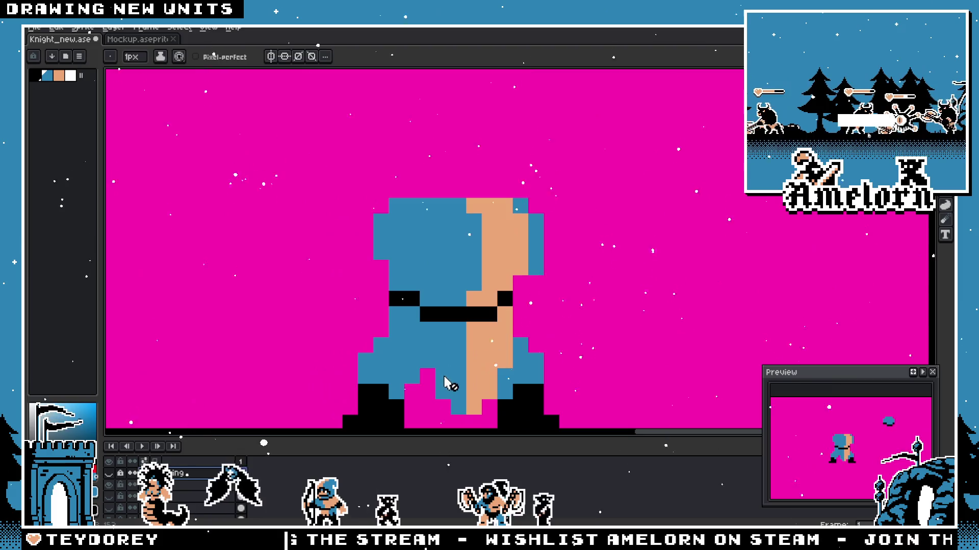
pyautogui.keyDown('alt'); pyautogui.click(451, 312); pyautogui.keyUp('alt')
pyautogui.scroll(1, 420, 354)
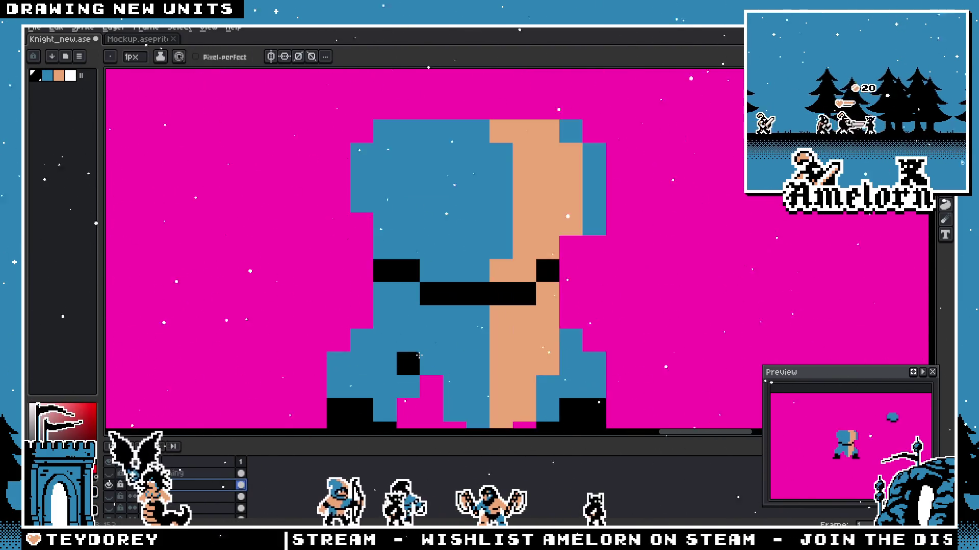
# Step: Bring the knight's legs into view with the pencil ready
pyautogui.moveTo(435, 367); pyautogui.dragTo(480, 320)
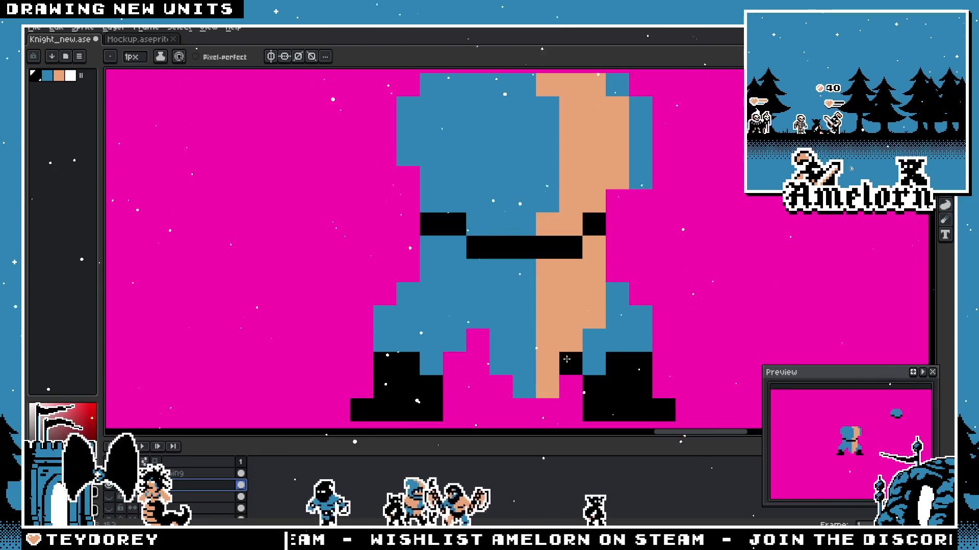
pyautogui.moveTo(591, 291); pyautogui.dragTo(577, 285)
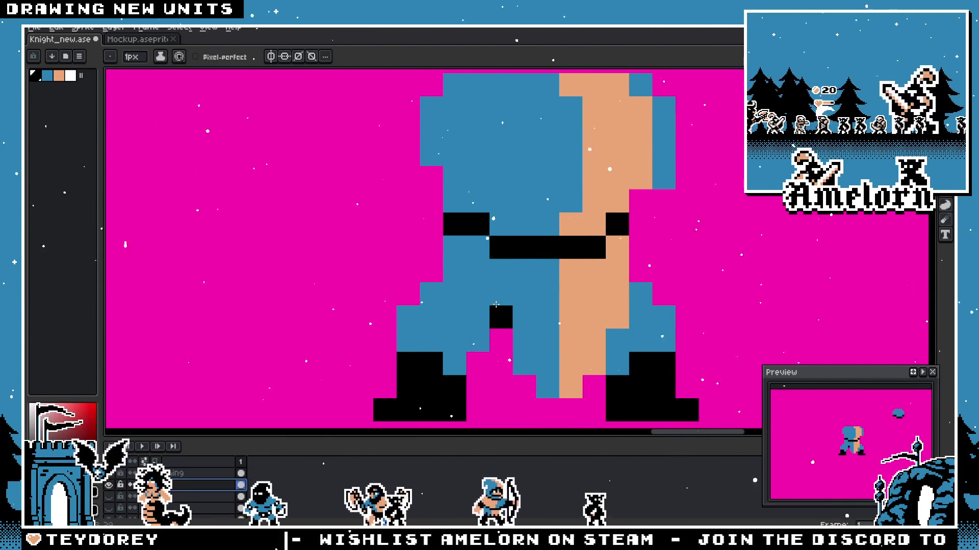
pyautogui.scroll(-2, 479, 235)
pyautogui.scroll(-3, 479, 235)
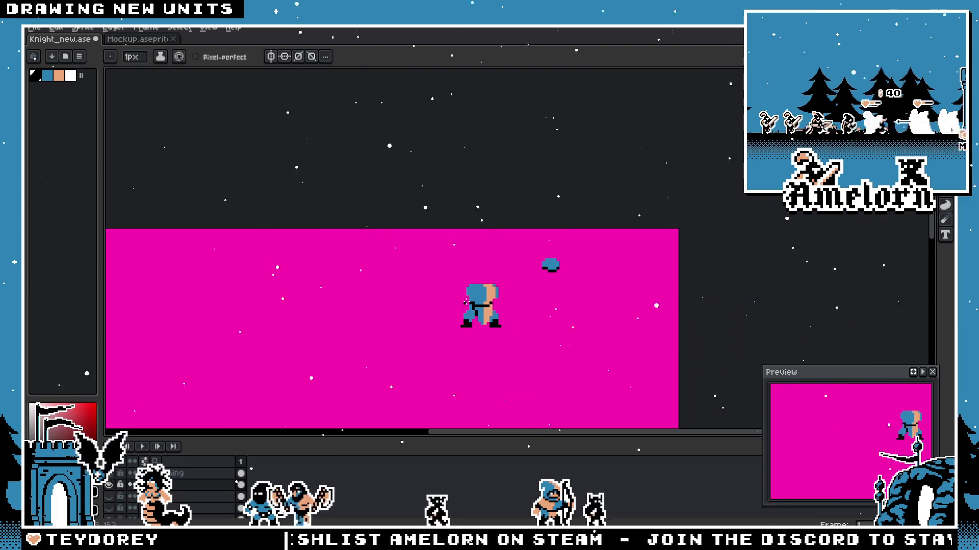
pyautogui.scroll(4, 469, 314)
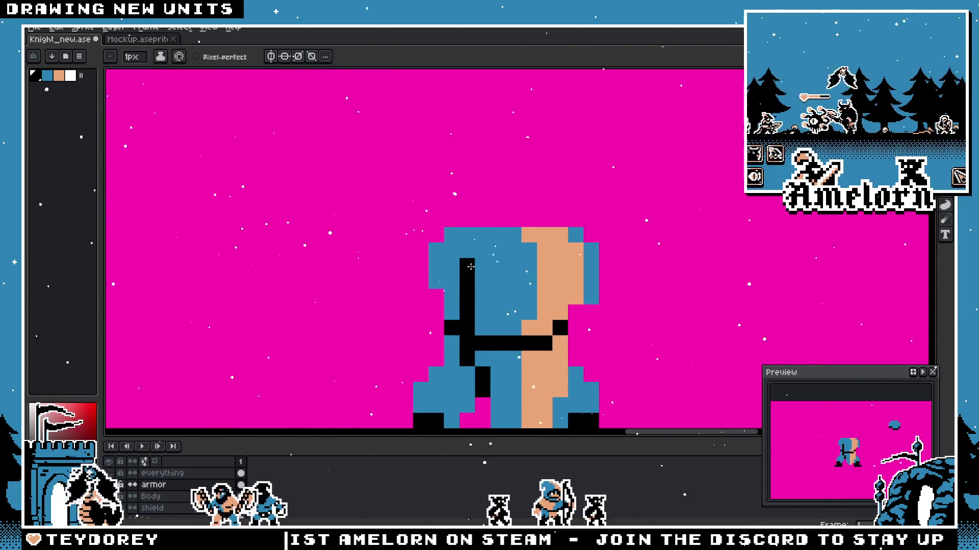
pyautogui.scroll(-2, 471, 240)
pyautogui.scroll(-1, 471, 241)
pyautogui.scroll(2, 481, 275)
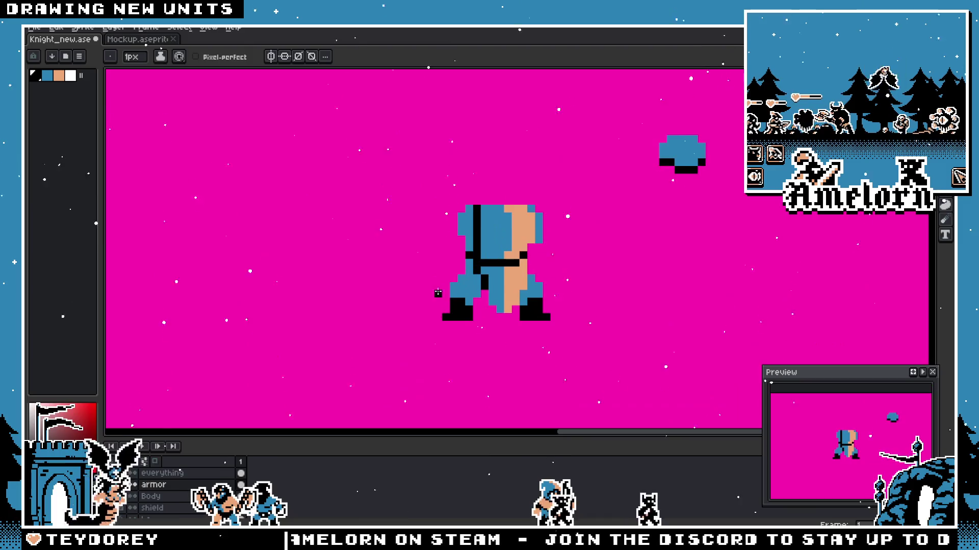
pyautogui.press('v')
pyautogui.press('b')
pyautogui.scroll(2, 489, 288)
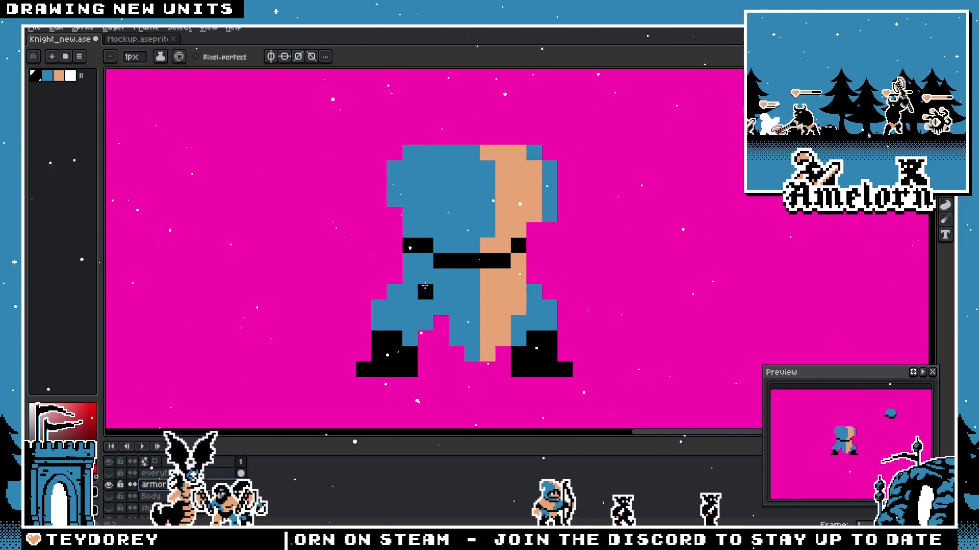
# Step: Fix a stray skin pixel on the body and extend the right boot upward in black
pyautogui.click(412, 168)
pyautogui.scroll(-2, 400, 207)
pyautogui.scroll(2, 428, 230)
pyautogui.hotkey('ctrl', 'z')
pyautogui.click(439, 234)
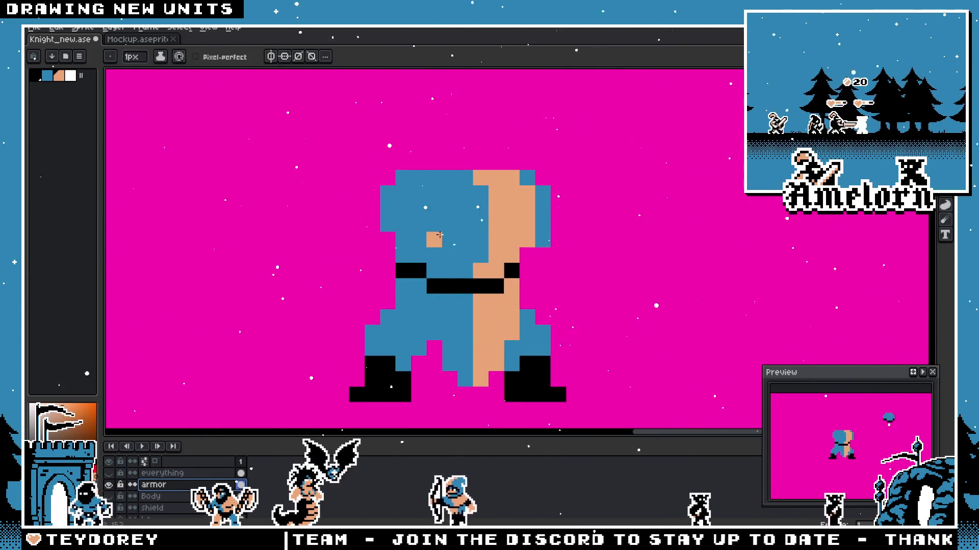
pyautogui.click(540, 337)
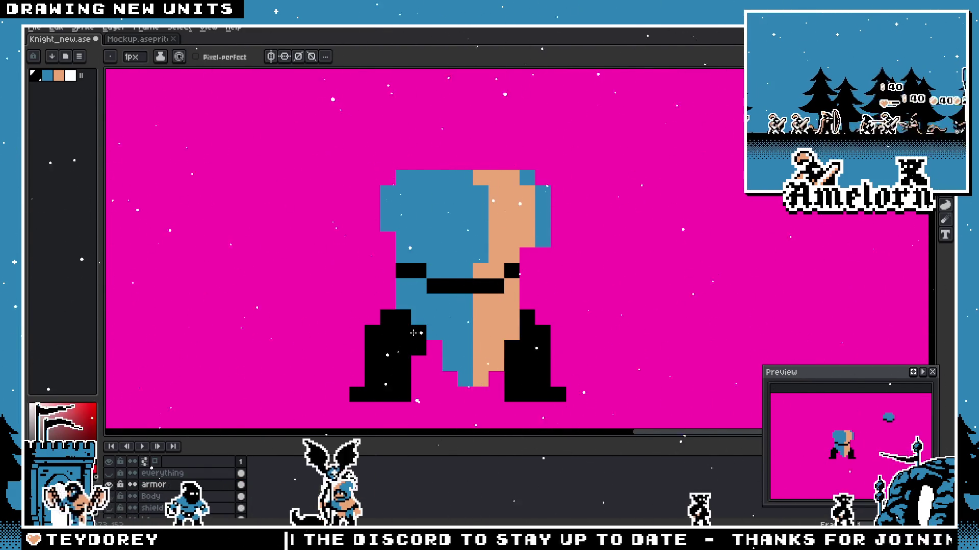
pyautogui.scroll(-4, 414, 333)
pyautogui.scroll(3, 385, 321)
pyautogui.scroll(3, 385, 319)
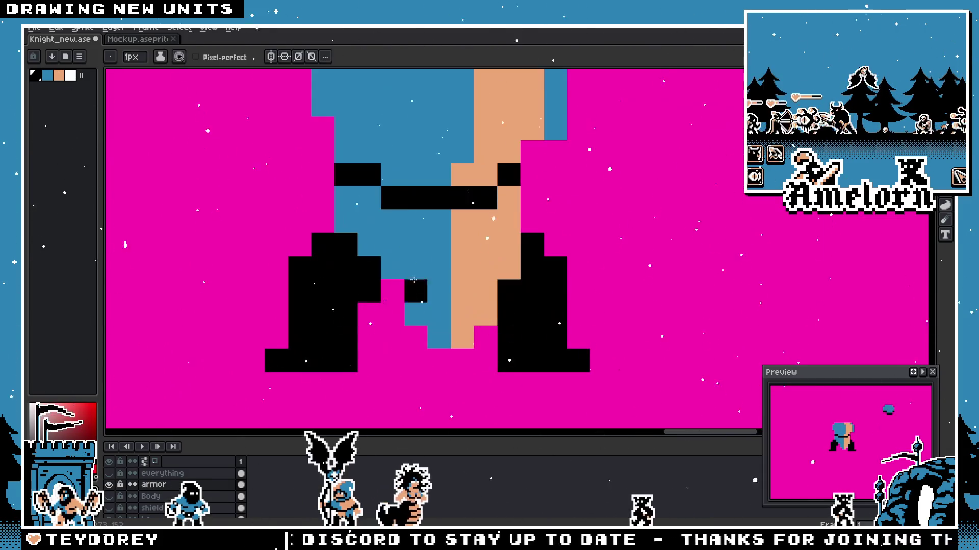
pyautogui.scroll(-3, 403, 273)
pyautogui.scroll(-2, 404, 274)
pyautogui.scroll(3, 405, 271)
pyautogui.scroll(1, 404, 271)
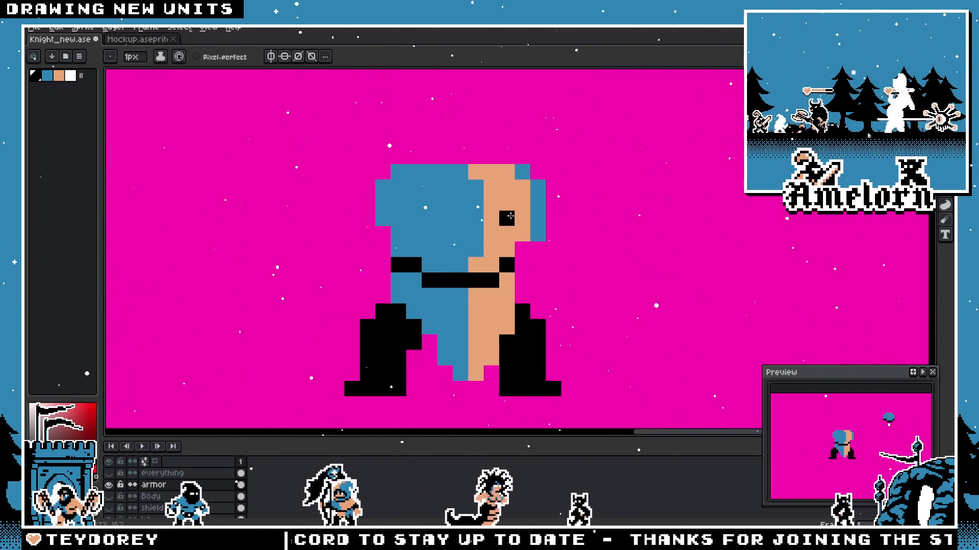
pyautogui.scroll(-3, 533, 227)
pyautogui.scroll(-1, 498, 246)
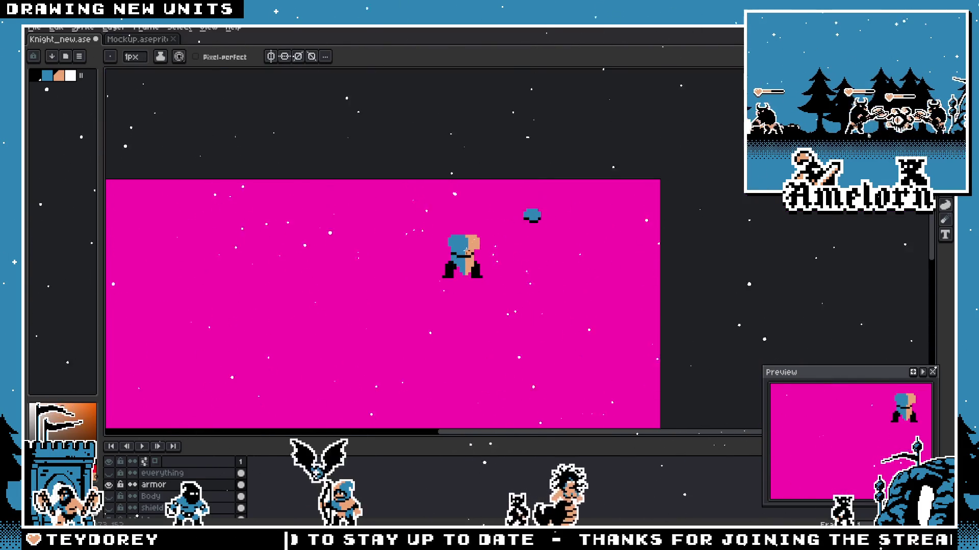
pyautogui.scroll(3, 462, 260)
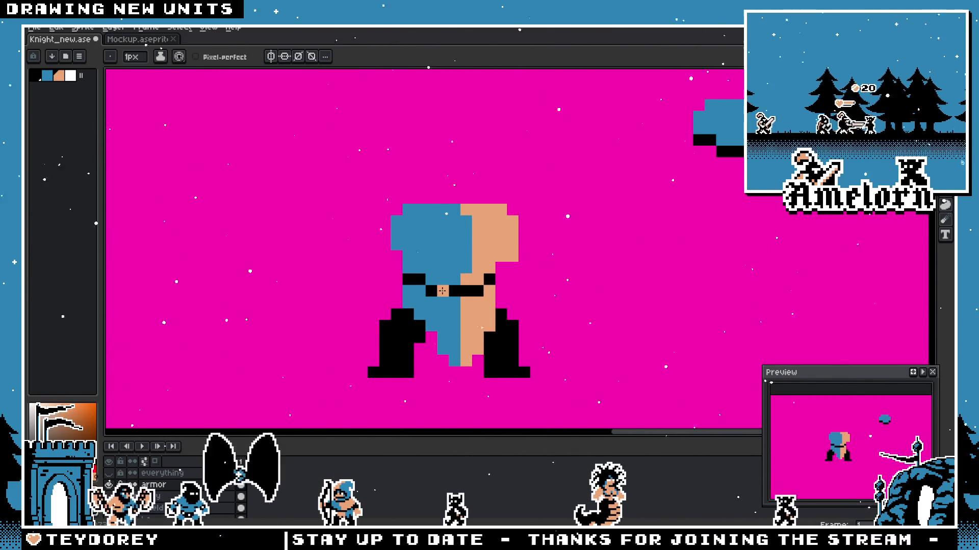
pyautogui.scroll(2, 442, 290)
pyautogui.scroll(1, 445, 299)
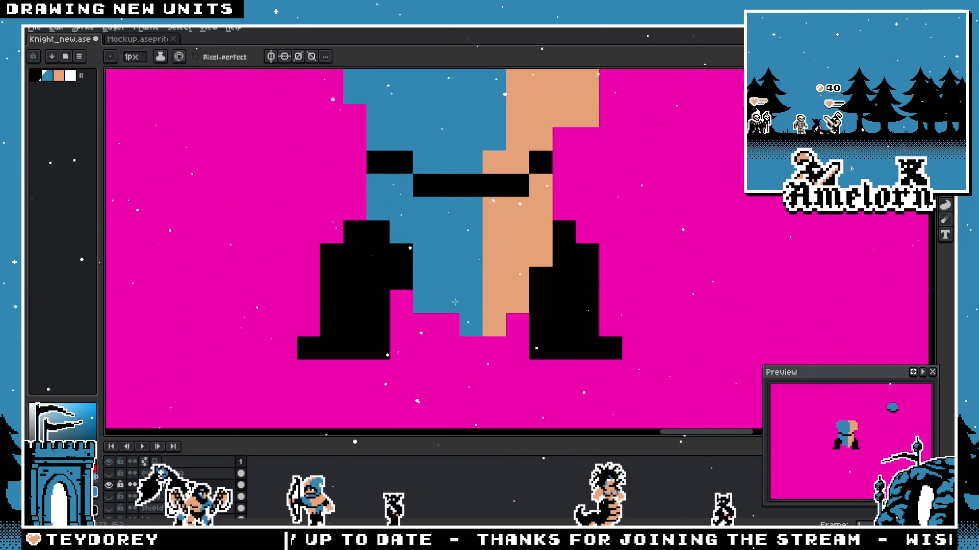
# Step: Recolour the stray blue pixel on the knight's lower front to skin tone
pyautogui.moveTo(523, 288); pyautogui.dragTo(541, 286)
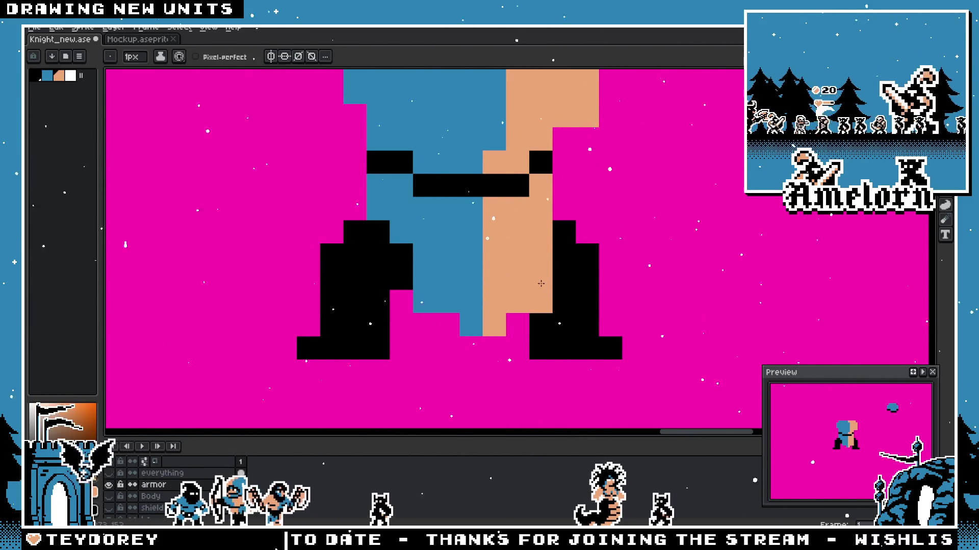
pyautogui.scroll(-3, 553, 303)
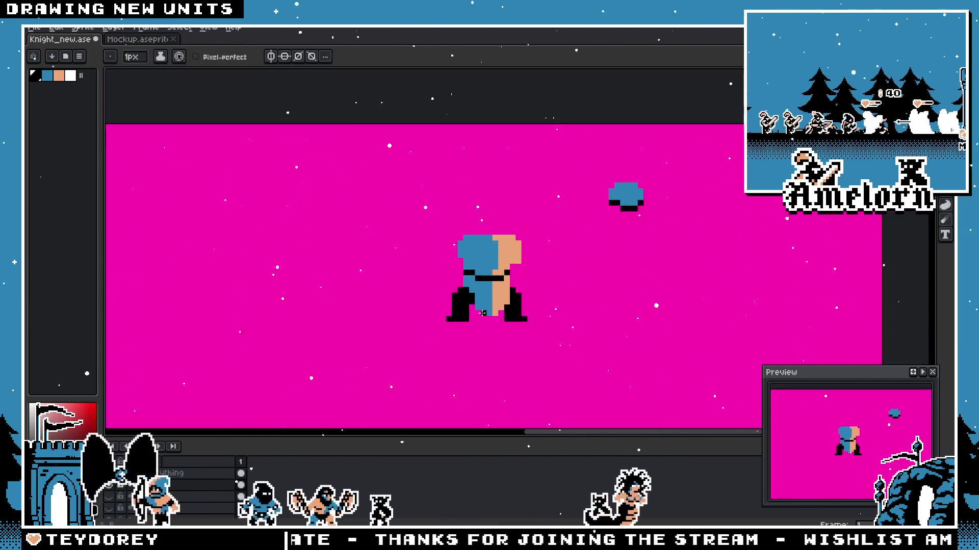
pyautogui.scroll(2, 460, 305)
pyautogui.scroll(1, 450, 306)
pyautogui.scroll(-2, 426, 333)
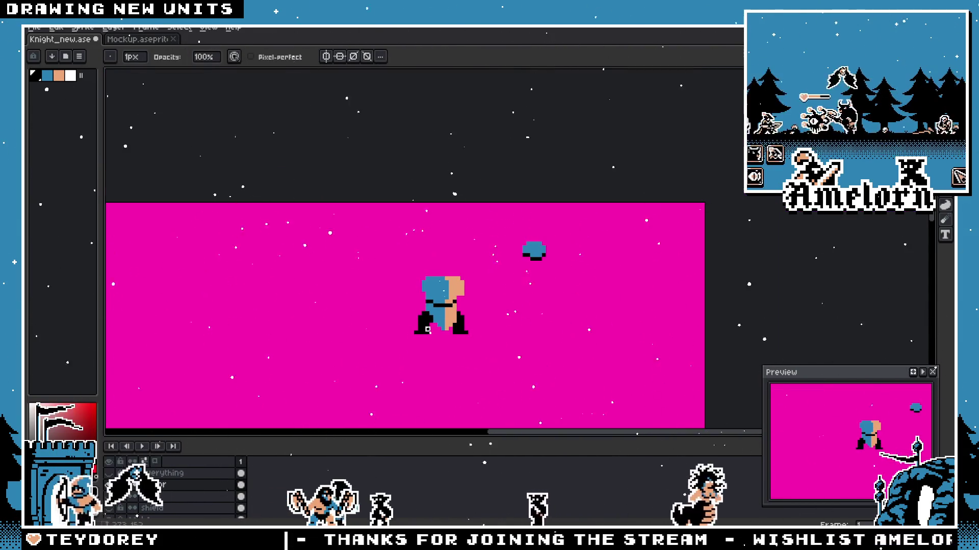
pyautogui.scroll(2, 427, 332)
pyautogui.scroll(1, 467, 342)
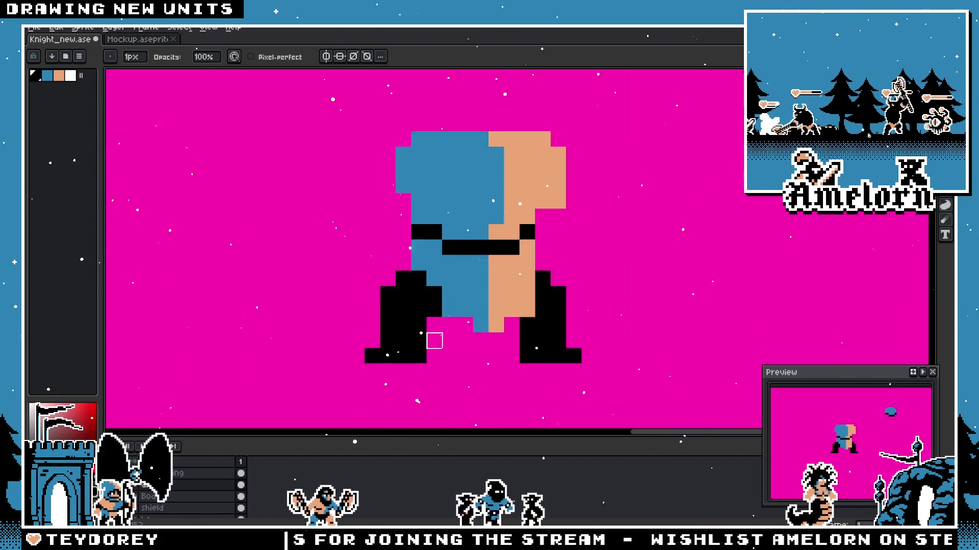
pyautogui.scroll(1, 440, 338)
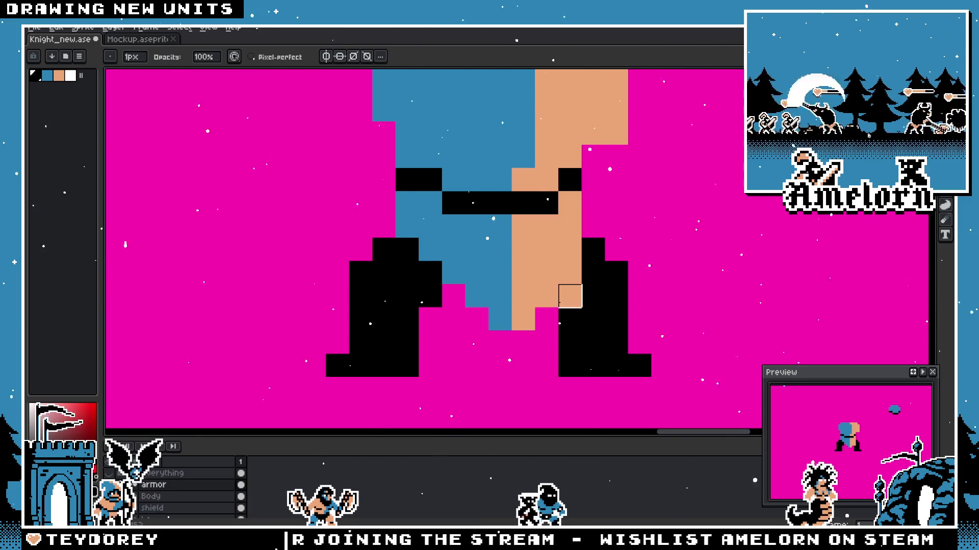
pyautogui.scroll(1, 574, 294)
# Step: Blacken pixels by the right leg, draw a black strap down from the belt, and show the other unit sprites
pyautogui.click(569, 292)
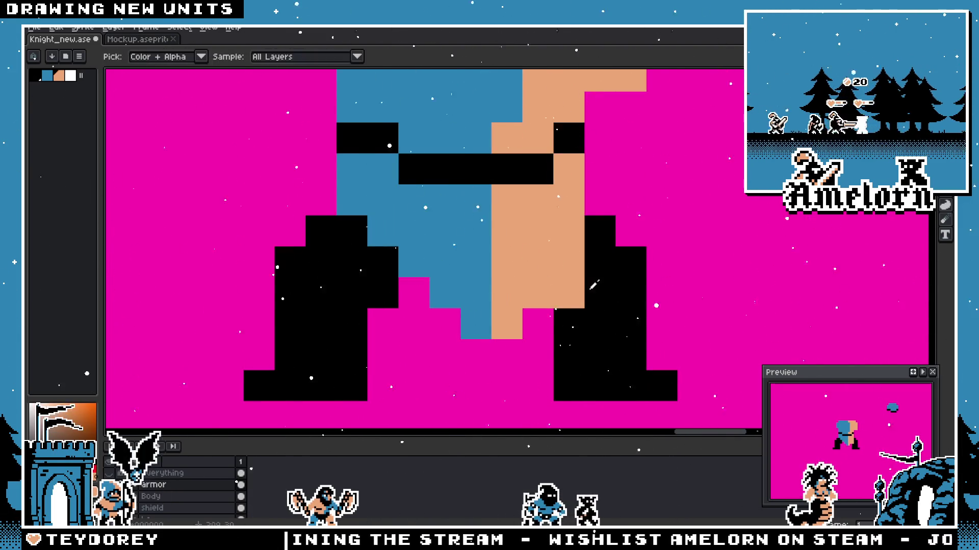
pyautogui.scroll(-5, 547, 292)
pyautogui.scroll(4, 511, 306)
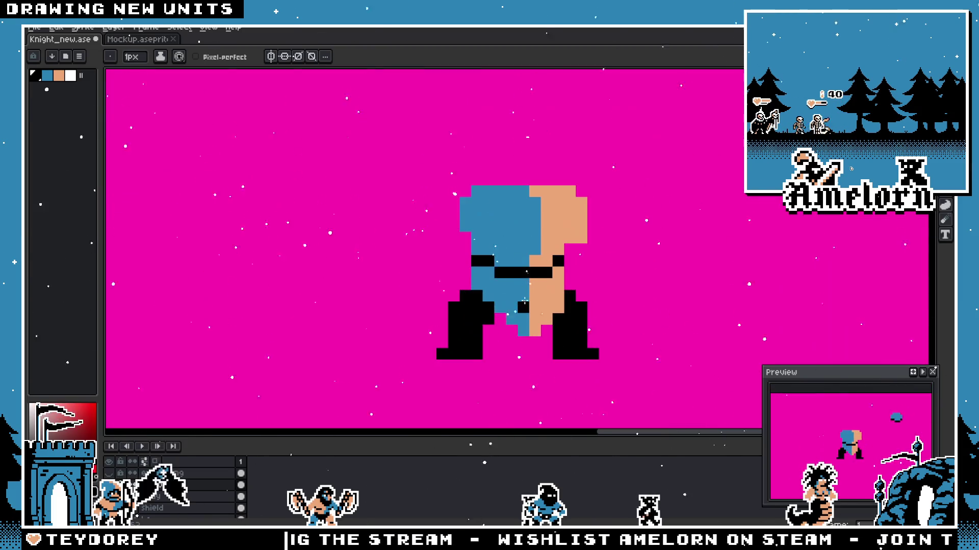
pyautogui.scroll(1, 521, 334)
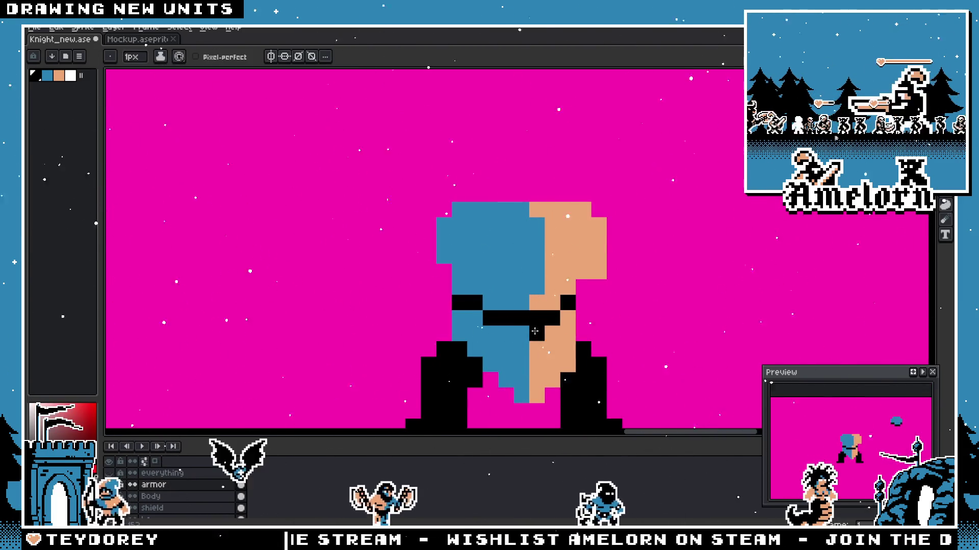
pyautogui.moveTo(537, 329); pyautogui.dragTo(536, 370)
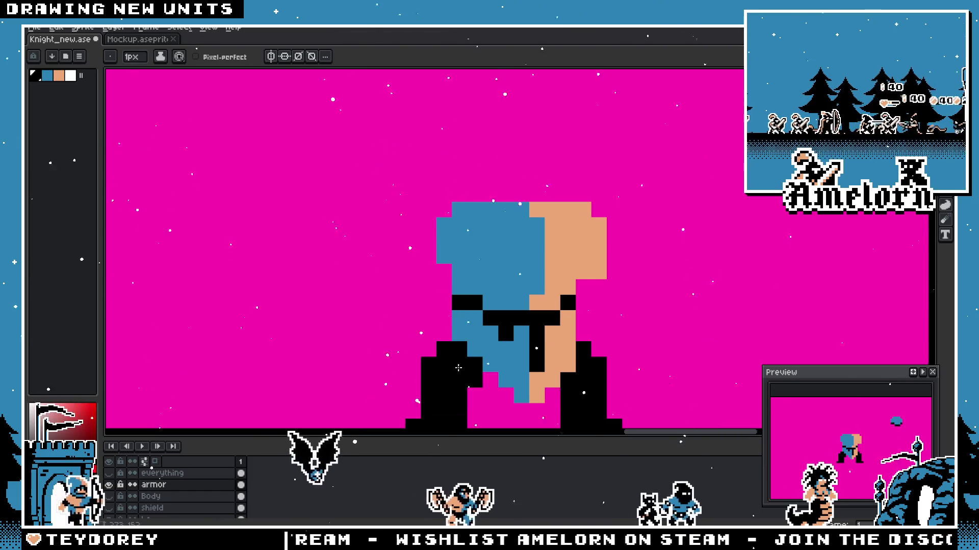
pyautogui.scroll(-3, 507, 334)
pyautogui.scroll(1, 418, 360)
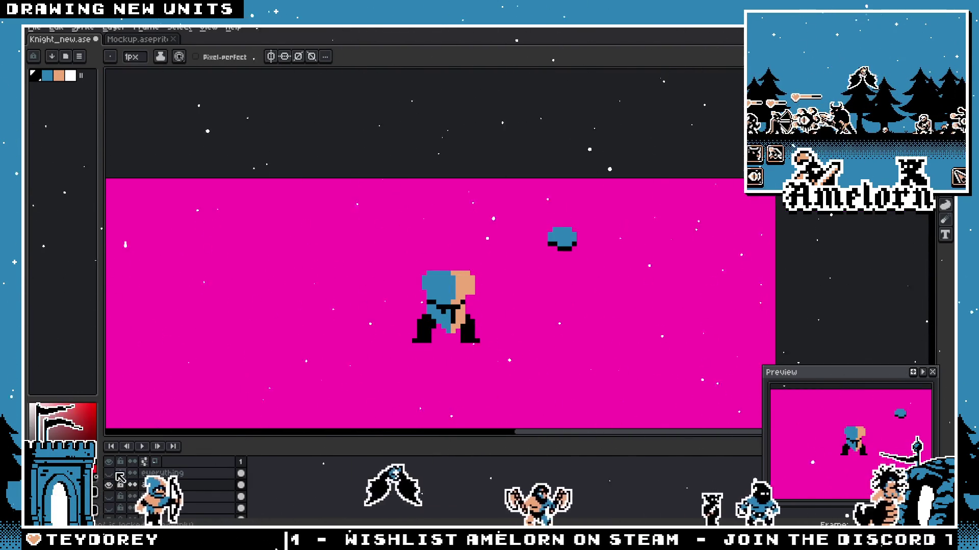
pyautogui.click(111, 474)
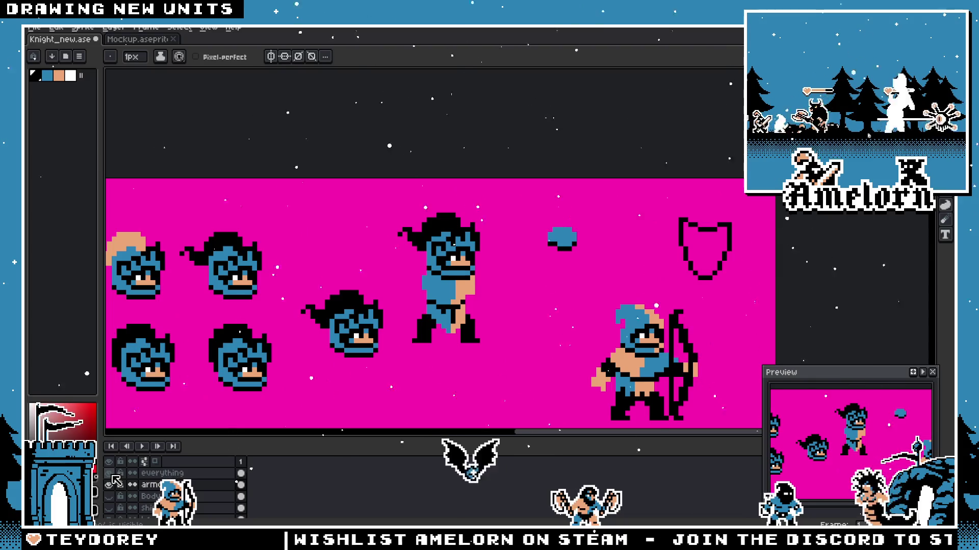
pyautogui.scroll(1, 436, 293)
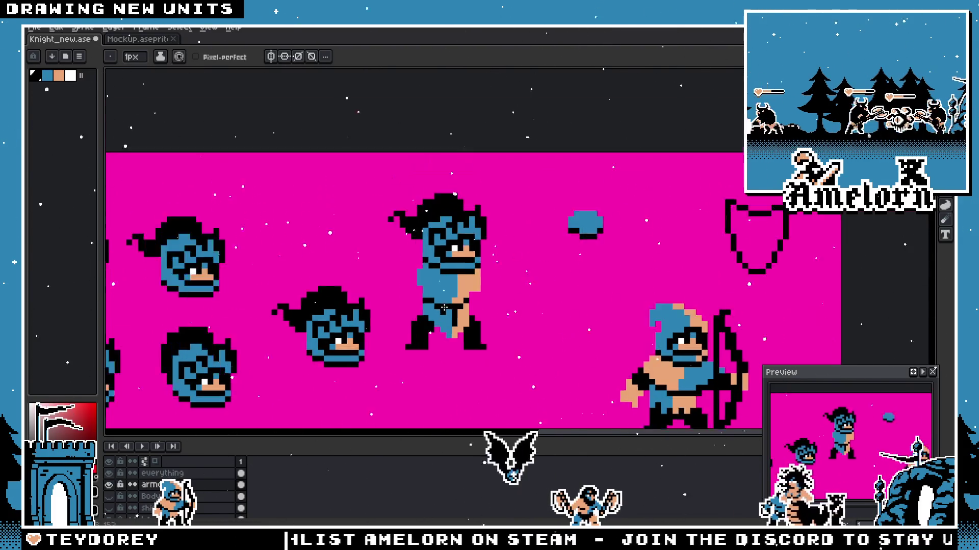
pyautogui.scroll(1, 437, 294)
pyautogui.scroll(1, 437, 294)
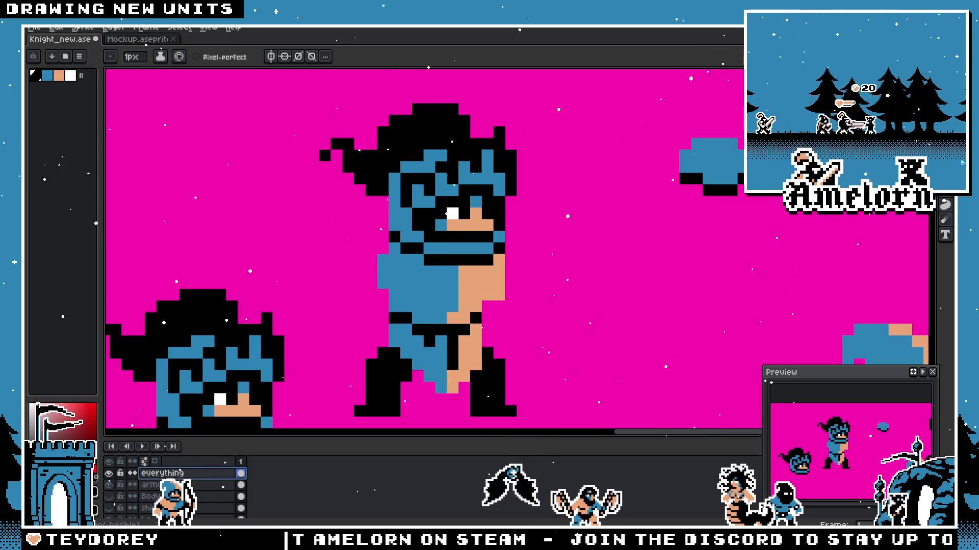
# Step: Marquee-select the area around the knight's head
pyautogui.press('m')
pyautogui.moveTo(284, 127); pyautogui.dragTo(586, 306)
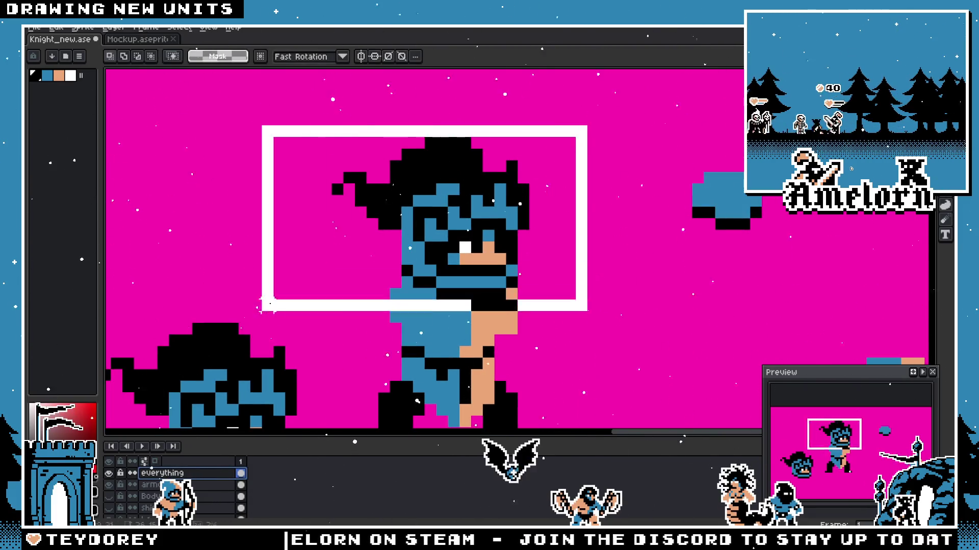
pyautogui.moveTo(459, 264)
pyautogui.mouseDown()
pyautogui.moveTo(460, 240)
pyautogui.moveTo(460, 263)
pyautogui.mouseUp()
pyautogui.scroll(-3, 627, 294)
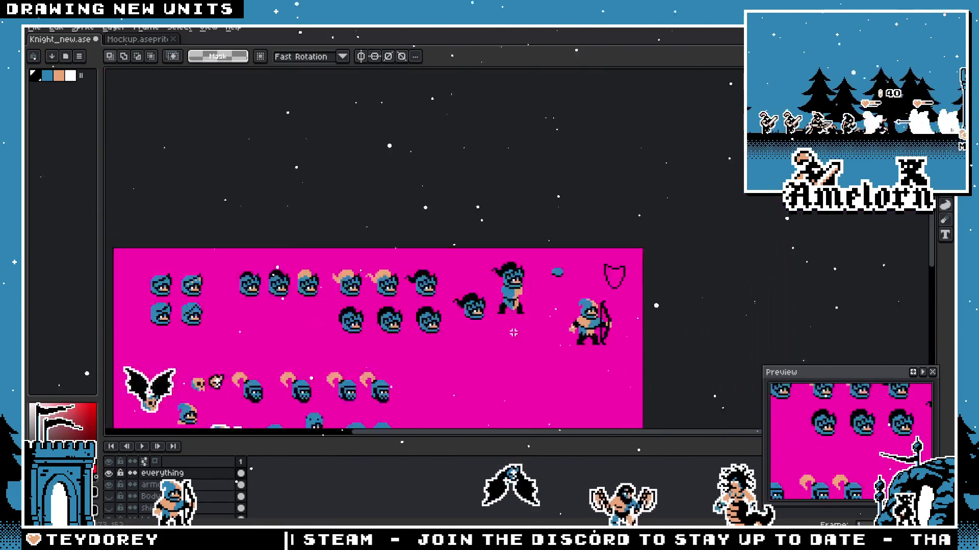
pyautogui.scroll(3, 476, 299)
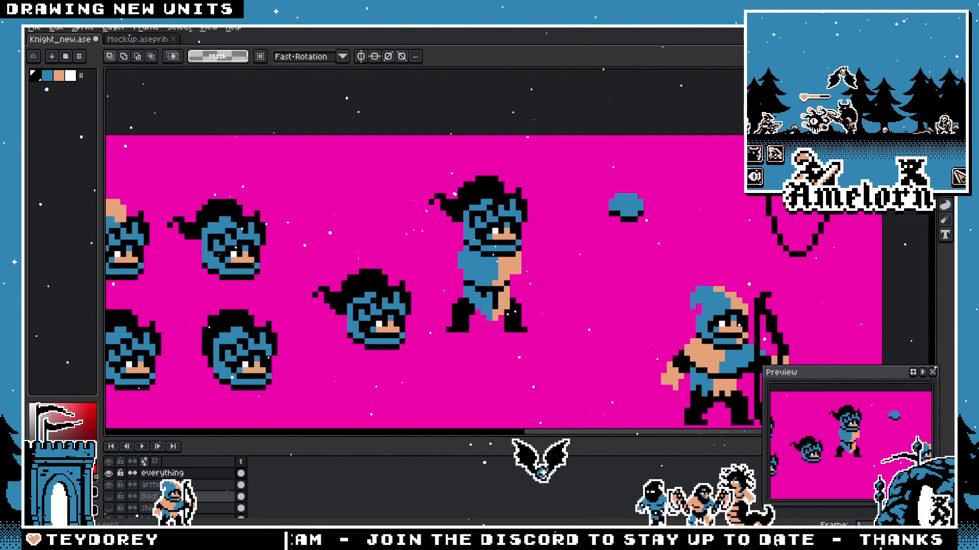
# Step: Preview the shield layer on the knight, hide it again, and make the armor layer active with the eyedropper ready
pyautogui.click(108, 497)
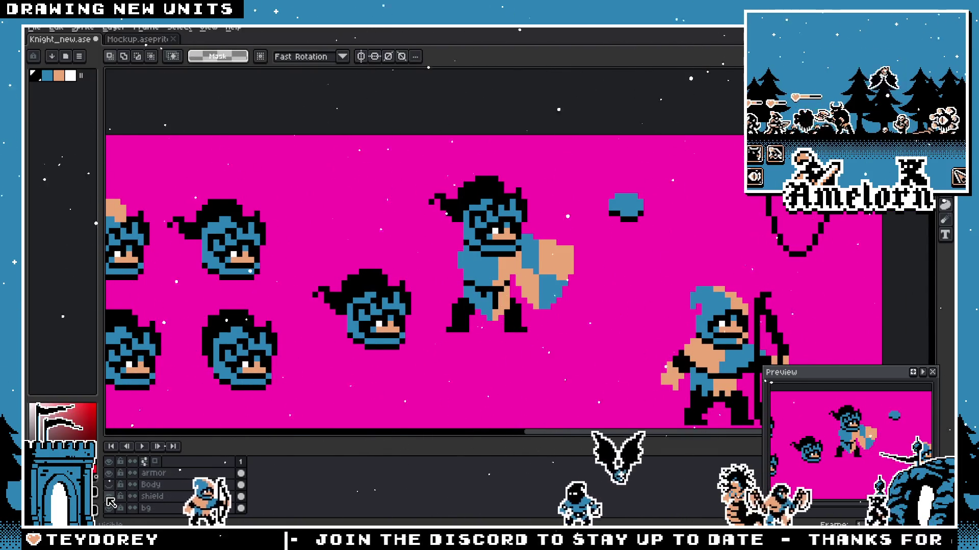
pyautogui.click(109, 497)
pyautogui.scroll(1, 468, 310)
pyautogui.scroll(2, 468, 310)
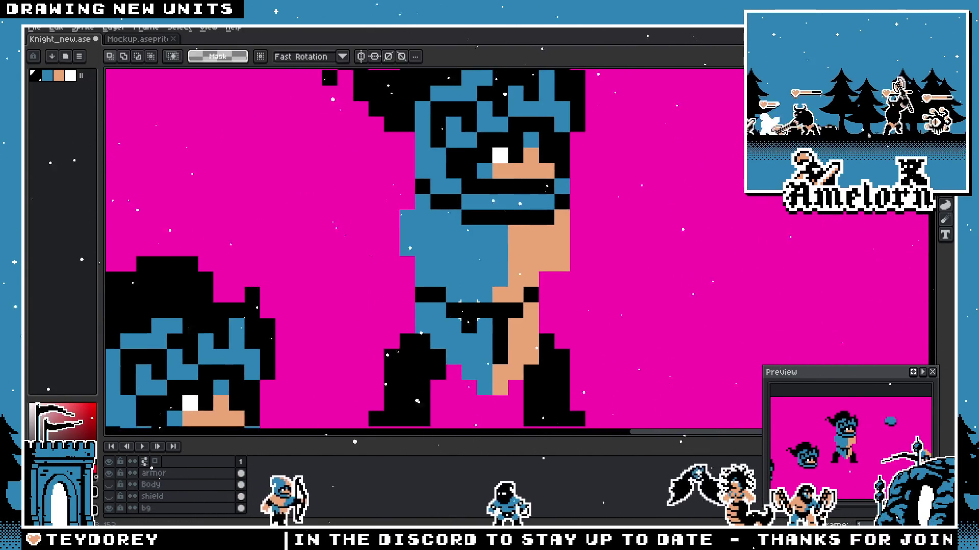
pyautogui.hscroll(2, 398, 363)
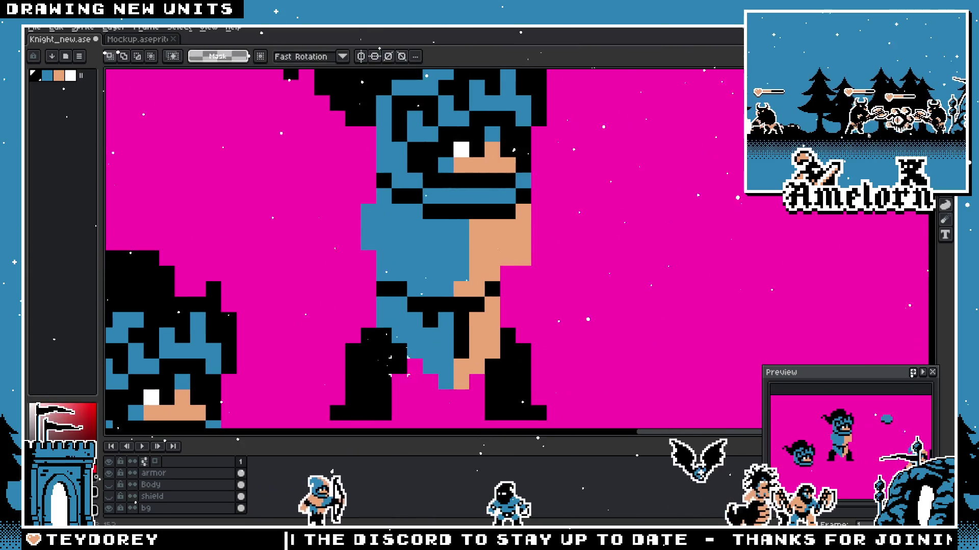
pyautogui.click(154, 473)
pyautogui.scroll(2, 409, 314)
pyautogui.press('i')
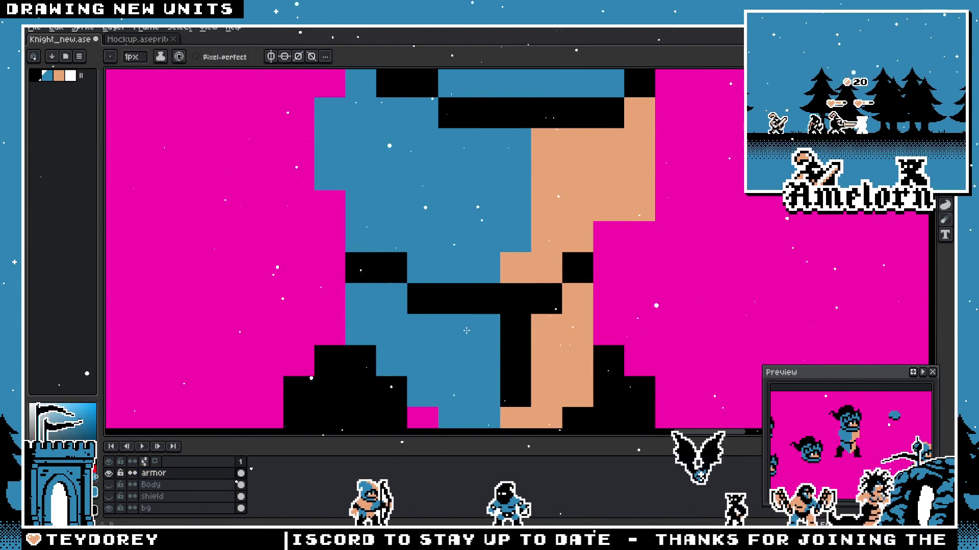
# Step: With the pencil, add a black pixel above the belt and a blue armour pixel on the left boot
pyautogui.press('b')
pyautogui.scroll(-3, 428, 337)
pyautogui.scroll(-1, 421, 310)
pyautogui.scroll(4, 420, 310)
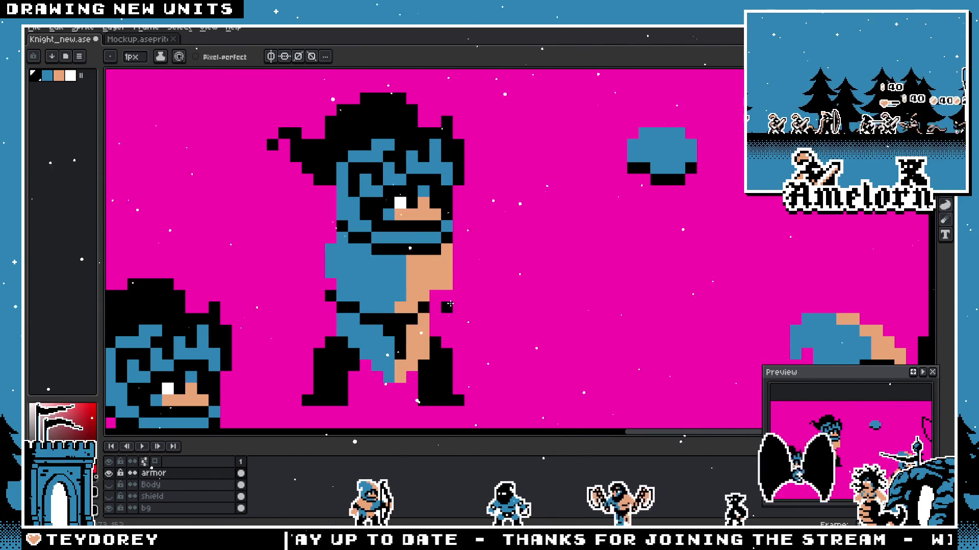
pyautogui.scroll(-3, 432, 299)
pyautogui.scroll(2, 352, 343)
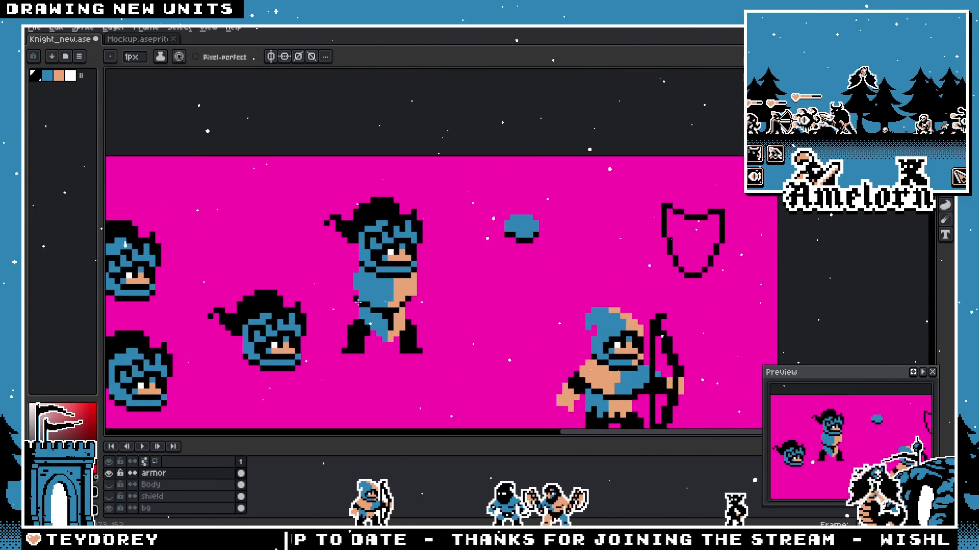
pyautogui.scroll(1, 354, 321)
pyautogui.scroll(-3, 418, 307)
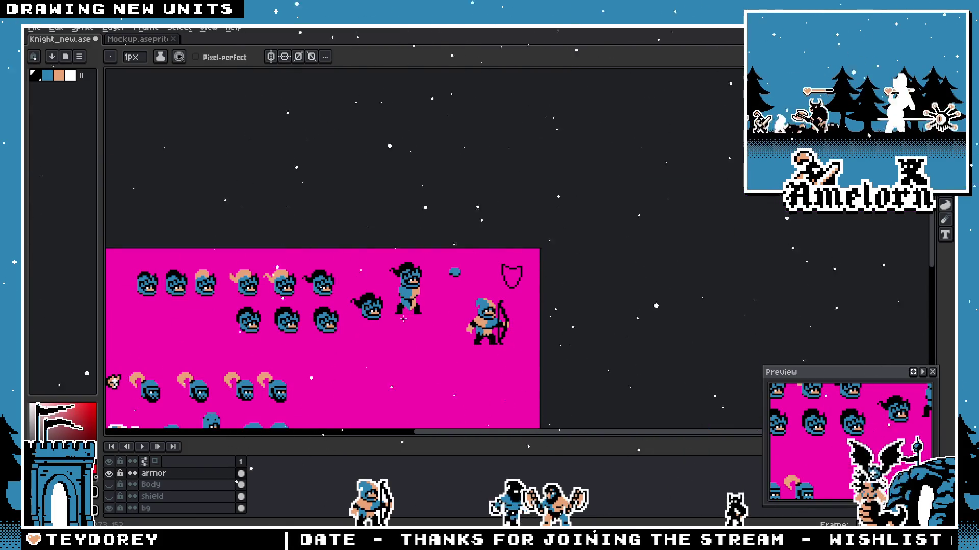
pyautogui.scroll(3, 403, 321)
pyautogui.scroll(-1, 402, 321)
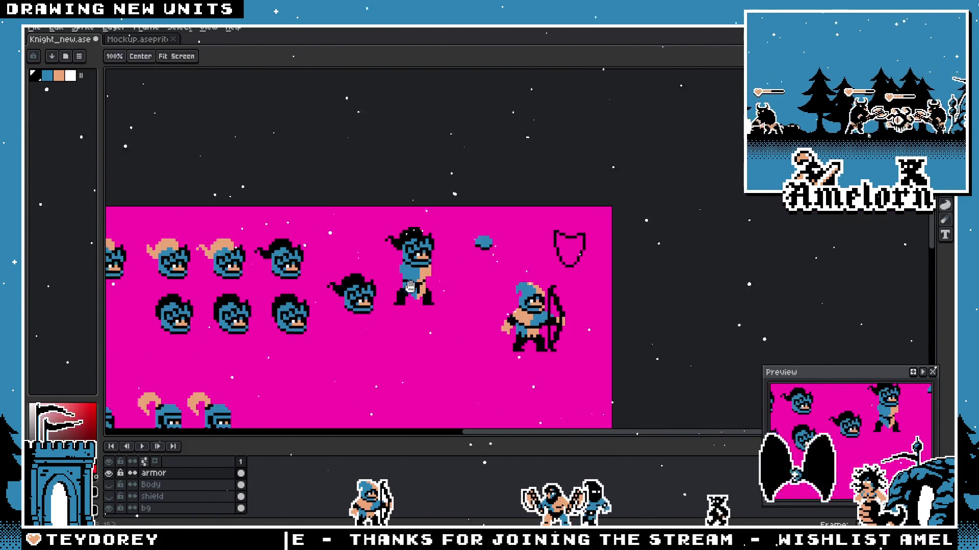
pyautogui.scroll(3, 436, 337)
pyautogui.scroll(1, 474, 356)
pyautogui.scroll(-3, 474, 367)
pyautogui.scroll(3, 418, 331)
pyautogui.scroll(-3, 428, 308)
pyautogui.scroll(3, 420, 306)
pyautogui.scroll(1, 420, 306)
pyautogui.scroll(-1, 420, 305)
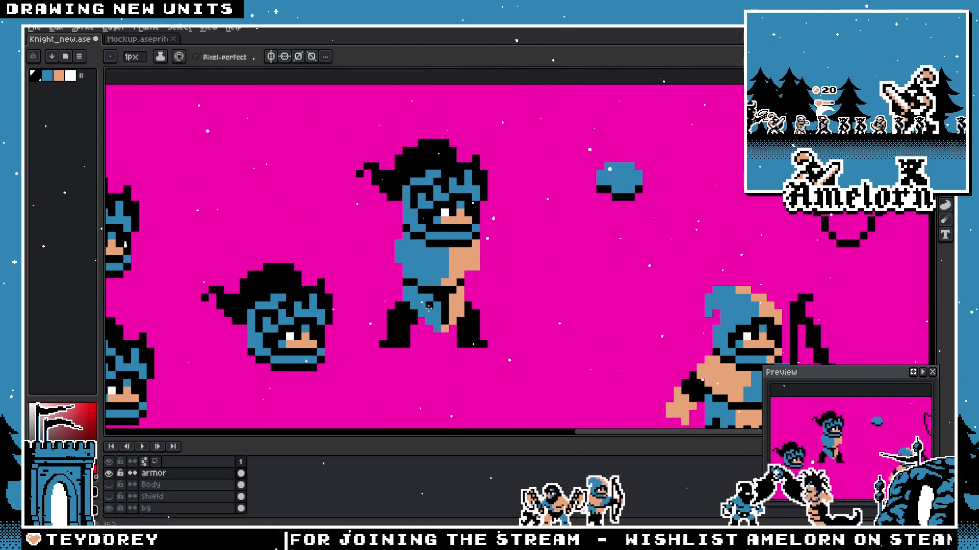
pyautogui.scroll(2, 425, 310)
pyautogui.scroll(-1, 402, 316)
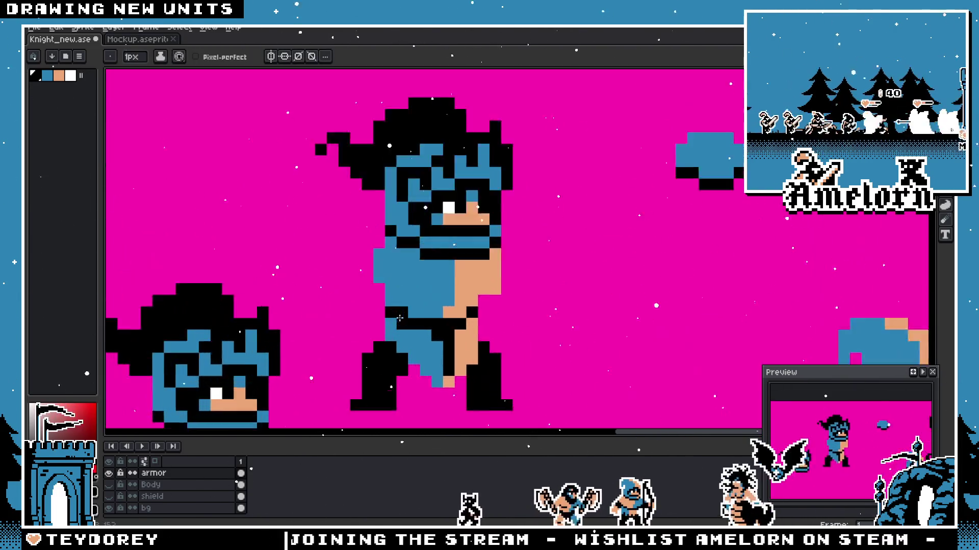
pyautogui.scroll(1, 399, 318)
pyautogui.click(405, 307)
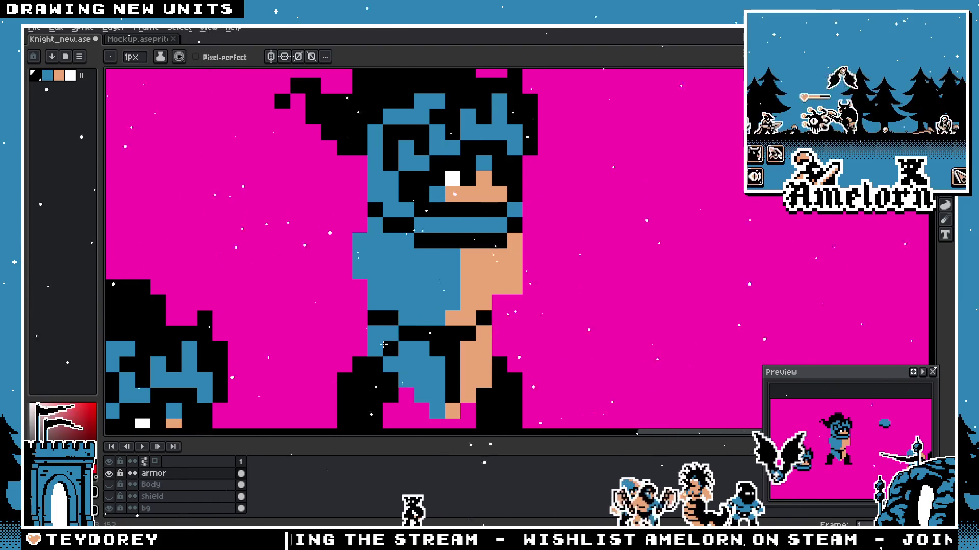
pyautogui.scroll(-1, 384, 345)
pyautogui.scroll(3, 382, 336)
pyautogui.click(376, 299)
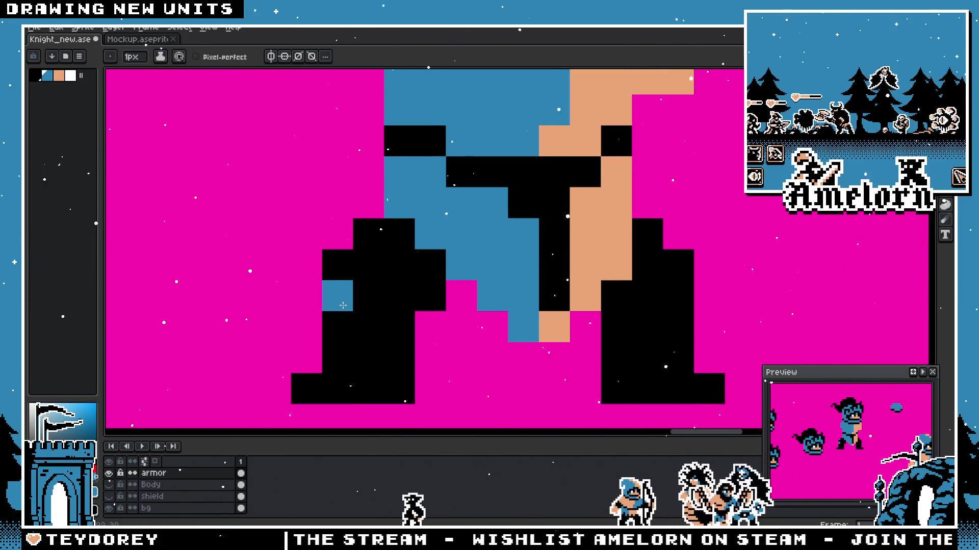
pyautogui.scroll(-3, 345, 302)
pyautogui.scroll(3, 348, 290)
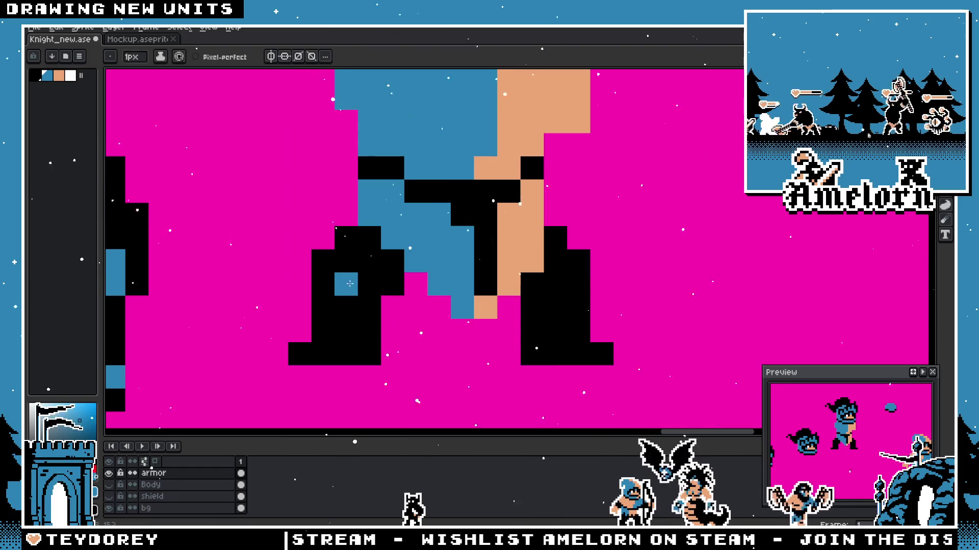
# Step: Paint a blue row along the left boot's bottom and a blue pixel above it, undoing one misplaced pixel
pyautogui.hotkey('ctrl', 'z')
pyautogui.click(325, 289)
pyautogui.scroll(-3, 323, 312)
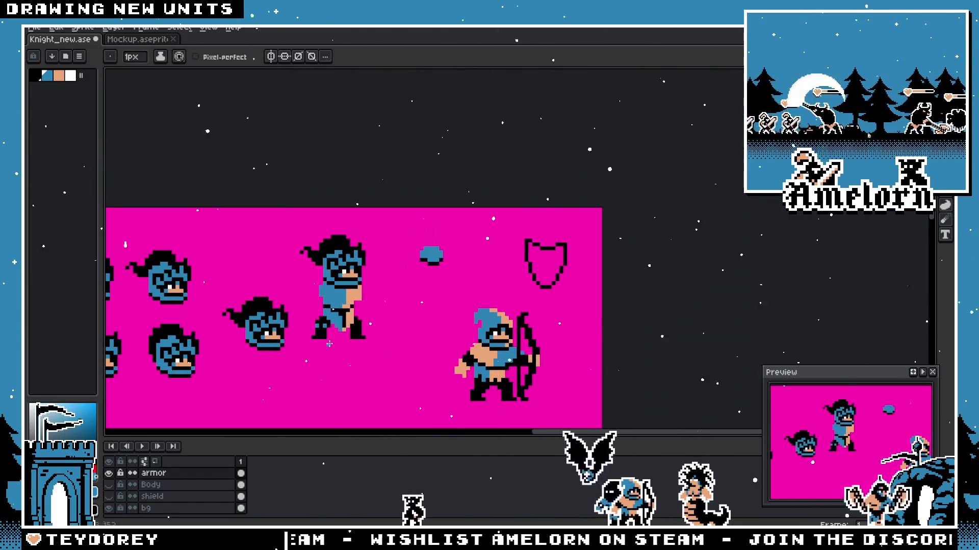
pyautogui.scroll(3, 321, 322)
pyautogui.click(298, 343)
pyautogui.moveTo(284, 343); pyautogui.dragTo(316, 343)
pyautogui.scroll(-3, 315, 344)
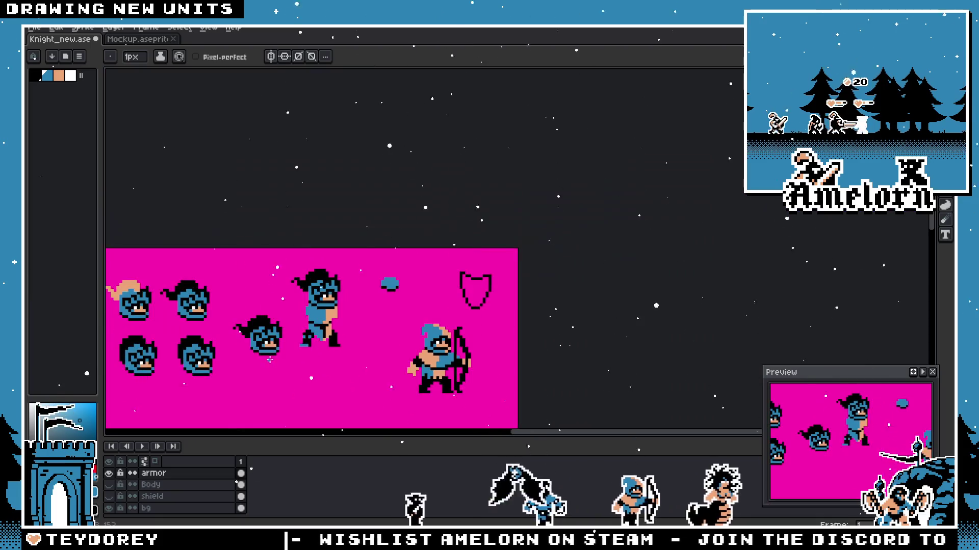
pyautogui.scroll(3, 306, 329)
pyautogui.click(304, 321)
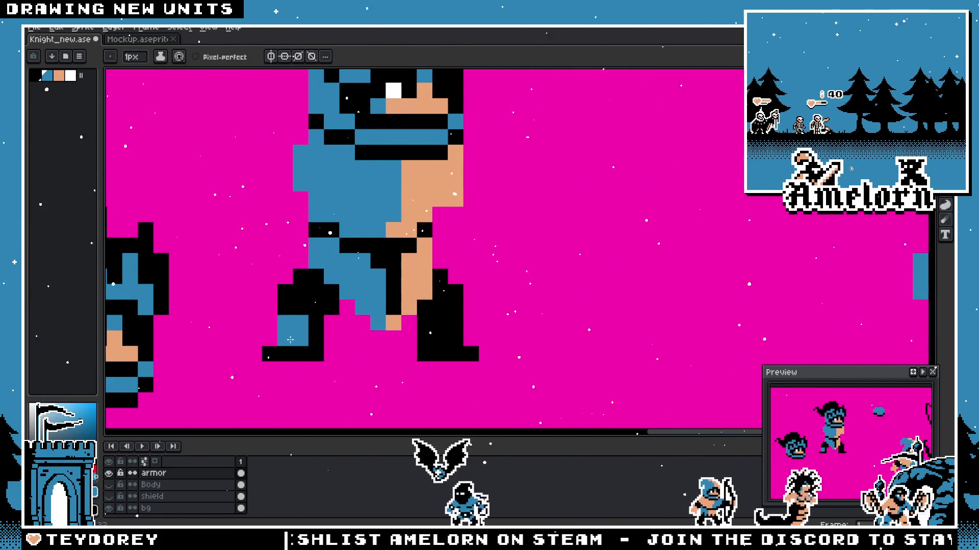
pyautogui.scroll(-2, 290, 341)
pyautogui.scroll(-1, 306, 344)
pyautogui.scroll(3, 332, 348)
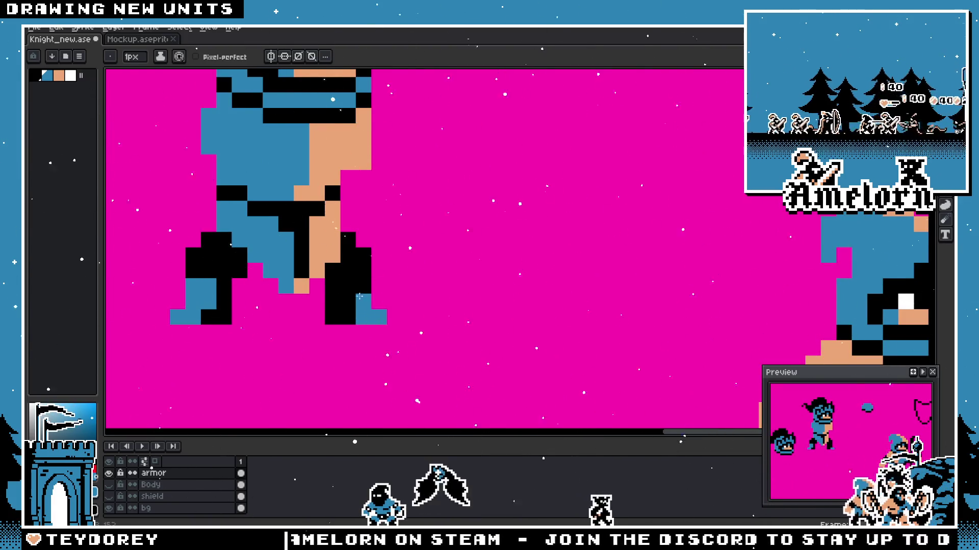
pyautogui.scroll(-3, 359, 288)
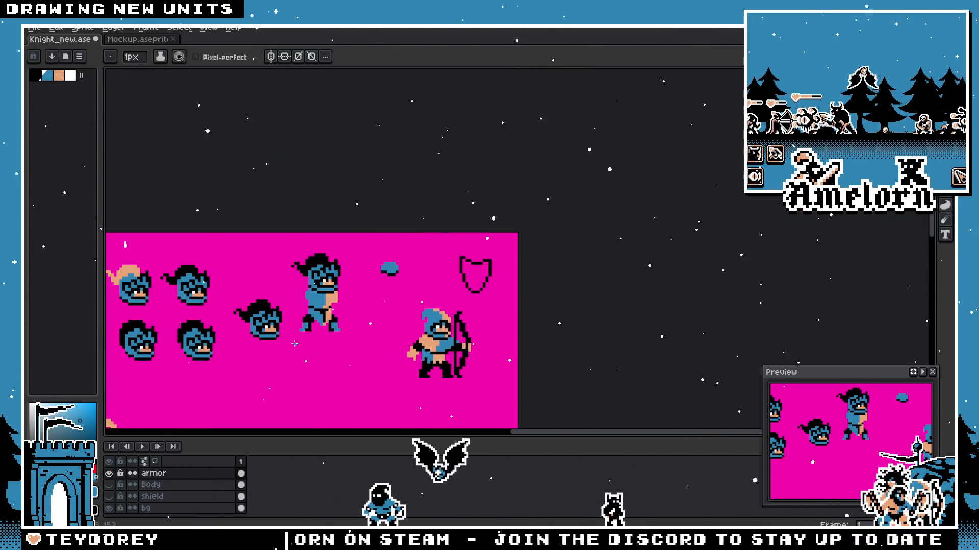
pyautogui.scroll(3, 380, 292)
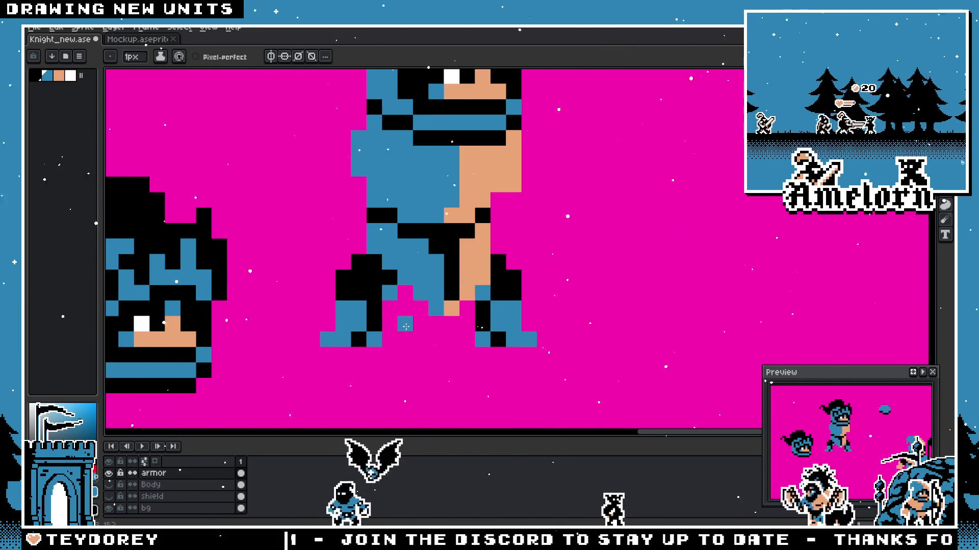
pyautogui.scroll(1, 428, 313)
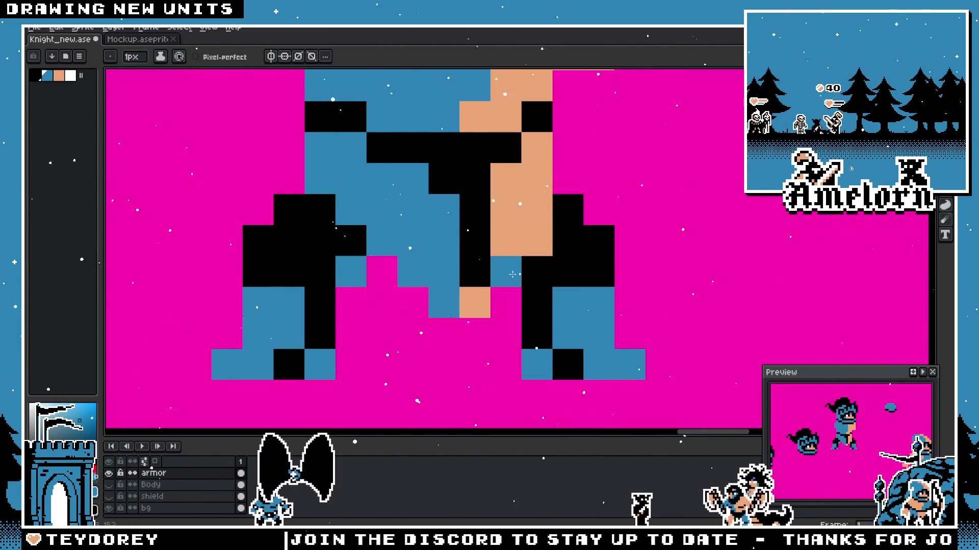
pyautogui.scroll(-3, 497, 274)
pyautogui.scroll(-1, 459, 376)
pyautogui.scroll(1, 459, 376)
pyautogui.scroll(1, 458, 377)
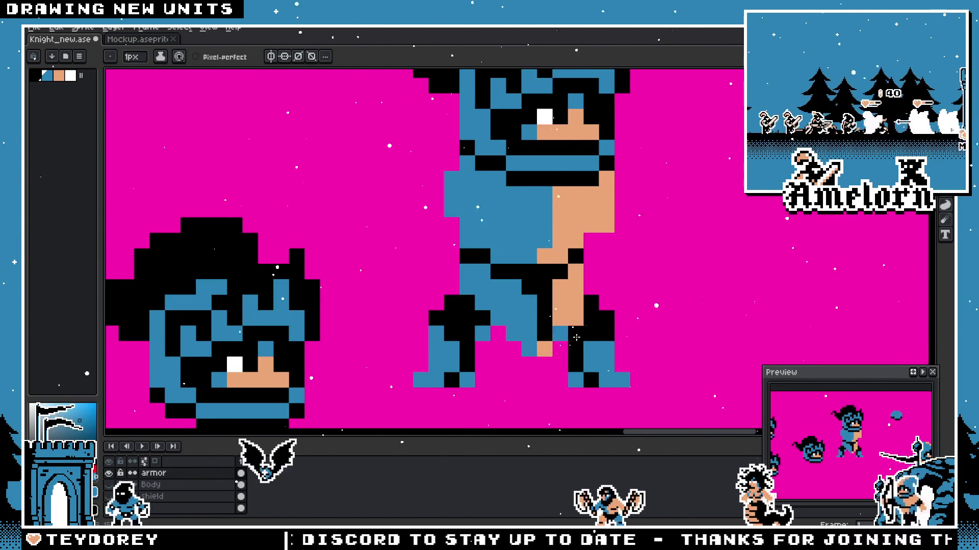
pyautogui.scroll(-1, 489, 375)
pyautogui.scroll(-2, 515, 373)
pyautogui.scroll(2, 515, 372)
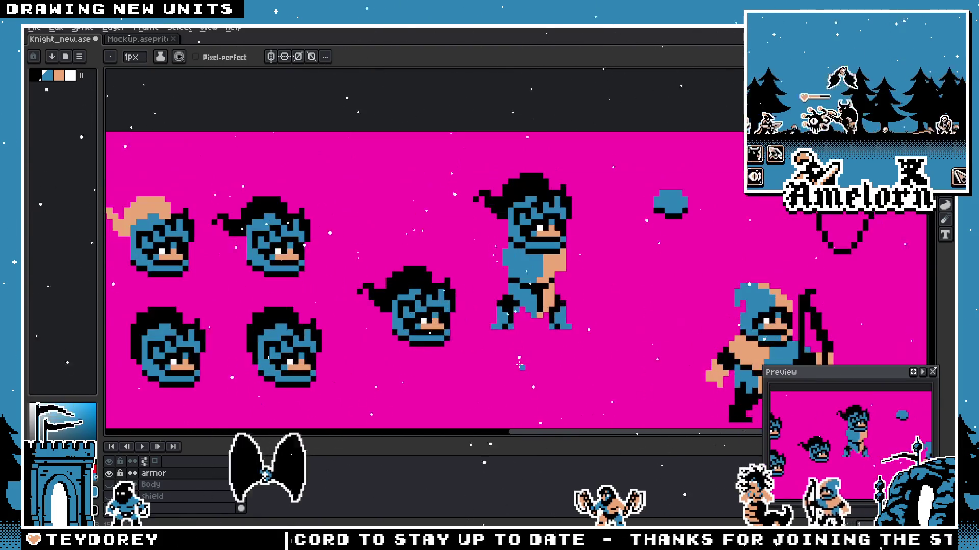
pyautogui.scroll(2, 527, 376)
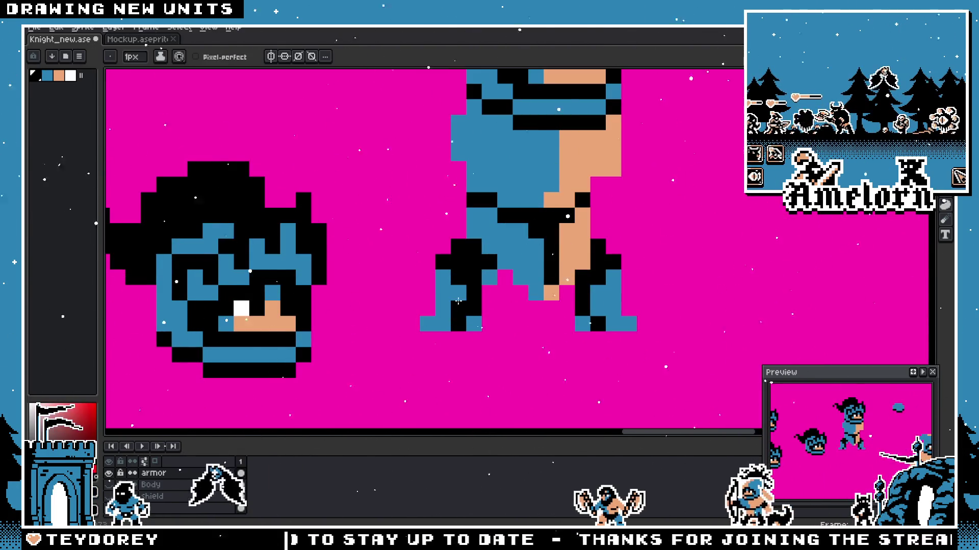
pyautogui.scroll(-4, 453, 309)
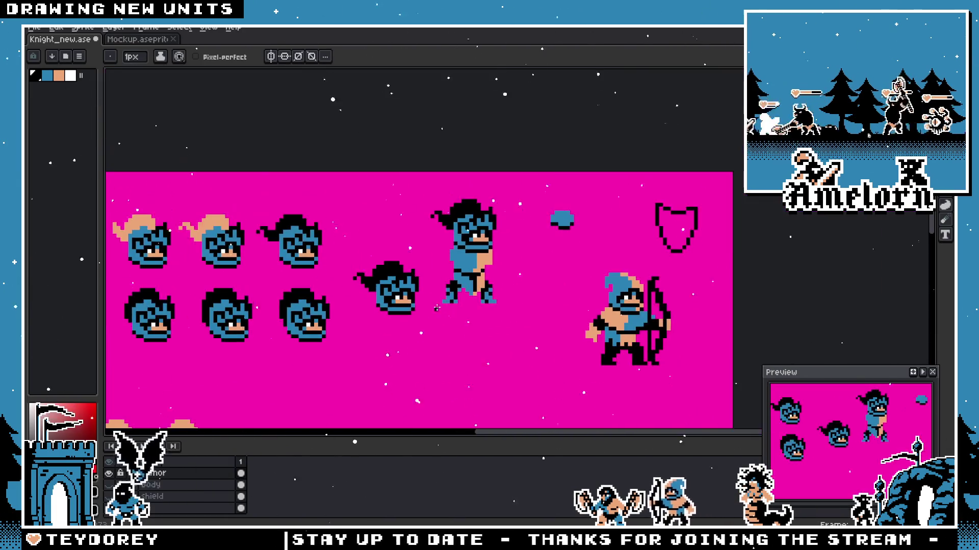
pyautogui.scroll(1, 453, 308)
pyautogui.scroll(2, 453, 309)
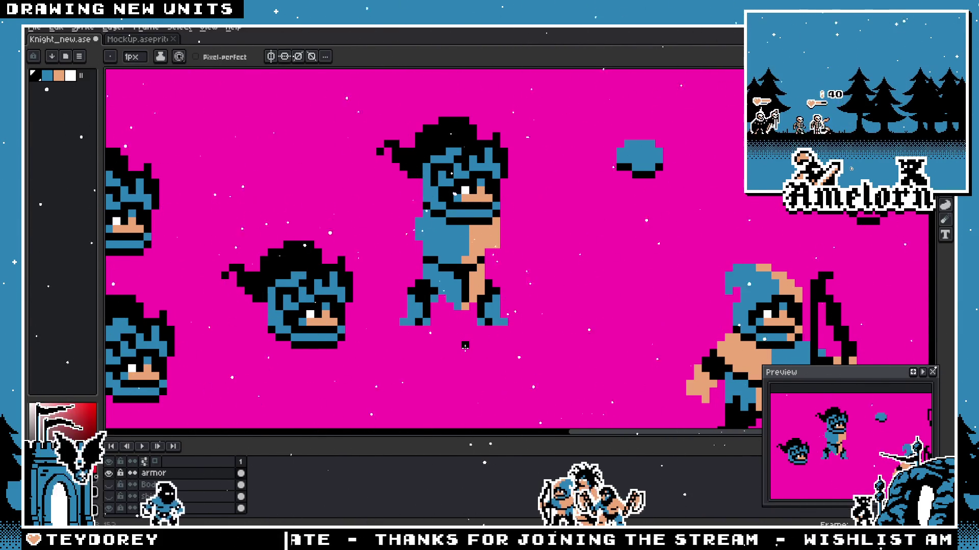
pyautogui.scroll(1, 464, 308)
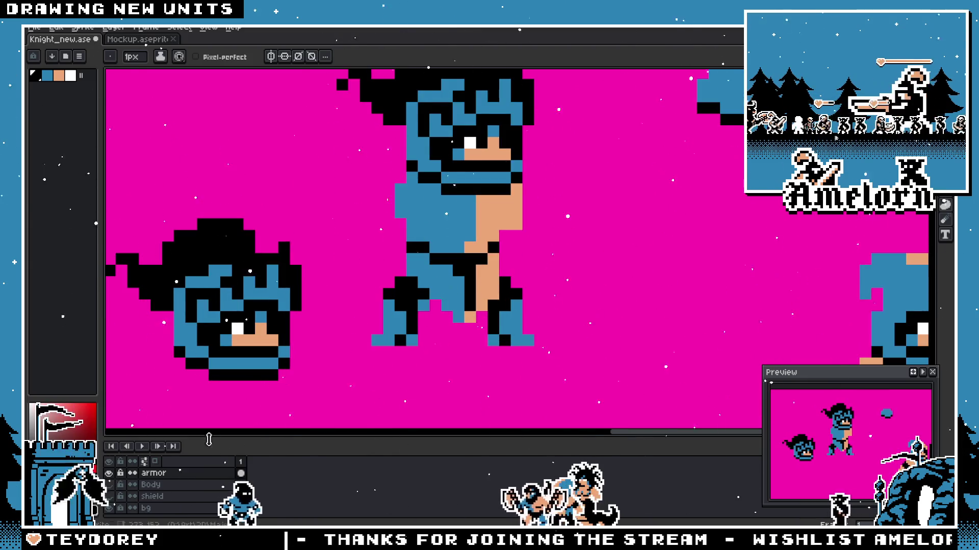
pyautogui.scroll(1, 407, 231)
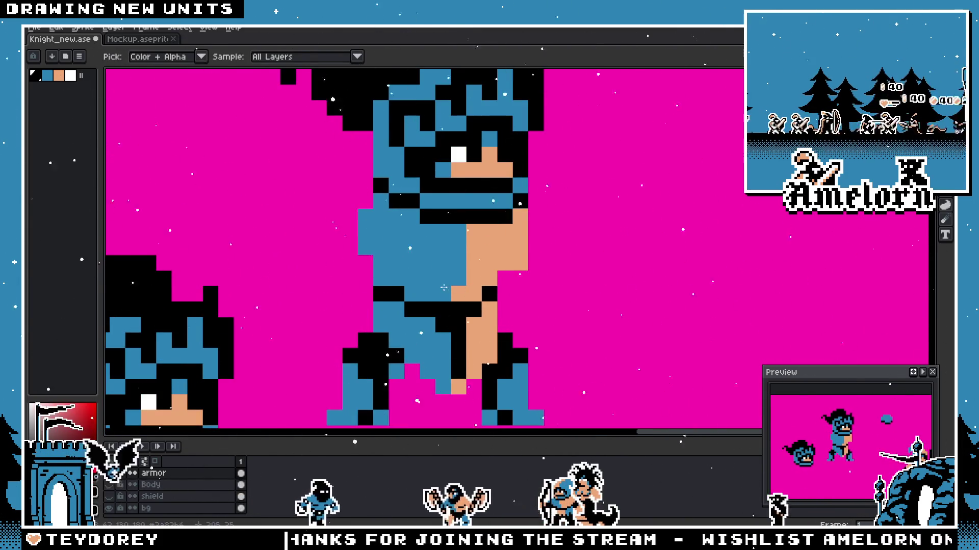
pyautogui.scroll(-1, 461, 370)
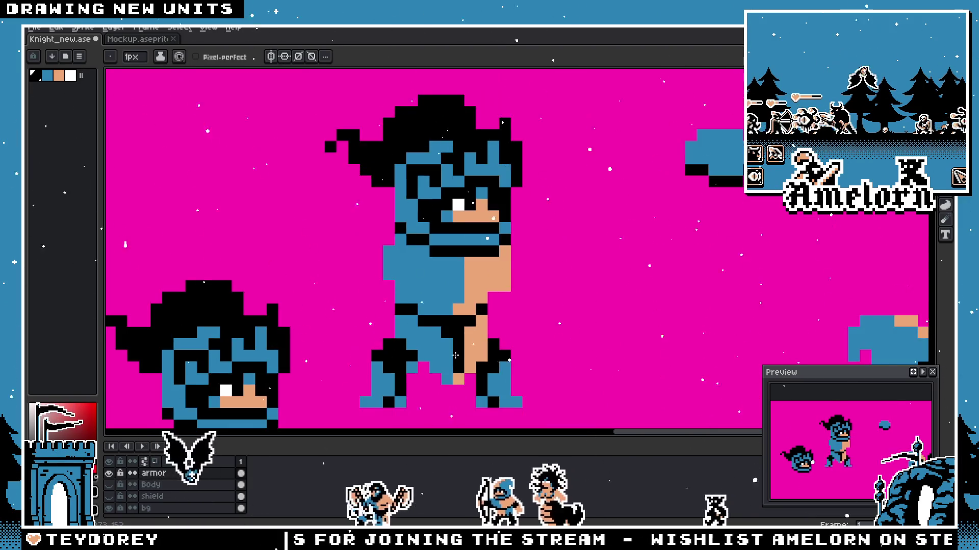
pyautogui.scroll(1, 446, 352)
# Step: Sample colours and cycle between pencil and move tools while working on the legs under the belt
pyautogui.press('i')
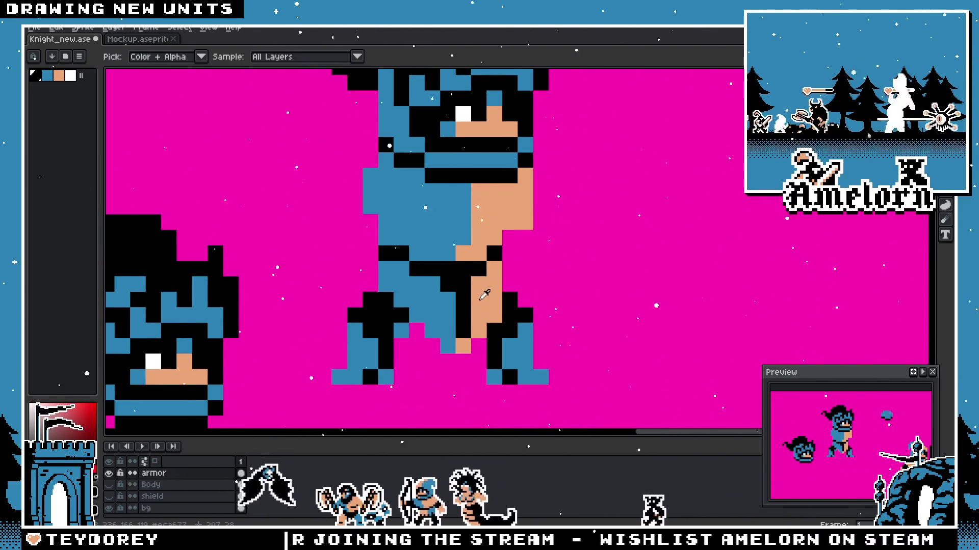
pyautogui.press('b')
pyautogui.scroll(-3, 429, 367)
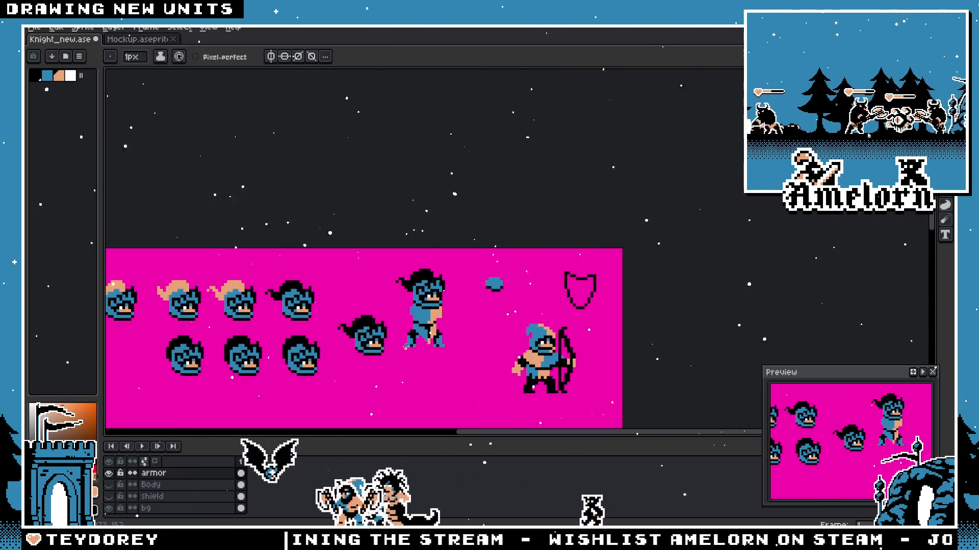
pyautogui.scroll(3, 407, 348)
pyautogui.scroll(1, 408, 348)
pyautogui.scroll(-4, 382, 348)
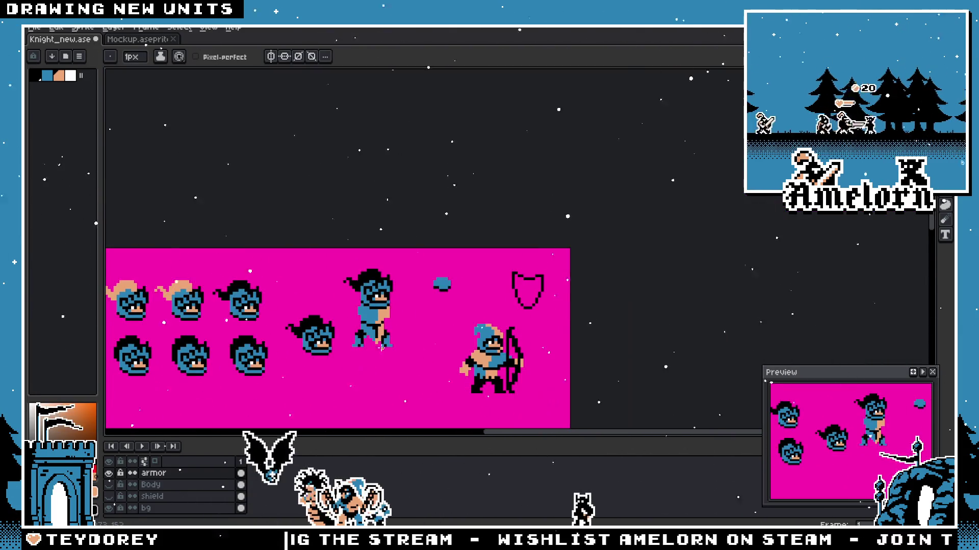
pyautogui.scroll(3, 361, 333)
pyautogui.press('v')
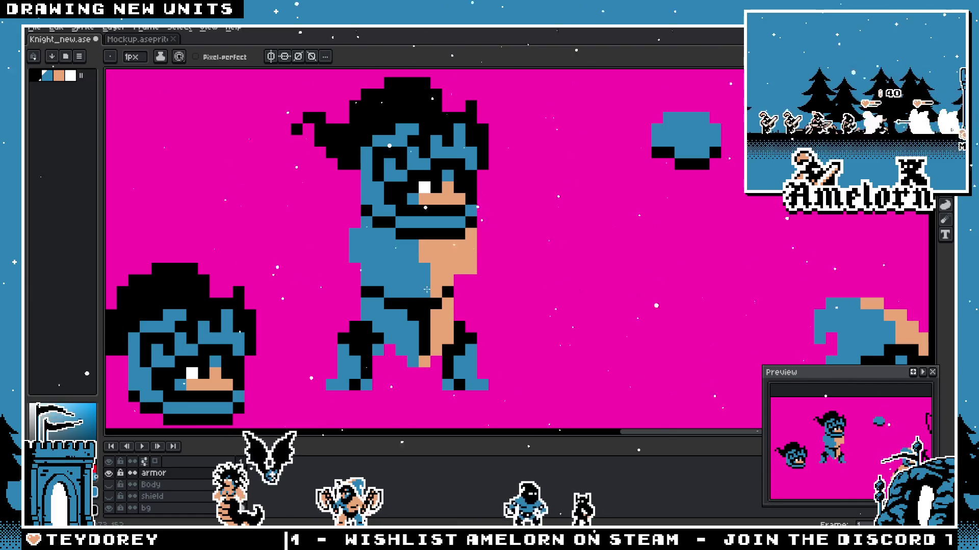
pyautogui.scroll(-2, 427, 290)
pyautogui.scroll(-1, 414, 265)
pyautogui.scroll(3, 398, 238)
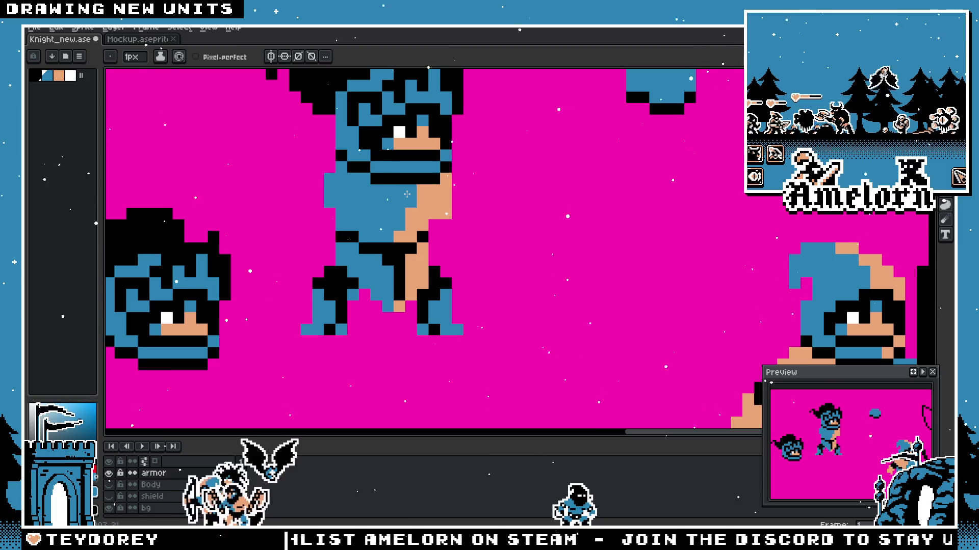
pyautogui.scroll(-2, 408, 194)
pyautogui.scroll(-1, 407, 194)
pyautogui.scroll(3, 396, 290)
pyautogui.scroll(1, 397, 290)
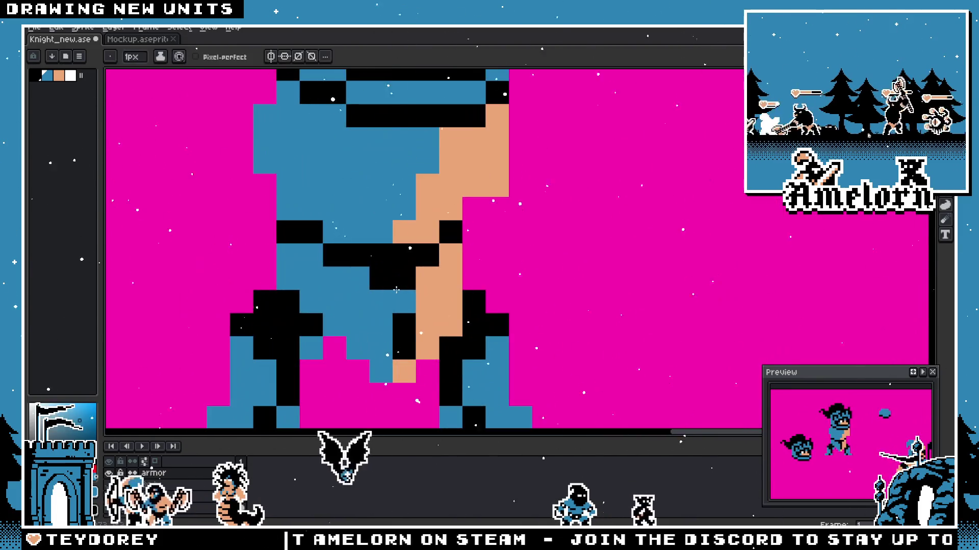
pyautogui.scroll(2, 396, 290)
pyautogui.scroll(-1, 388, 284)
pyautogui.scroll(-1, 413, 252)
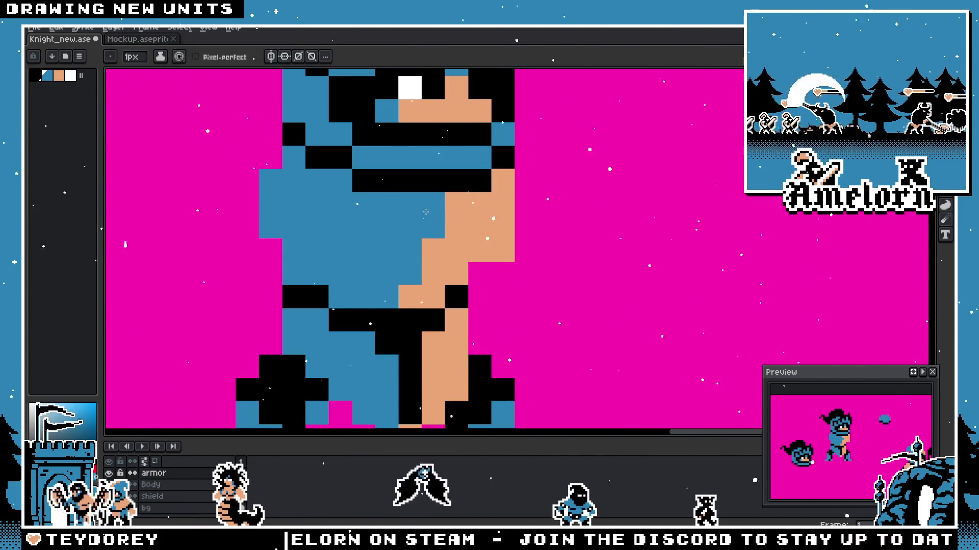
pyautogui.scroll(-2, 427, 214)
pyautogui.scroll(1, 377, 283)
pyautogui.press('v')
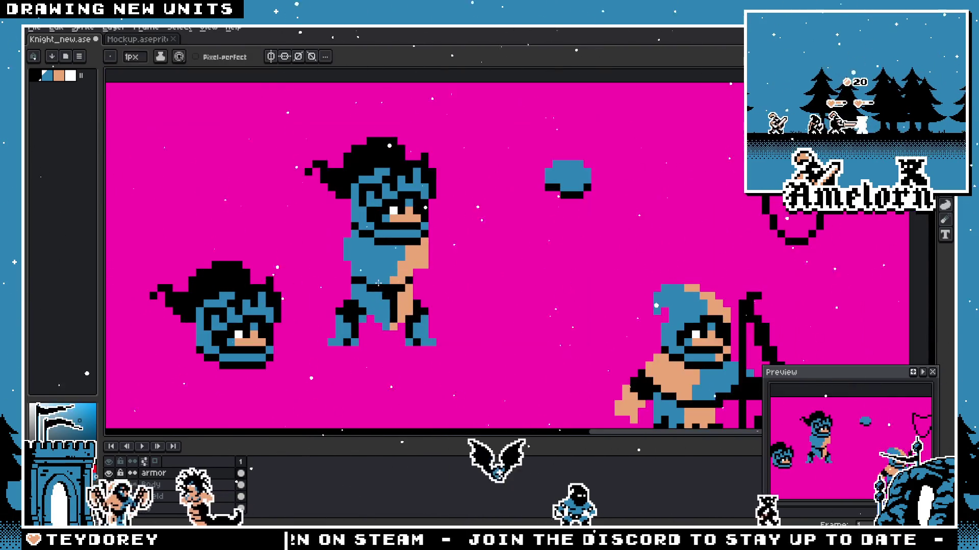
pyautogui.press('b')
pyautogui.scroll(-1, 378, 282)
pyautogui.scroll(-1, 377, 285)
pyautogui.scroll(3, 374, 287)
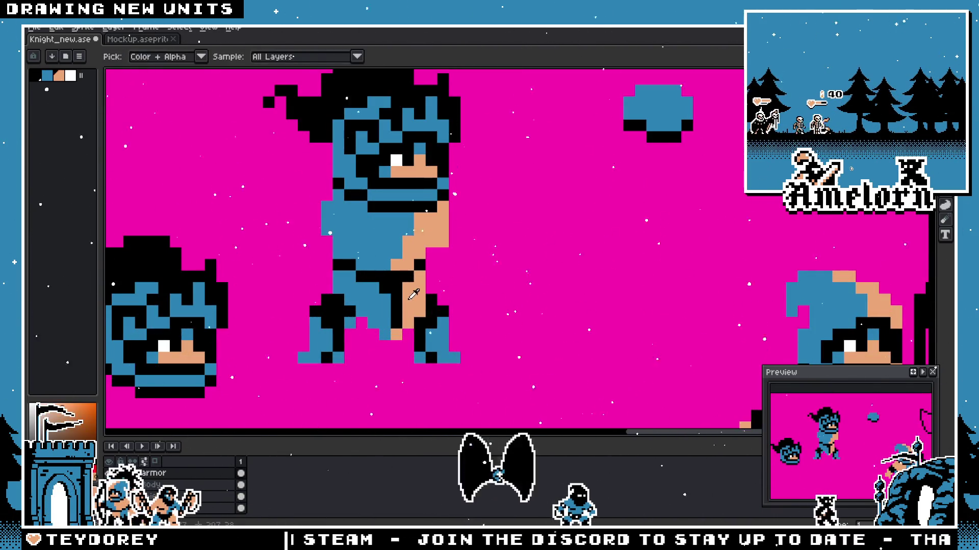
pyautogui.scroll(-2, 387, 318)
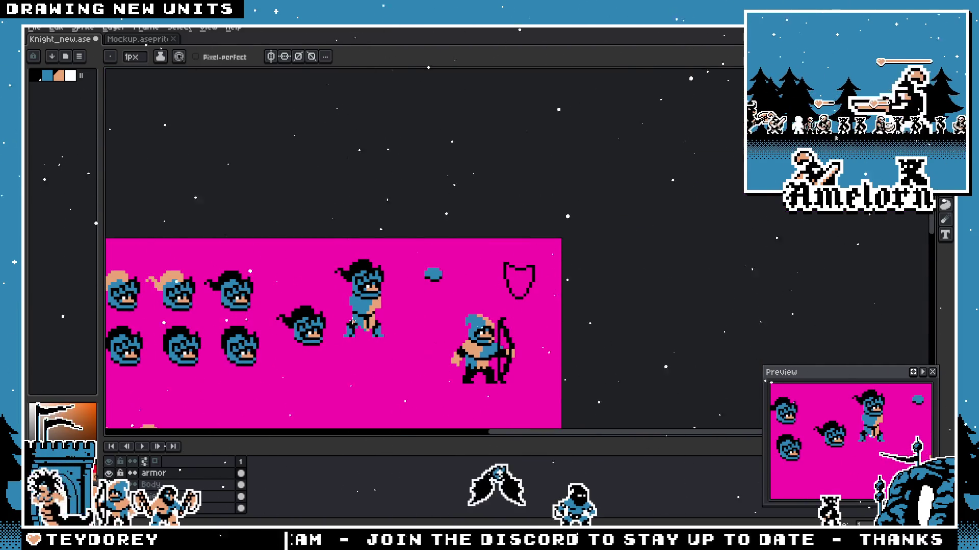
pyautogui.scroll(3, 354, 313)
pyautogui.scroll(2, 352, 321)
pyautogui.scroll(-2, 351, 337)
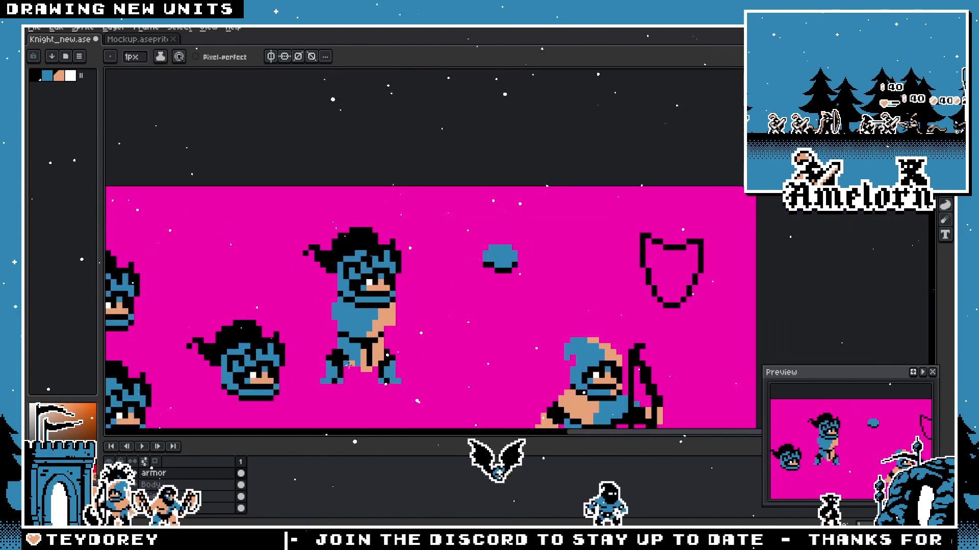
pyautogui.scroll(-2, 347, 356)
pyautogui.scroll(1, 347, 354)
pyautogui.press('v')
pyautogui.scroll(3, 386, 338)
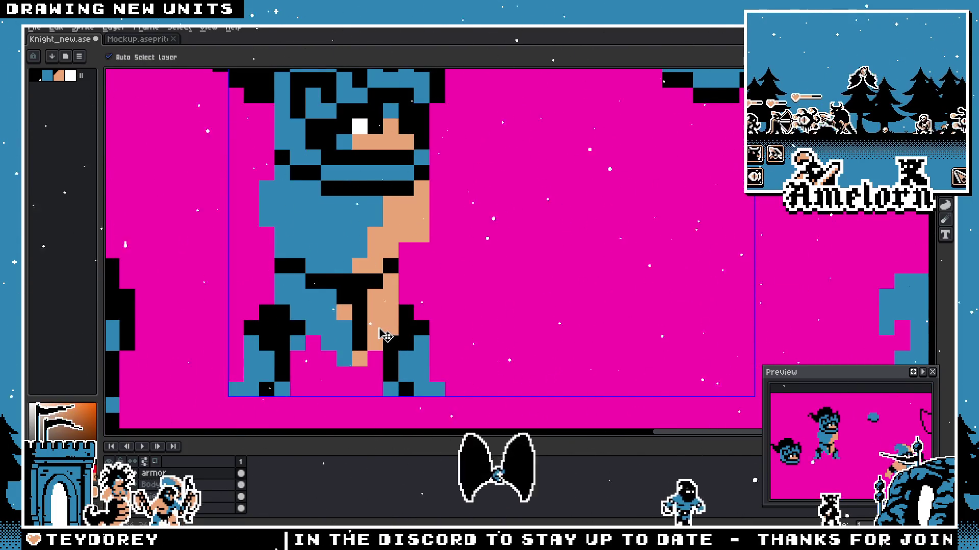
# Step: Pick the armour blue and recolour the column of black armor pixels below the belt blue
pyautogui.press('i')
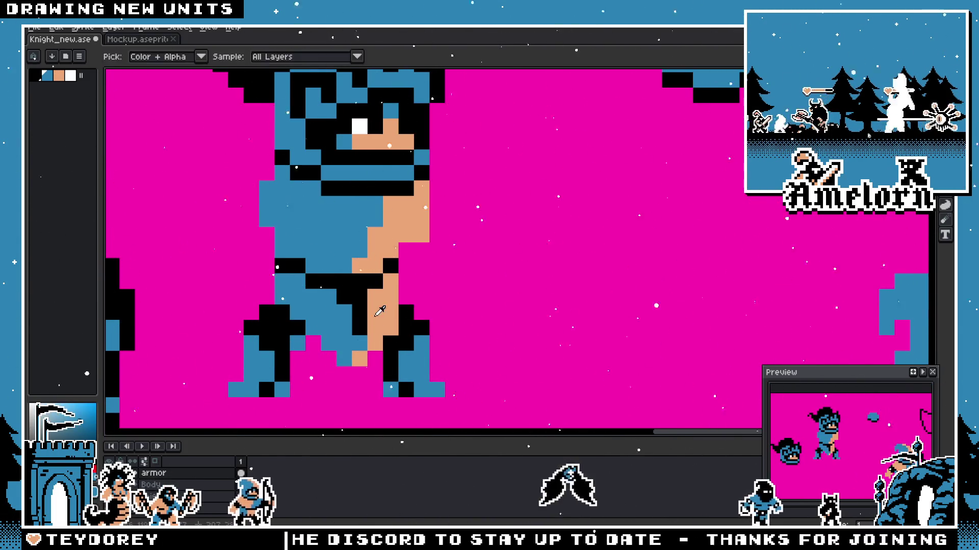
pyautogui.scroll(-3, 380, 311)
pyautogui.scroll(-1, 380, 310)
pyautogui.scroll(4, 354, 338)
pyautogui.press('b')
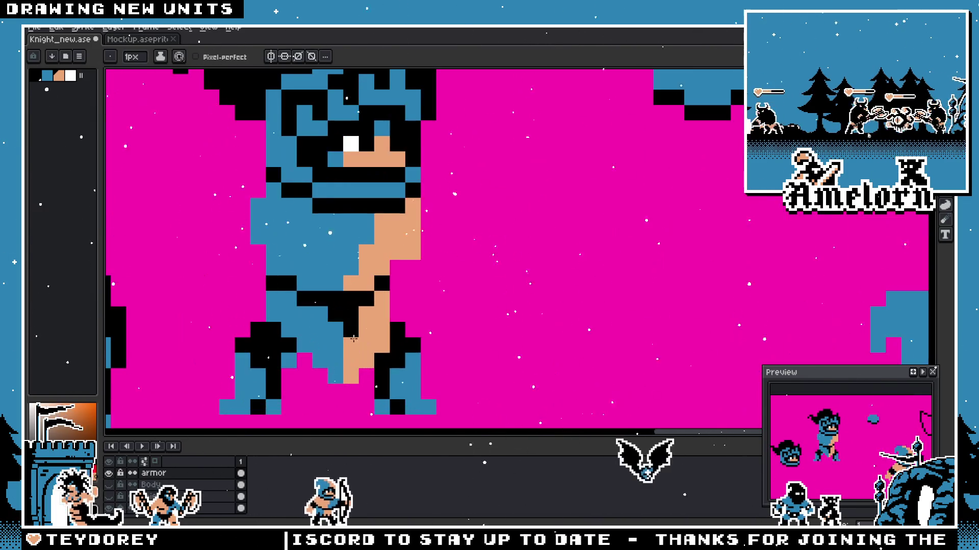
pyautogui.scroll(-4, 380, 331)
pyautogui.scroll(4, 373, 329)
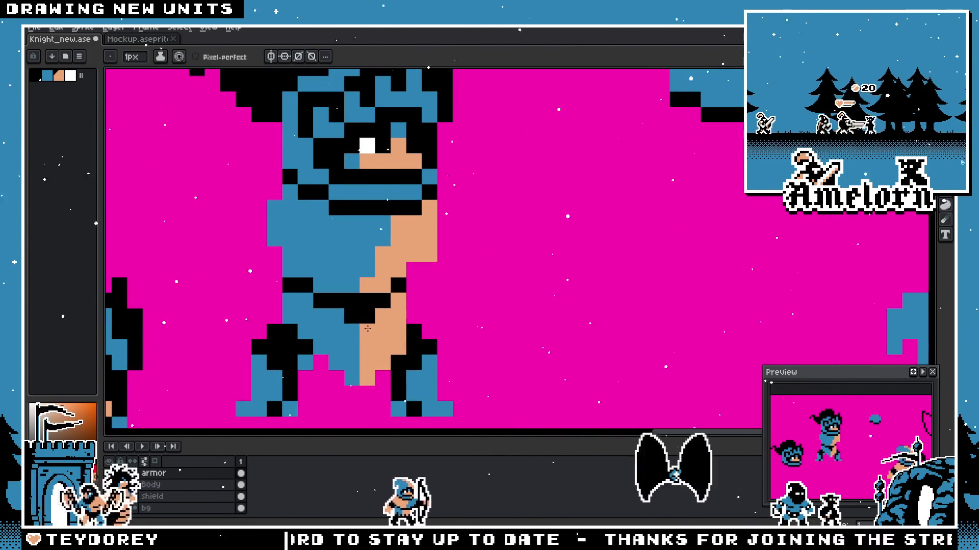
pyautogui.press('i')
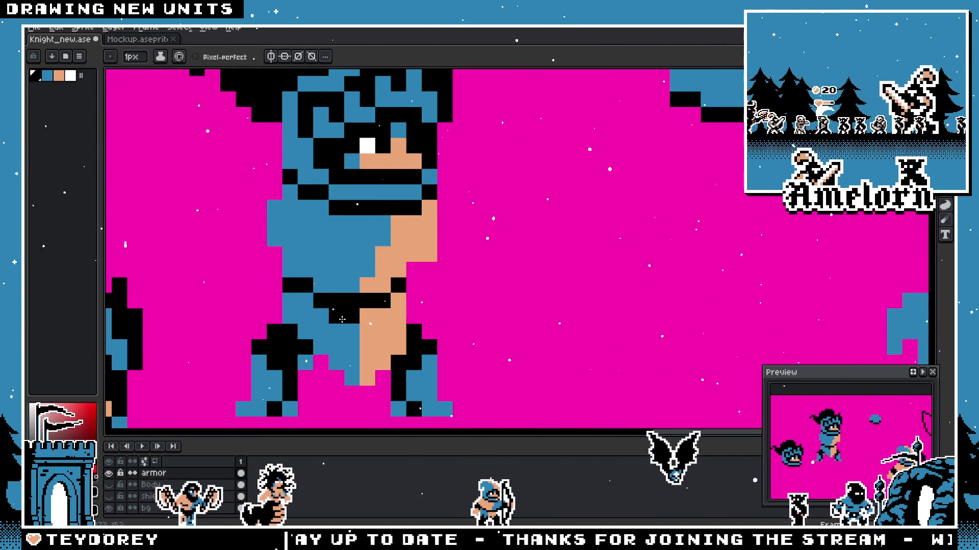
pyautogui.scroll(-2, 338, 346)
pyautogui.scroll(2, 396, 366)
pyautogui.scroll(1, 396, 366)
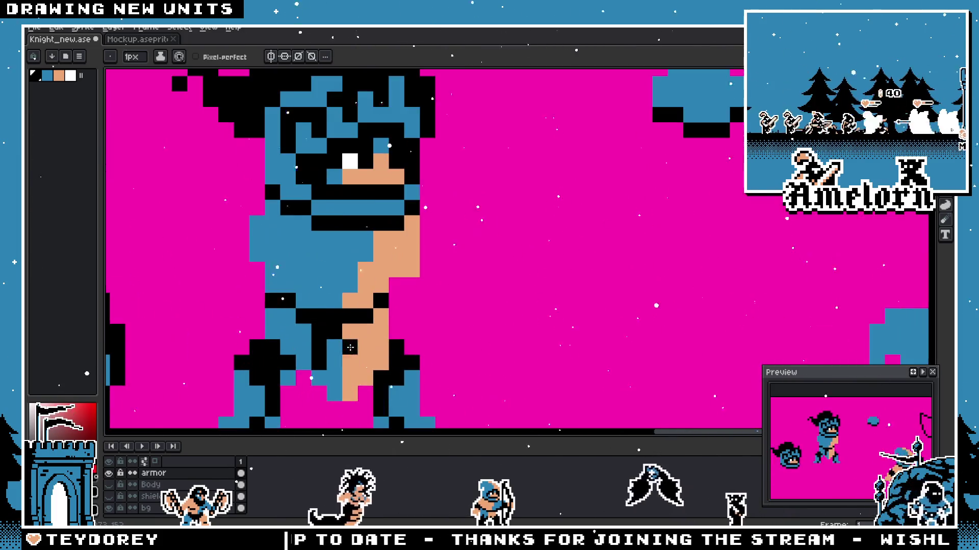
pyautogui.scroll(-4, 291, 389)
pyautogui.scroll(2, 292, 388)
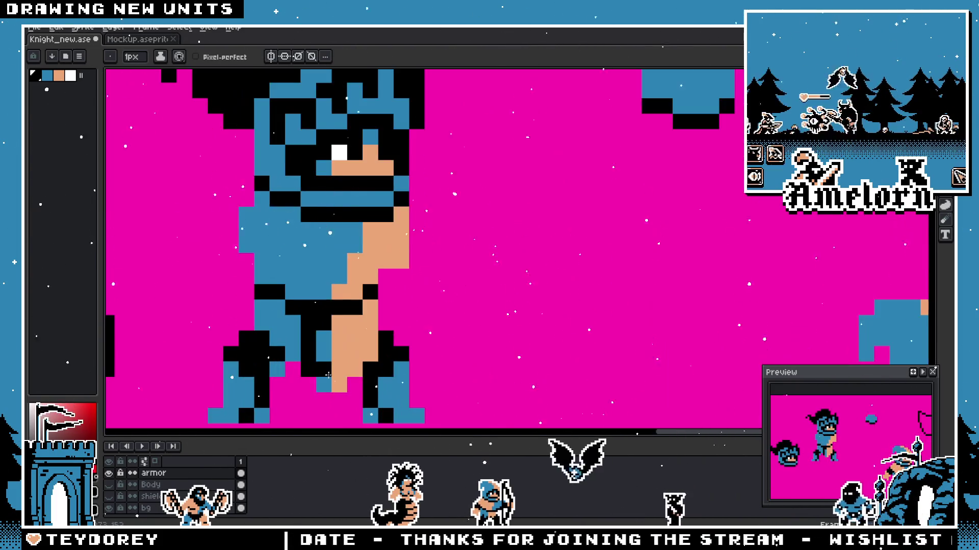
pyautogui.press('b')
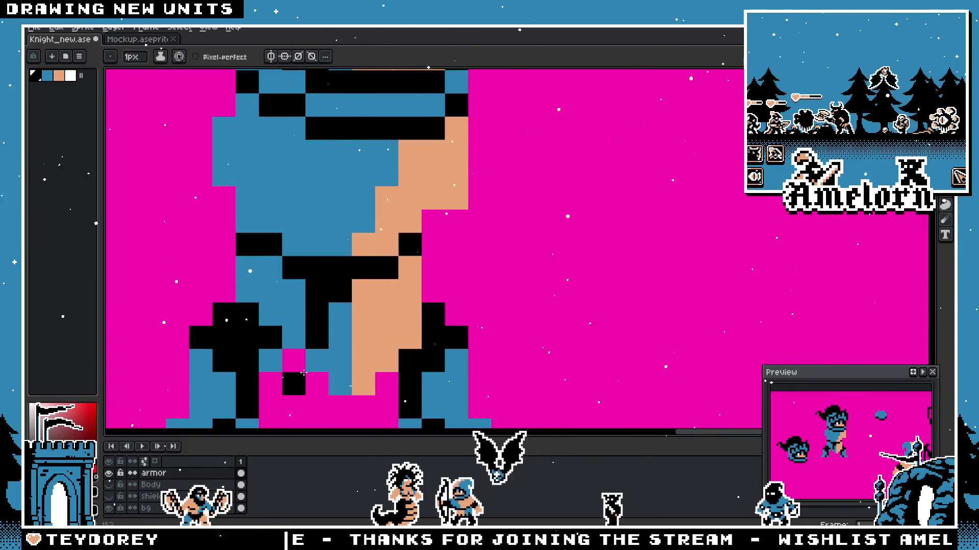
pyautogui.moveTo(318, 306); pyautogui.dragTo(317, 344)
pyautogui.scroll(-2, 320, 292)
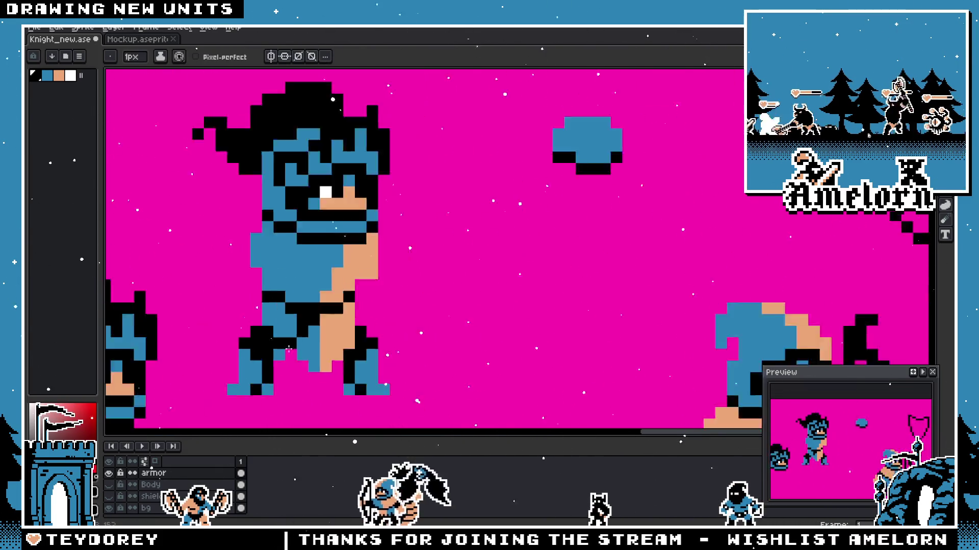
pyautogui.scroll(-2, 306, 306)
pyautogui.scroll(2, 276, 322)
pyautogui.scroll(-2, 255, 339)
pyautogui.scroll(1, 254, 338)
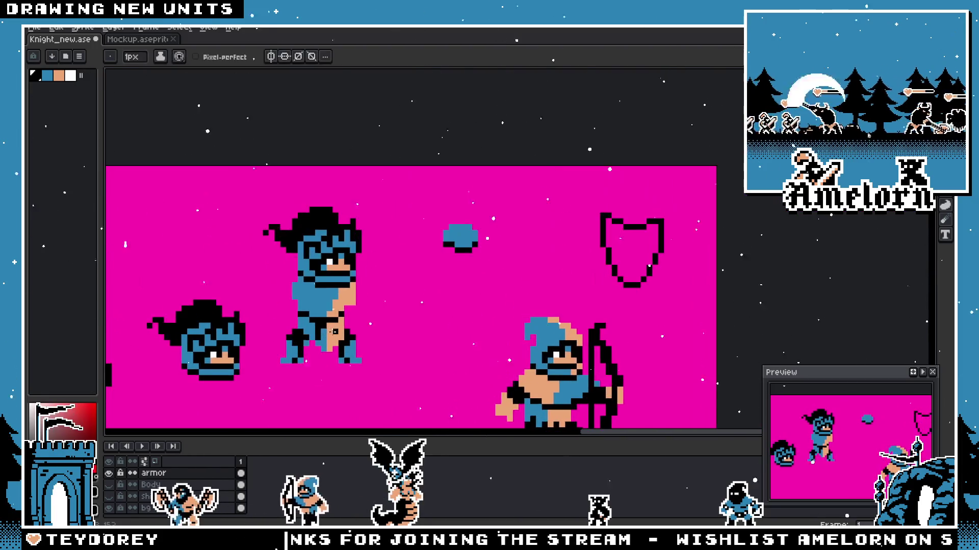
pyautogui.scroll(1, 337, 333)
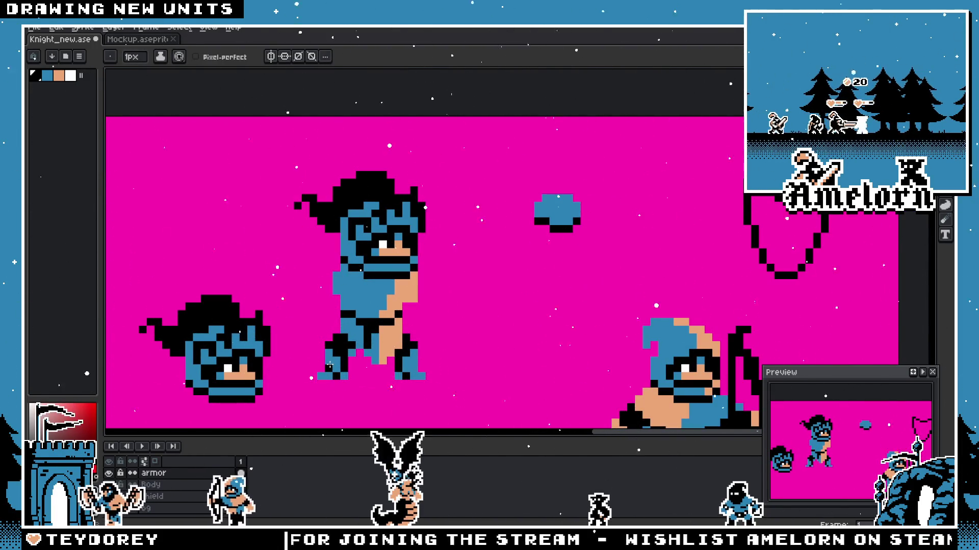
pyautogui.scroll(1, 390, 307)
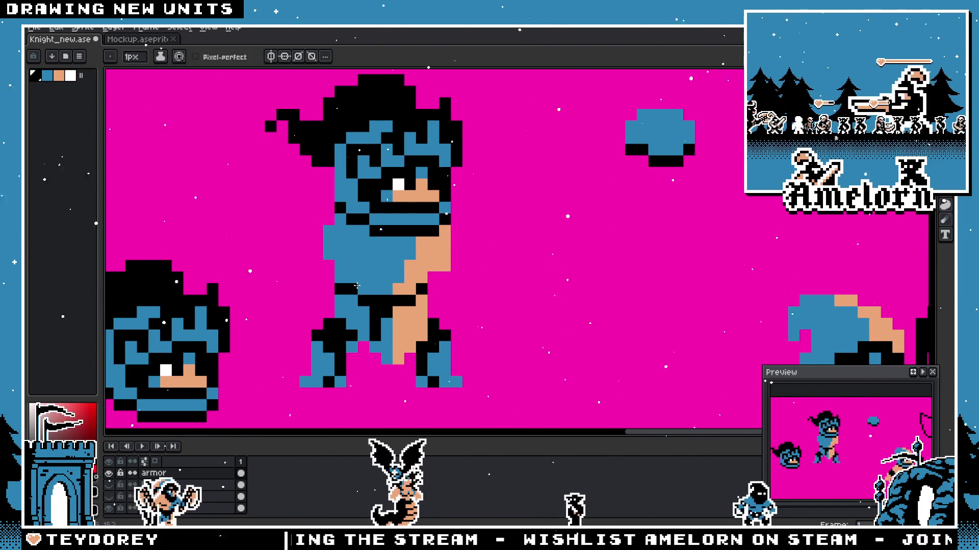
pyautogui.scroll(-1, 413, 360)
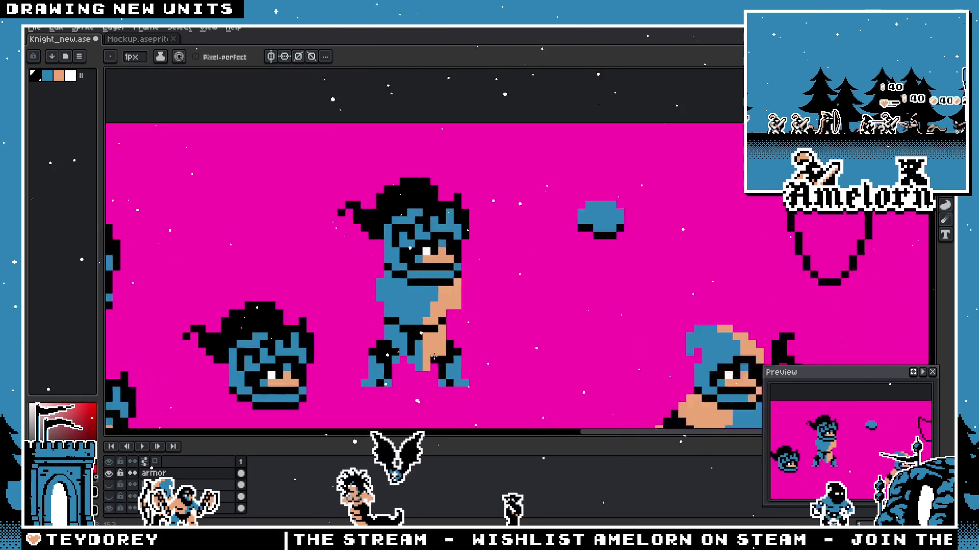
pyautogui.scroll(1, 444, 336)
pyautogui.scroll(-1, 467, 313)
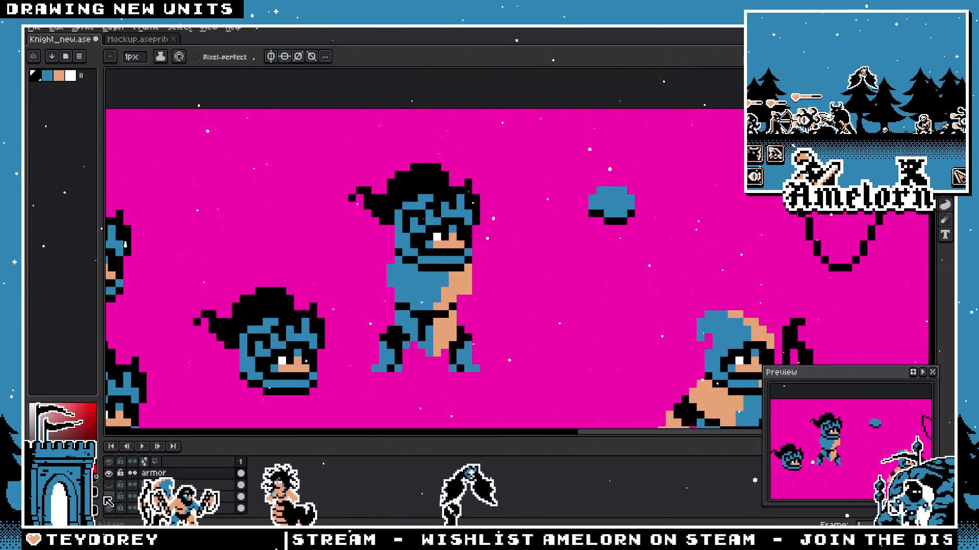
pyautogui.hotkey('ctrl', 'z')
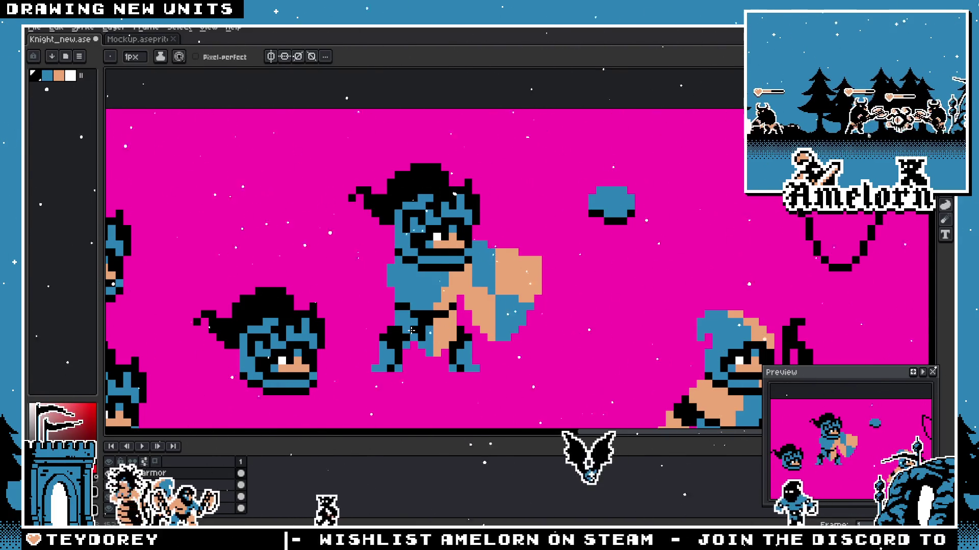
pyautogui.scroll(1, 412, 314)
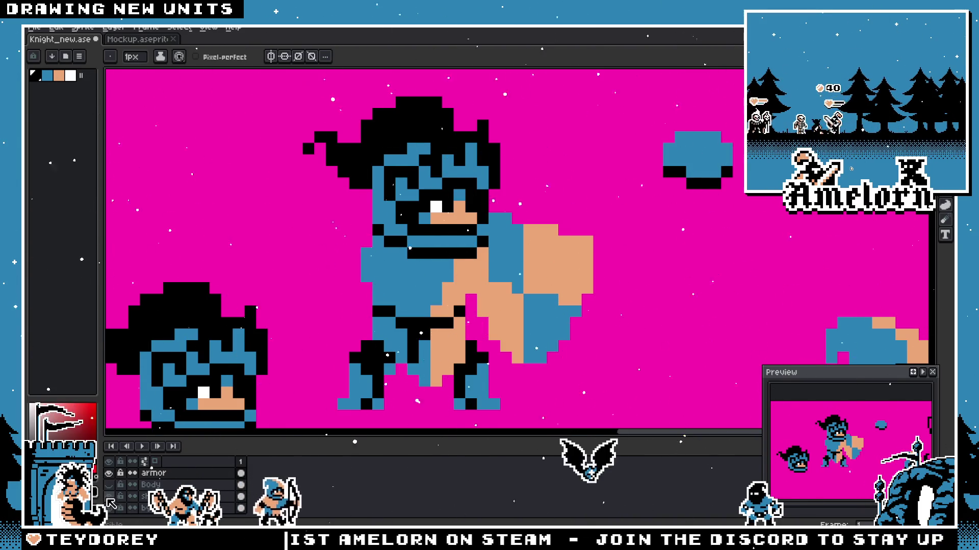
pyautogui.hotkey('ctrl', 'z')
pyautogui.press('m')
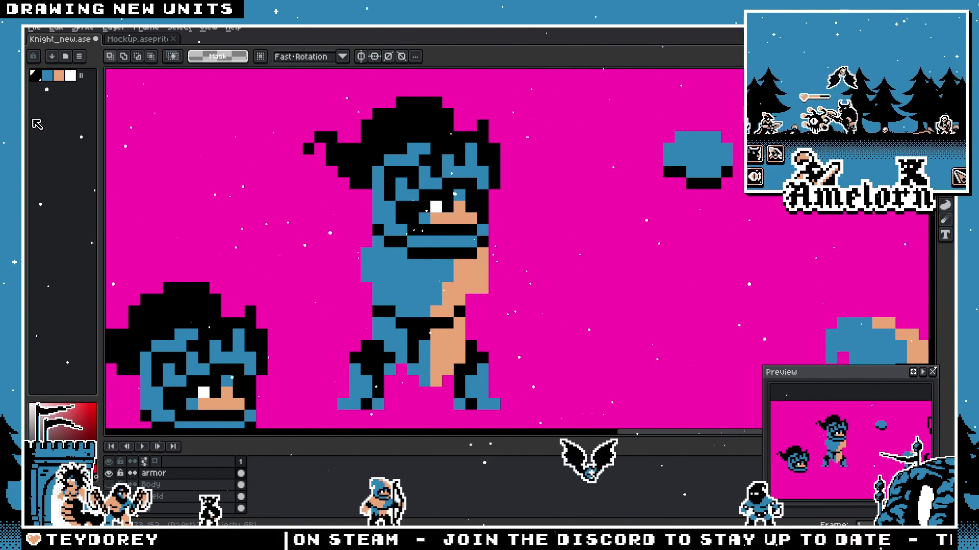
# Step: Move the blue blob onto the knight's chest, commit it, then reselect it and slide it across the torso
pyautogui.moveTo(728, 180)
pyautogui.mouseDown()
pyautogui.moveTo(402, 274)
pyautogui.moveTo(581, 229)
pyautogui.mouseUp()
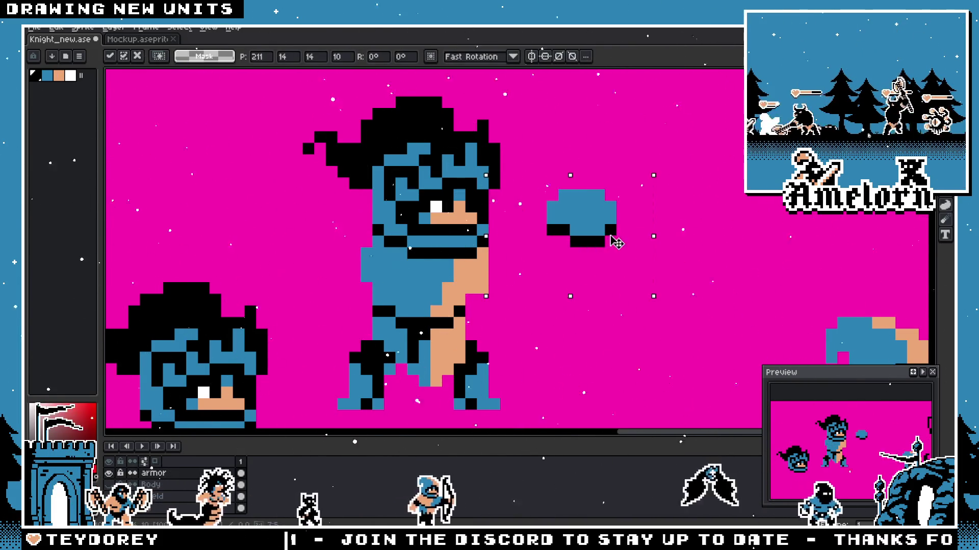
pyautogui.scroll(3, 581, 230)
pyautogui.press('Return')
pyautogui.scroll(-4, 573, 223)
pyautogui.scroll(-3, 479, 238)
pyautogui.scroll(2, 505, 226)
pyautogui.scroll(2, 536, 215)
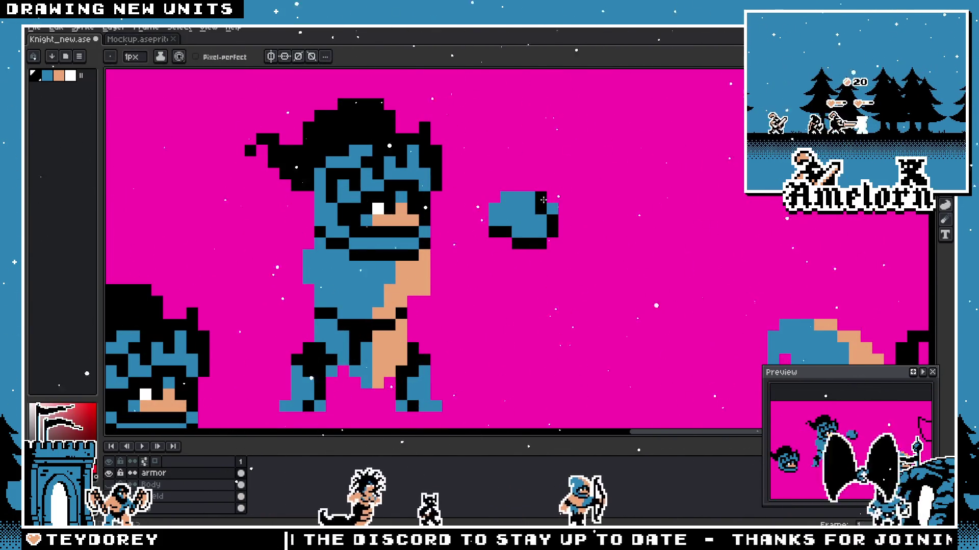
pyautogui.scroll(-5, 540, 212)
pyautogui.scroll(5, 497, 218)
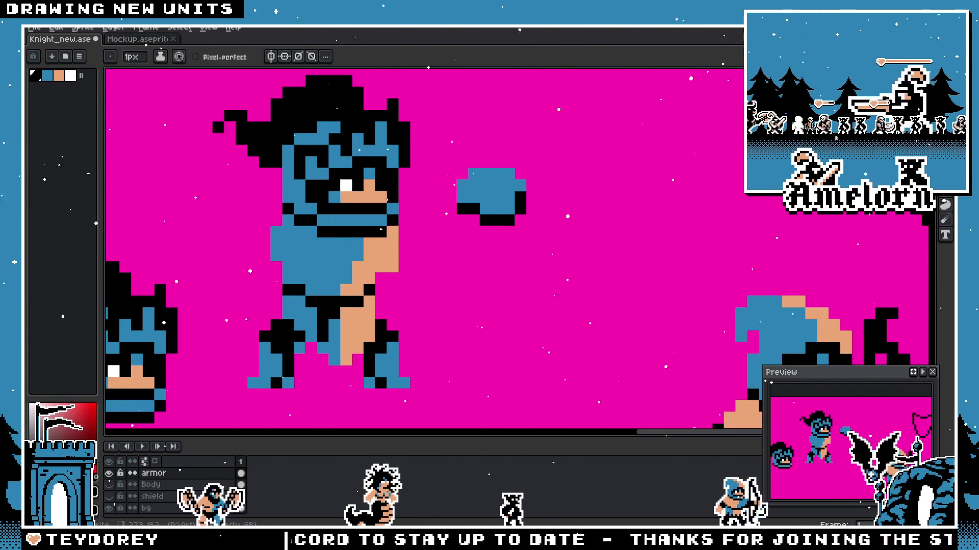
pyautogui.press('m')
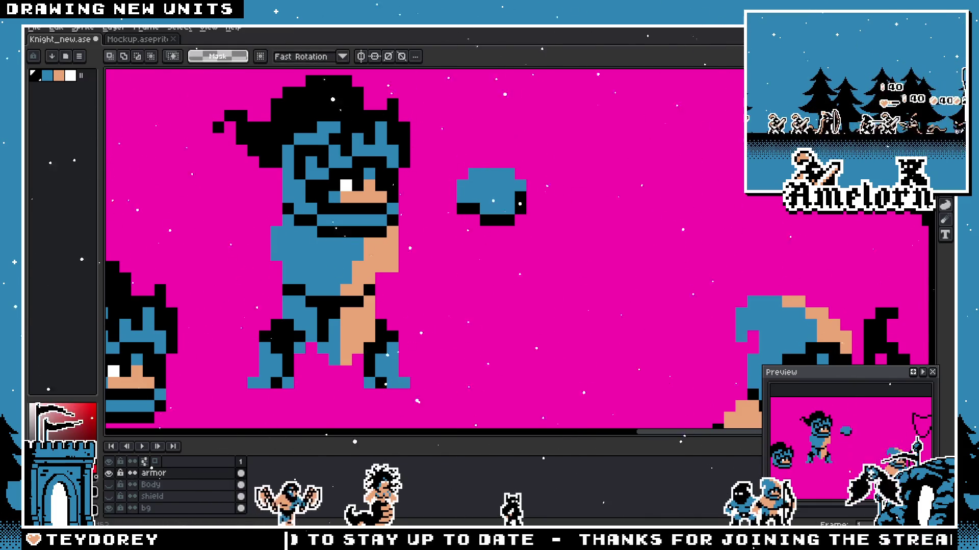
pyautogui.moveTo(573, 154)
pyautogui.mouseDown()
pyautogui.moveTo(437, 223)
pyautogui.moveTo(274, 254)
pyautogui.moveTo(290, 254)
pyautogui.mouseUp()
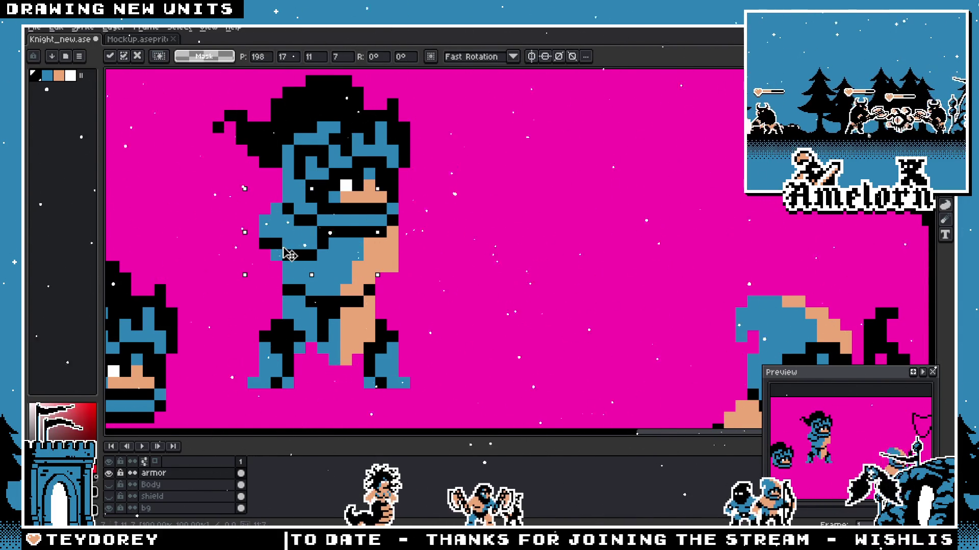
pyautogui.moveTo(289, 255); pyautogui.dragTo(498, 232)
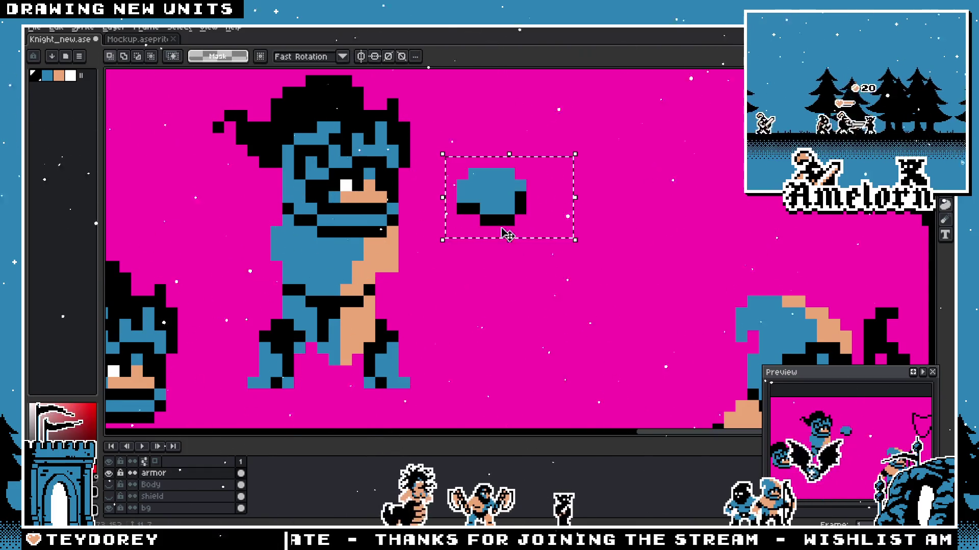
pyautogui.moveTo(377, 249)
pyautogui.mouseDown()
pyautogui.moveTo(282, 243)
pyautogui.moveTo(294, 253)
pyautogui.mouseUp()
# Step: Try the blob as a pauldron on the left shoulder, shift it back beside the knight, and commit the position
pyautogui.moveTo(465, 165); pyautogui.dragTo(598, 275)
pyautogui.moveTo(502, 209)
pyautogui.mouseDown()
pyautogui.moveTo(524, 220)
pyautogui.moveTo(422, 249)
pyautogui.mouseUp()
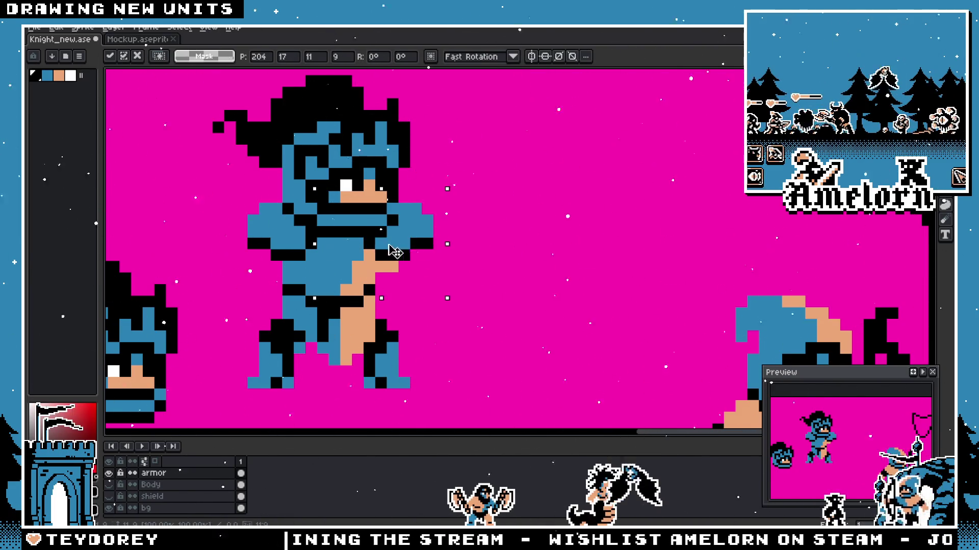
pyautogui.moveTo(403, 251); pyautogui.dragTo(513, 245)
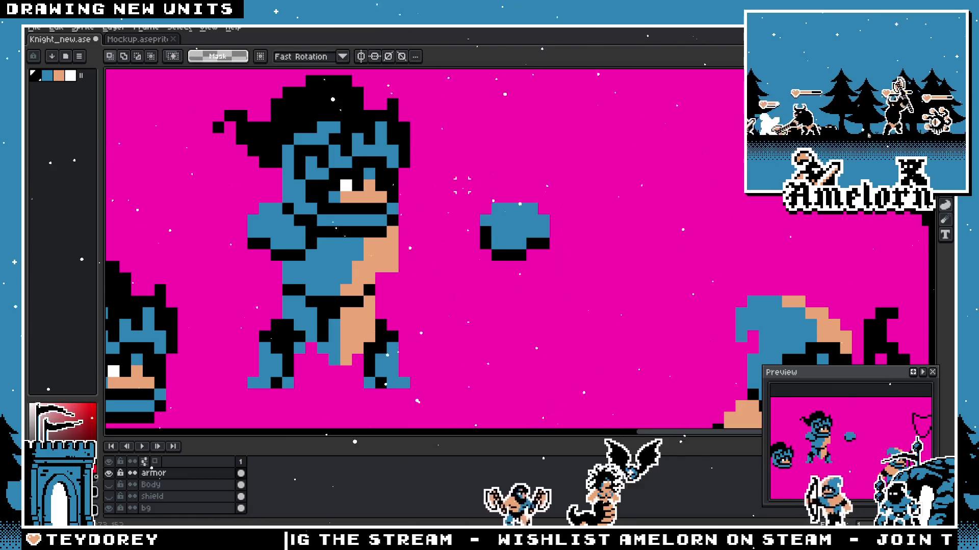
pyautogui.scroll(2, 516, 245)
pyautogui.moveTo(610, 238)
pyautogui.mouseDown()
pyautogui.moveTo(441, 261)
pyautogui.moveTo(389, 256)
pyautogui.moveTo(544, 277)
pyautogui.mouseUp()
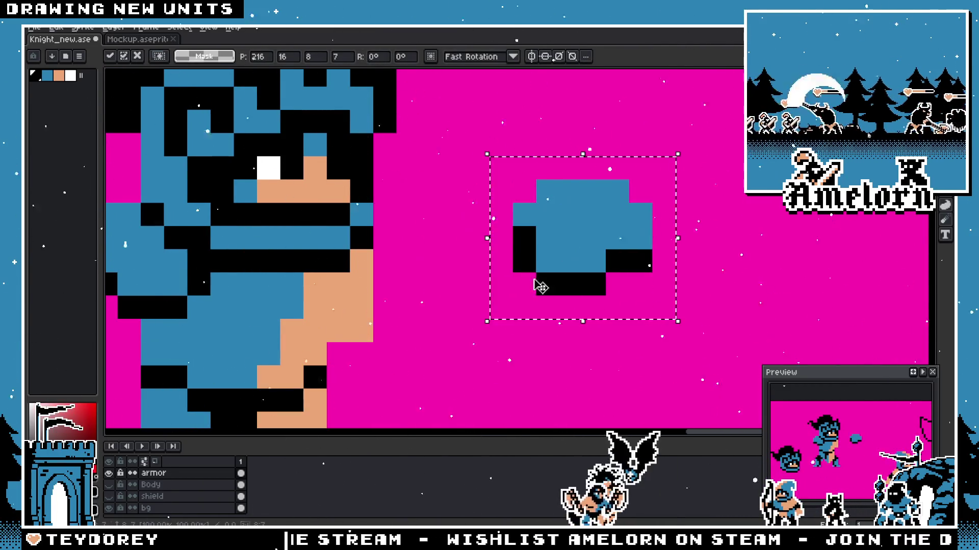
pyautogui.press('Return')
pyautogui.scroll(-3, 524, 354)
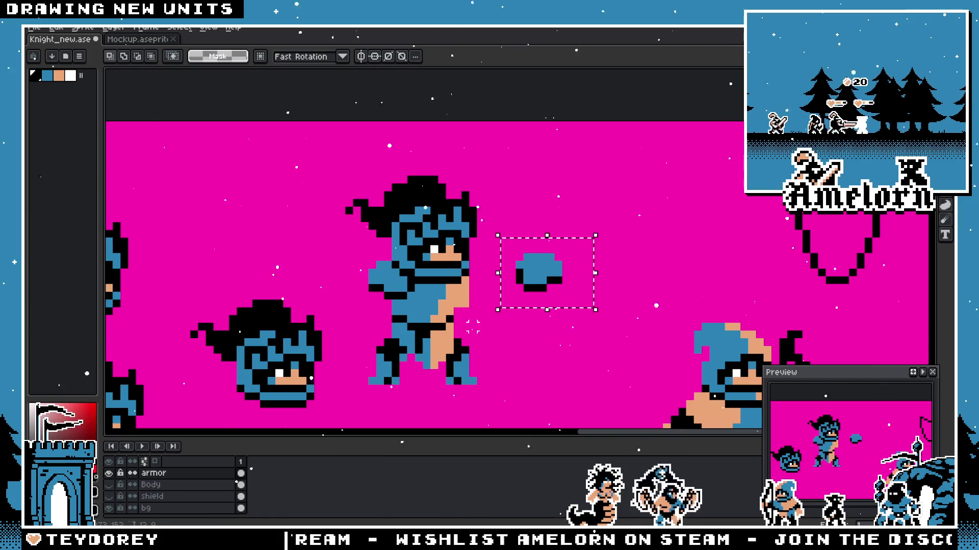
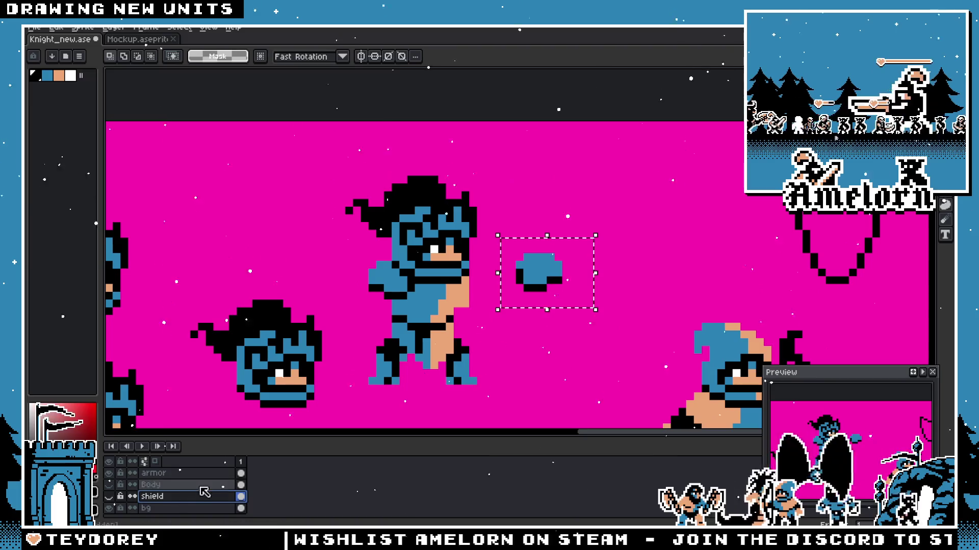
# Step: Add a new empty layer and rename it 'Back pauldron' in Layer Properties
pyautogui.hotkey('shift', 'n')
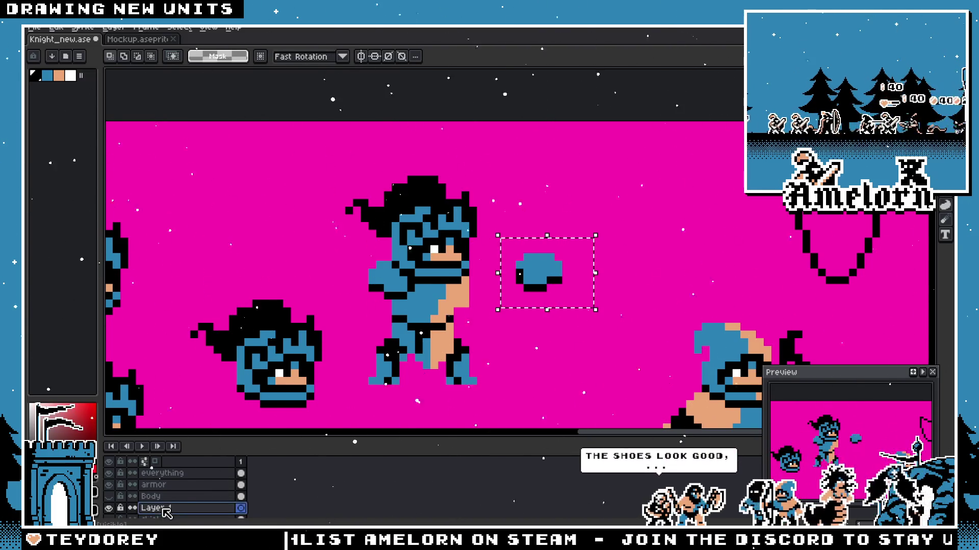
pyautogui.doubleClick(164, 509)
pyautogui.write('Back pauldro')
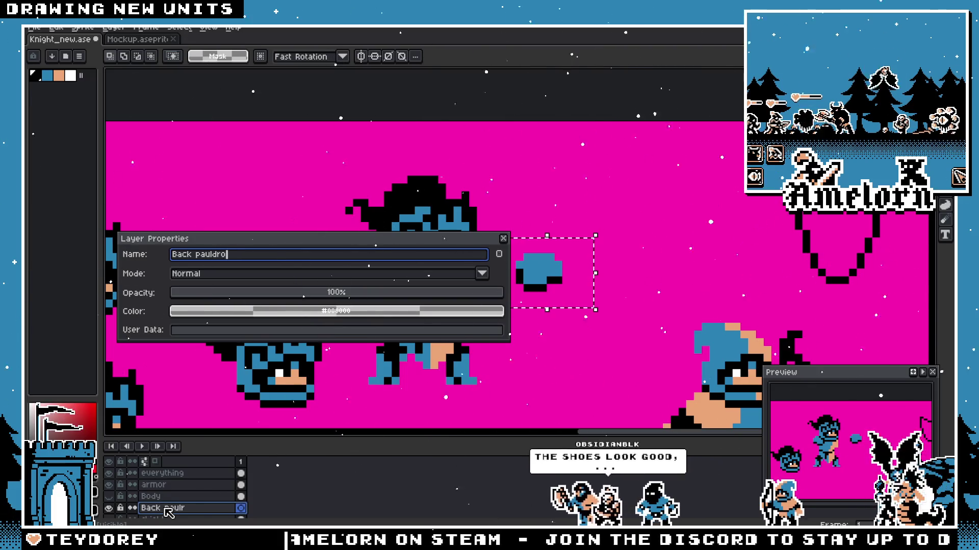
pyautogui.write('n')
pyautogui.press('Return')
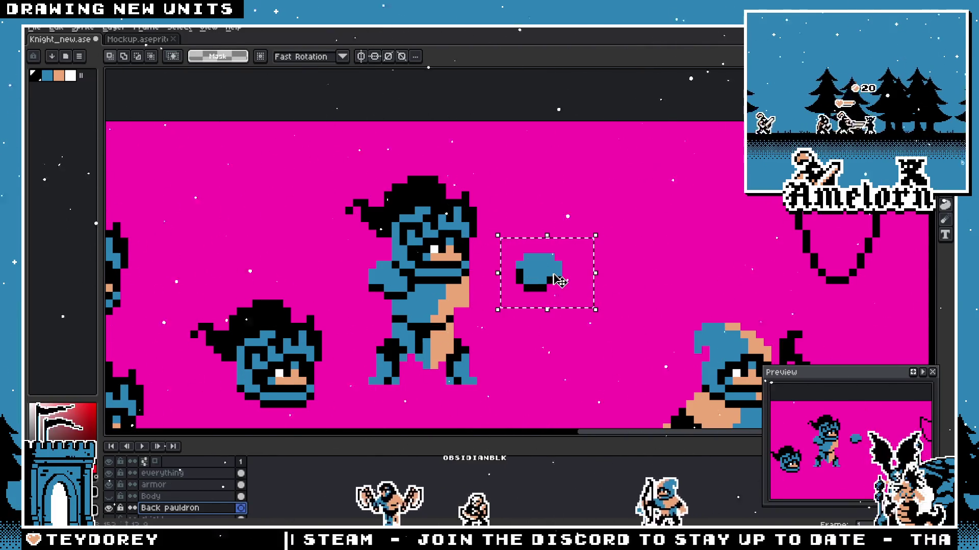
pyautogui.hotkey('alt', 'Up')
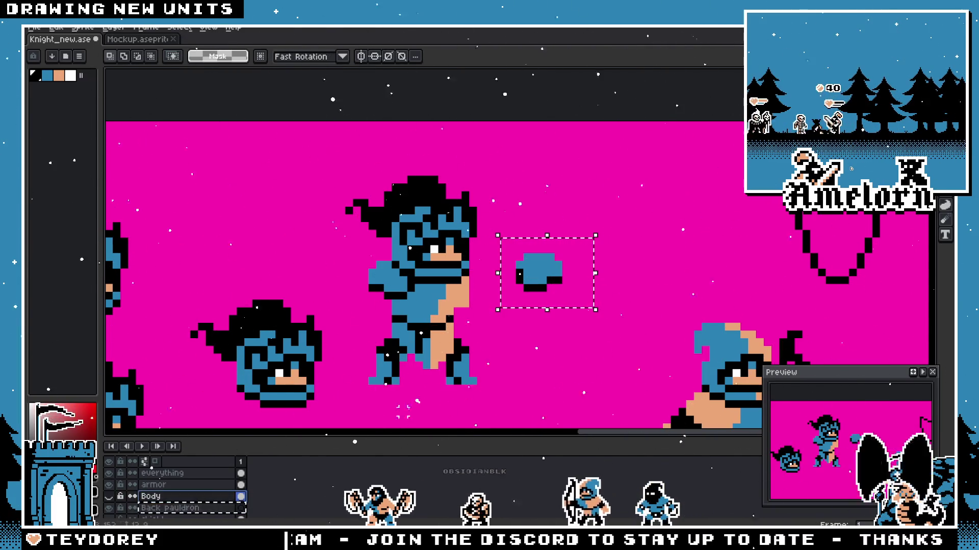
# Step: Copy the blue pauldron from the armor layer onto the Back pauldron layer at the knight's shoulder
pyautogui.hotkey('ctrl', 'd')
pyautogui.hotkey('alt', 'Up')
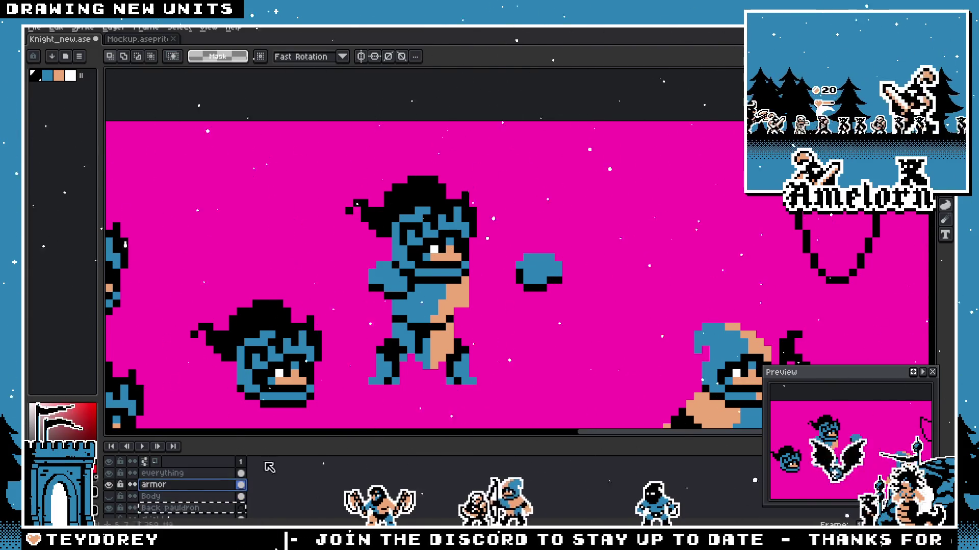
pyautogui.hotkey('ctrl', 'shift', 'd')
pyautogui.hotkey('alt', 'Down')
pyautogui.hotkey('alt', 'Down')
pyautogui.hotkey('ctrl', 'd')
pyautogui.hotkey('ctrl', 'shift', 'd')
pyautogui.moveTo(575, 284); pyautogui.dragTo(476, 286)
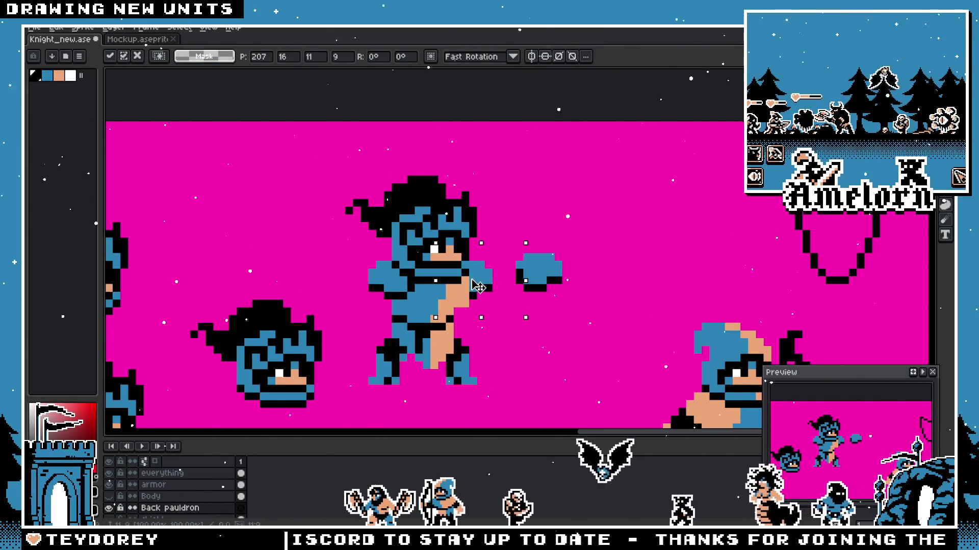
pyautogui.press('Return')
pyautogui.scroll(1, 614, 224)
pyautogui.scroll(-1, 415, 310)
pyautogui.scroll(-1, 415, 310)
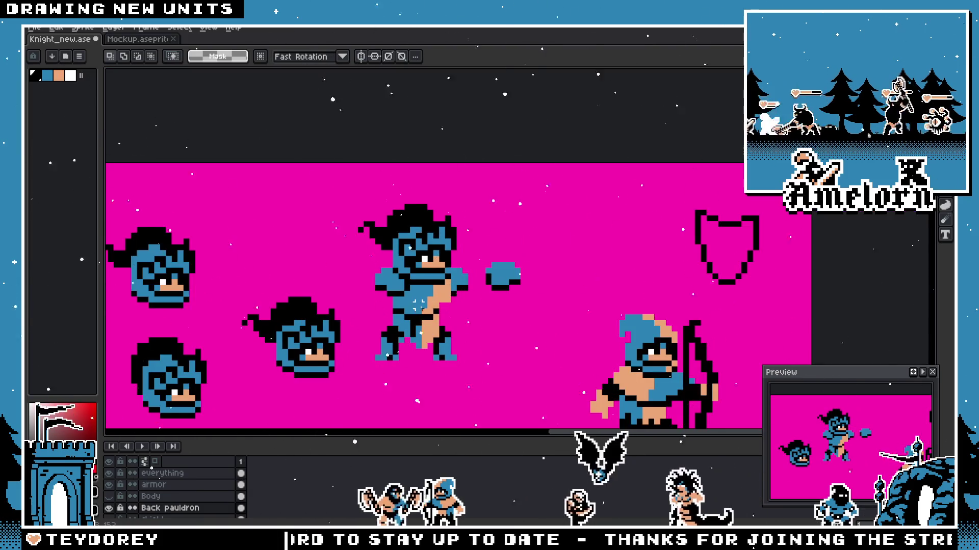
pyautogui.scroll(-1, 415, 310)
pyautogui.scroll(1, 415, 309)
pyautogui.scroll(2, 455, 329)
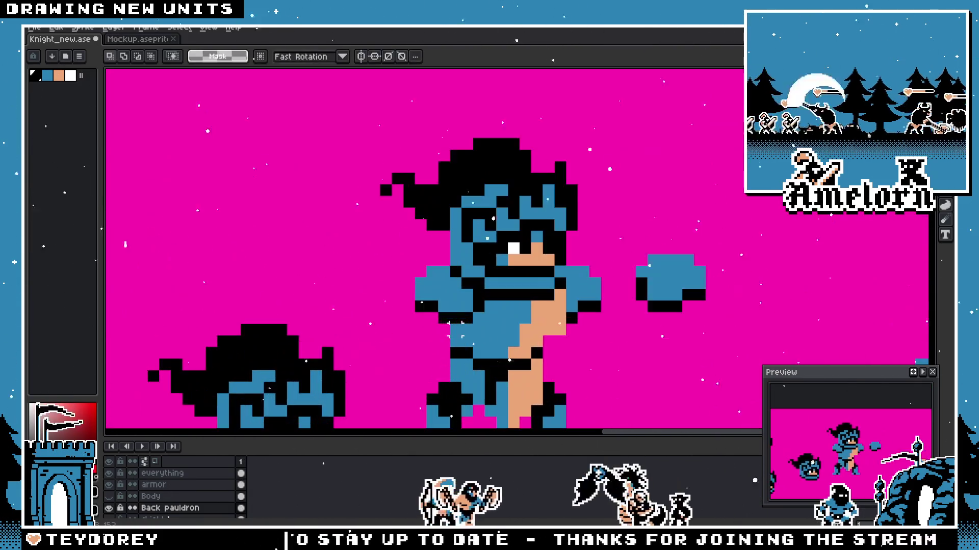
# Step: Nudge the shoulder piece one pixel right and commit its position
pyautogui.moveTo(573, 321)
pyautogui.mouseDown()
pyautogui.moveTo(588, 316)
pyautogui.moveTo(576, 304)
pyautogui.mouseUp()
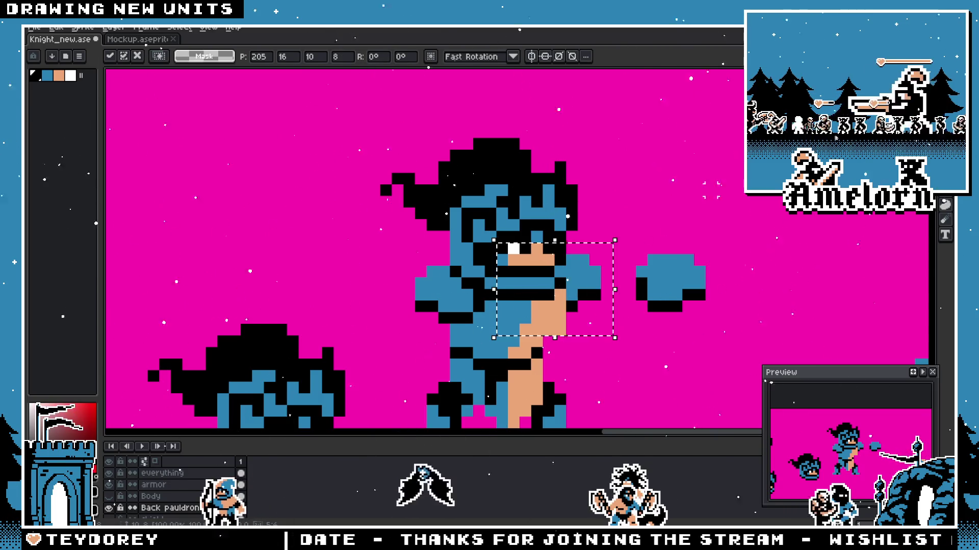
pyautogui.press('Return')
pyautogui.scroll(-5, 710, 233)
pyautogui.scroll(4, 712, 236)
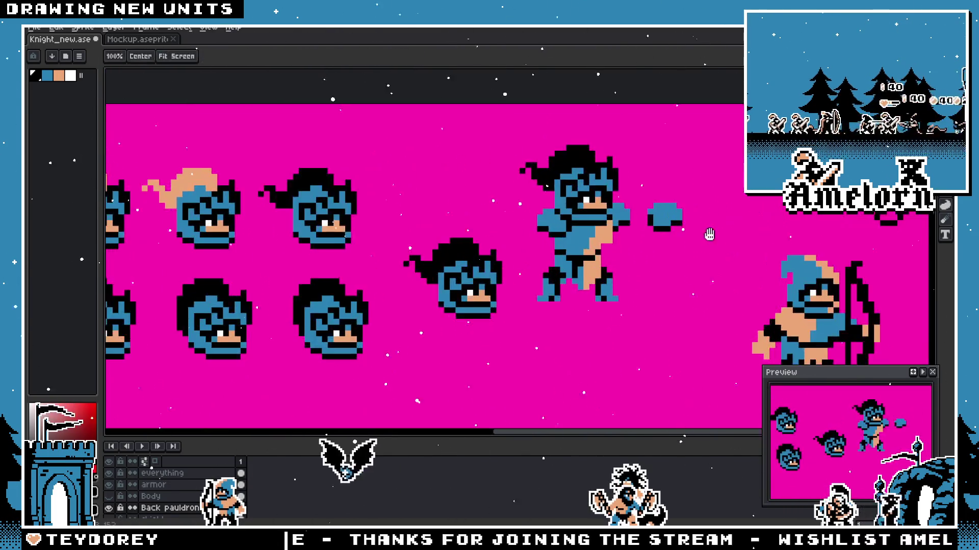
pyautogui.moveTo(717, 262); pyautogui.dragTo(652, 275)
# Step: Move the loose blue armor blob up and to the right on the armor layer
pyautogui.click(165, 485)
pyautogui.moveTo(658, 213); pyautogui.dragTo(574, 283)
pyautogui.moveTo(604, 246); pyautogui.dragTo(666, 224)
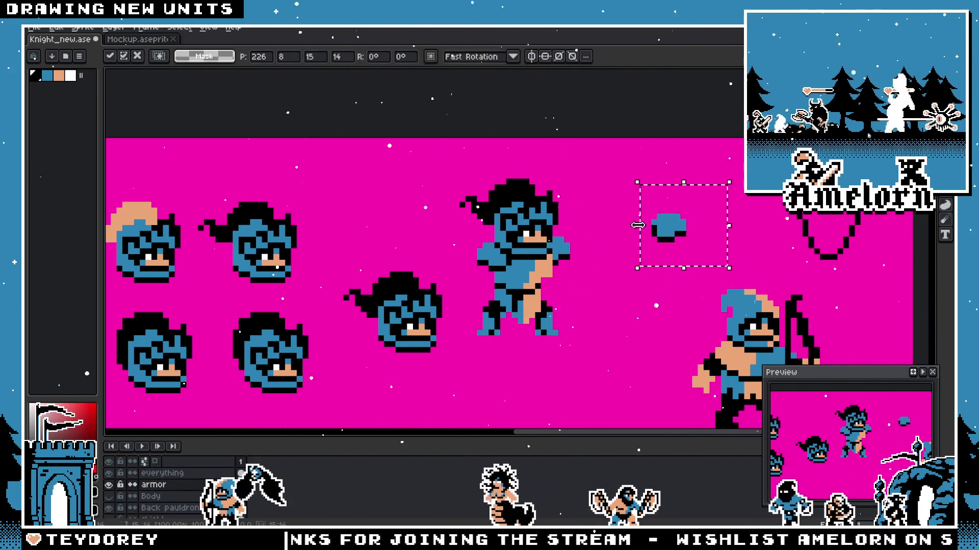
pyautogui.hotkey('ctrl', 'd')
pyautogui.scroll(-1, 119, 505)
# Step: Show the shield layer and place the shield beside the knight's right side
pyautogui.click(109, 508)
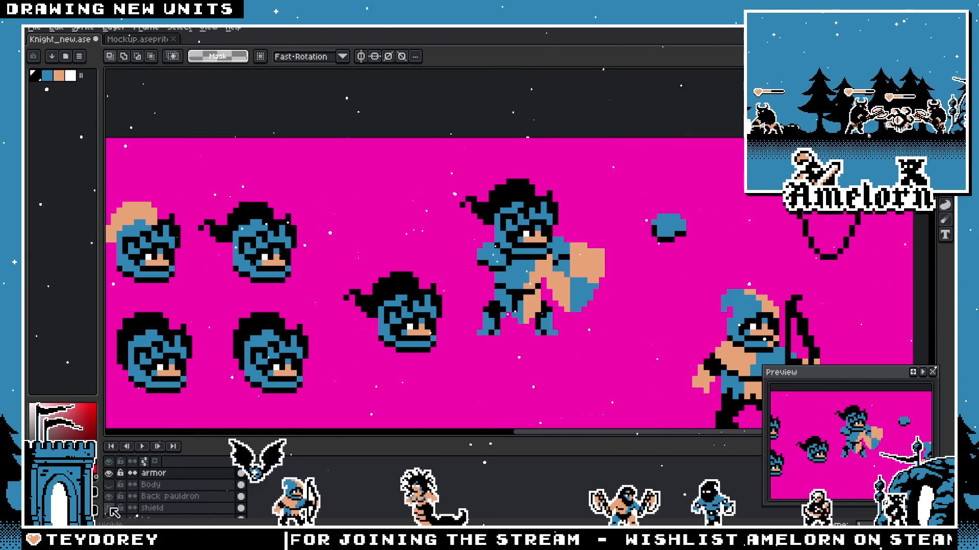
pyautogui.keyDown('ctrl'); pyautogui.click(612, 284); pyautogui.keyUp('ctrl')
pyautogui.hotkey('ctrl', 'd')
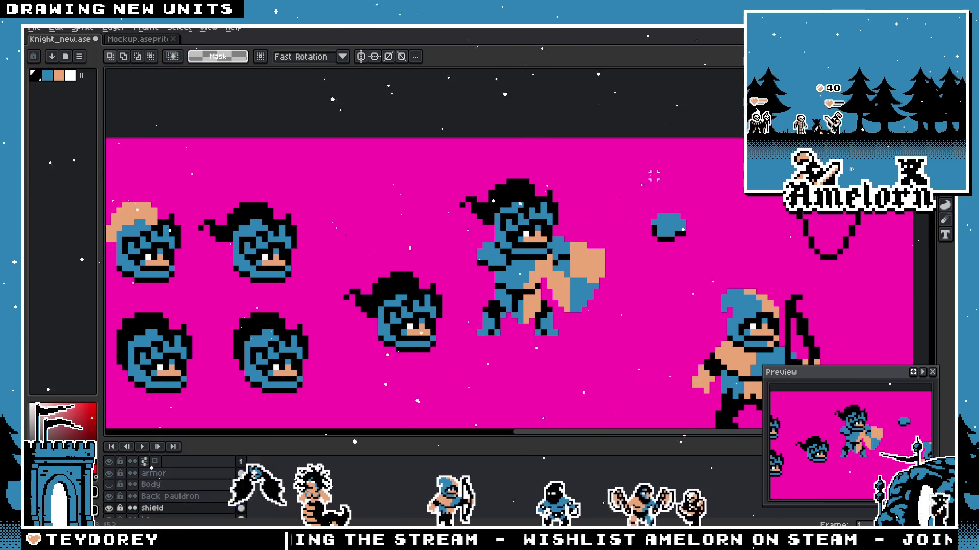
pyautogui.moveTo(567, 282)
pyautogui.mouseDown()
pyautogui.moveTo(579, 292)
pyautogui.moveTo(562, 285)
pyautogui.moveTo(635, 288)
pyautogui.mouseUp()
pyautogui.press('Return')
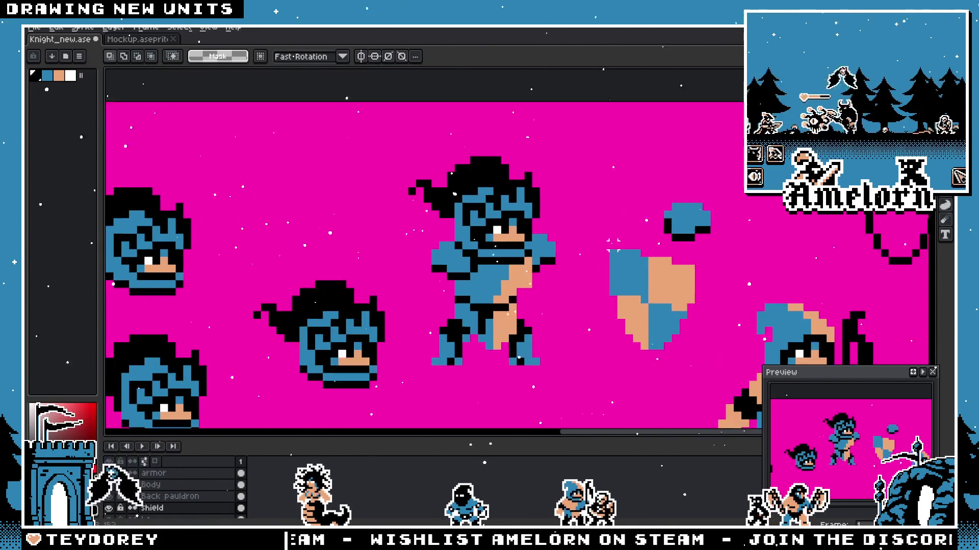